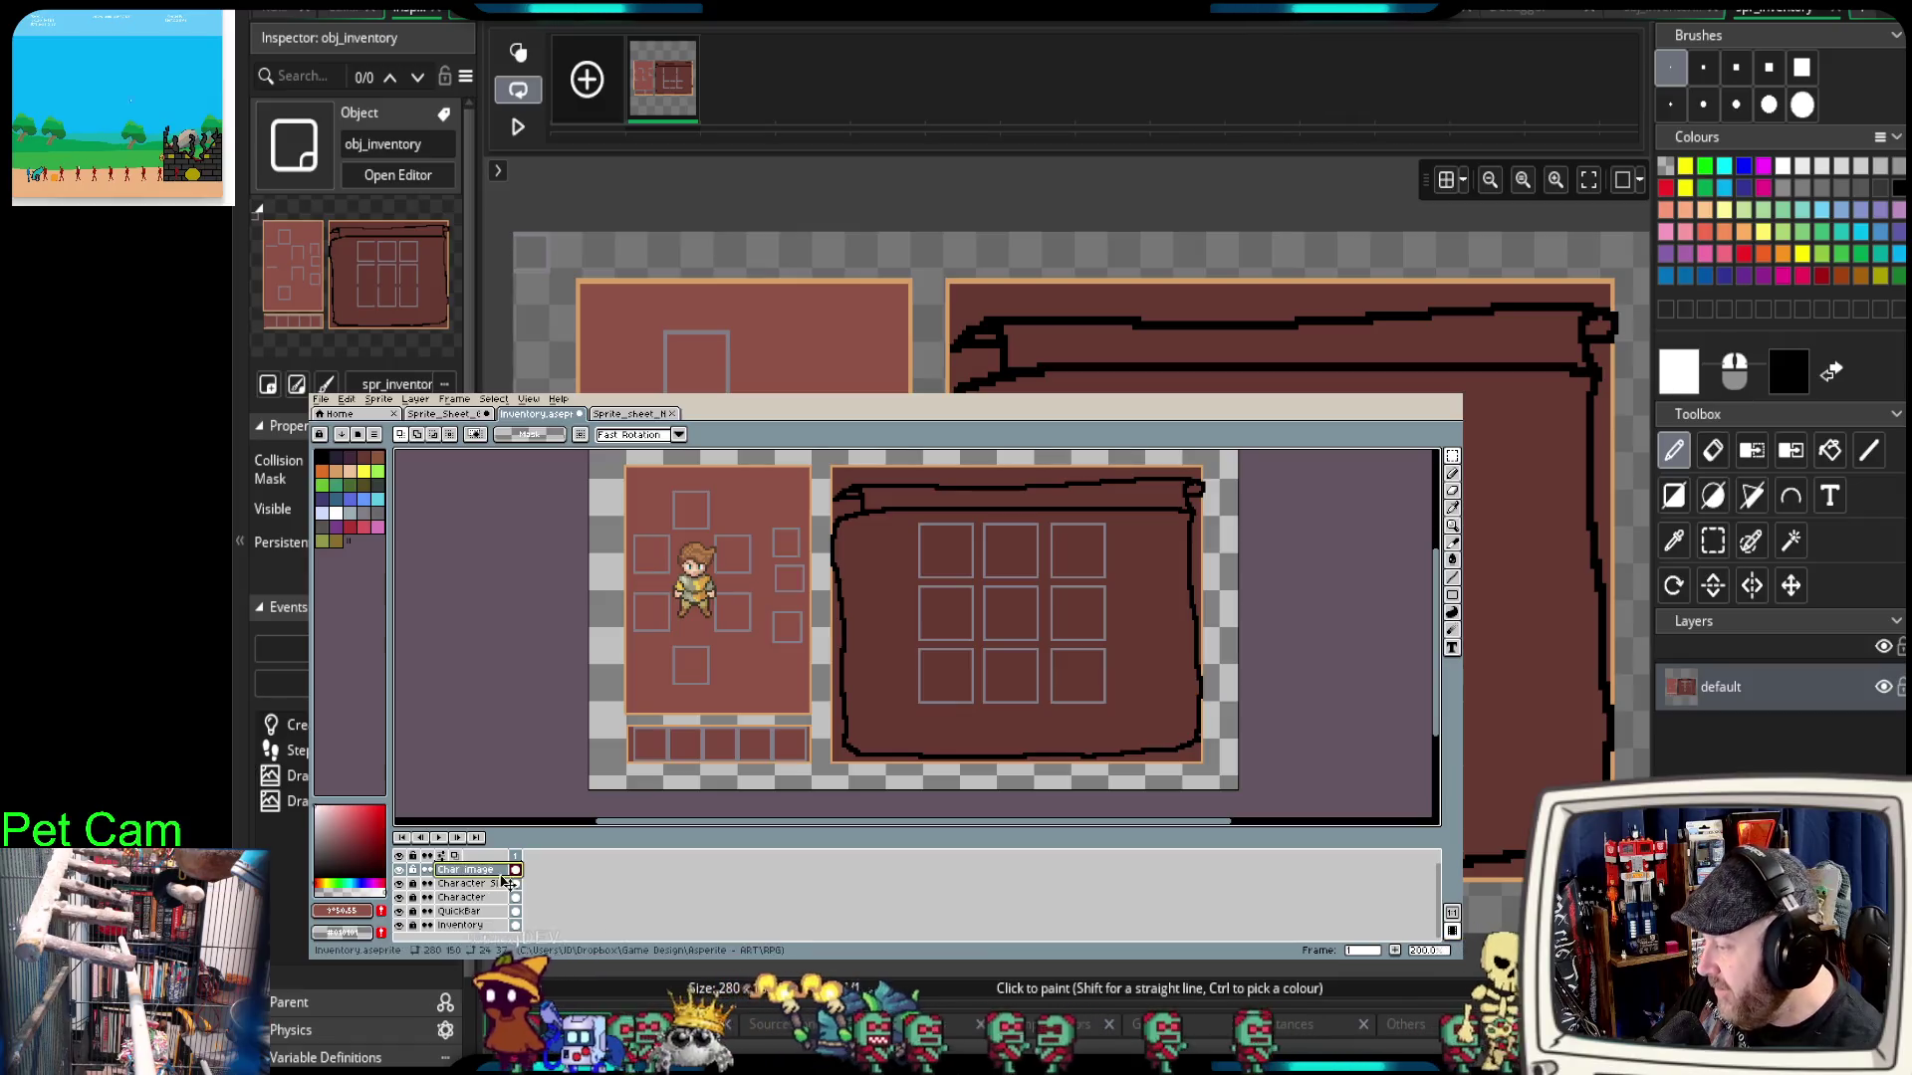
Step: Confirm the Char image layer name and select the Character Slot layer
{"action": "key", "text": "Return"}
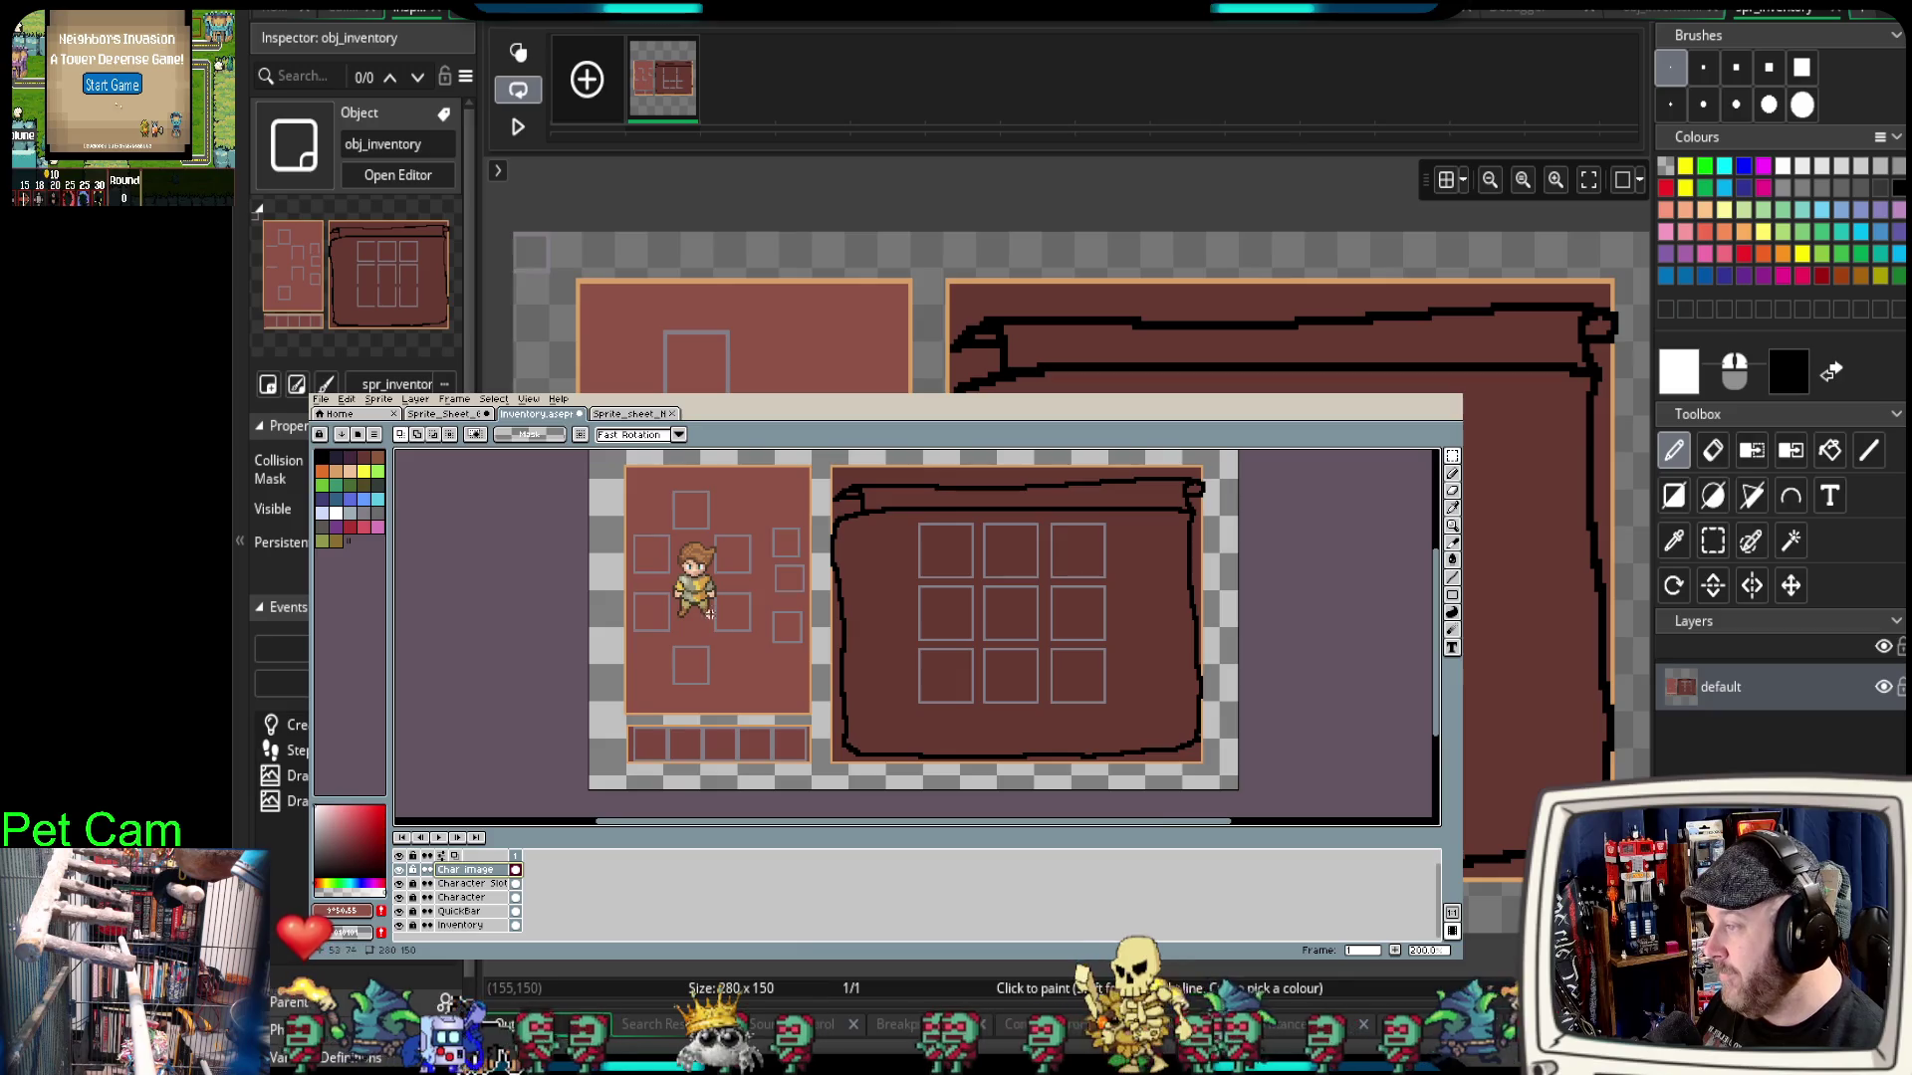
{"action": "left_click_drag", "start_coordinate": [717, 648], "coordinate": [674, 666]}
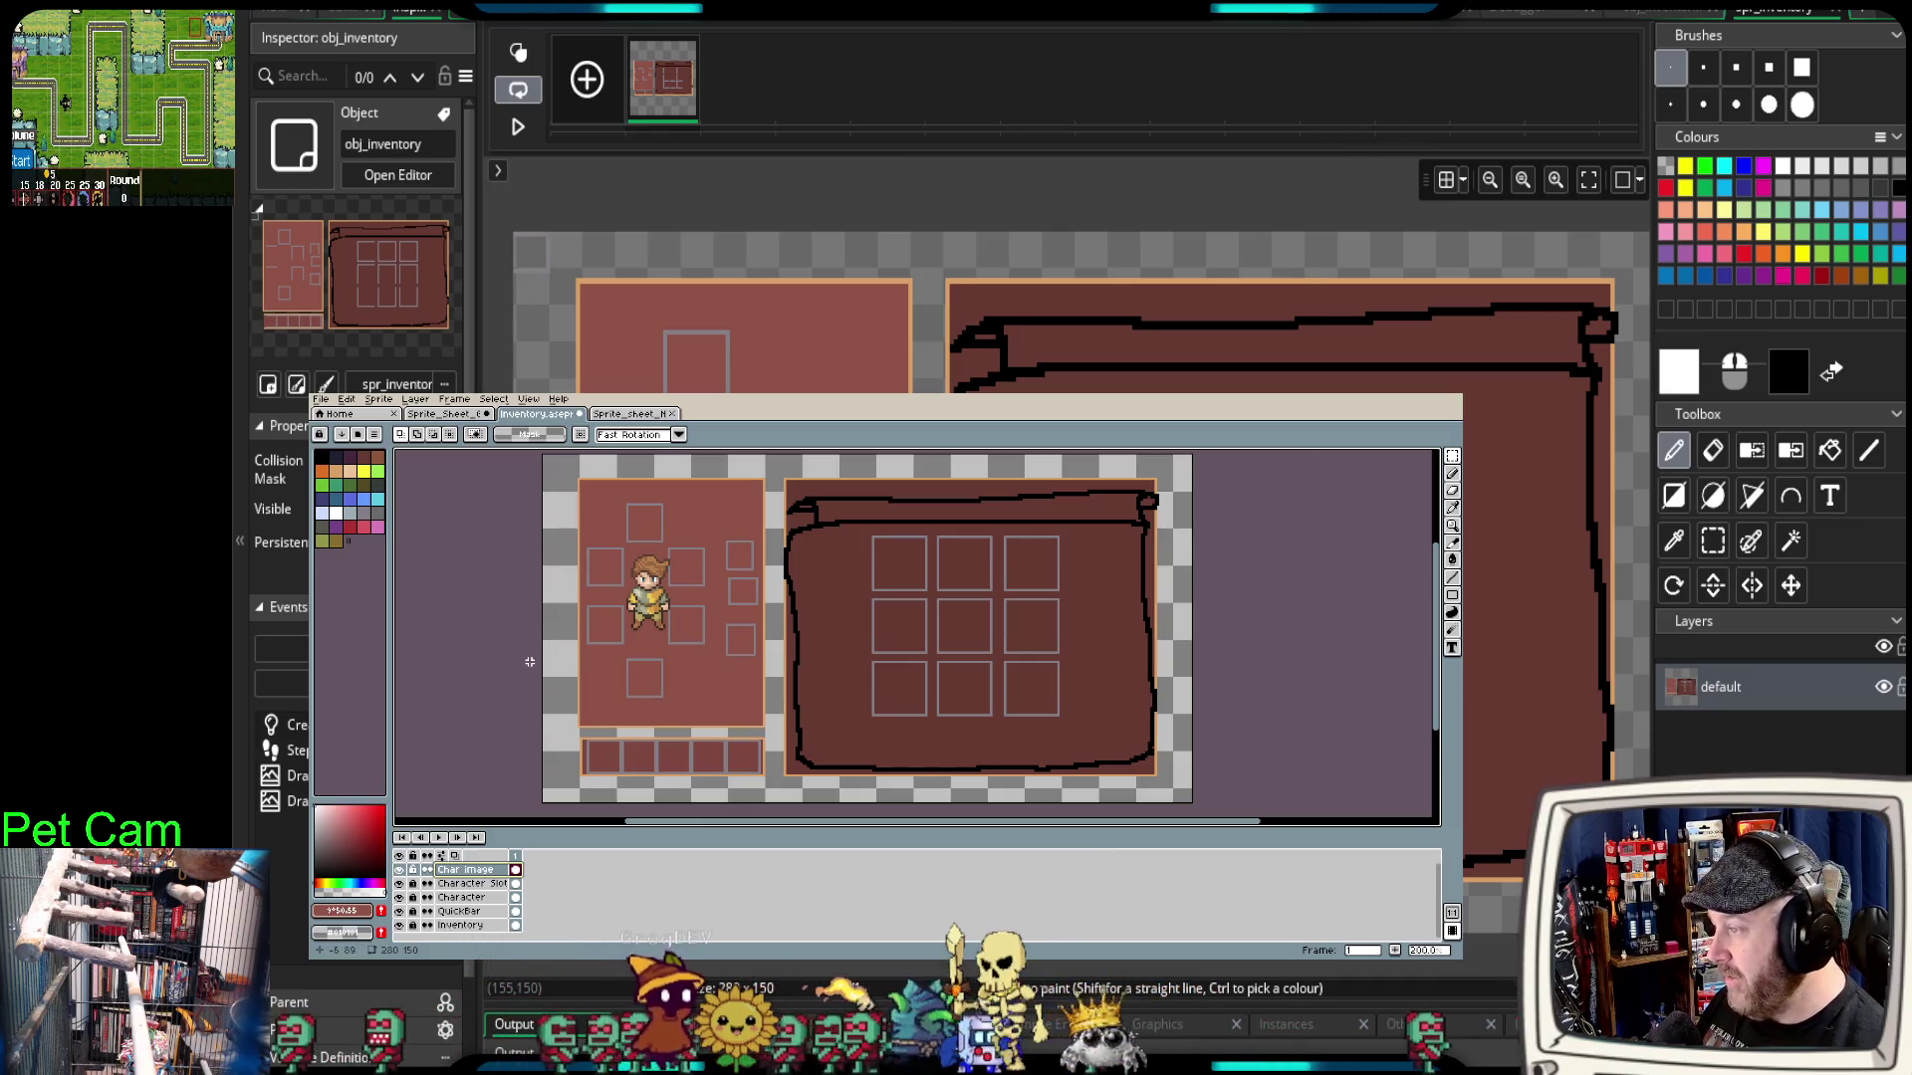
{"action": "left_click", "coordinate": [440, 881]}
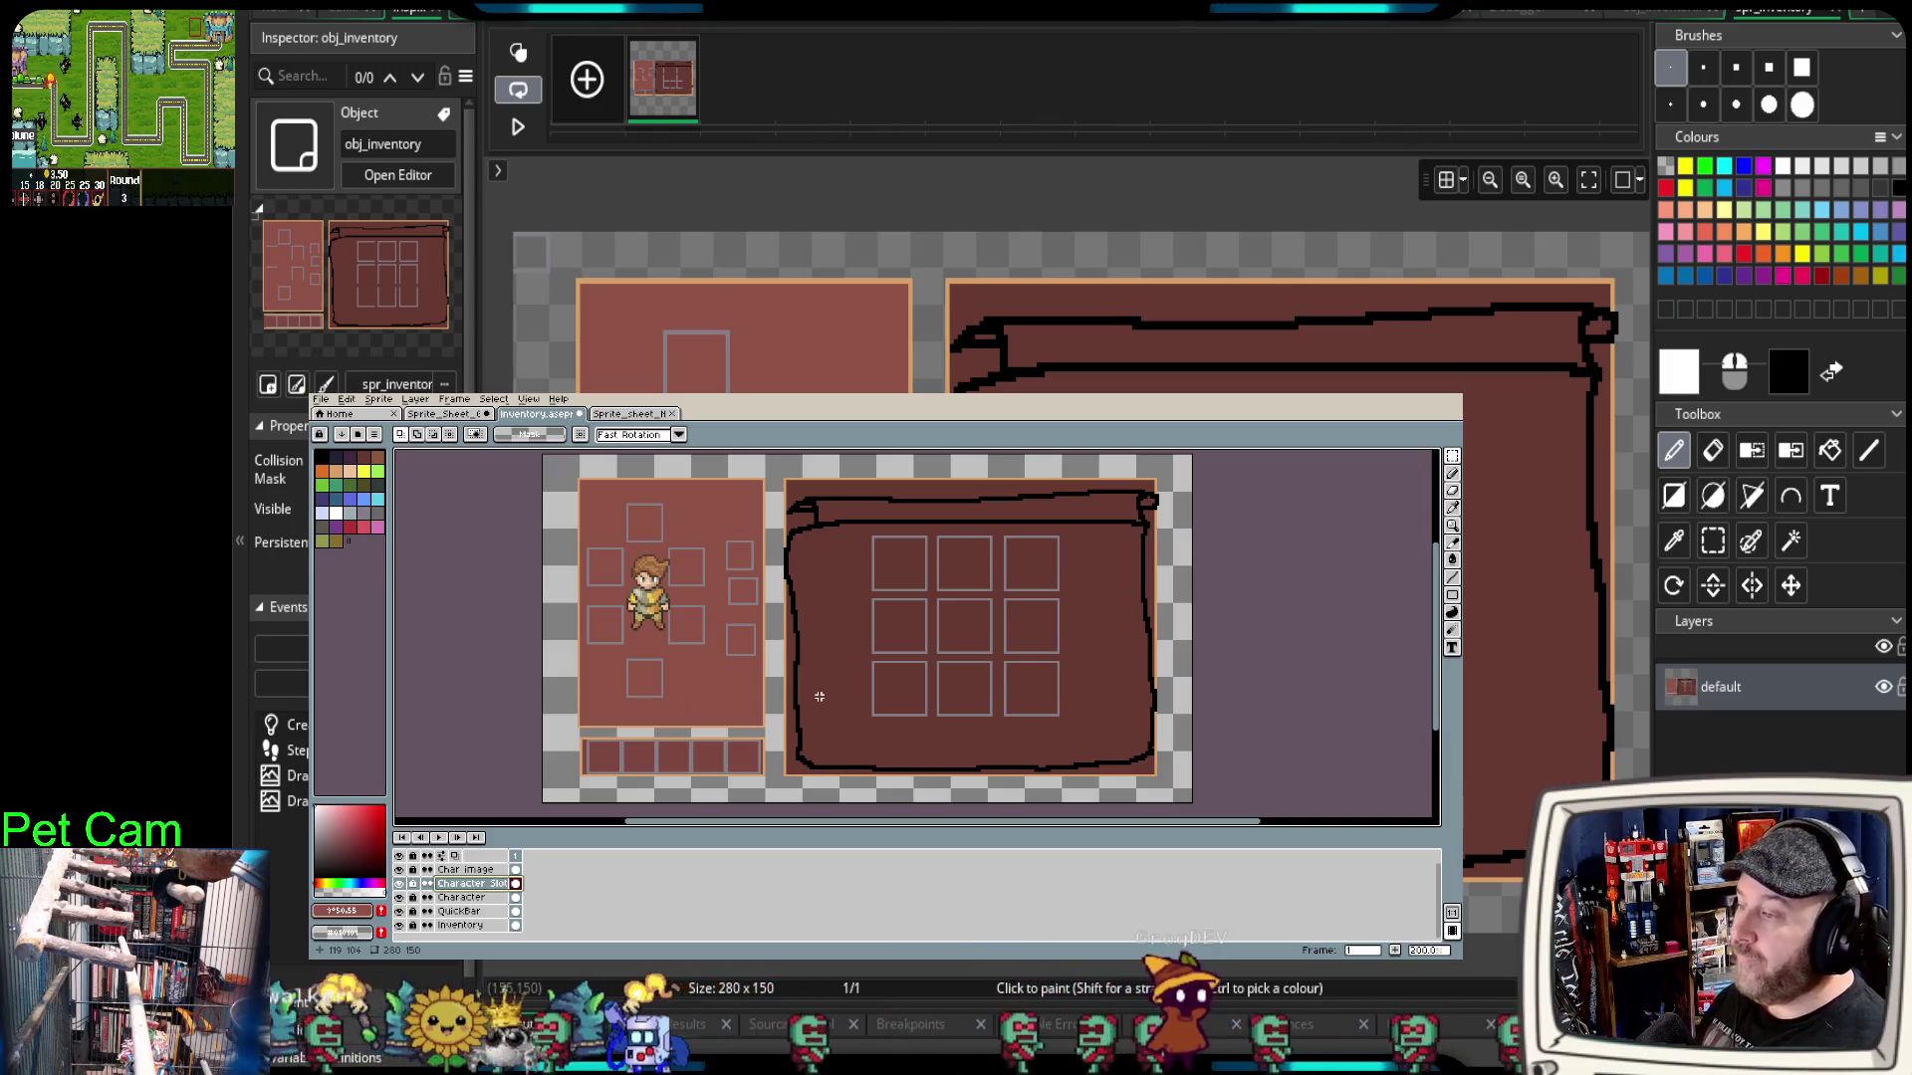
Step: Lower the timeline, close the Sprite_sheet_NPC document and Aseprite, and return to obj_inventory's code
{"action": "left_click_drag", "start_coordinate": [1269, 764], "coordinate": [1216, 772]}
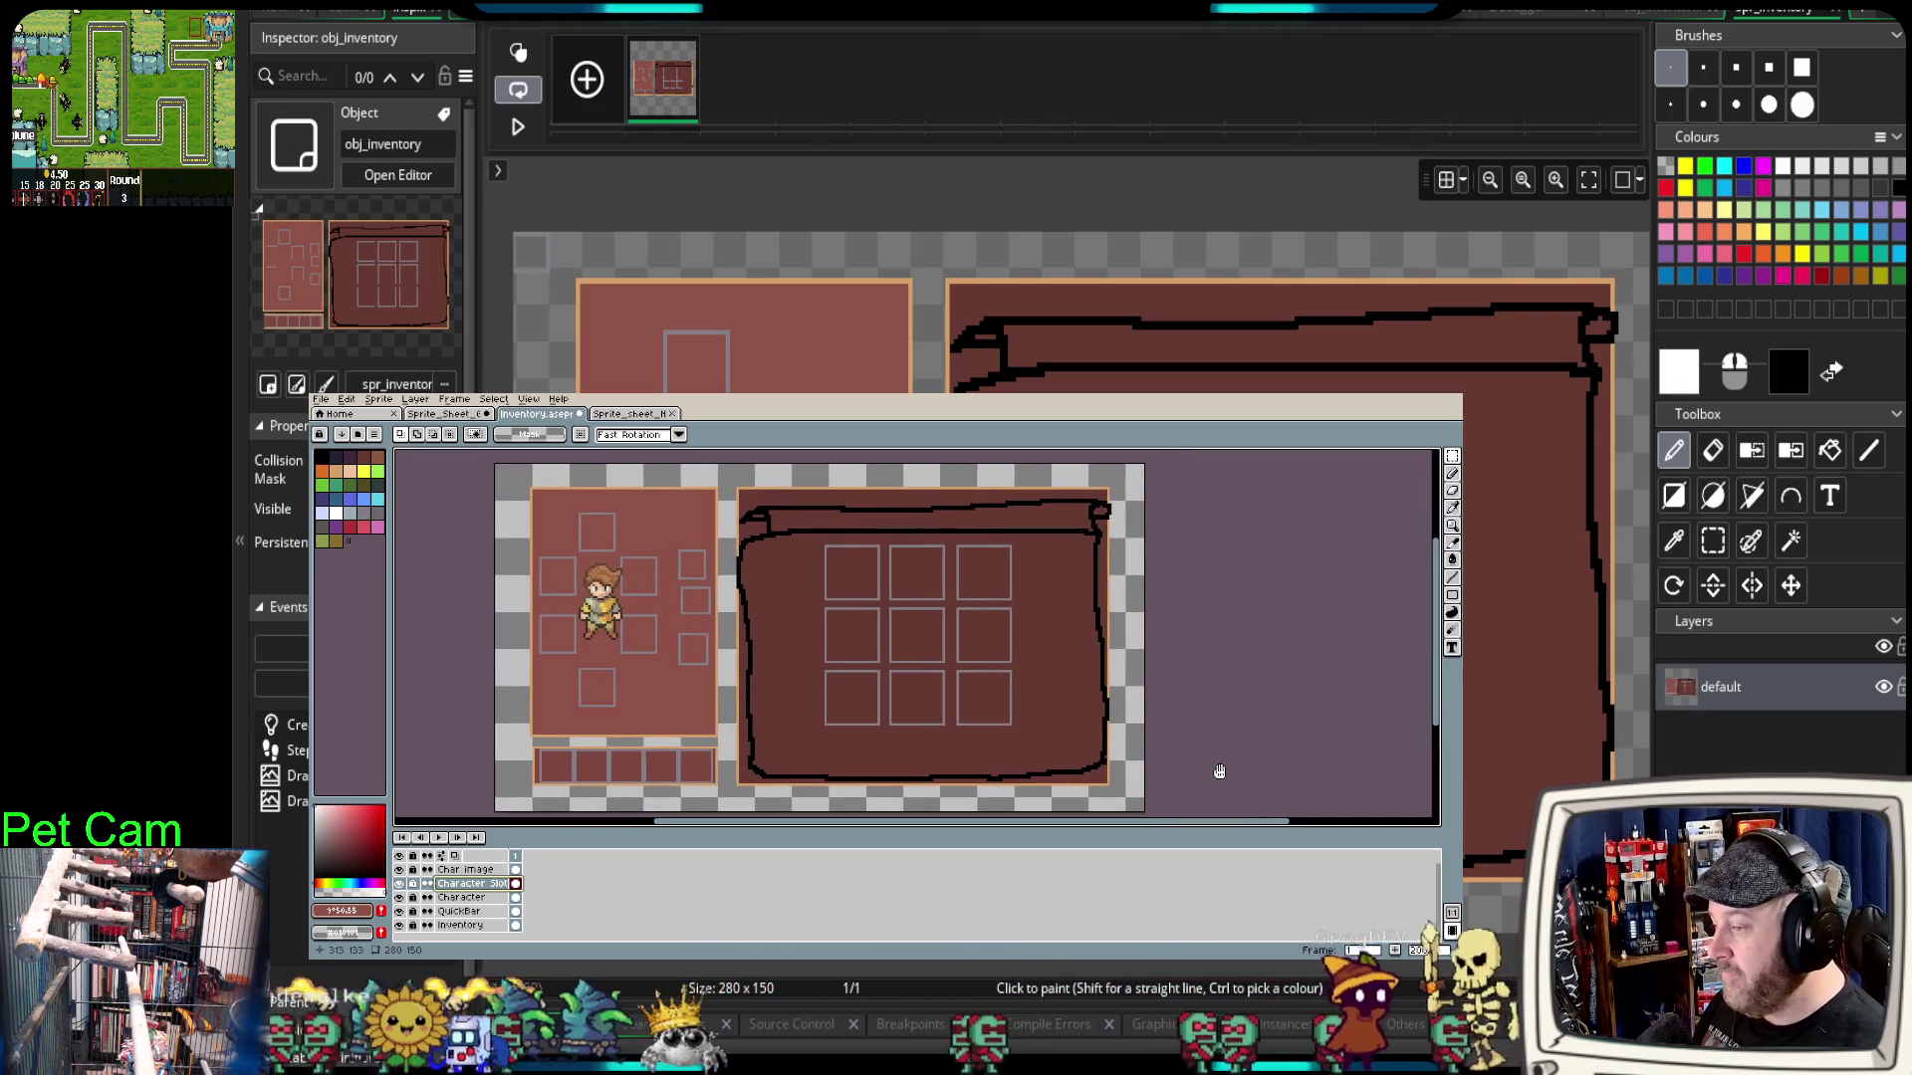
{"action": "left_click_drag", "start_coordinate": [1158, 832], "coordinate": [1152, 841]}
{"action": "left_click_drag", "start_coordinate": [1271, 734], "coordinate": [1261, 733]}
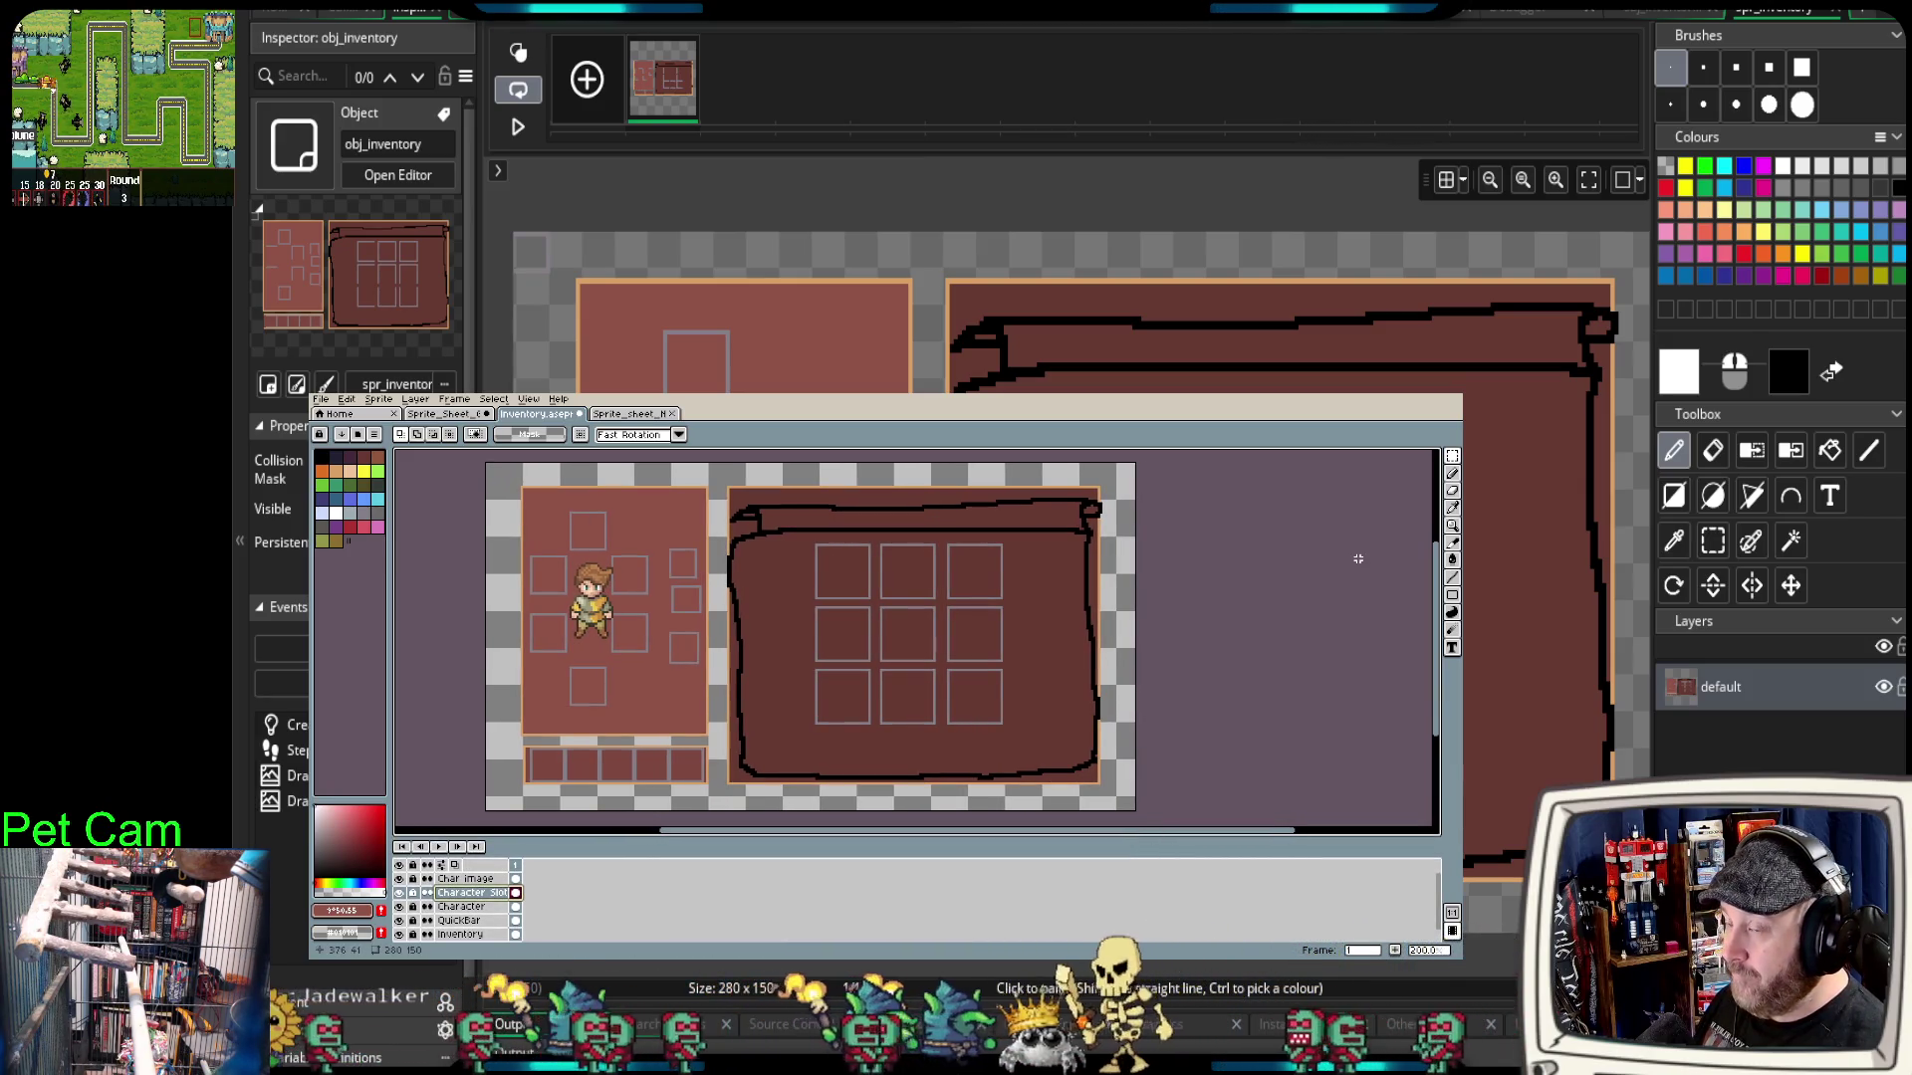
{"action": "left_click", "coordinate": [648, 414]}
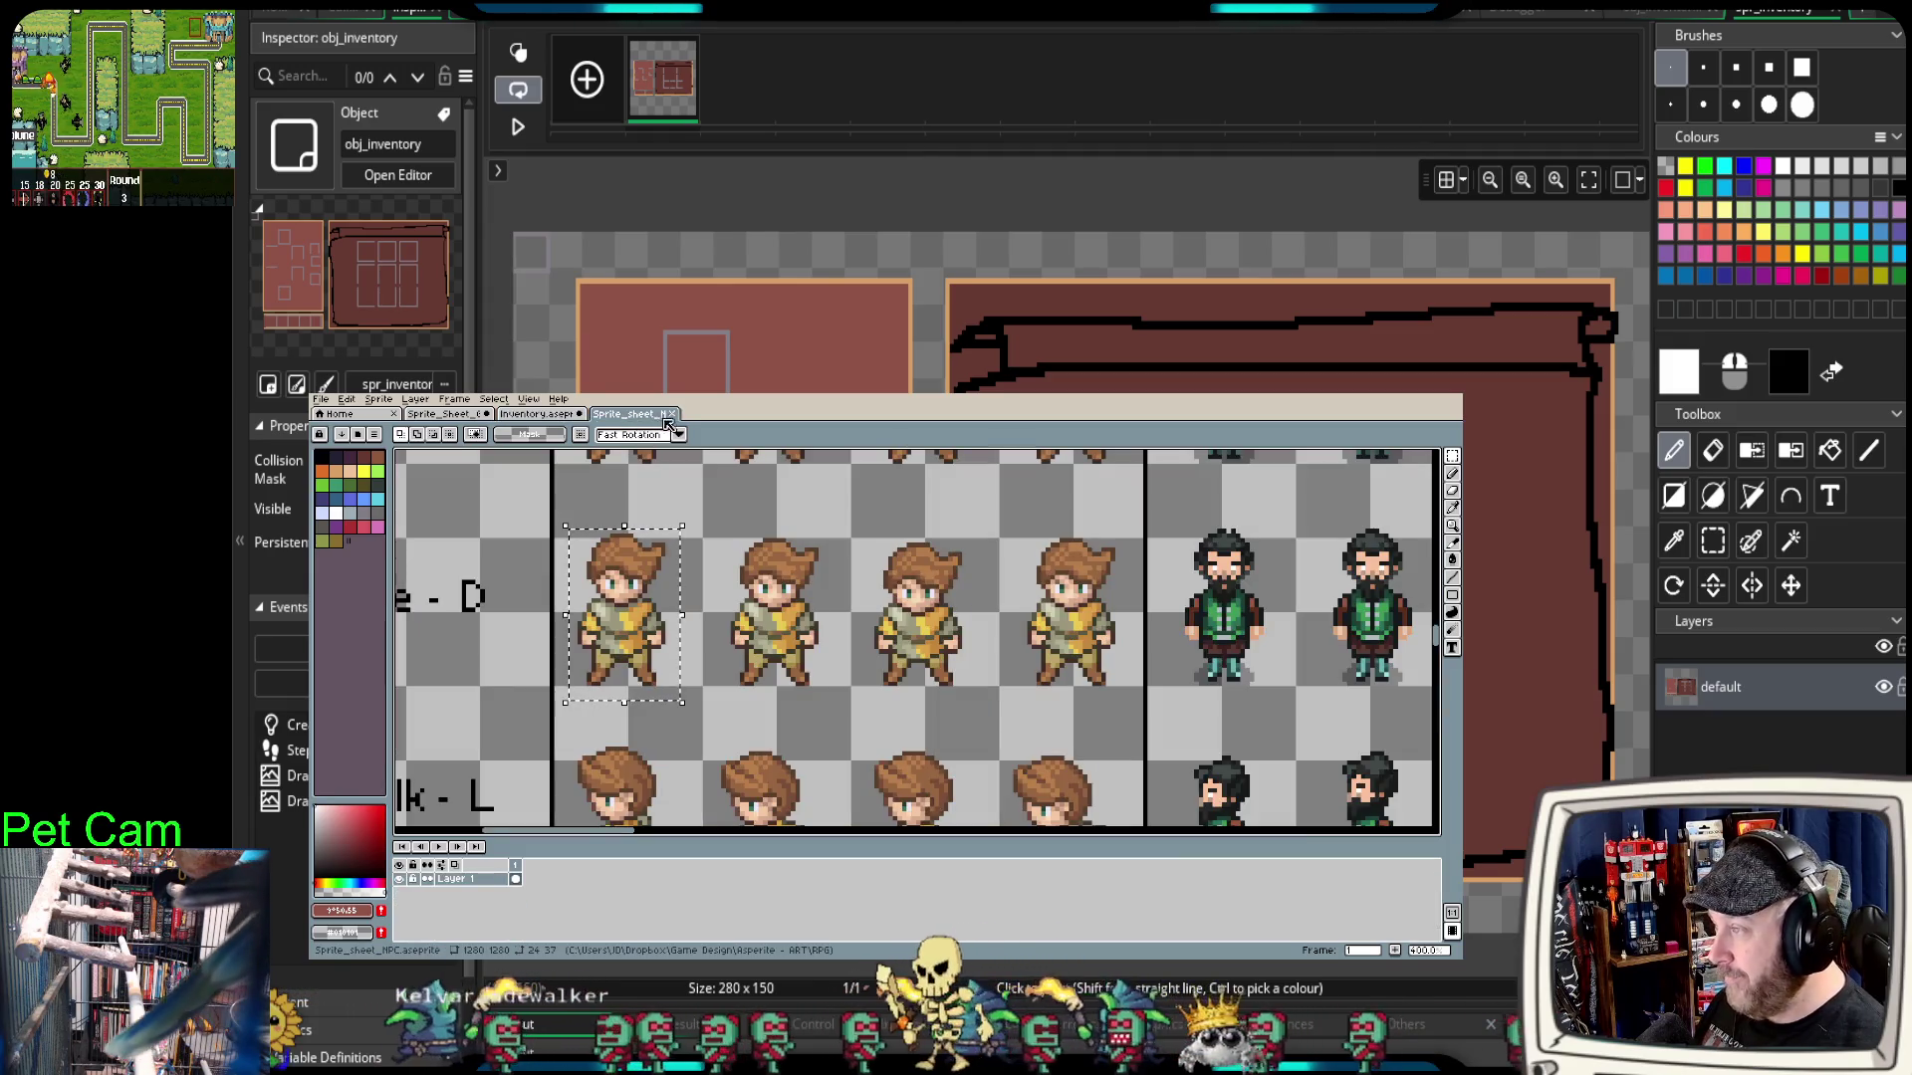
{"action": "left_click", "coordinate": [674, 415]}
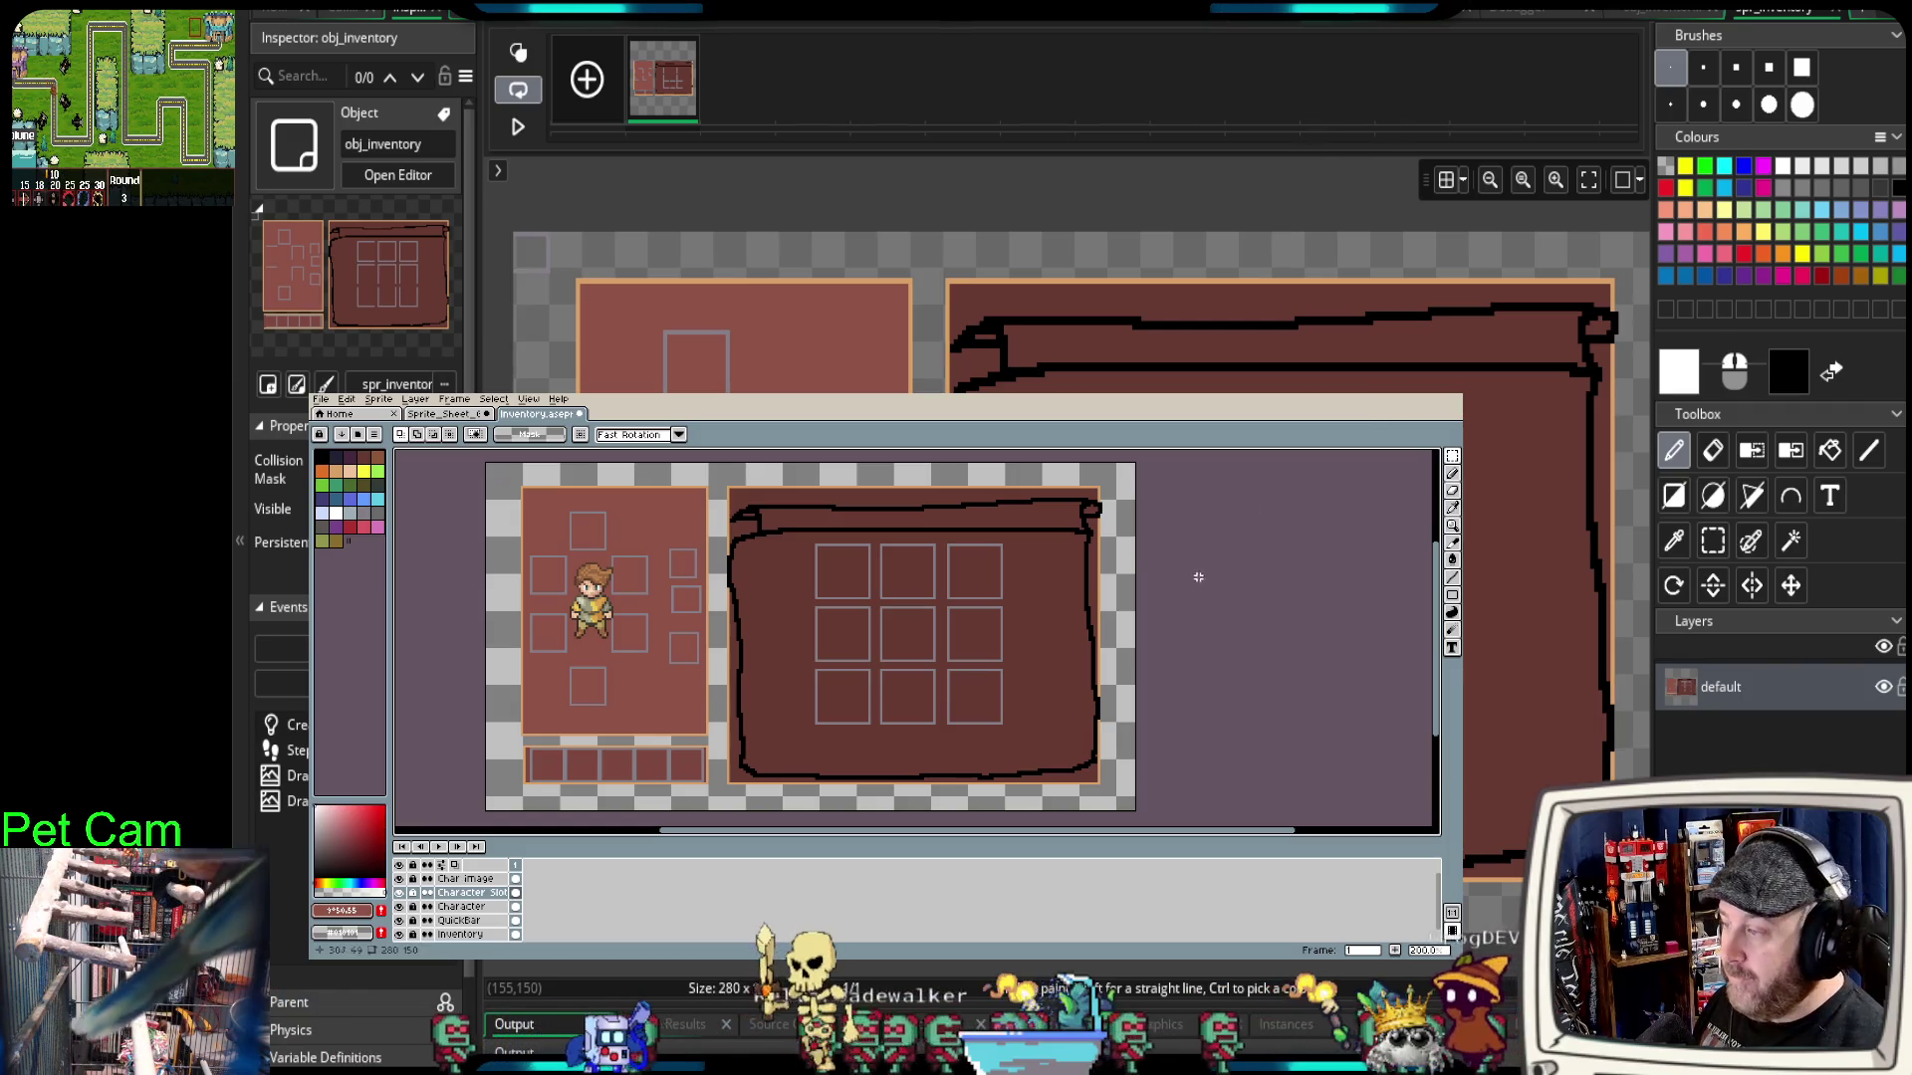
{"action": "left_click", "coordinate": [1455, 427]}
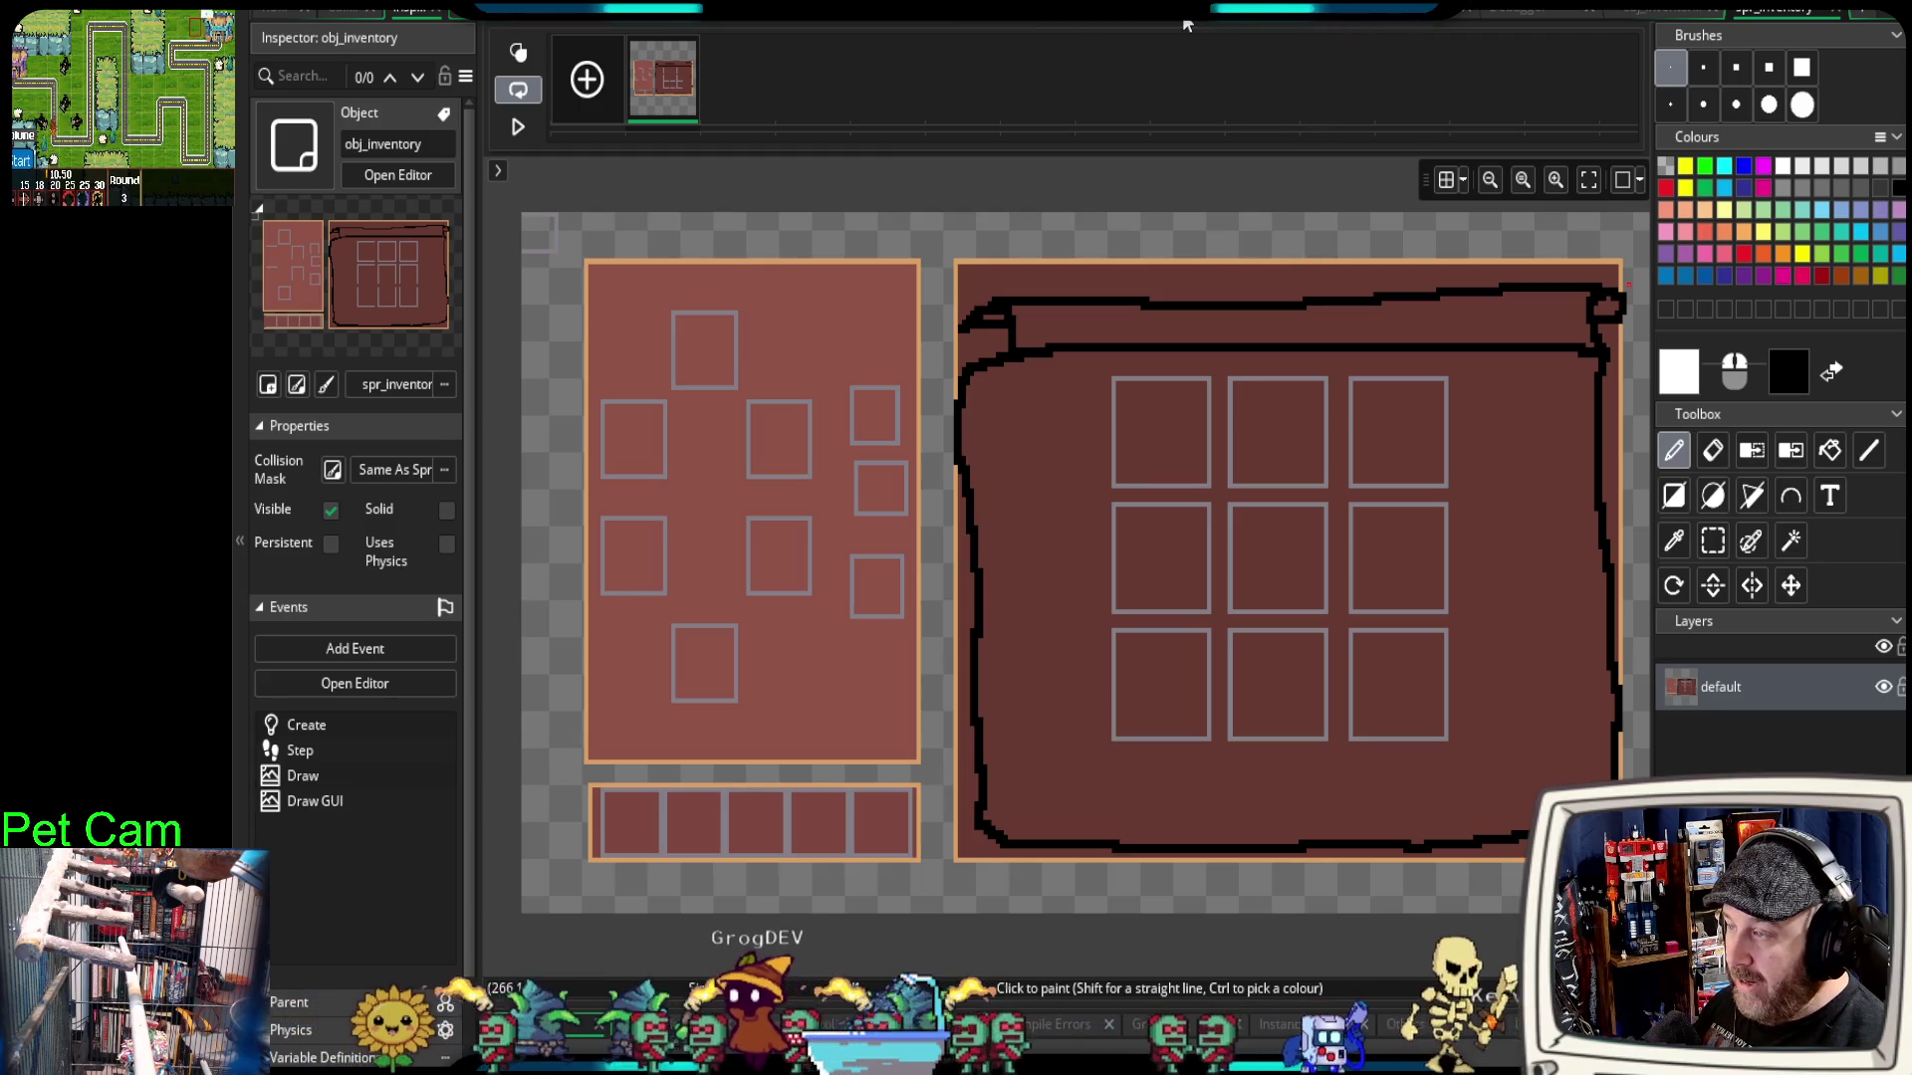
{"action": "left_click", "coordinate": [1668, 10]}
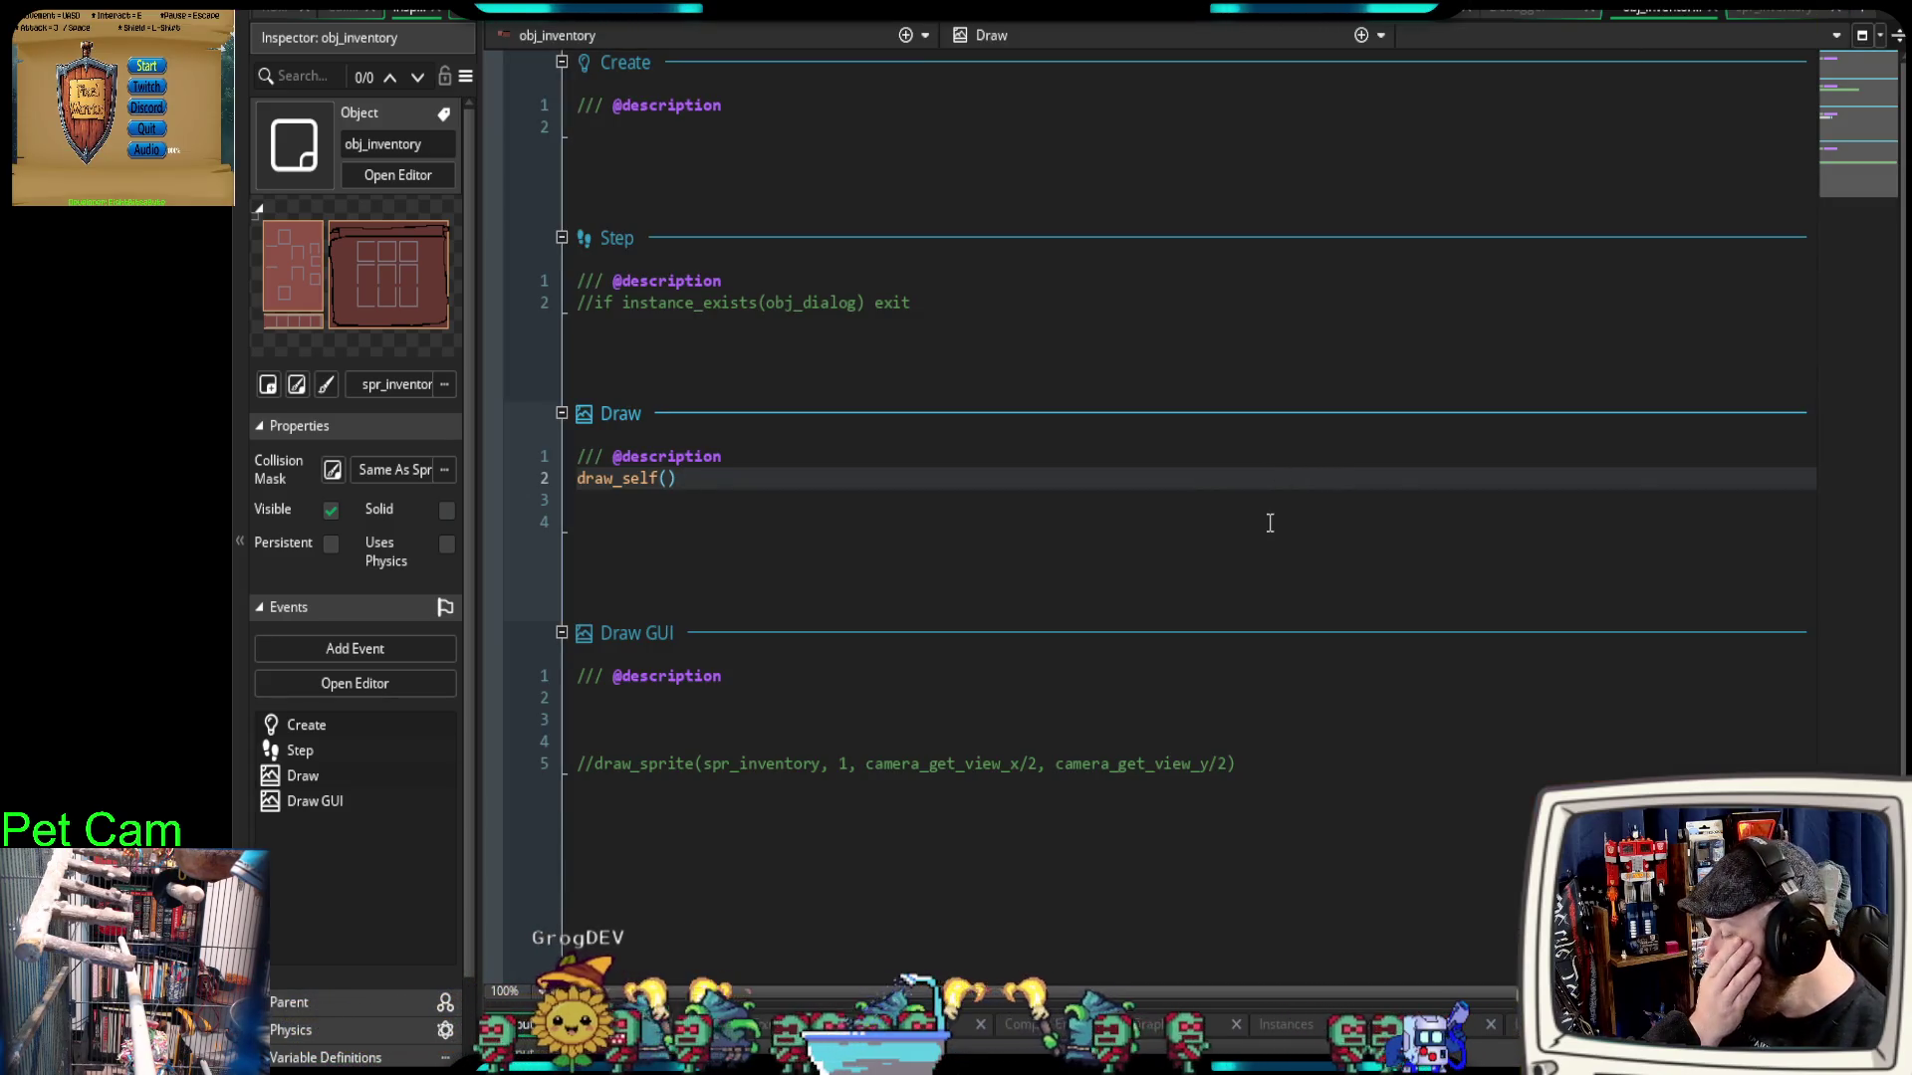
Step: Insert a draw_self(x,y) call on Draw GUI line 3, above the commented draw_sprite
{"action": "left_click_drag", "start_coordinate": [685, 480], "coordinate": [570, 481]}
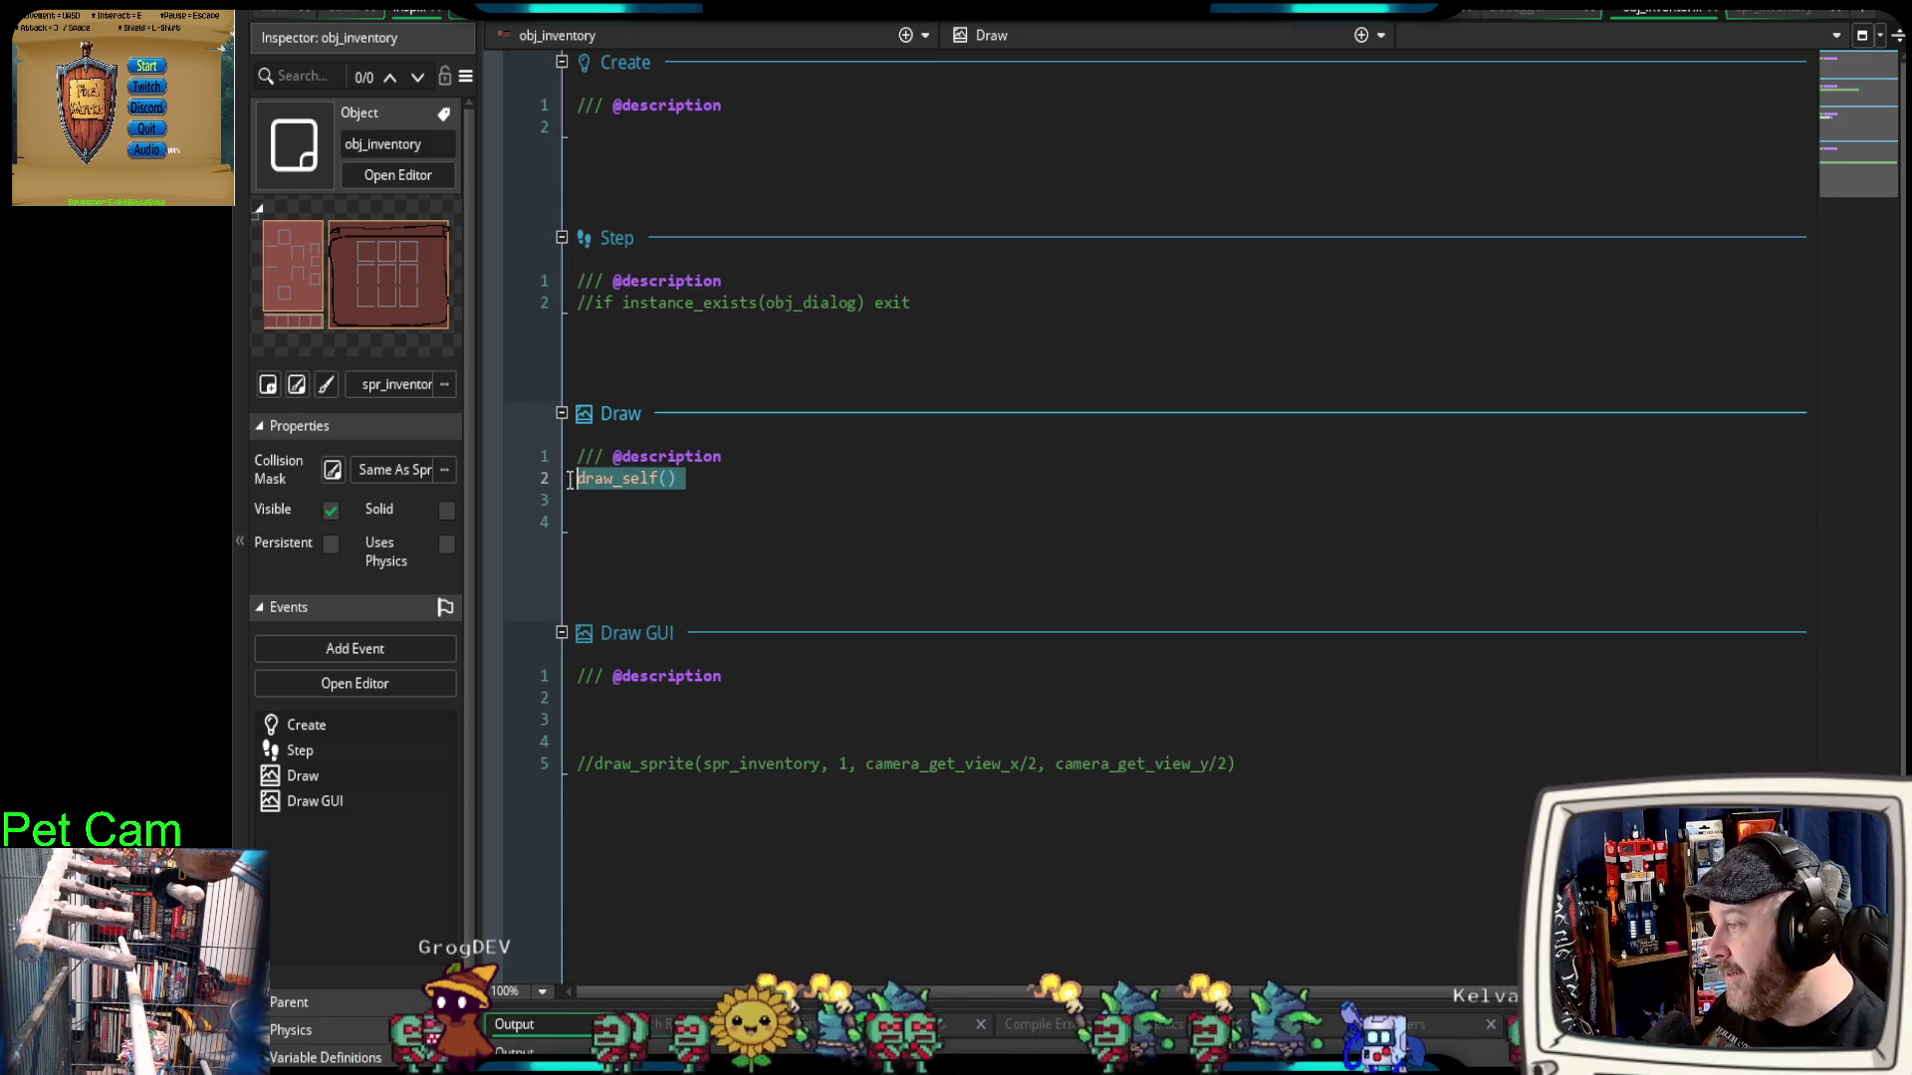
{"action": "left_click", "coordinate": [635, 719]}
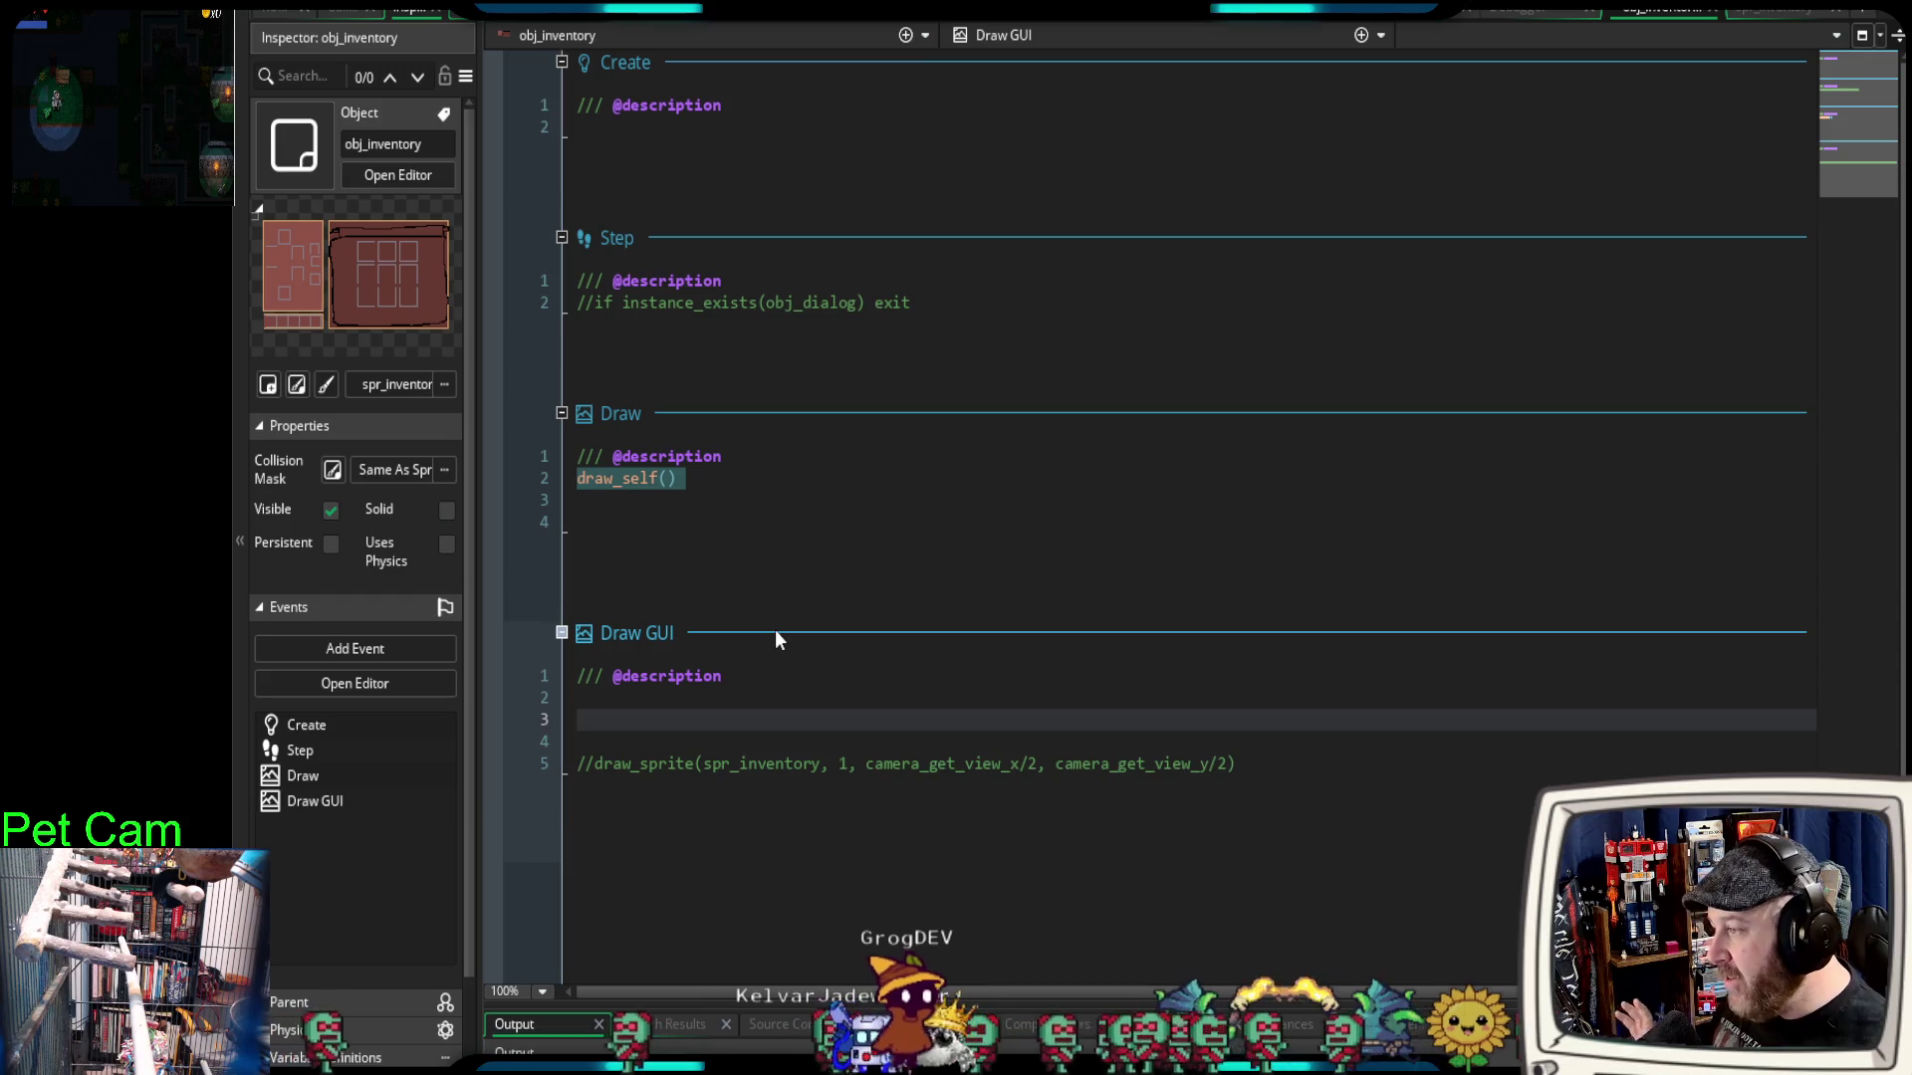
{"action": "type", "text": "d"}
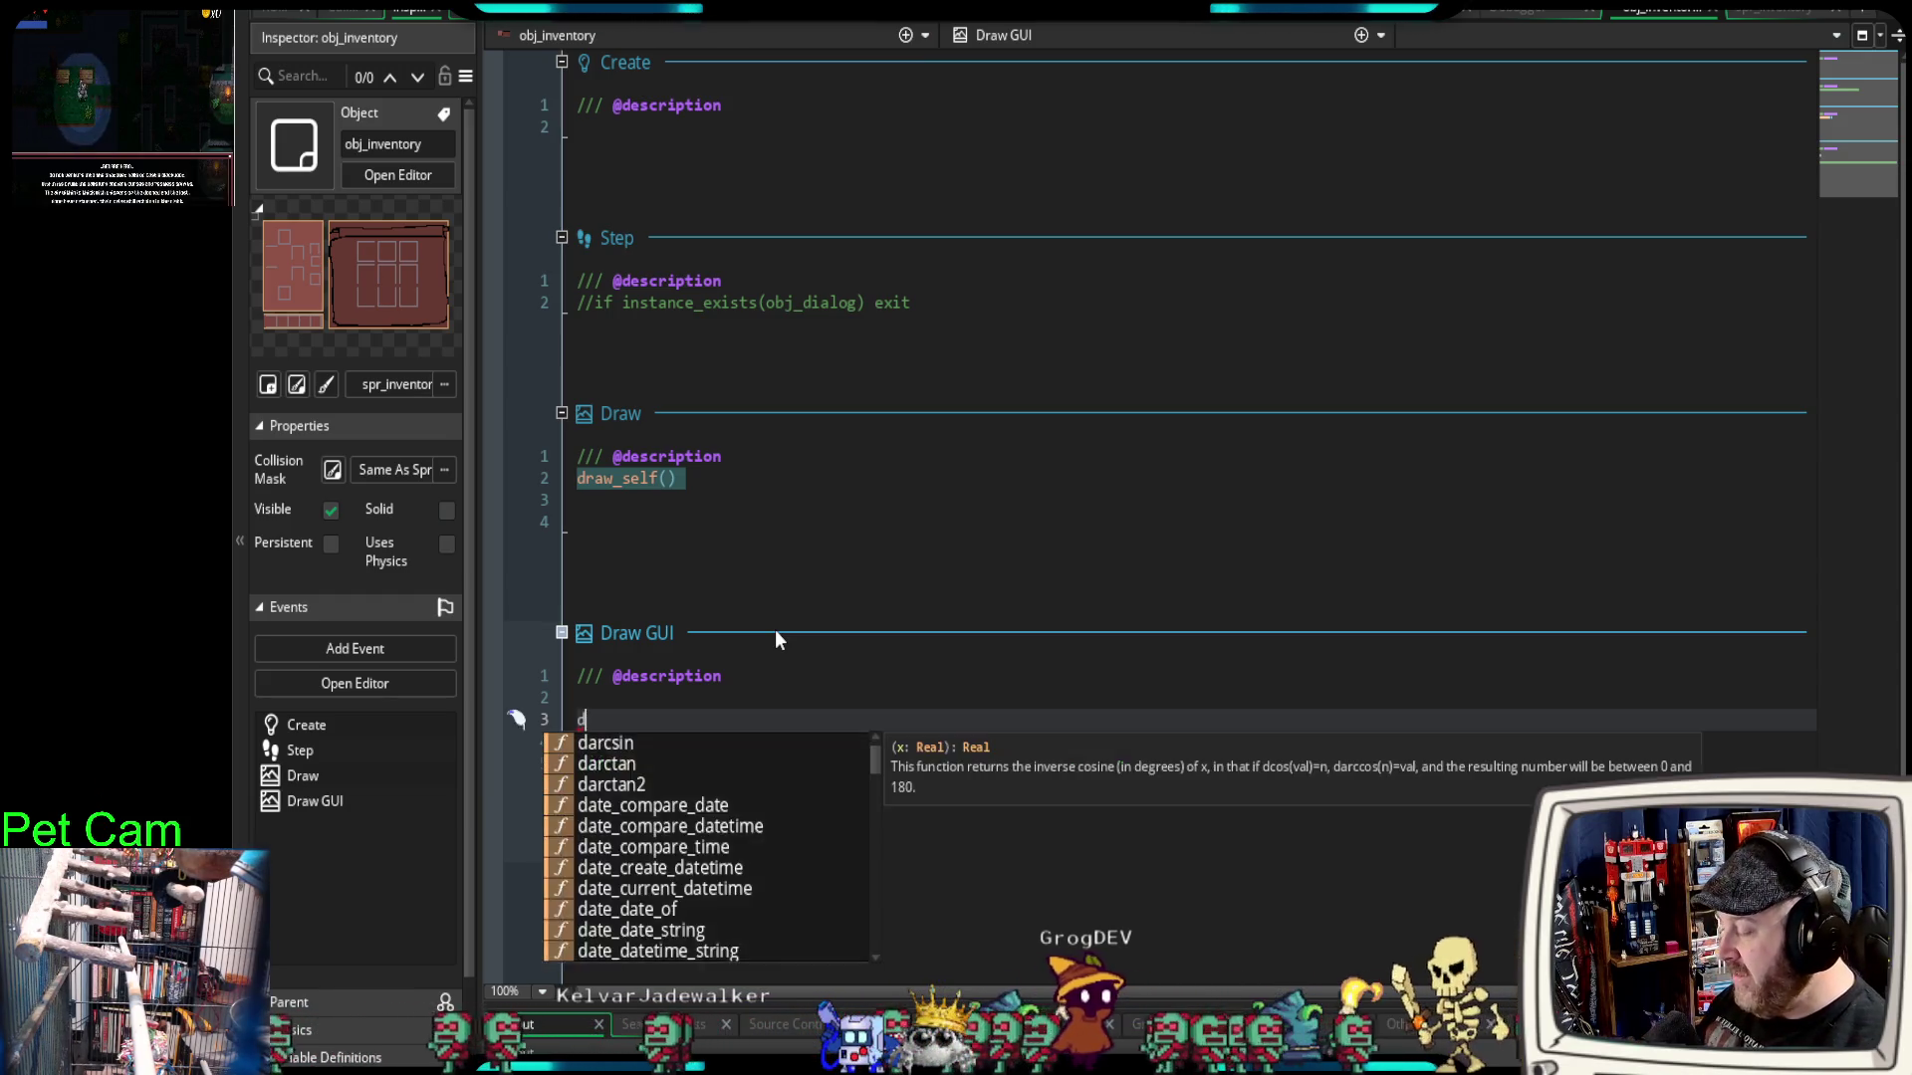
{"action": "type", "text": "raw_sel"}
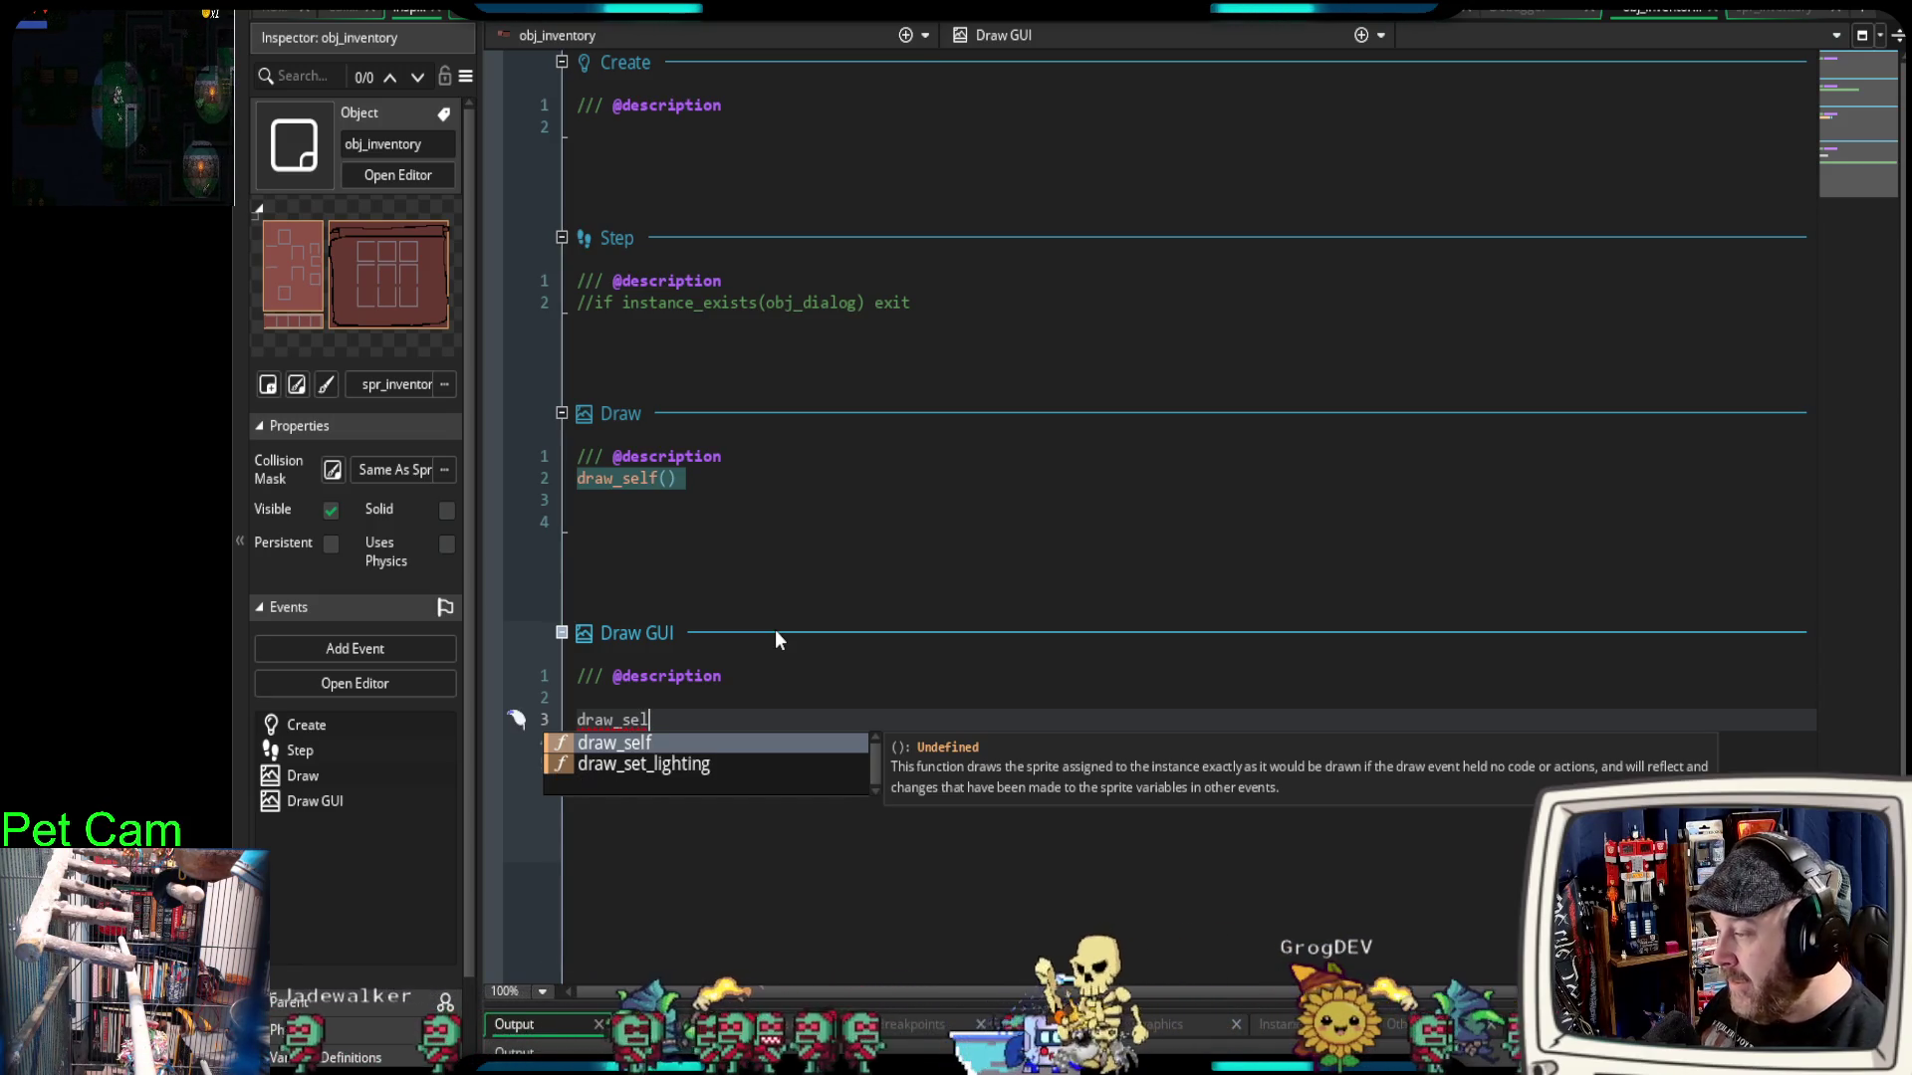
{"action": "key", "text": "ctrl+z"}
{"action": "key", "text": "ctrl+z"}
{"action": "key", "text": "ctrl+z"}
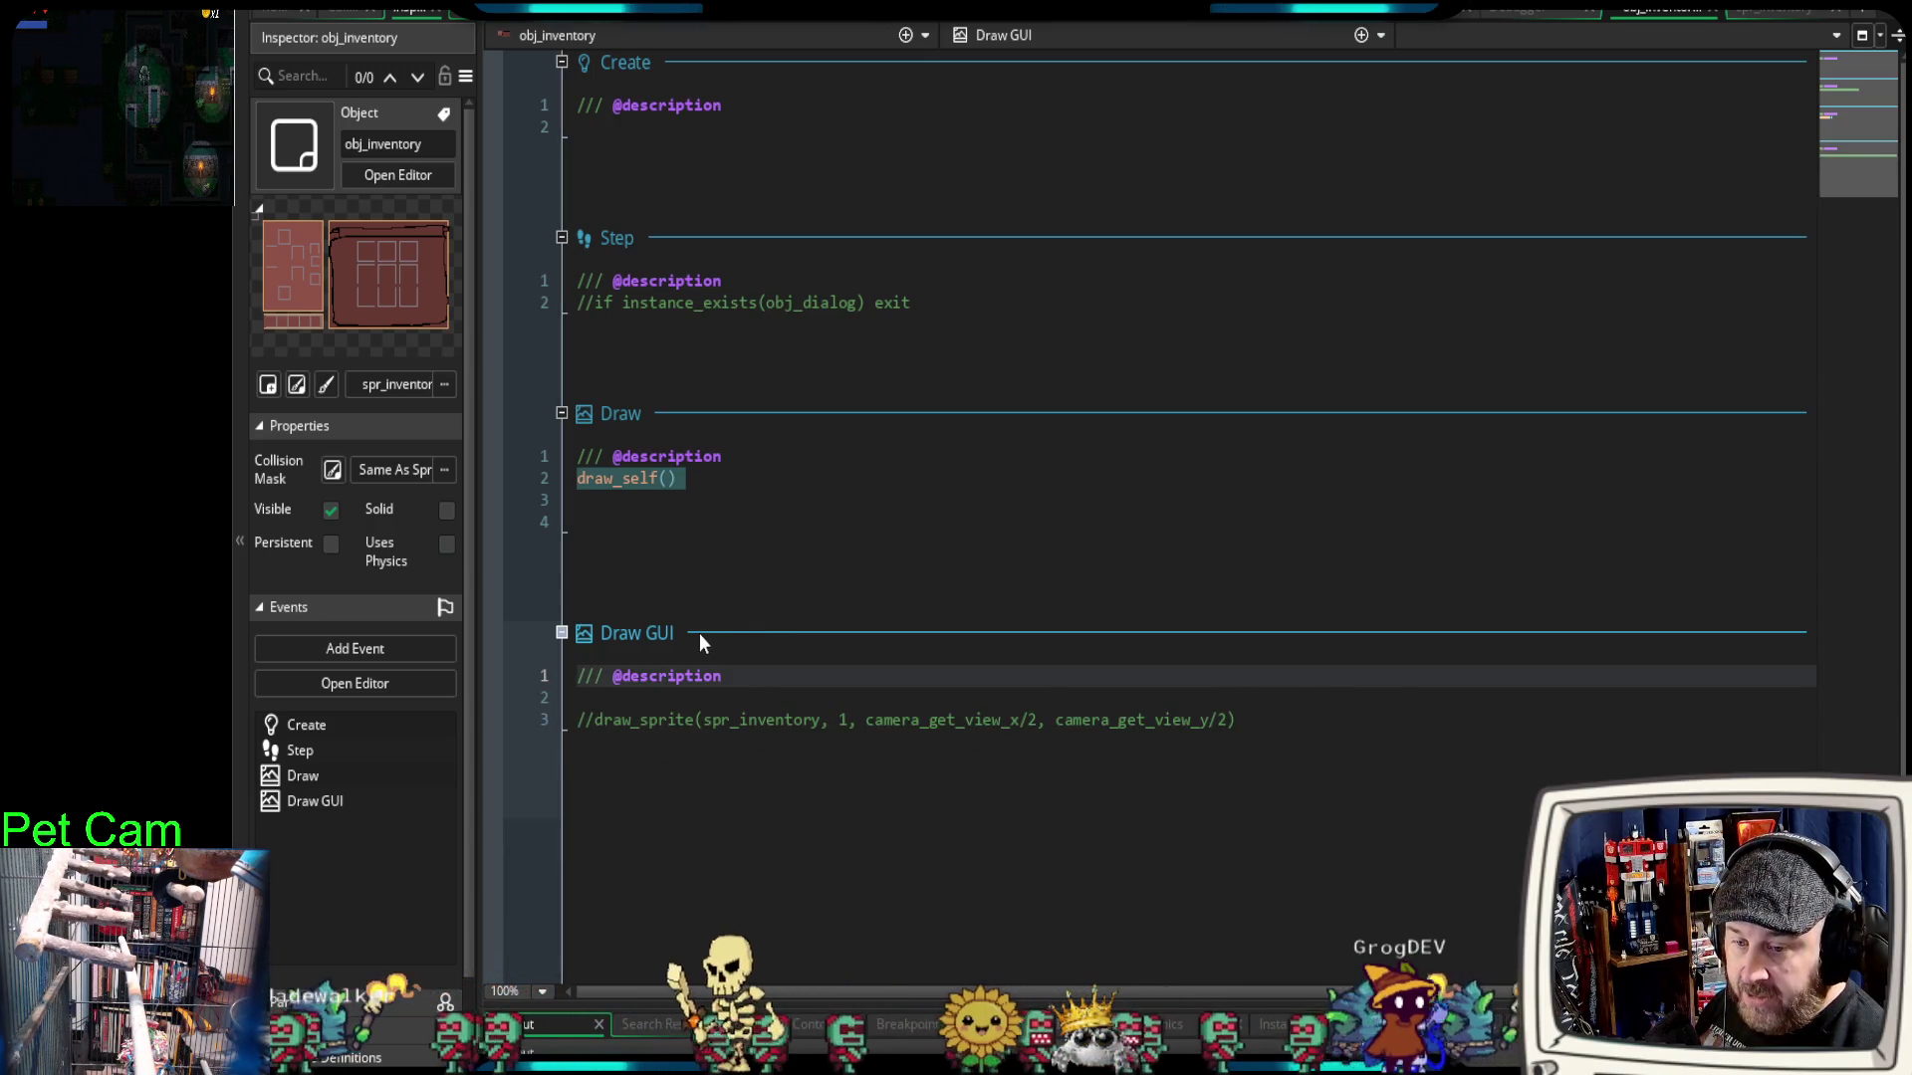
{"action": "key", "text": "Return"}
{"action": "key", "text": "Return"}
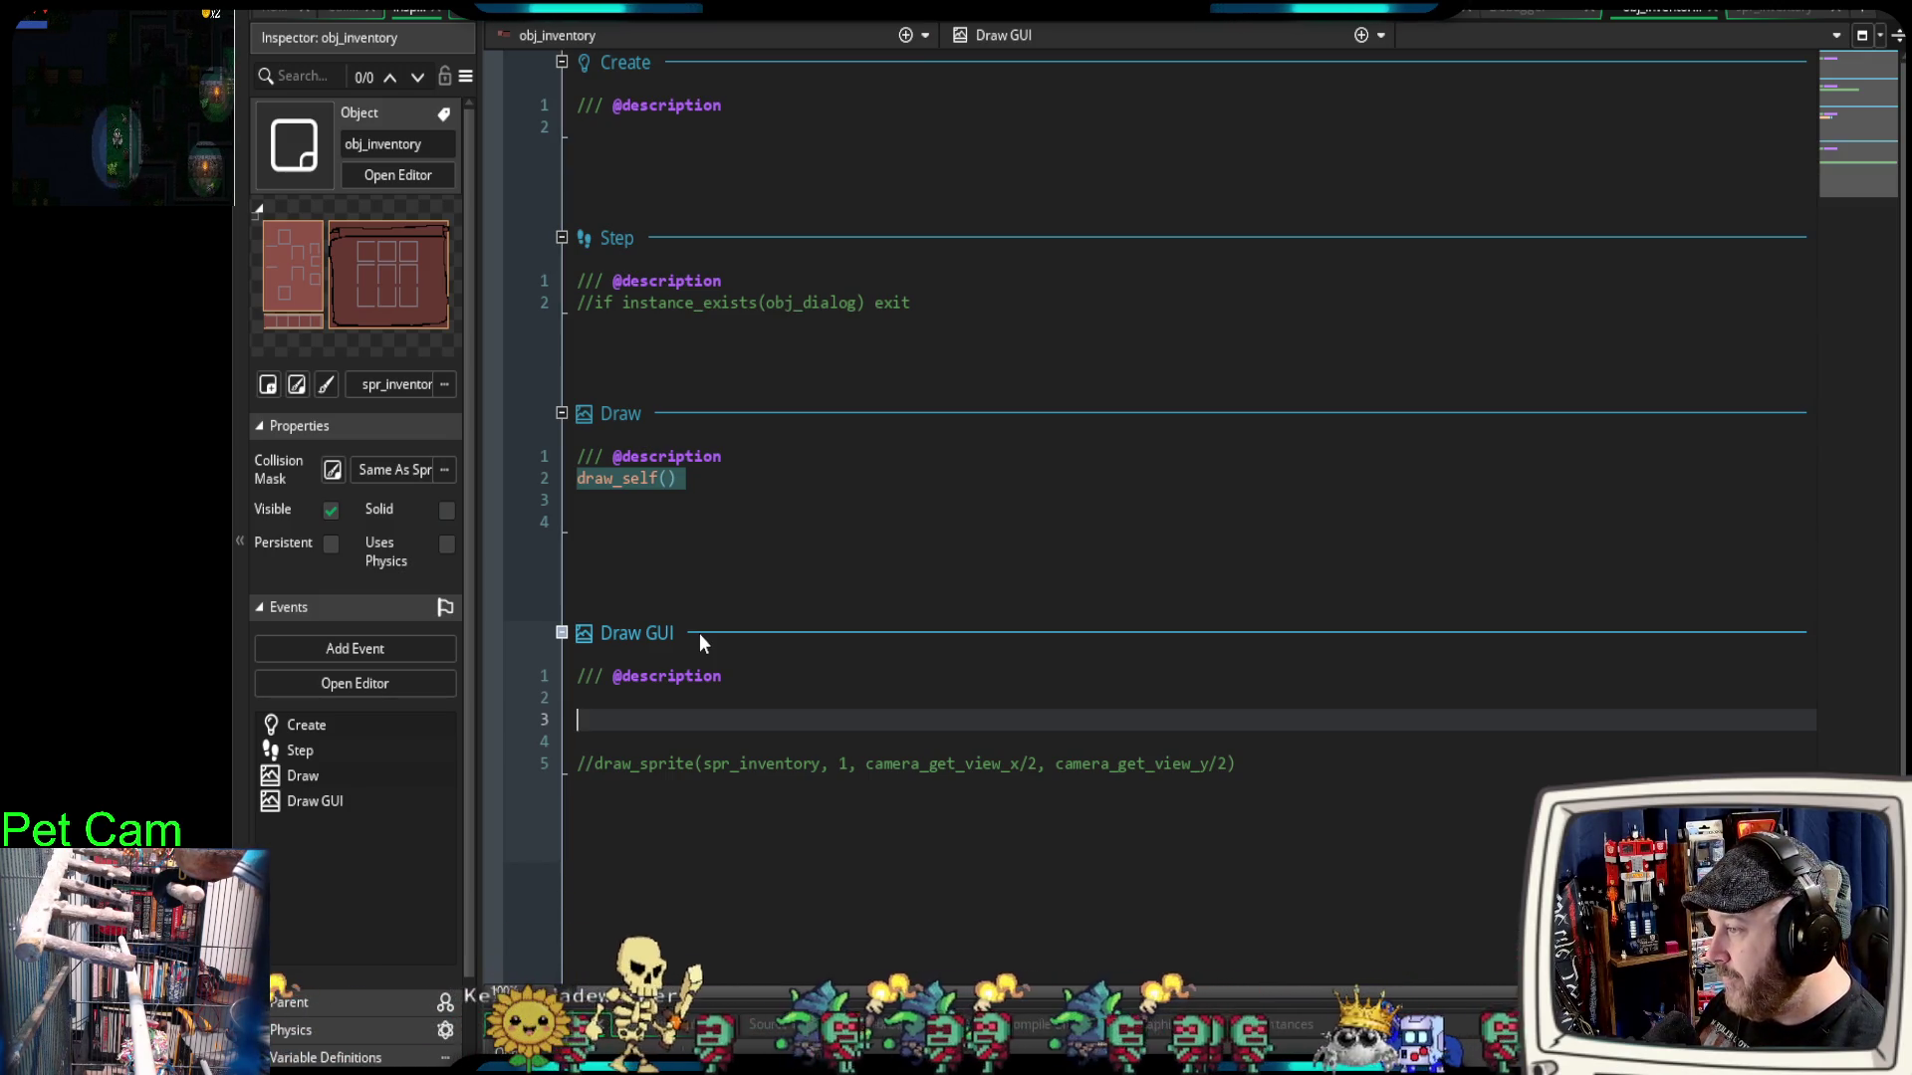
{"action": "type", "text": "draw"}
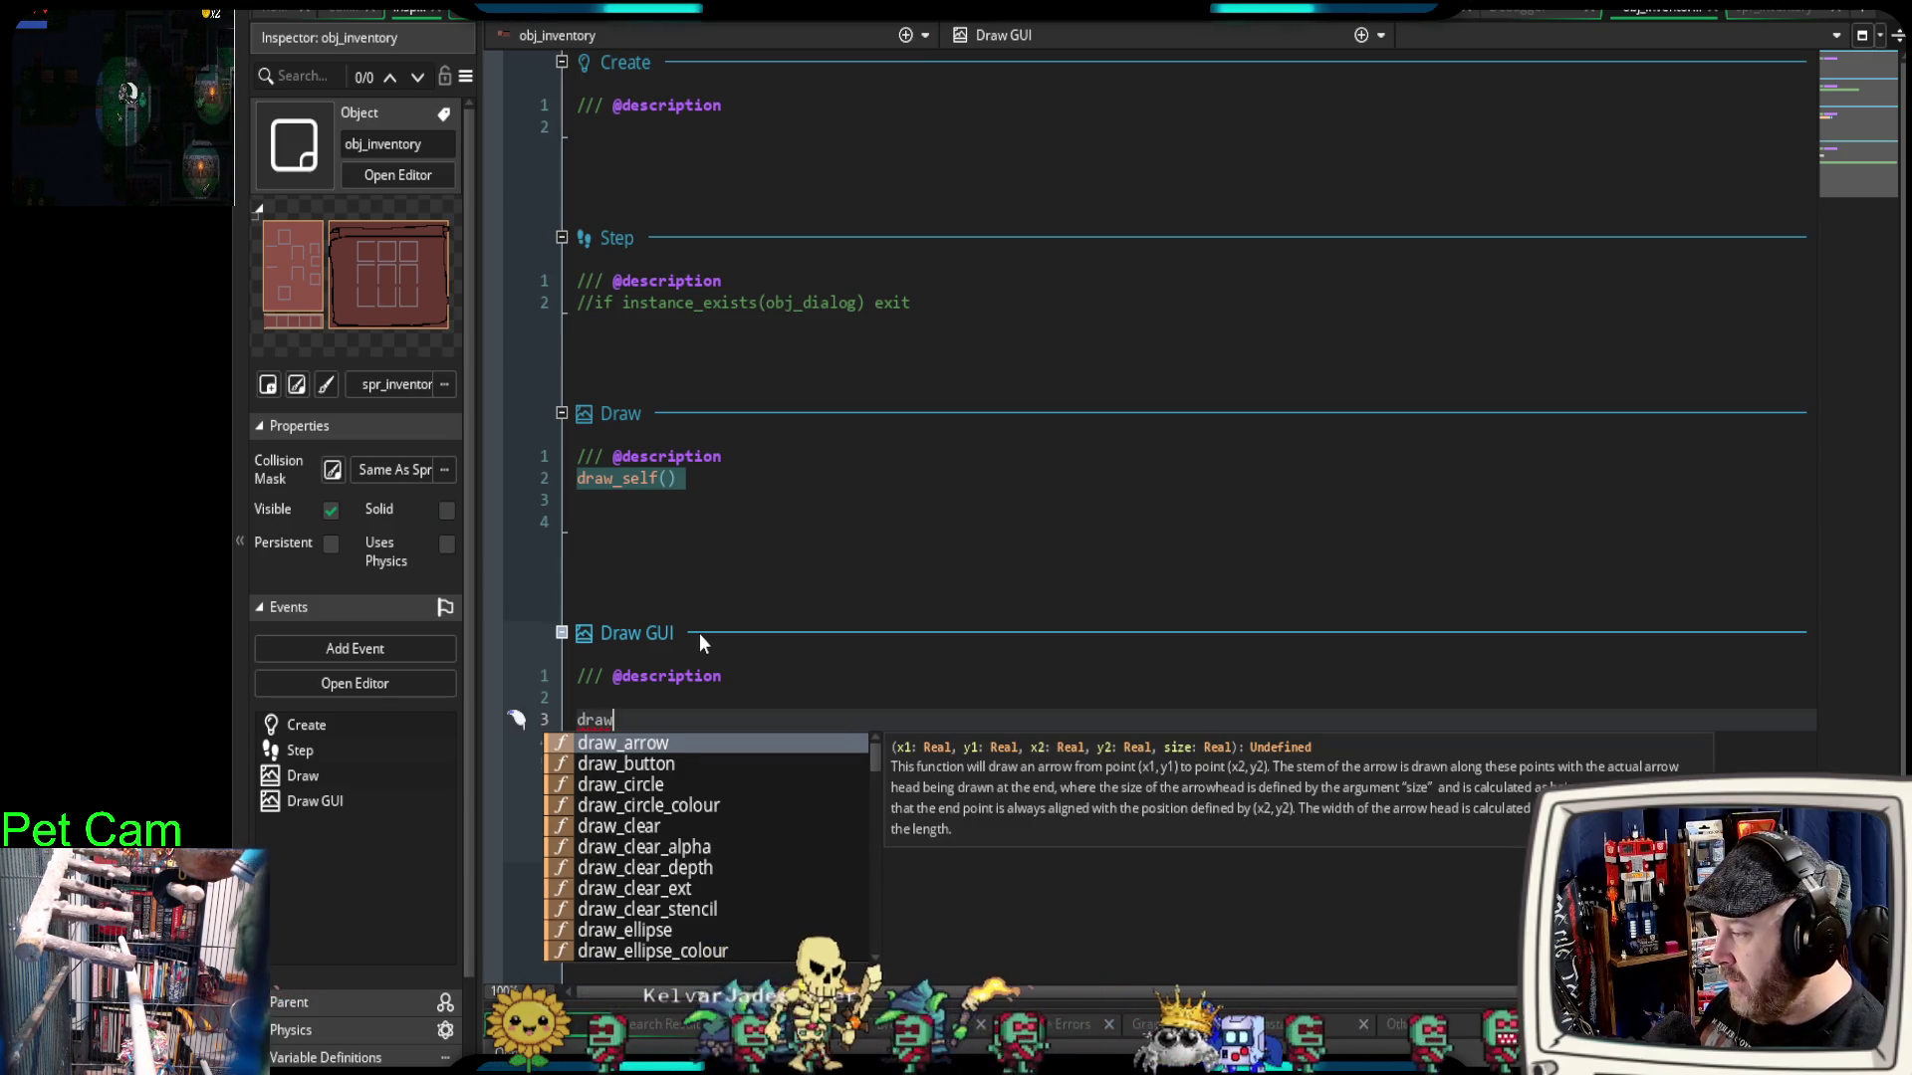
{"action": "type", "text": "_"}
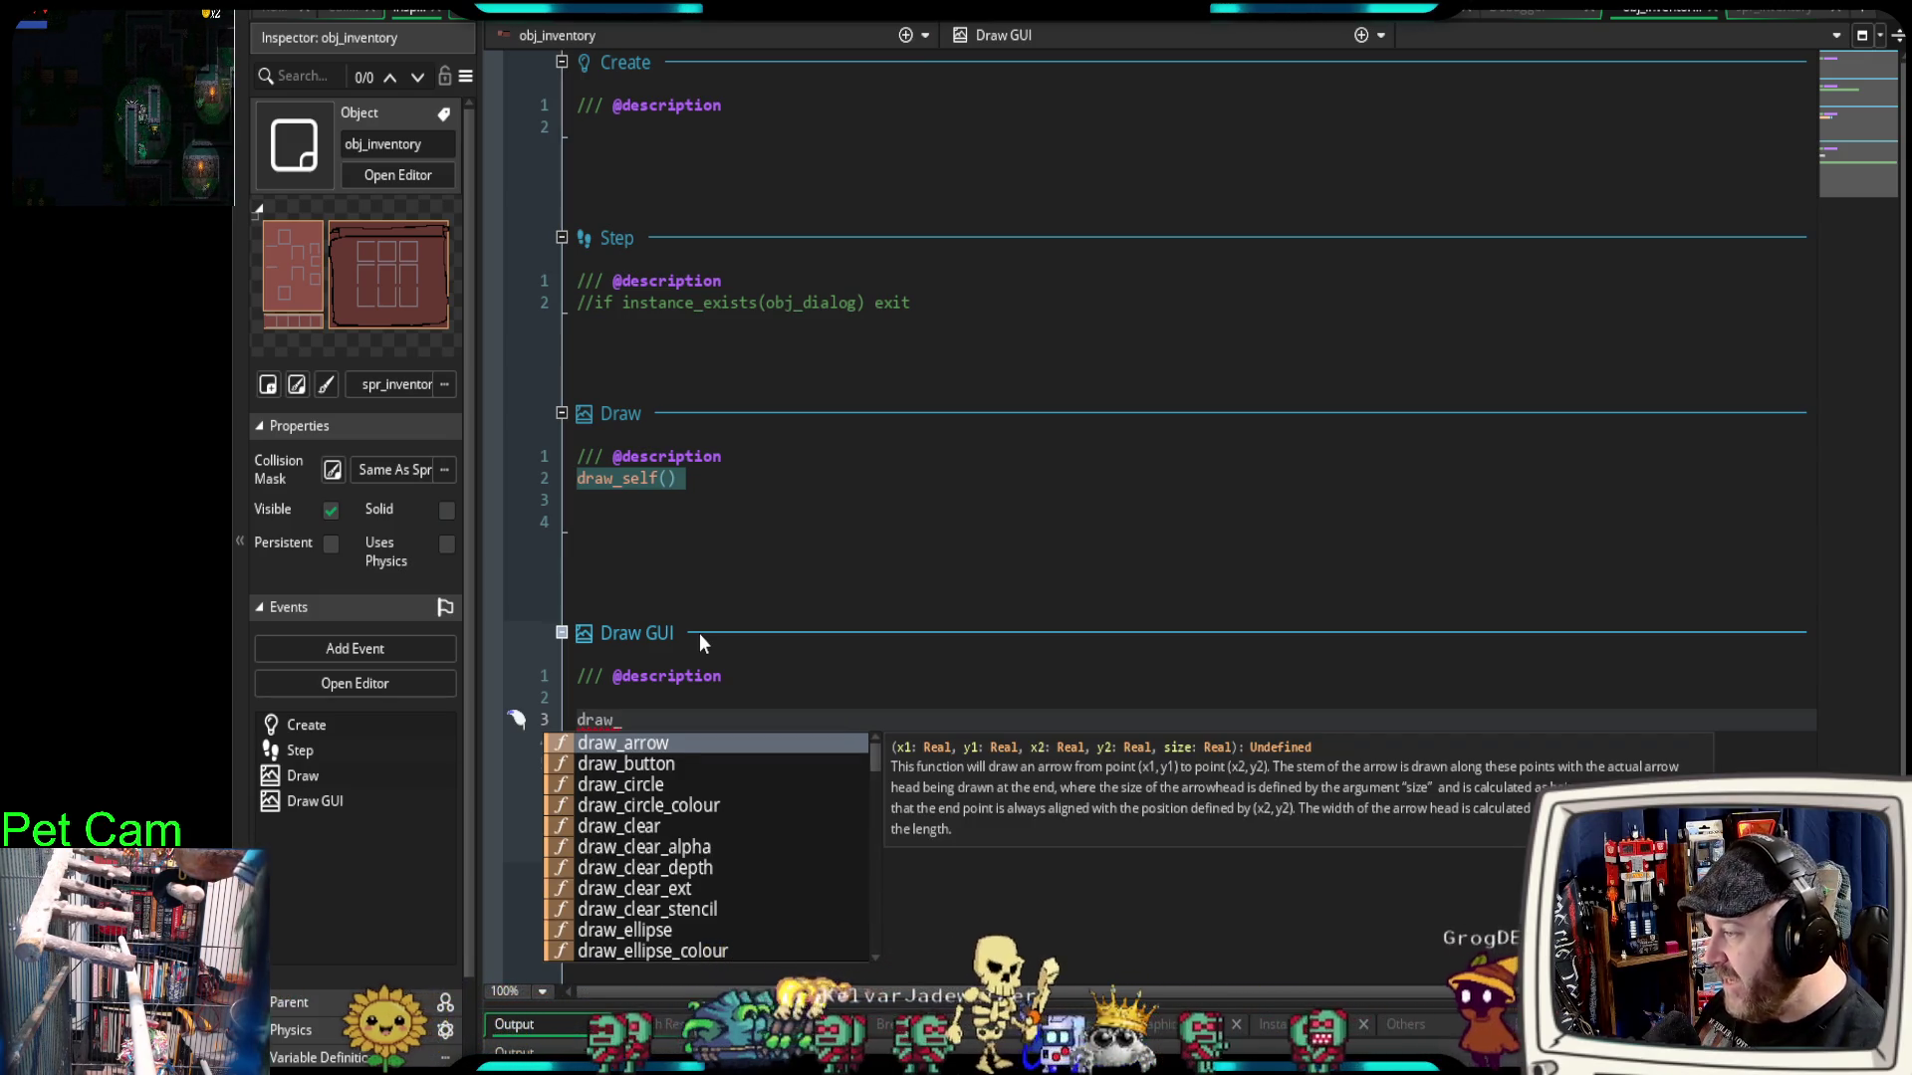
{"action": "type", "text": "self("}
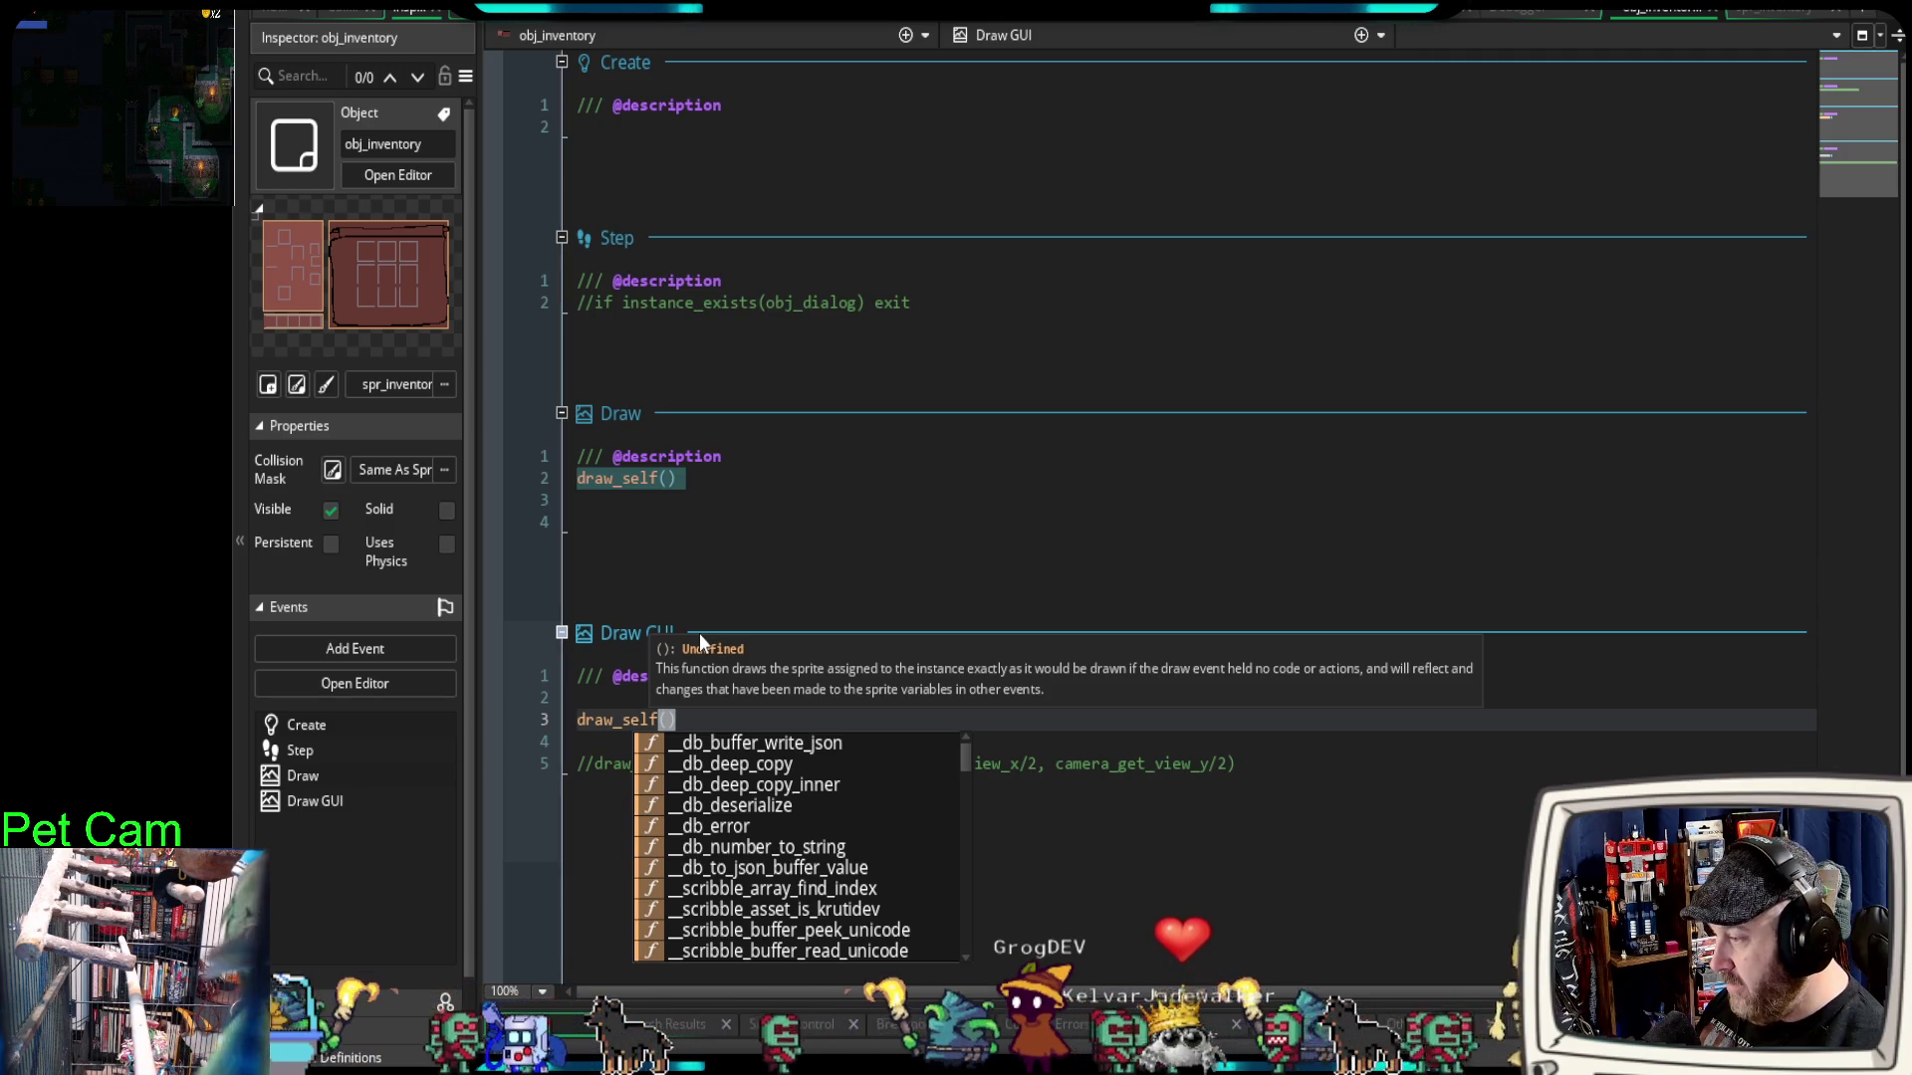
{"action": "type", "text": "x"}
{"action": "type", "text": ",y"}
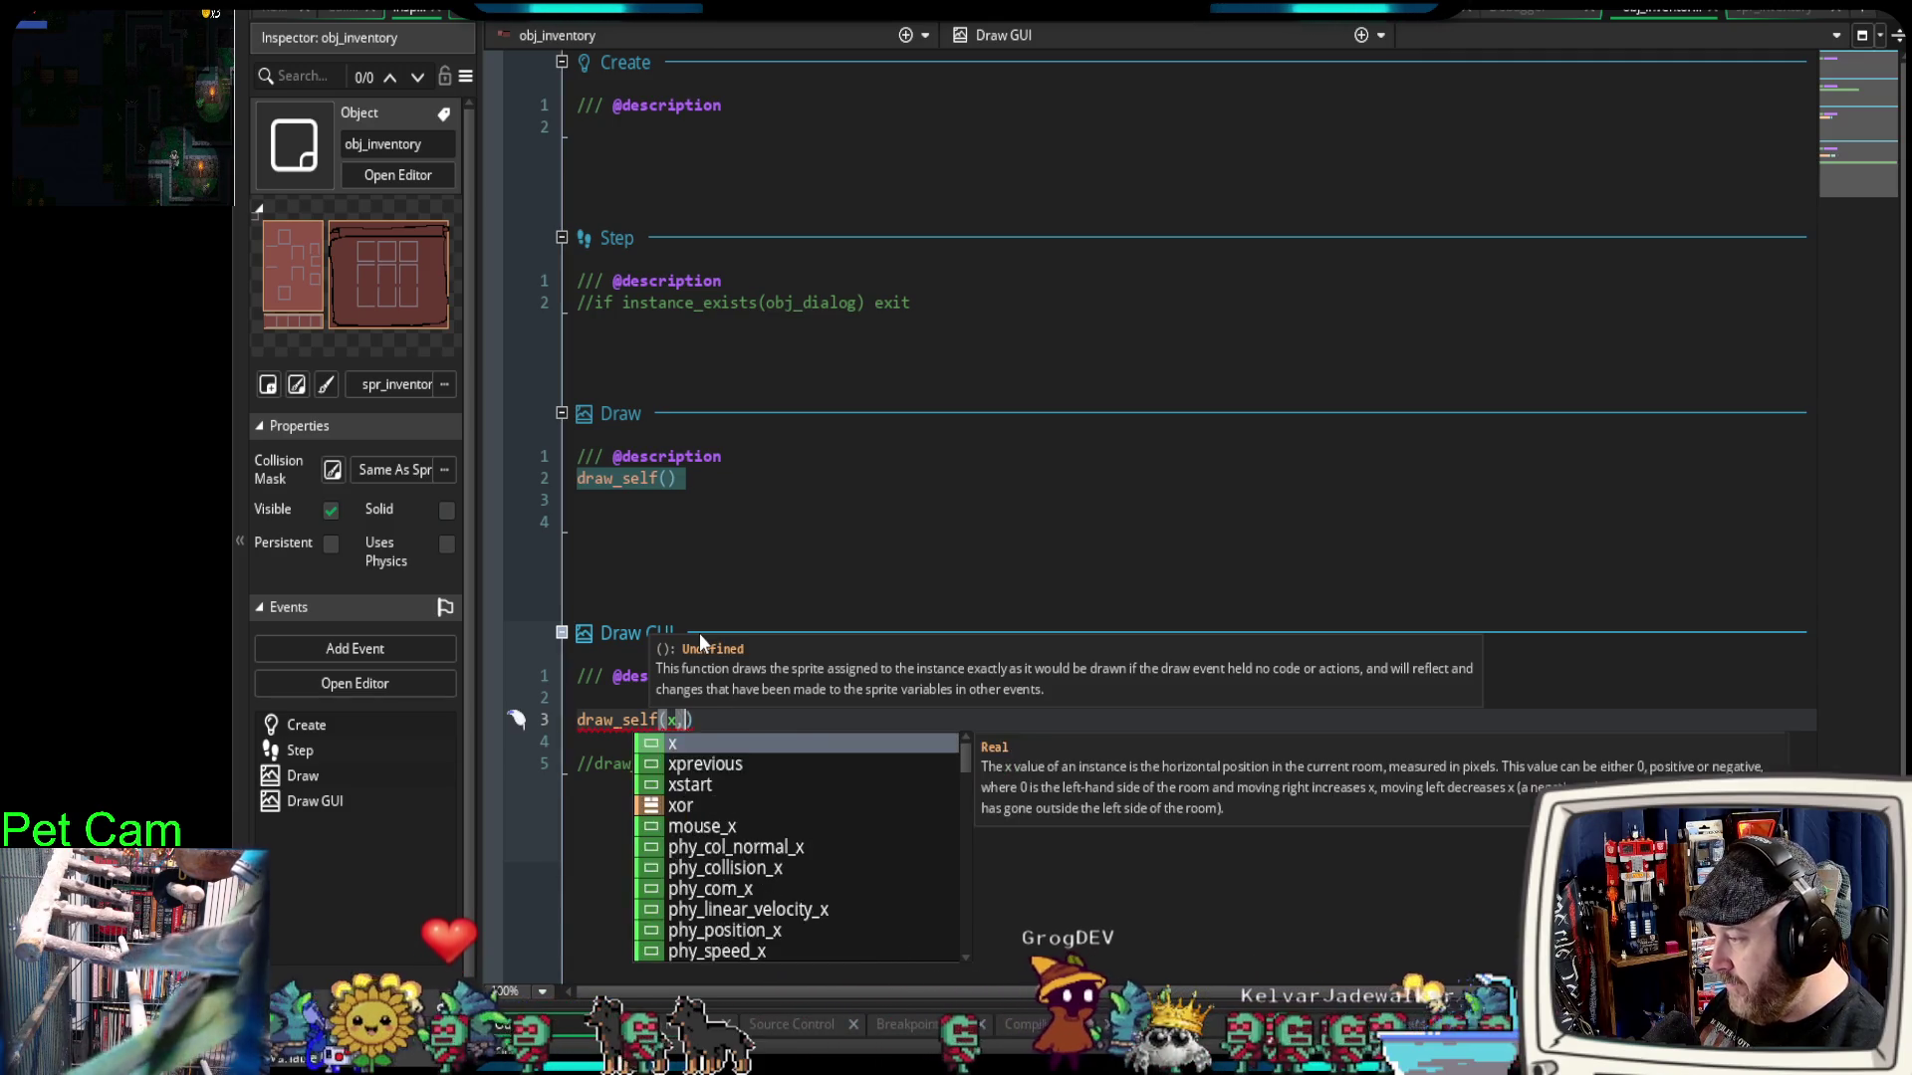
{"action": "type", "text": ","}
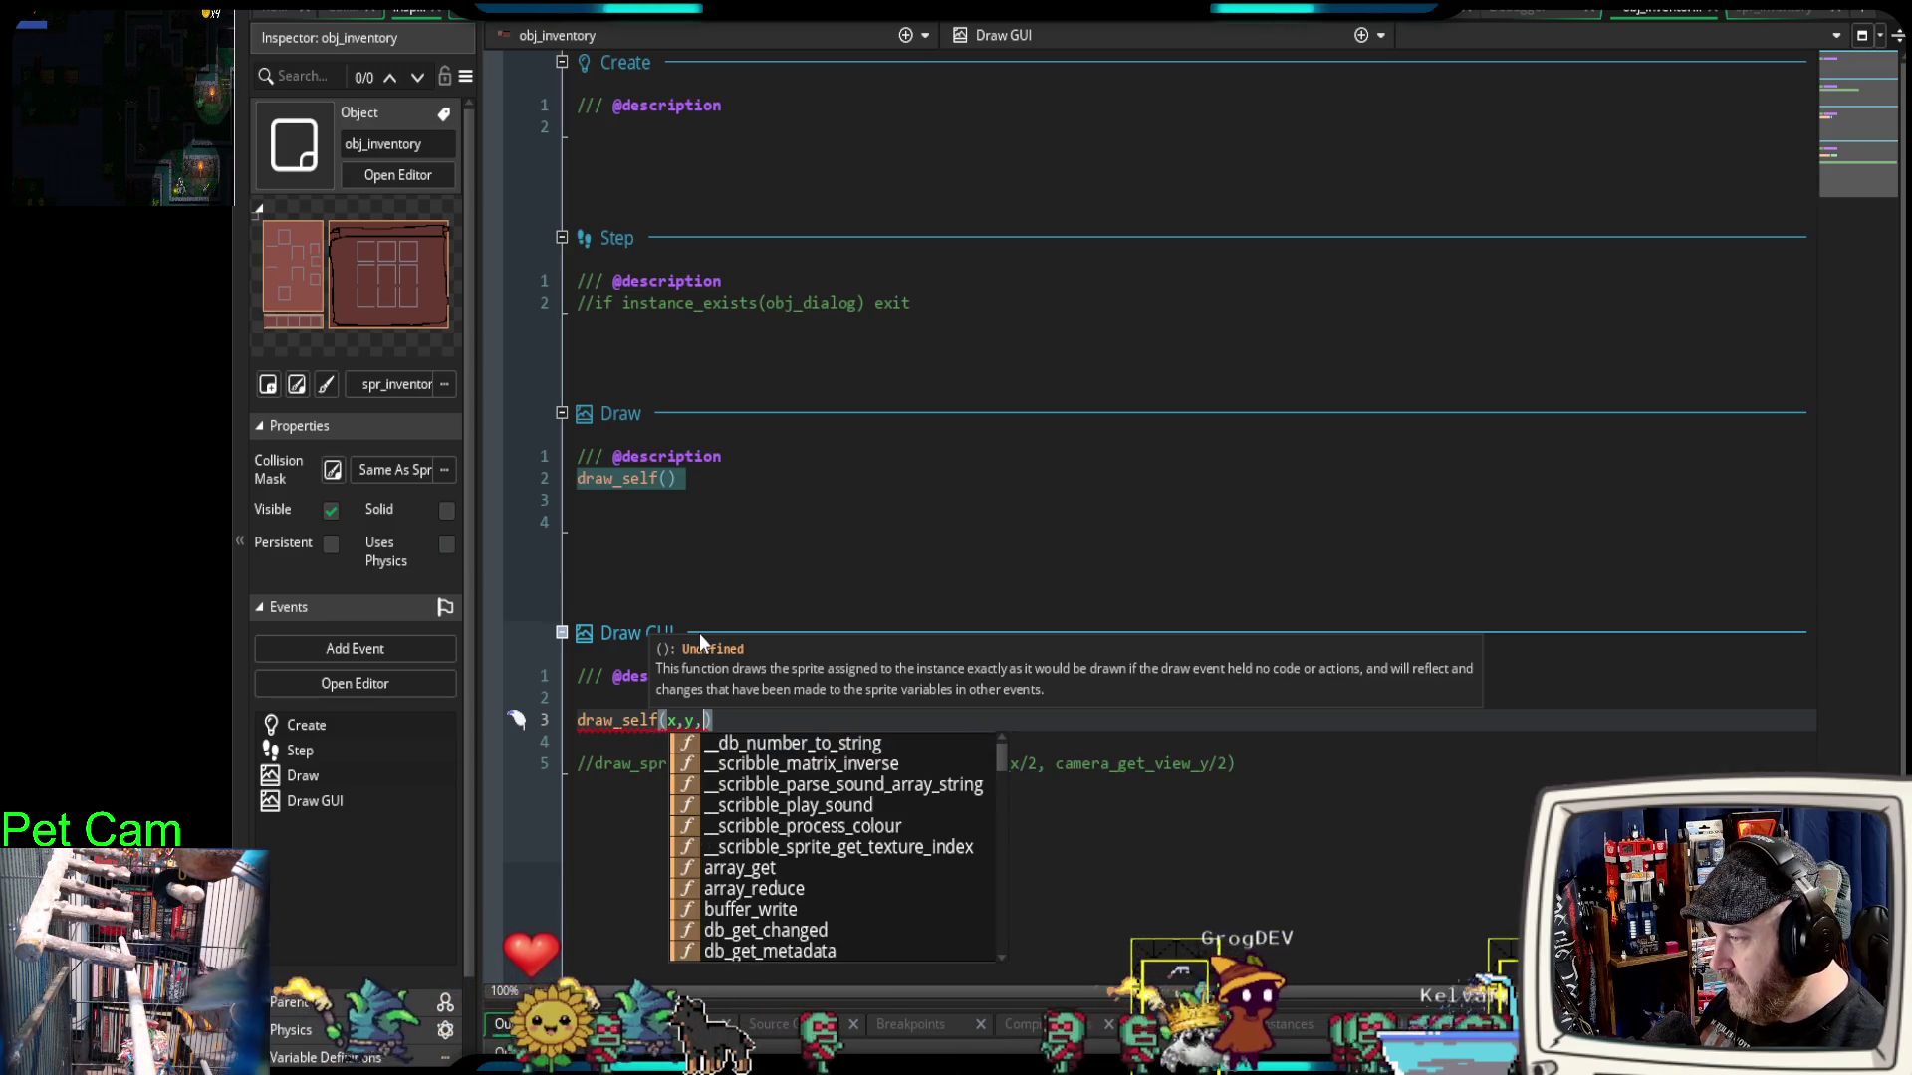
{"action": "key", "text": "BackSpace"}
{"action": "key", "text": "BackSpace"}
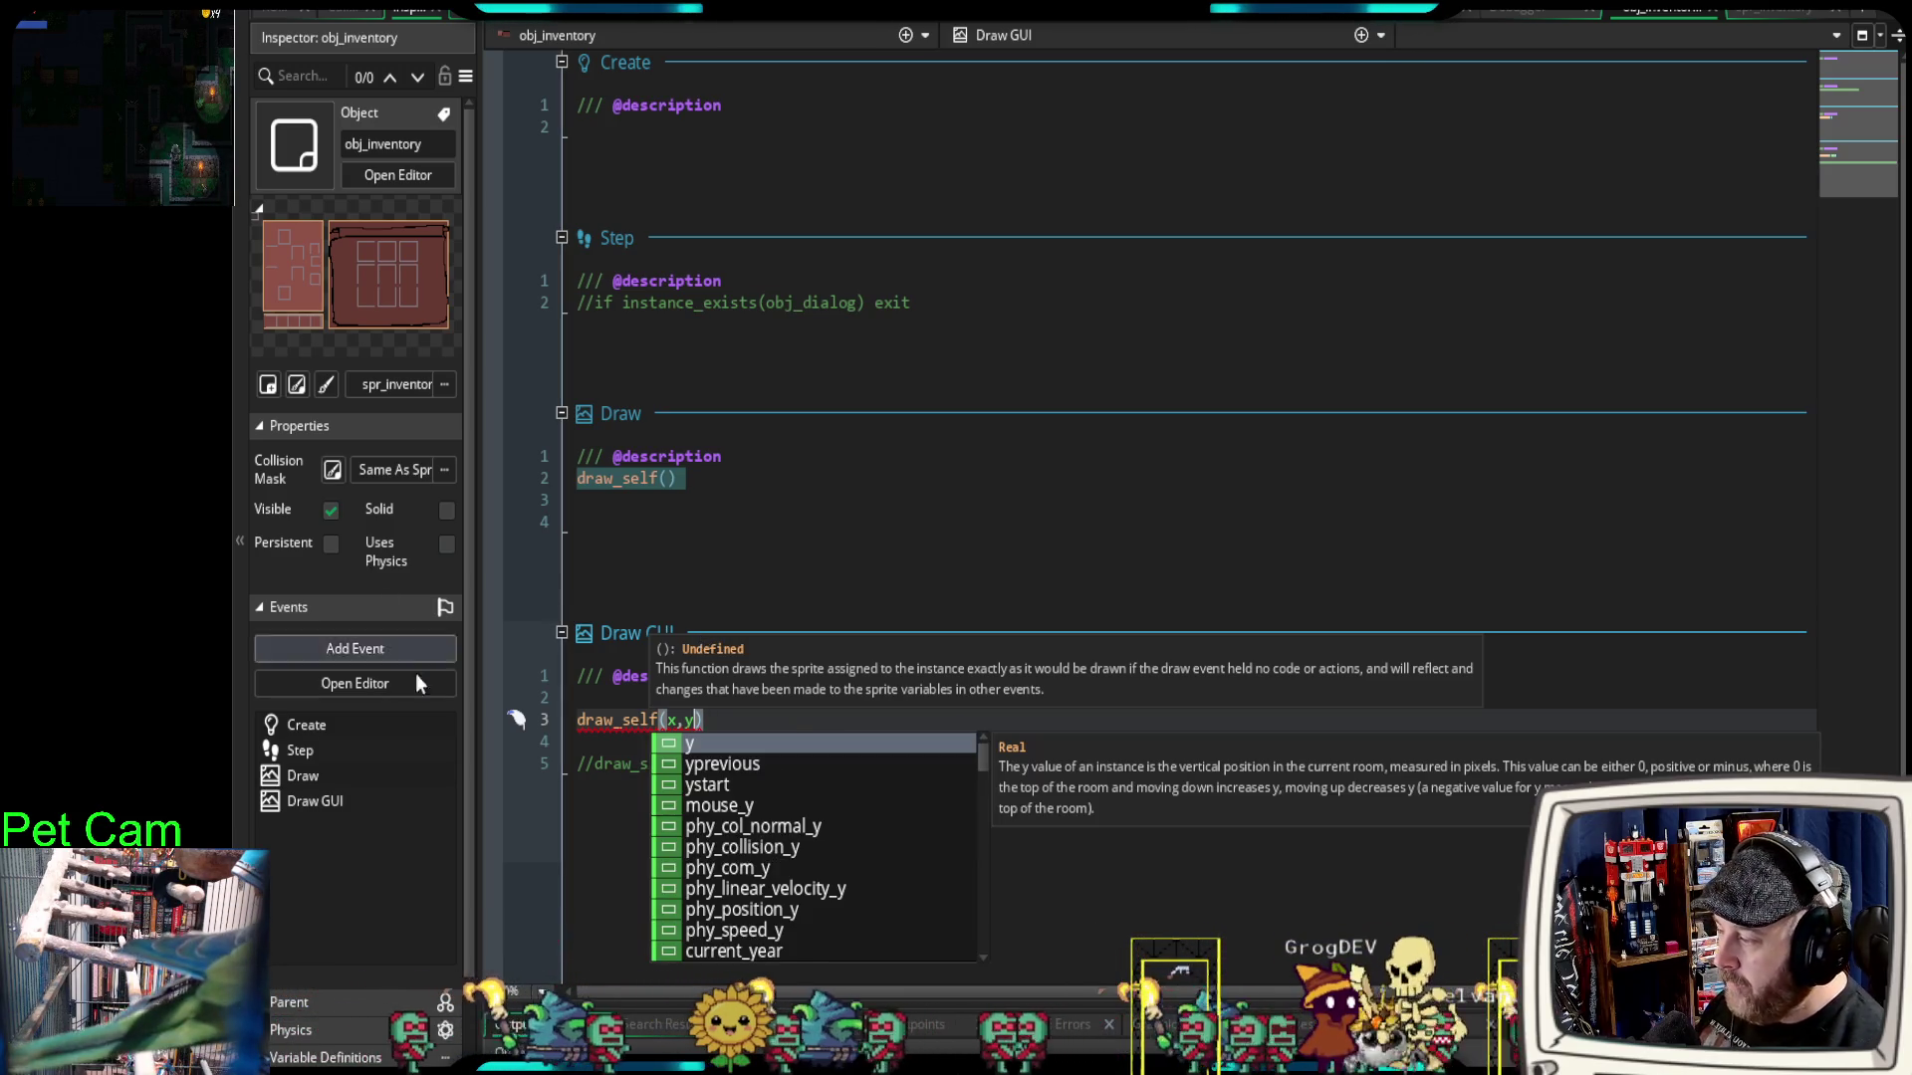
Step: Inspect the argument error flagged on the draw_self(x,y) line
{"action": "left_click", "coordinate": [695, 734]}
{"action": "left_click", "coordinate": [672, 719]}
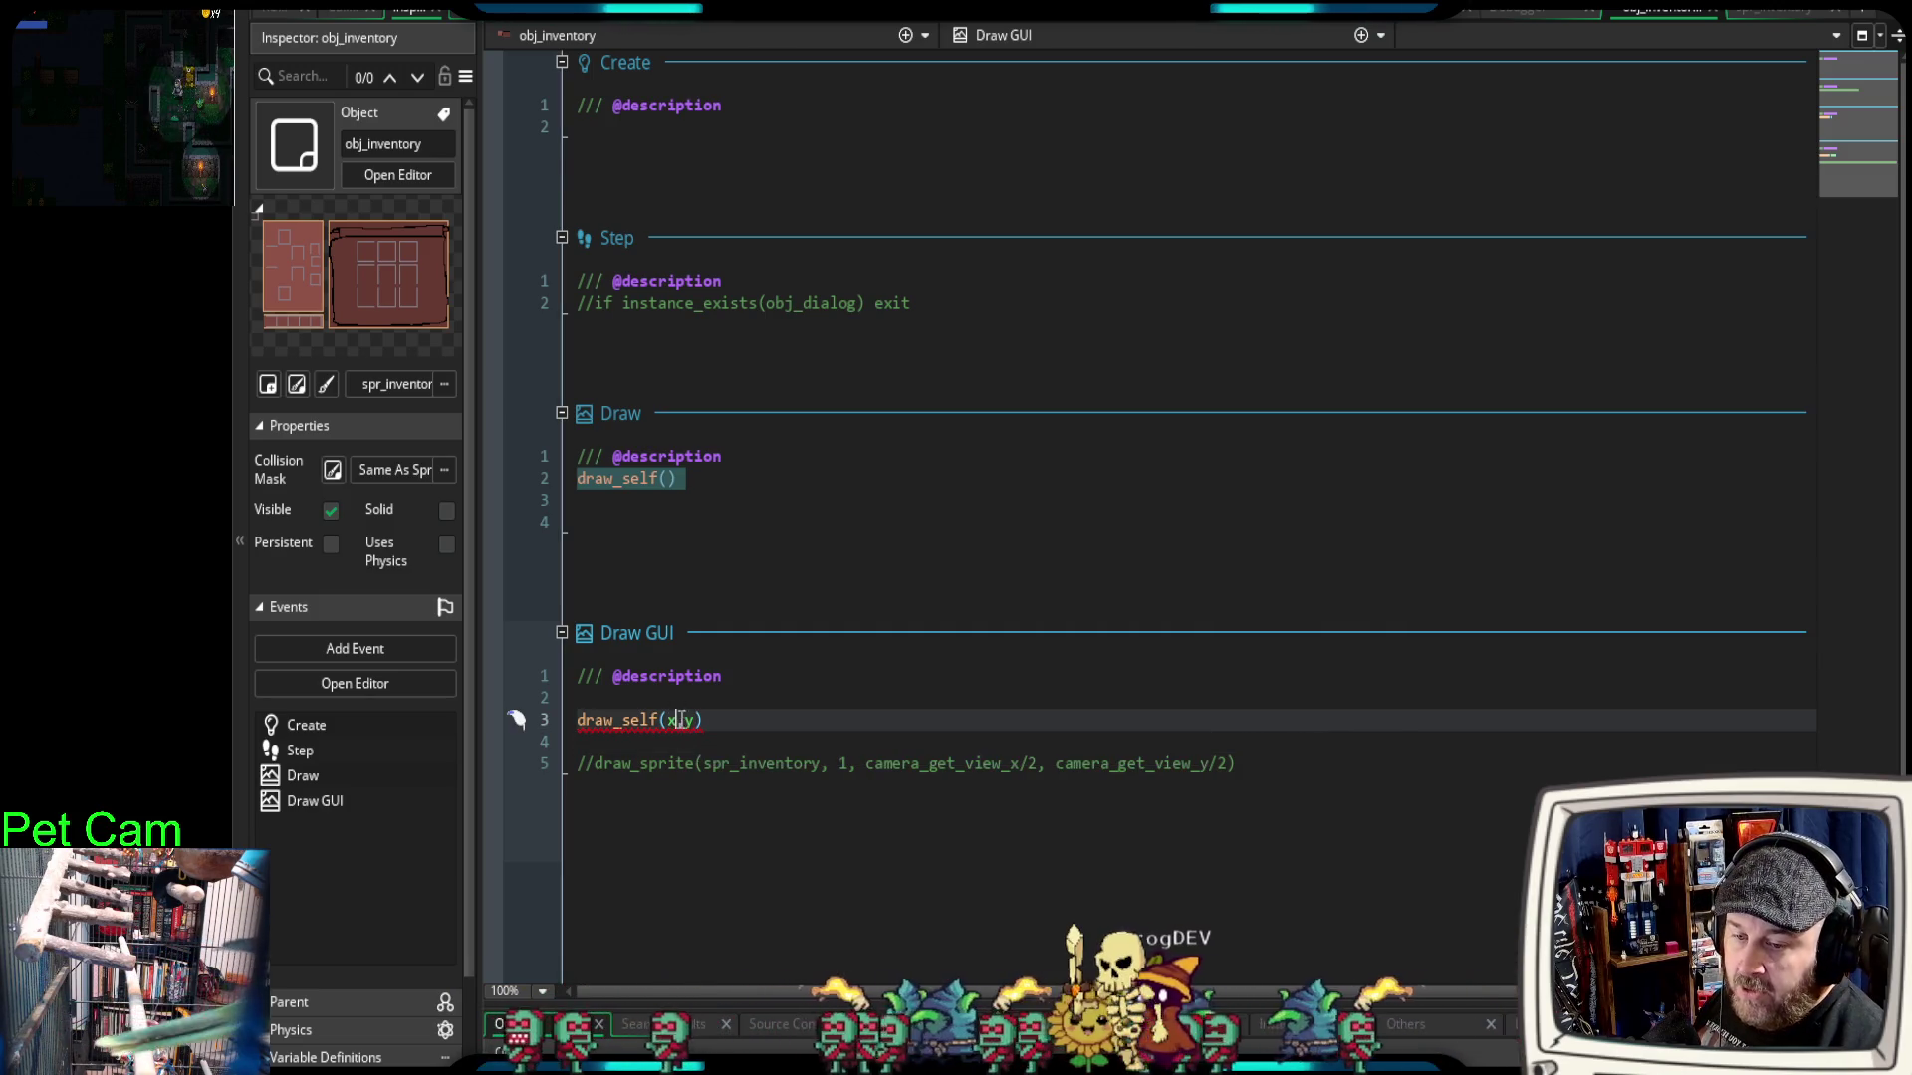
{"action": "left_click_drag", "start_coordinate": [749, 717], "coordinate": [563, 721]}
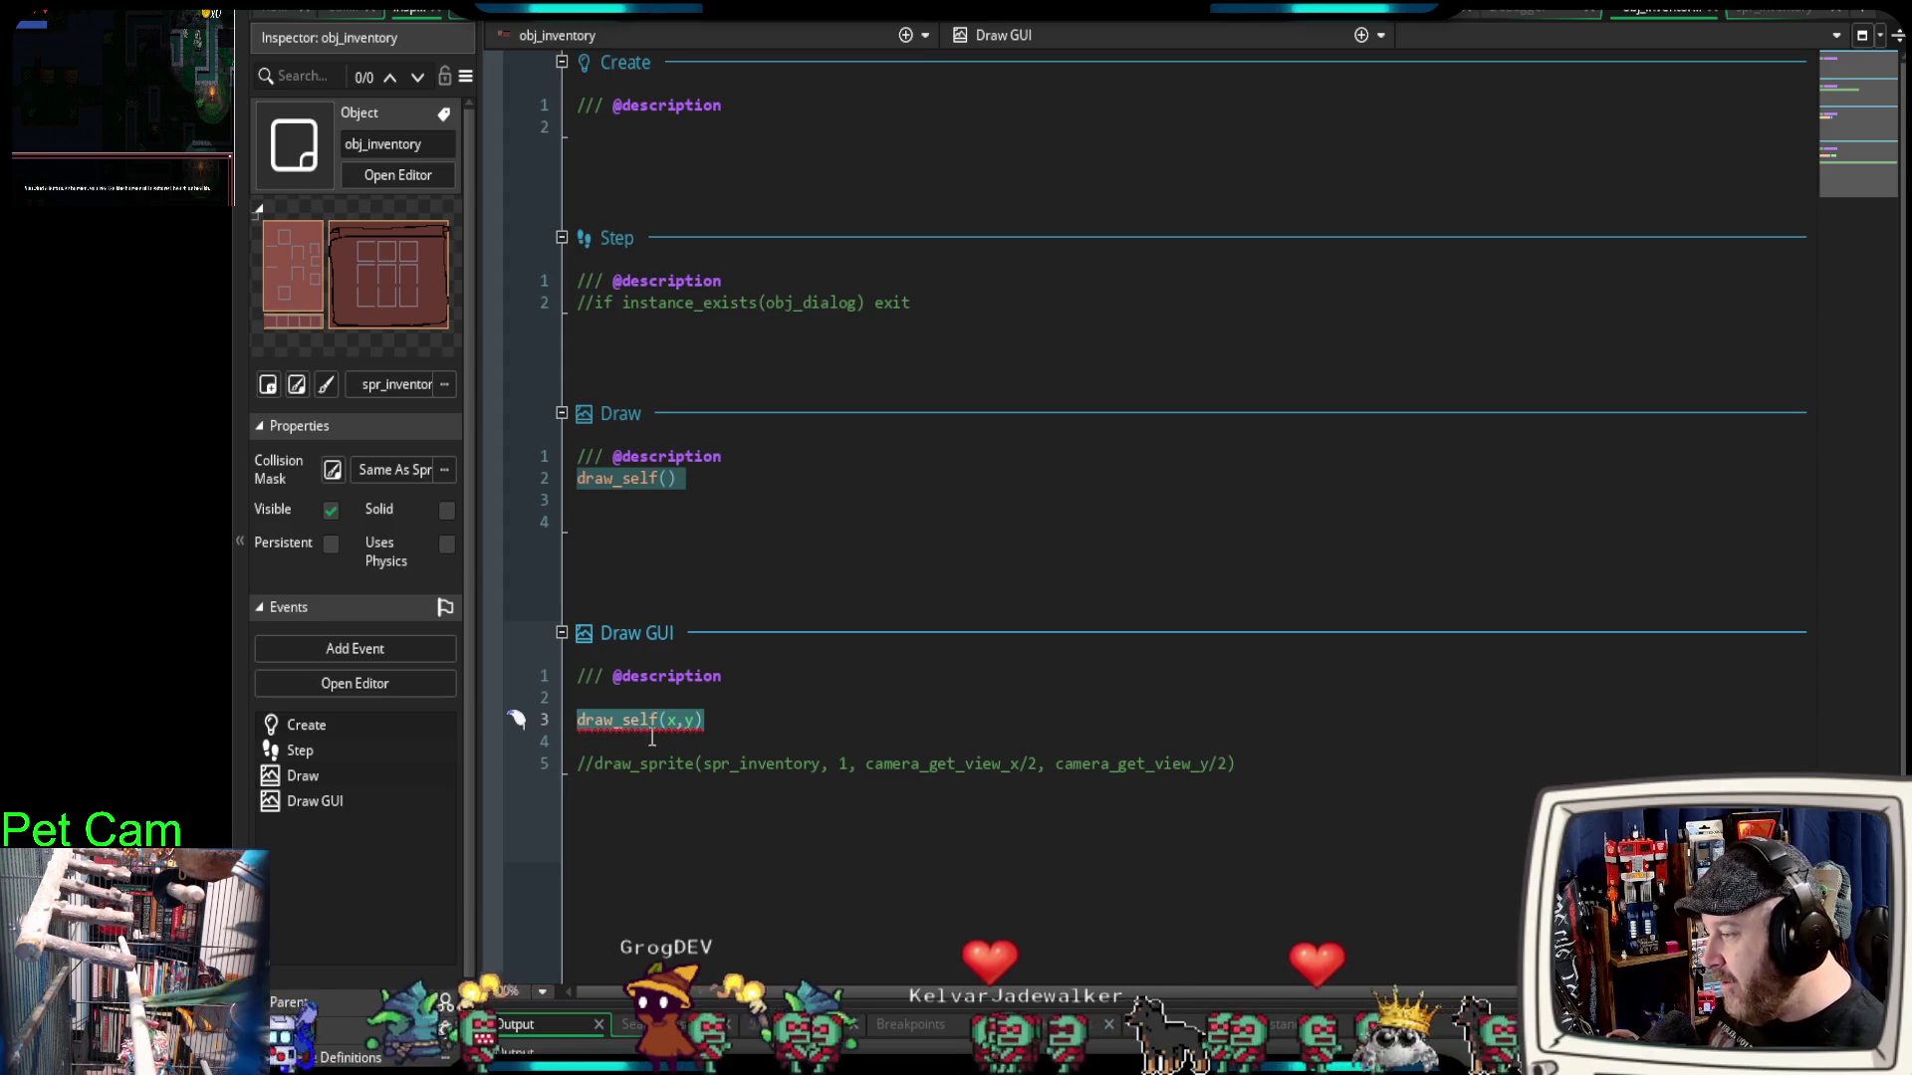
{"action": "left_click", "coordinate": [732, 740]}
{"action": "left_click", "coordinate": [682, 719]}
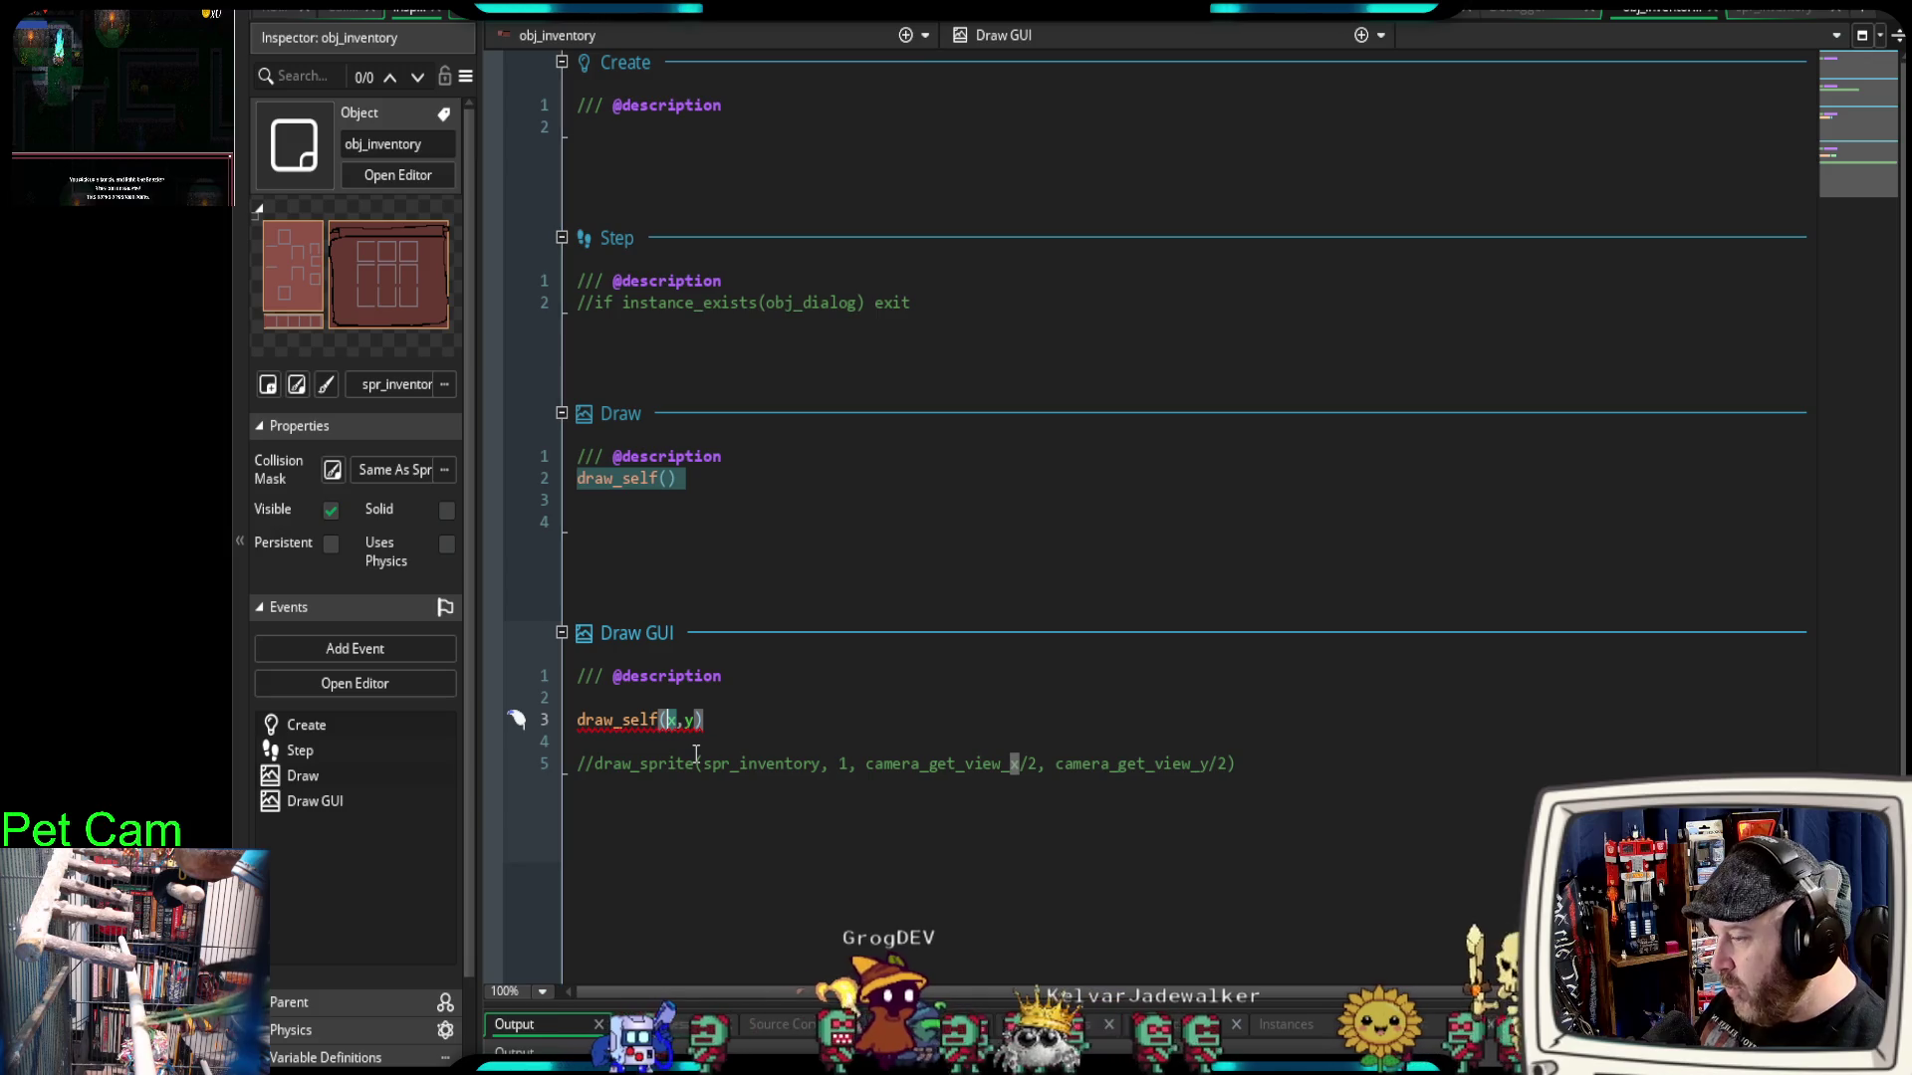
{"action": "left_click_drag", "start_coordinate": [743, 721], "coordinate": [581, 725]}
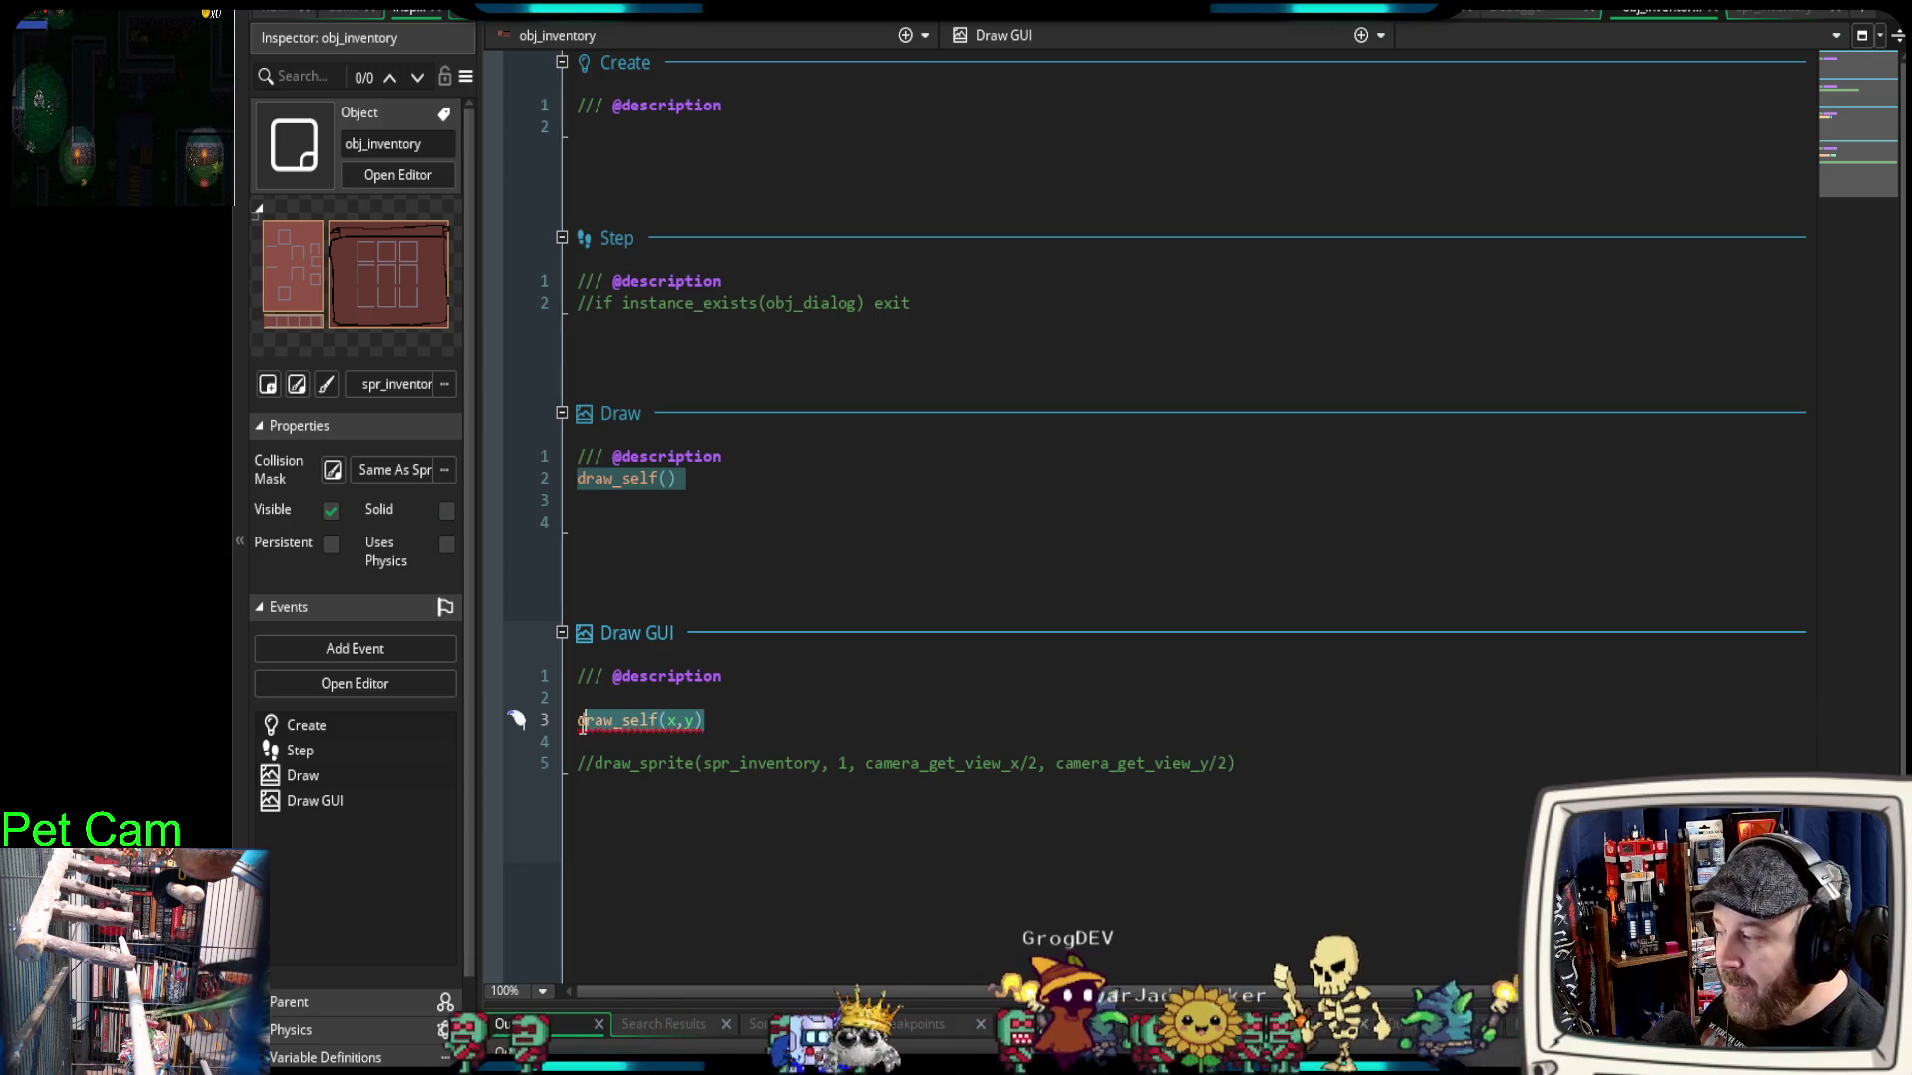
{"action": "mouse_move", "coordinate": [584, 734]}
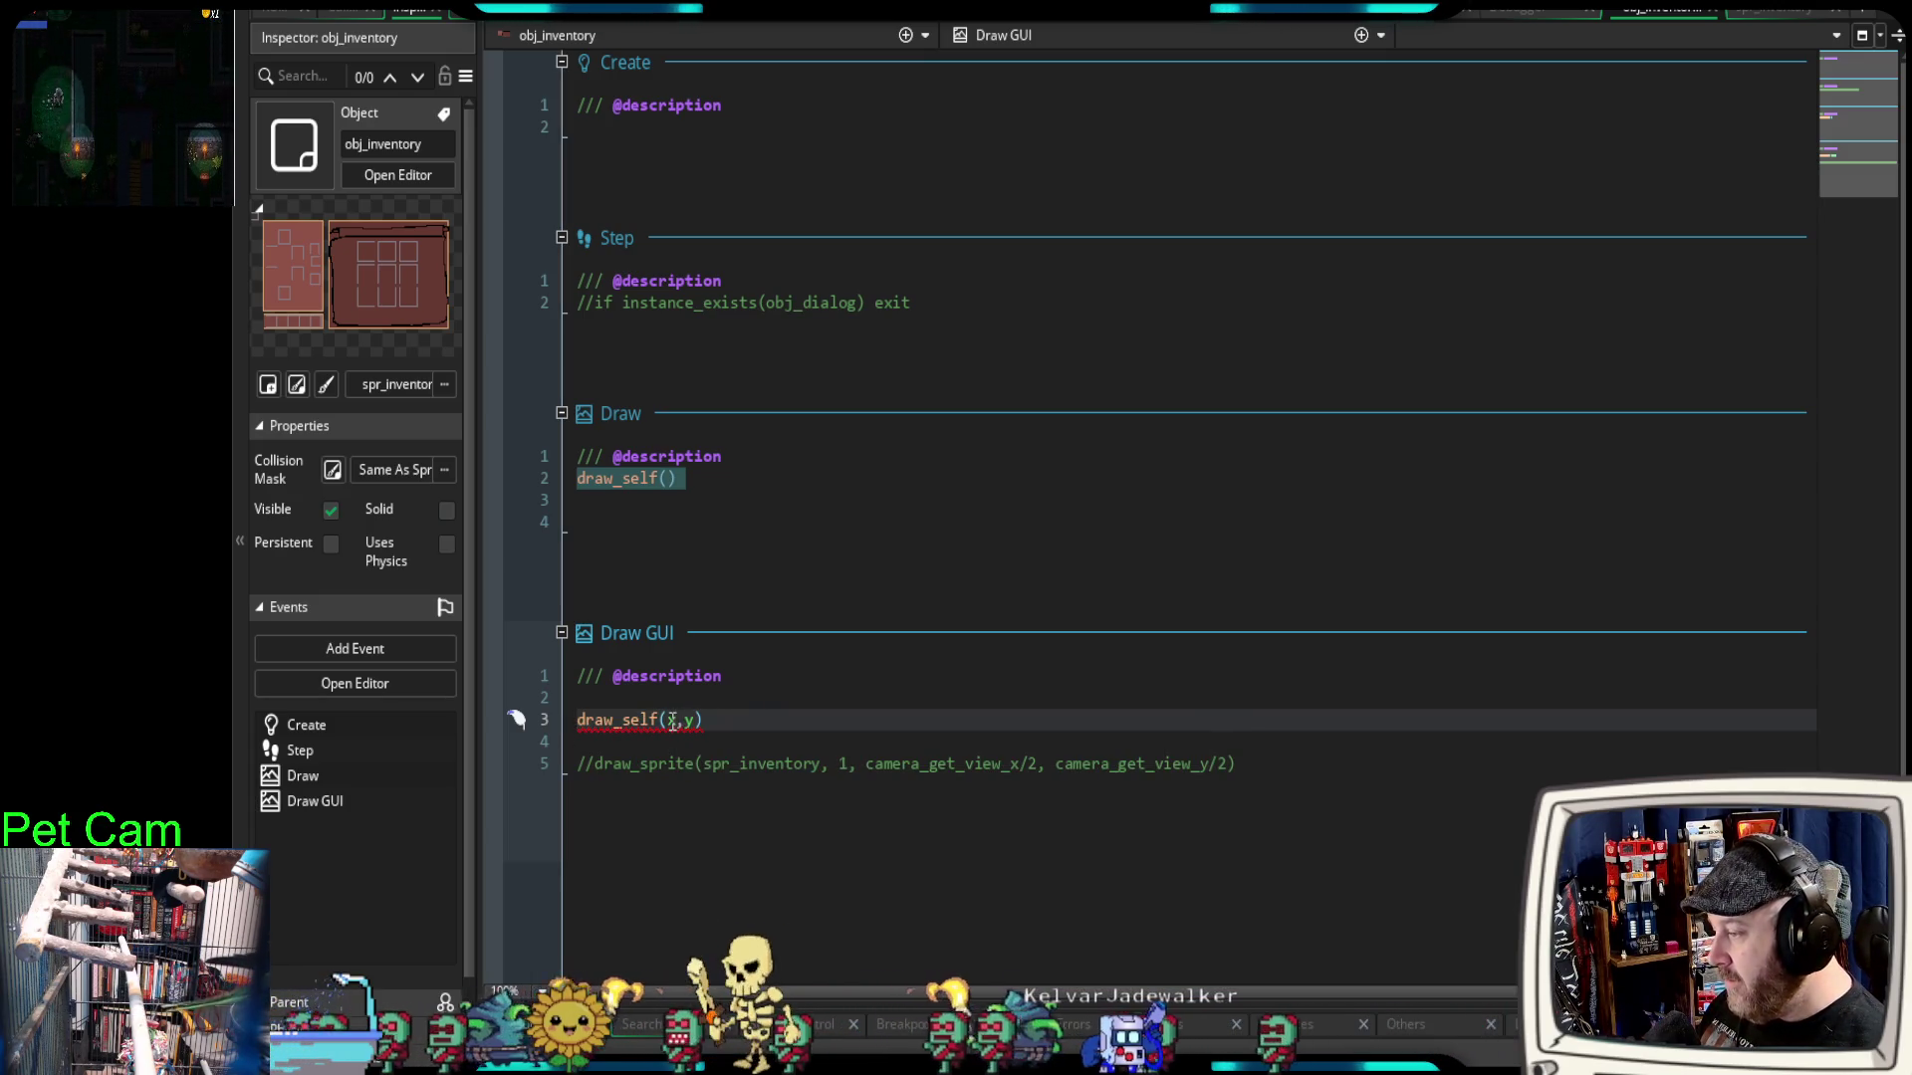
Step: Replace the x and y arguments with 0 so it reads draw_self(0,0)
{"action": "left_click", "coordinate": [668, 723]}
{"action": "type", "text": "0"}
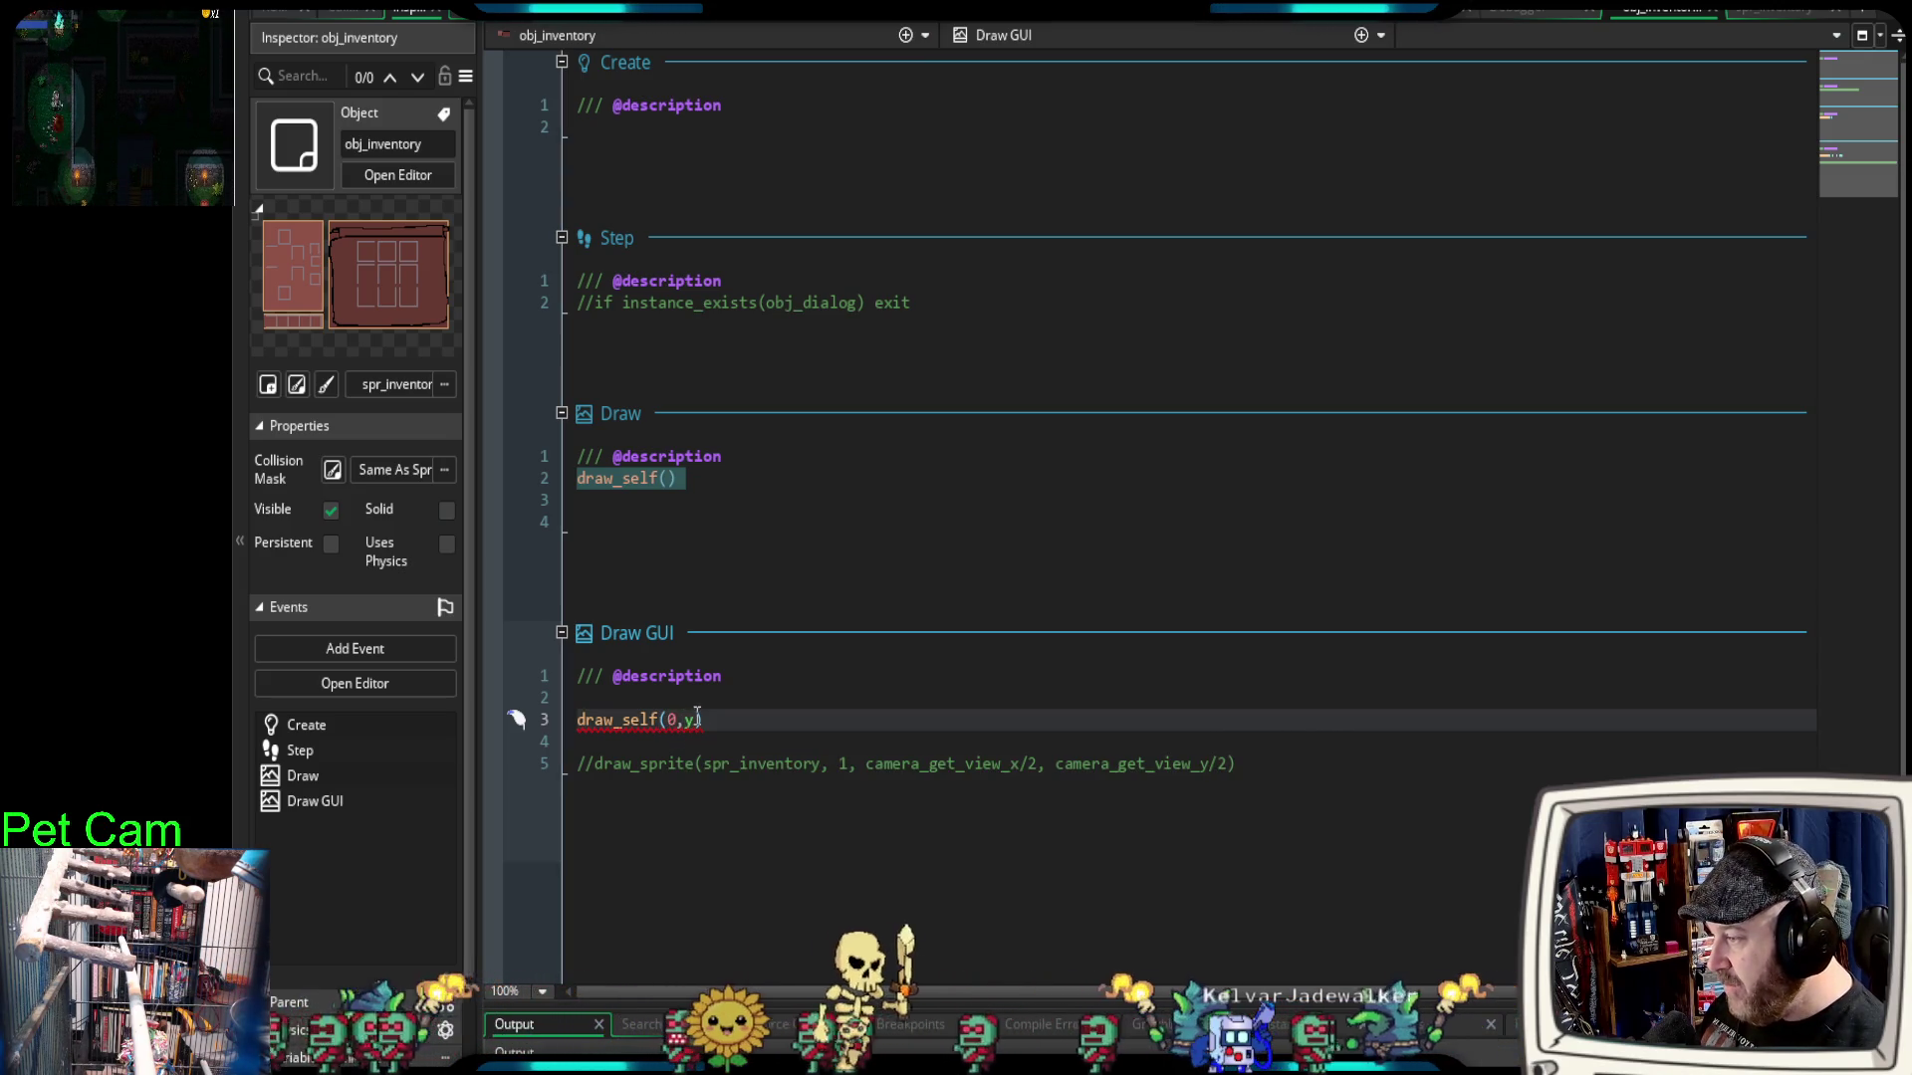
{"action": "double_click", "coordinate": [689, 719]}
{"action": "type", "text": "0"}
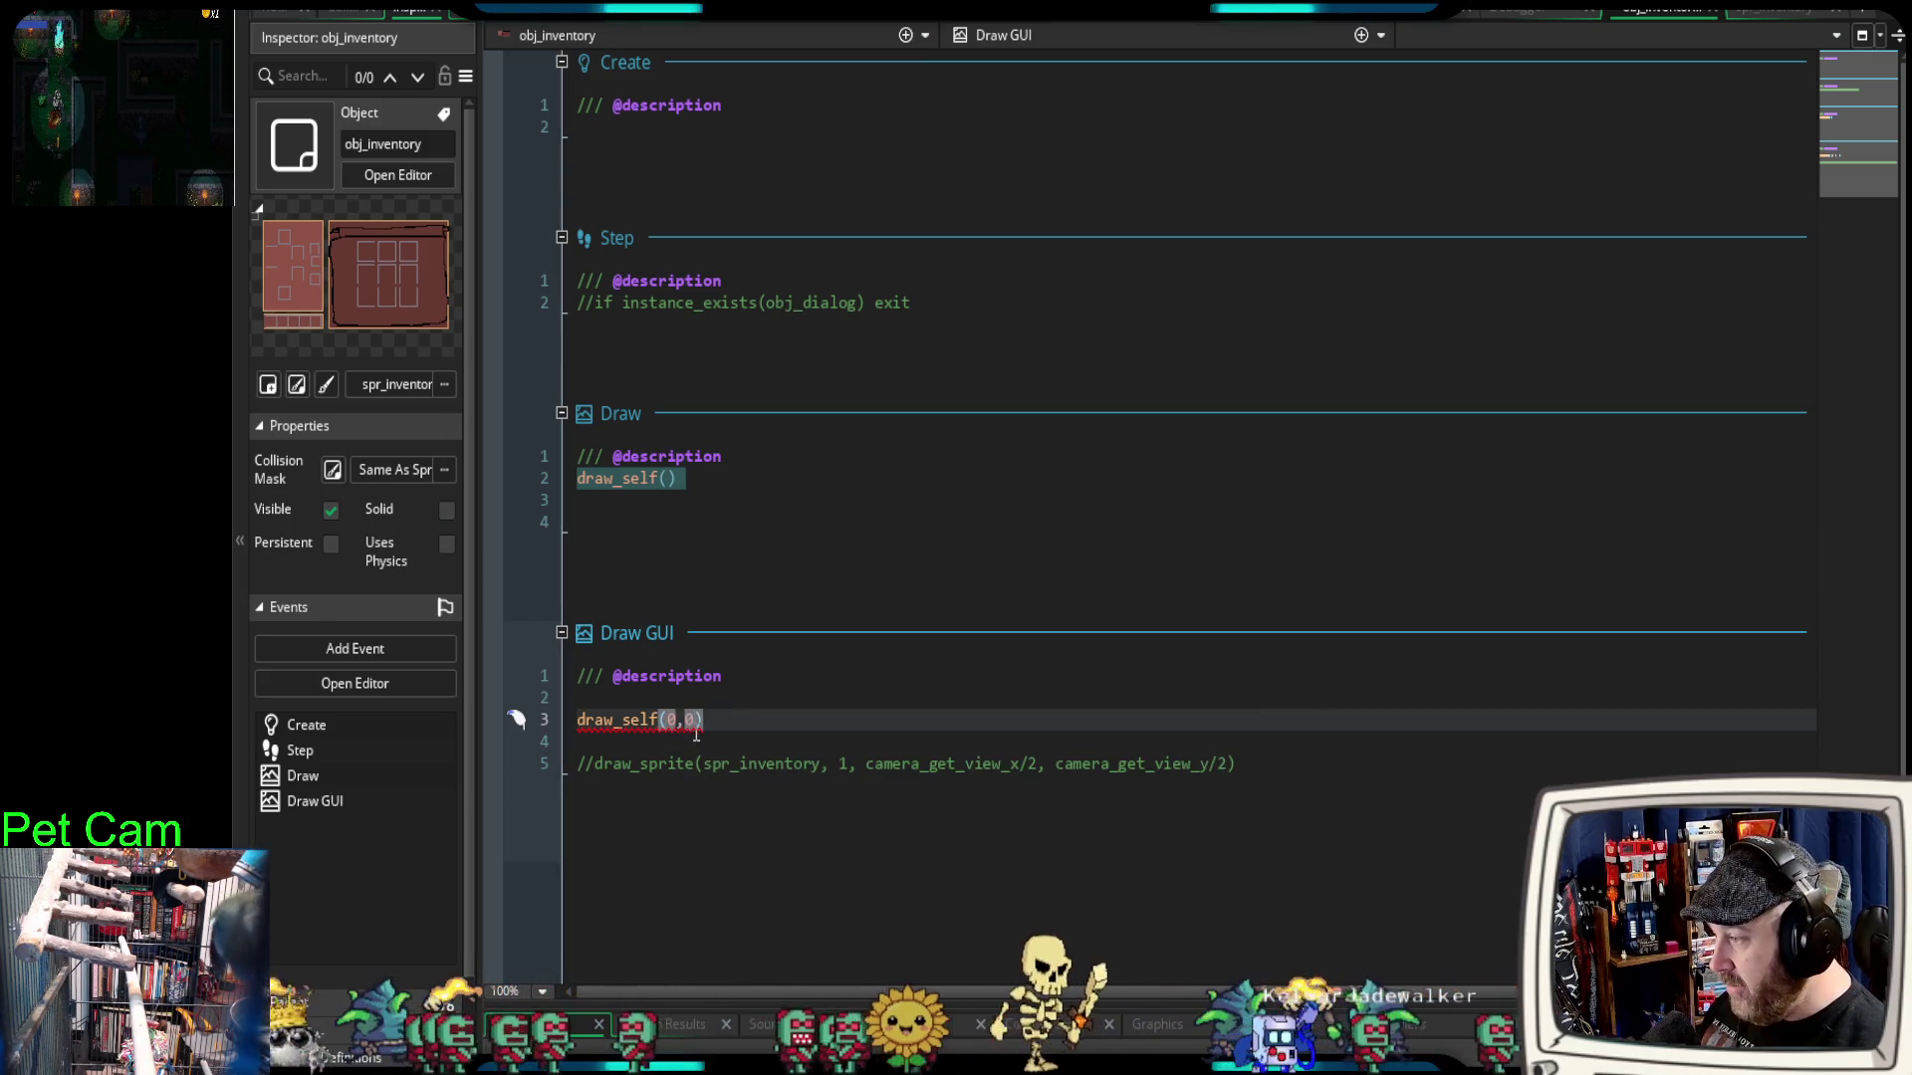
{"action": "left_click", "coordinate": [687, 739]}
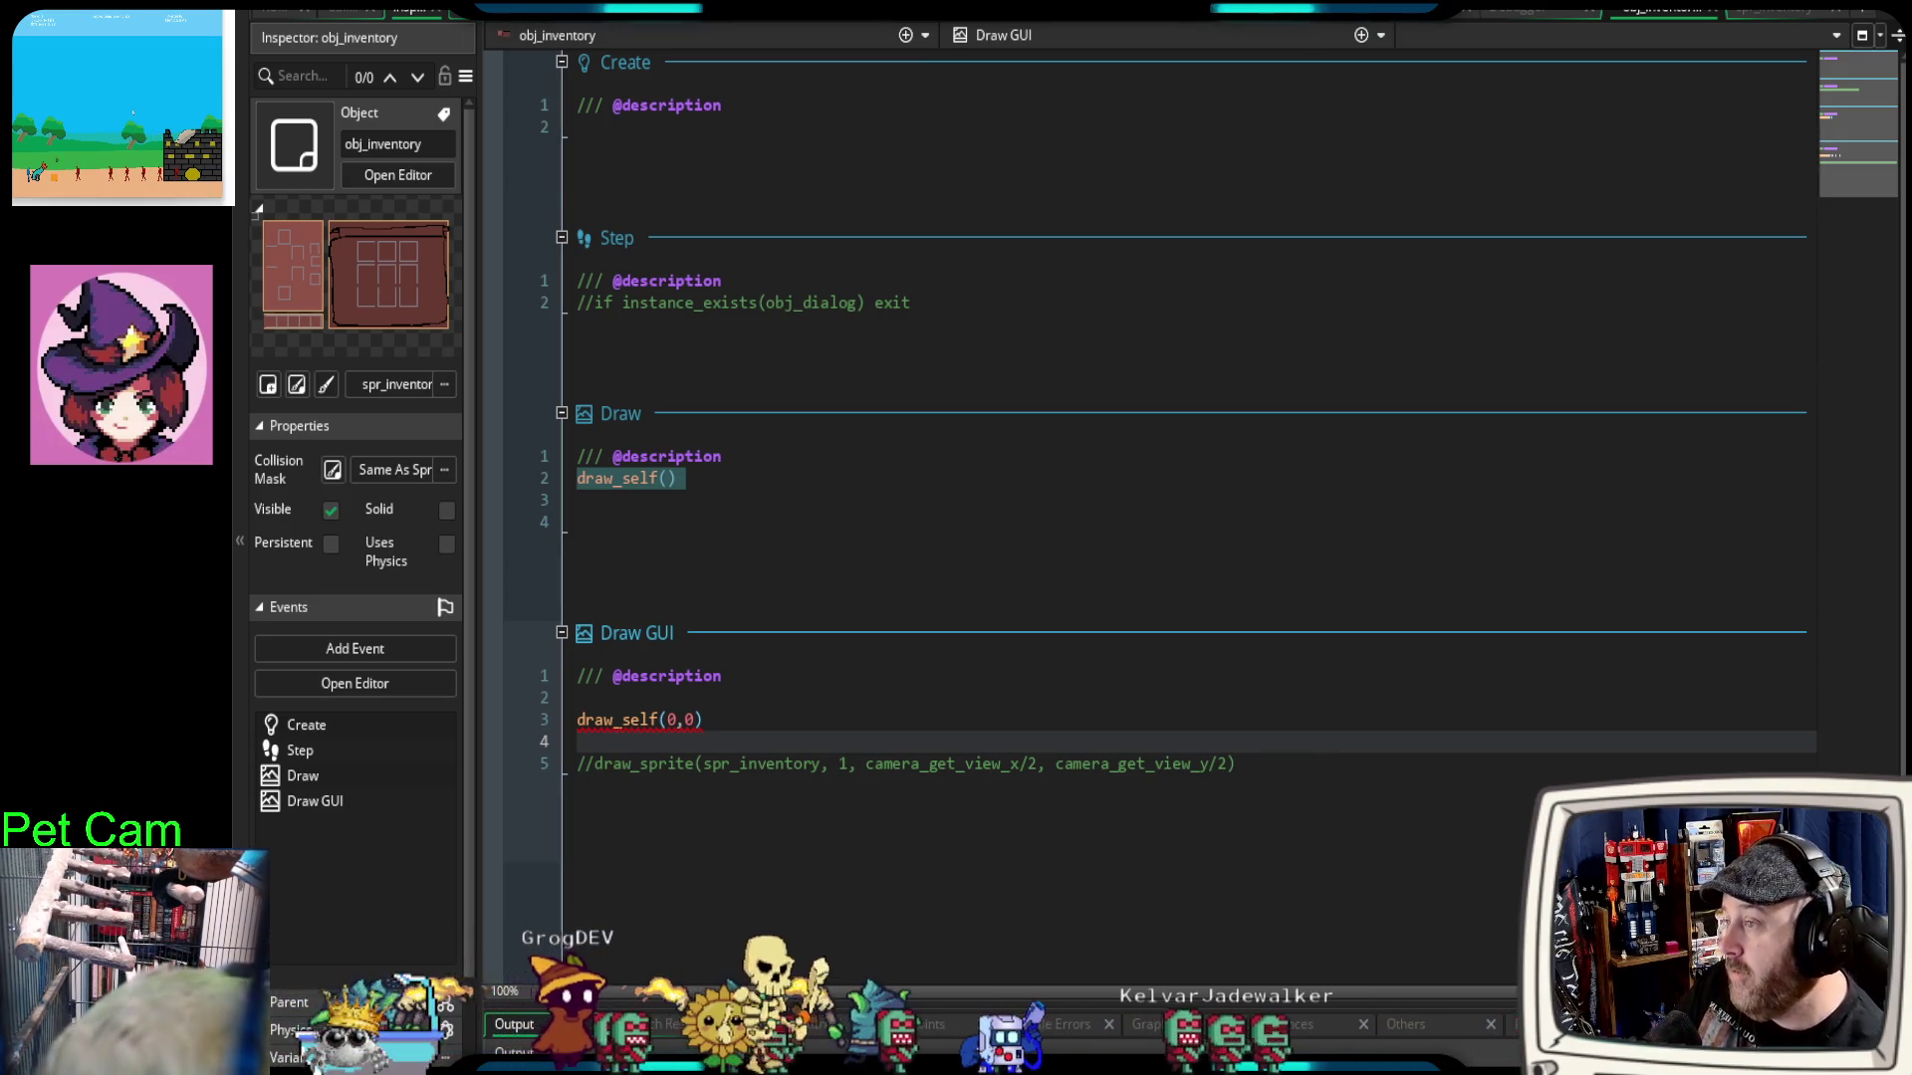
Step: Switch from the code editor to the rm_world_map room tab with Ctrl+Tab
{"action": "key", "text": "ctrl+Tab"}
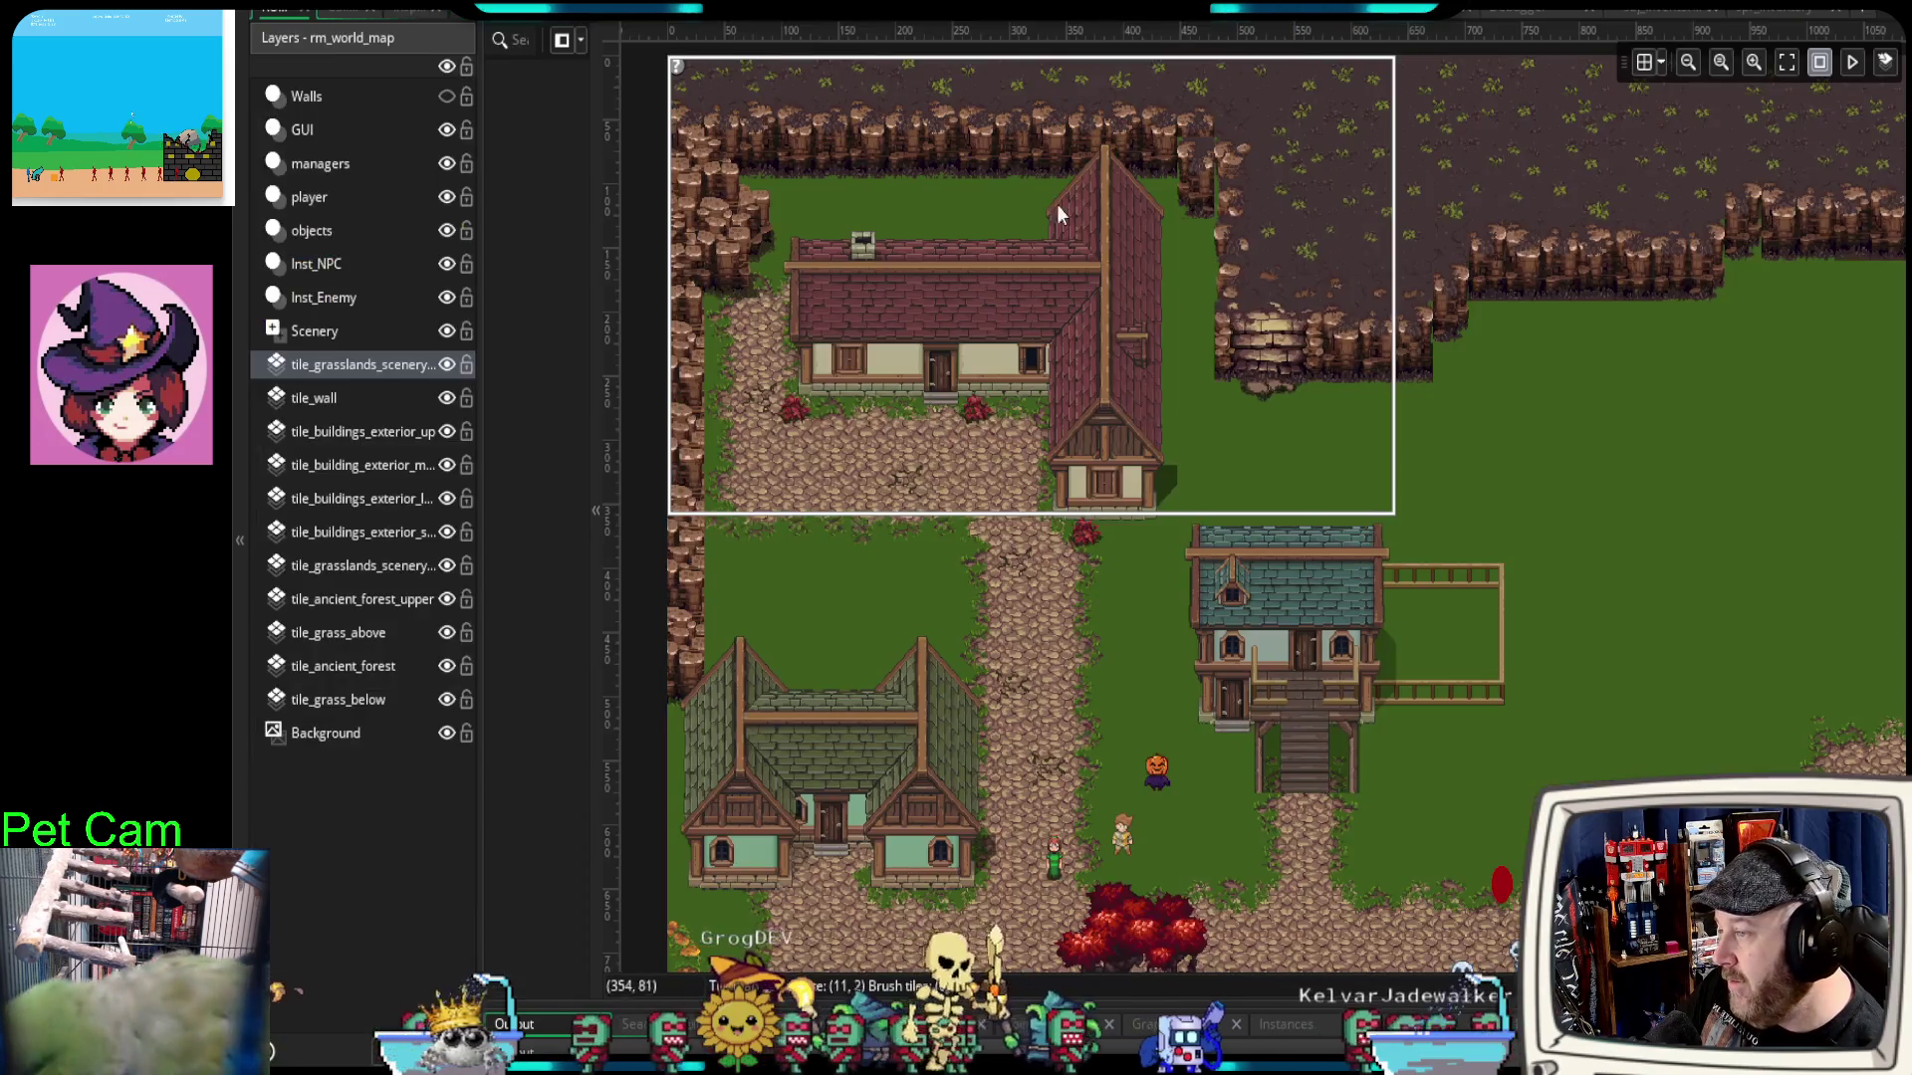
Step: Pan and zoom over the world map's house, then bring up obj_player's Step event code
{"action": "mouse_move", "coordinate": [1022, 307]}
{"action": "left_mouse_down"}
{"action": "mouse_move", "coordinate": [1046, 424]}
{"action": "mouse_move", "coordinate": [983, 390]}
{"action": "left_mouse_up"}
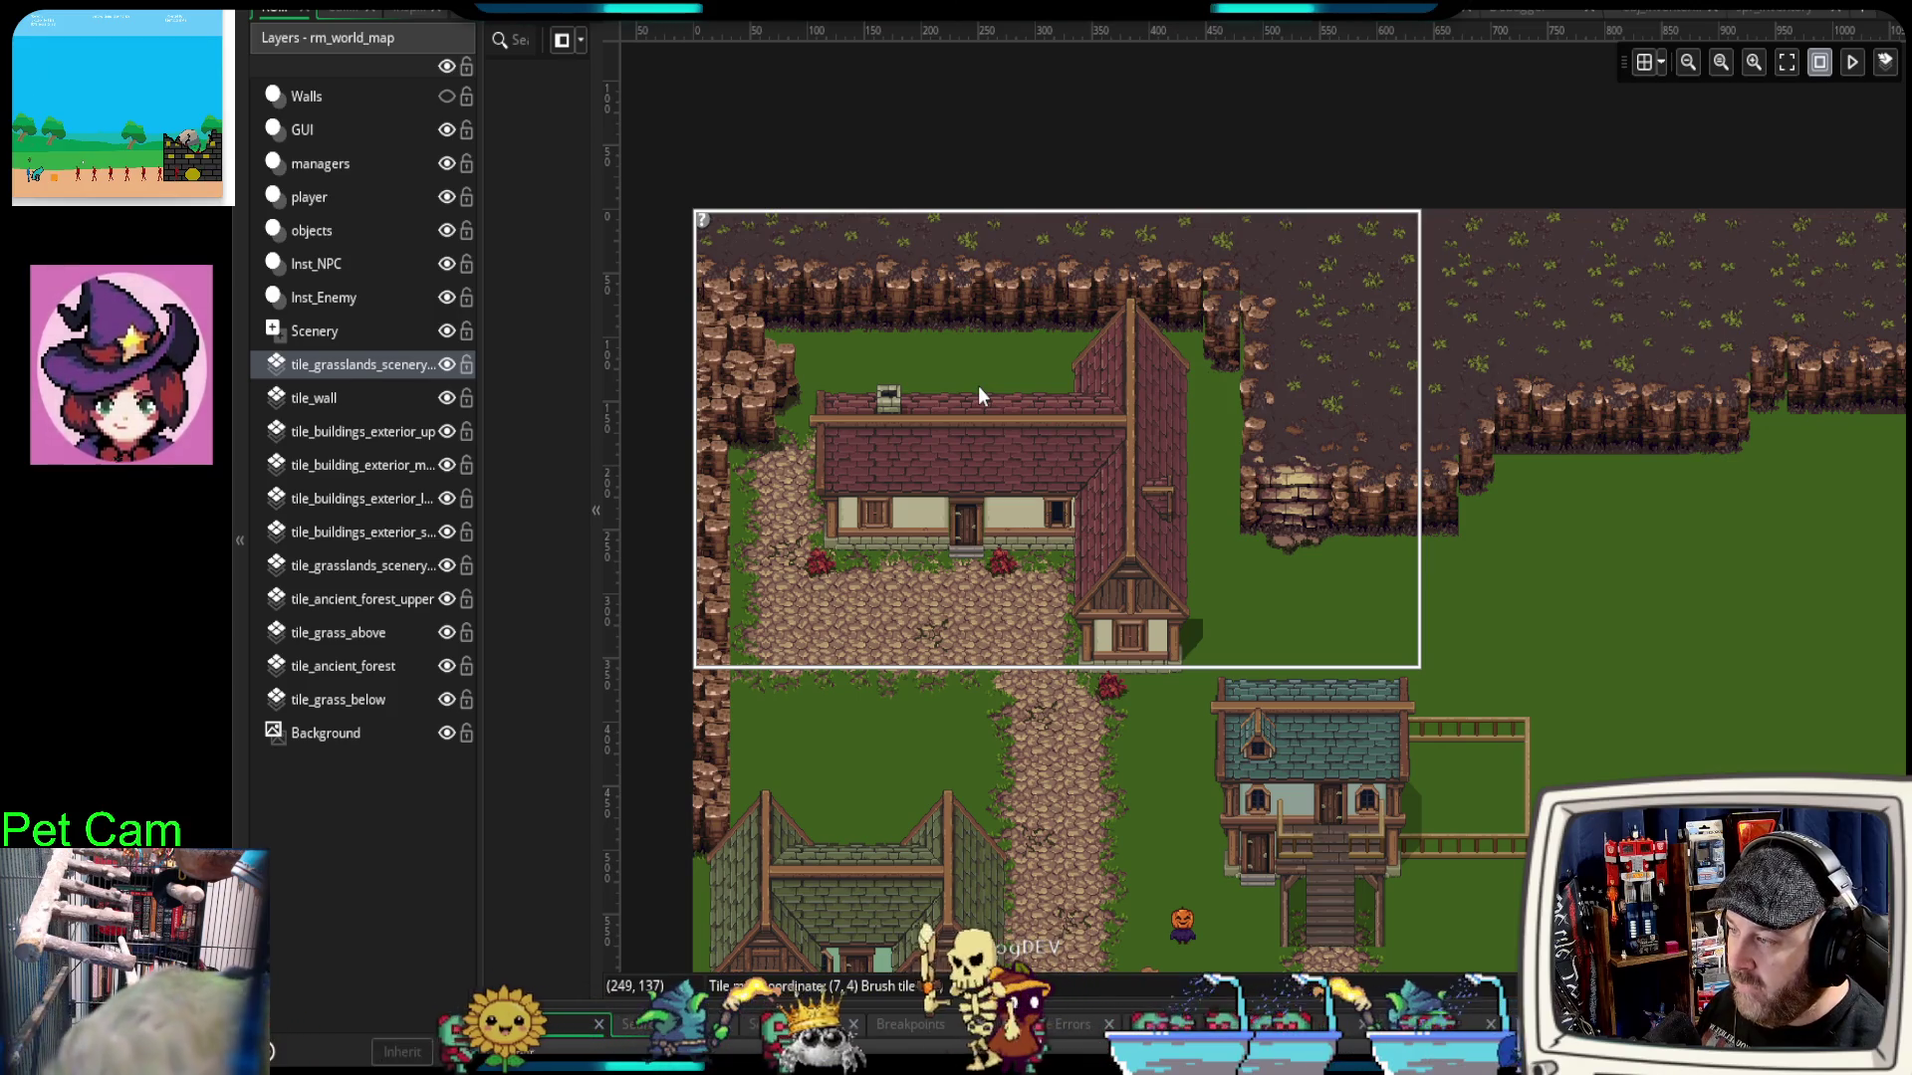
{"action": "scroll", "coordinate": [978, 385], "scroll_direction": "up", "scroll_amount": 2}
{"action": "left_click_drag", "start_coordinate": [977, 387], "coordinate": [1135, 448]}
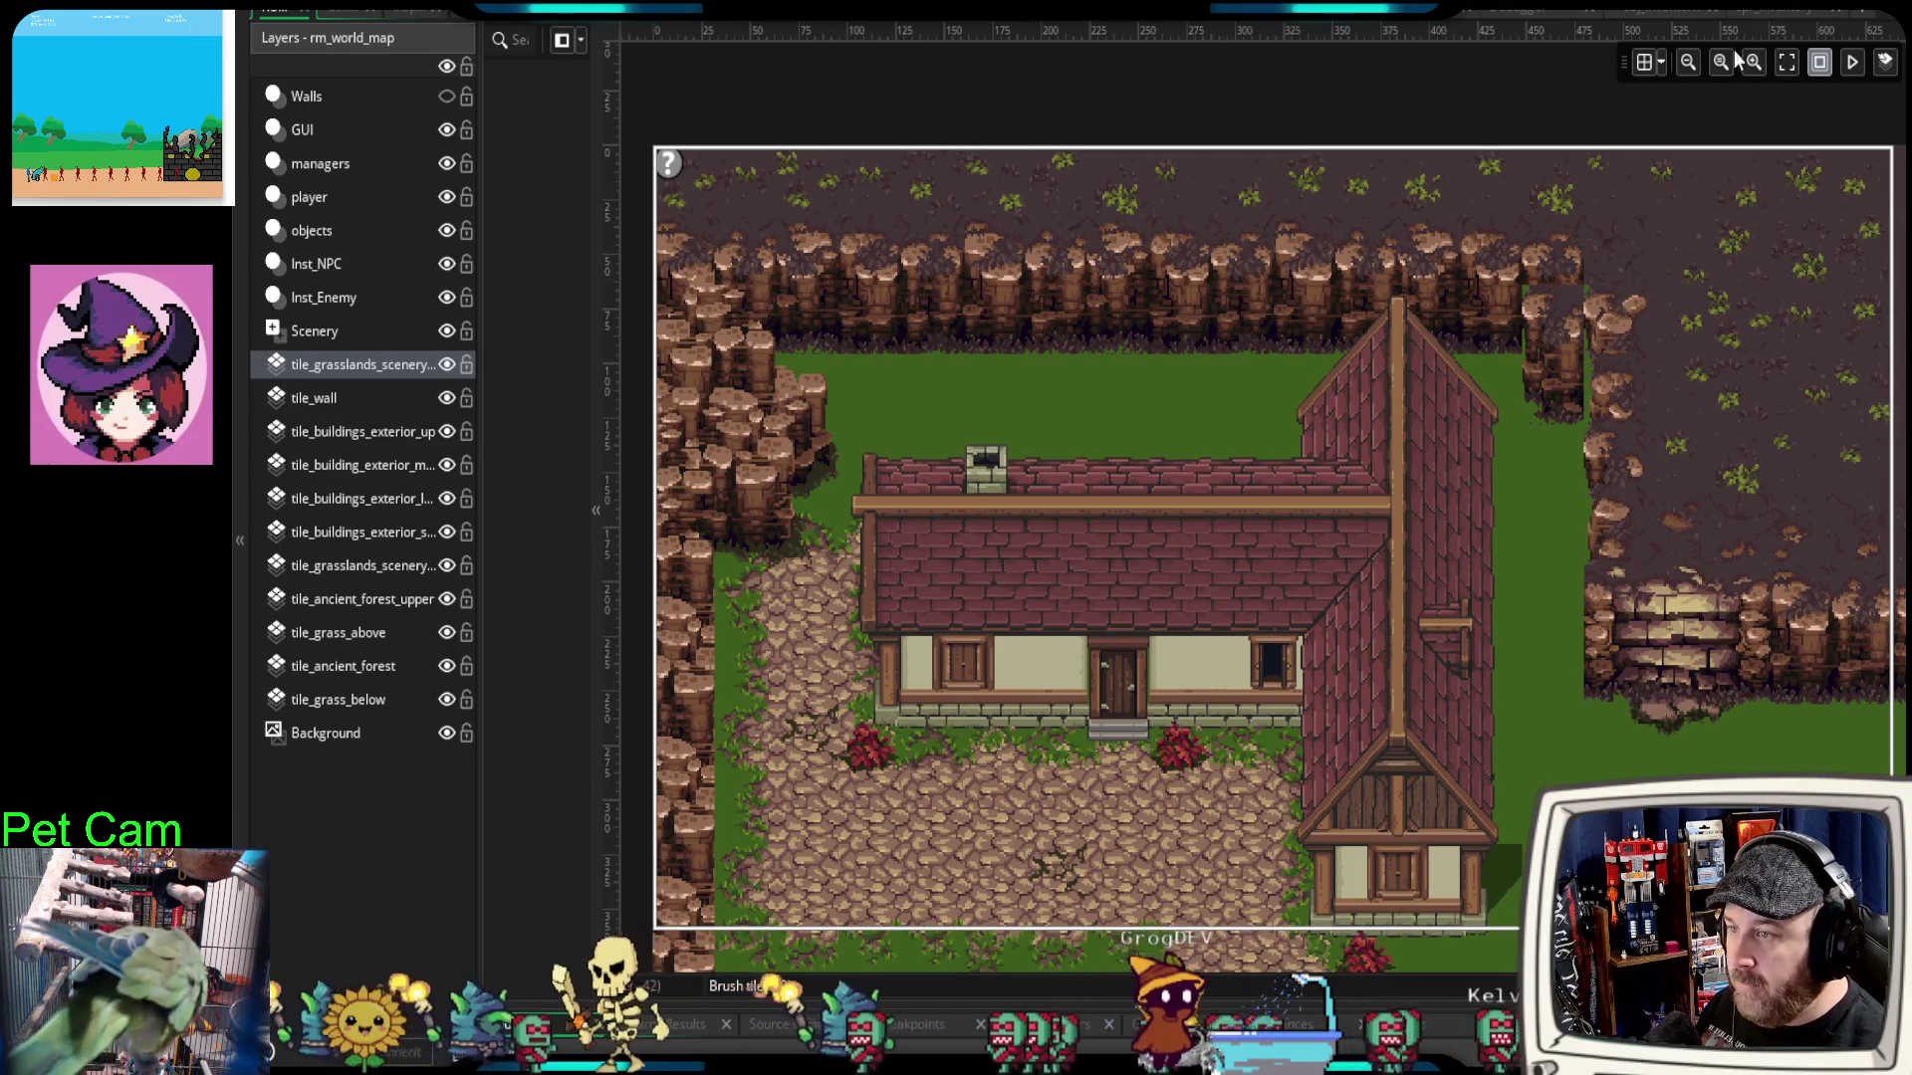
{"action": "left_click", "coordinate": [1674, 9]}
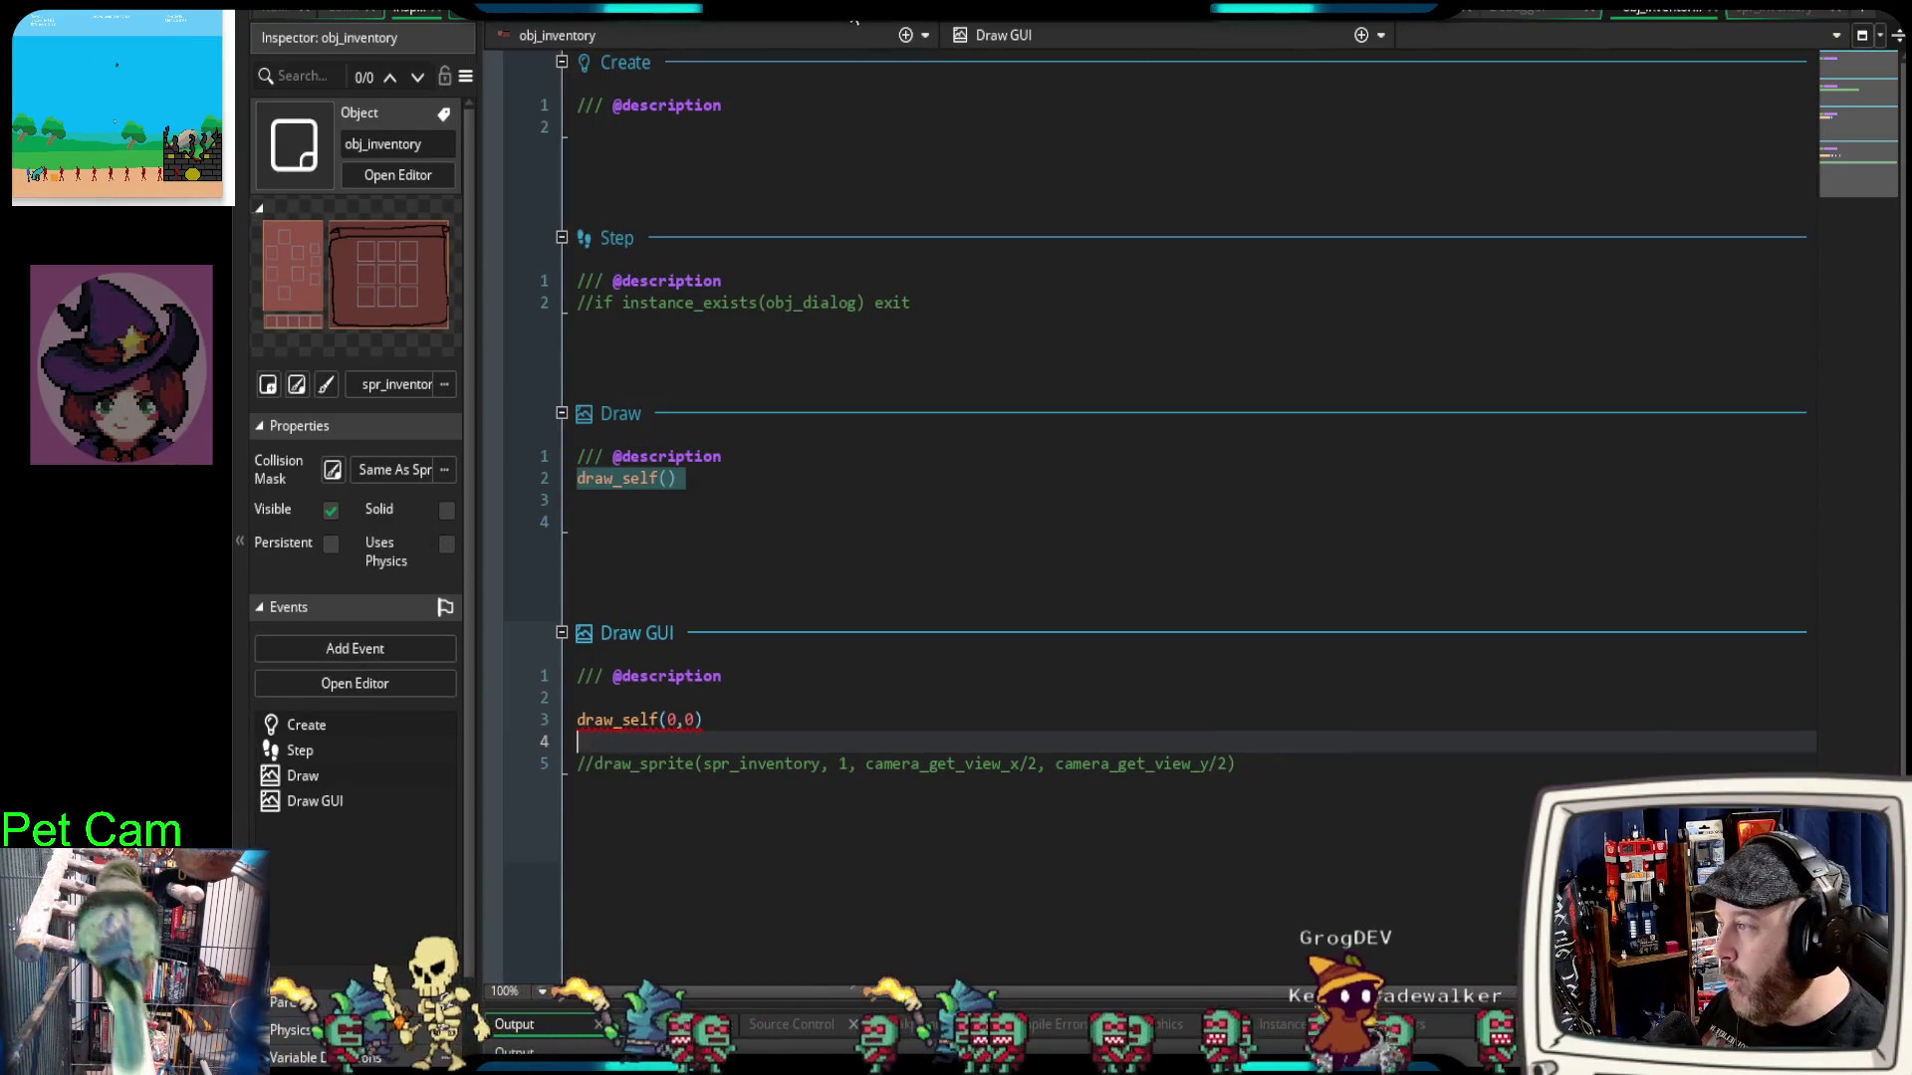
{"action": "left_click", "coordinate": [1533, 9]}
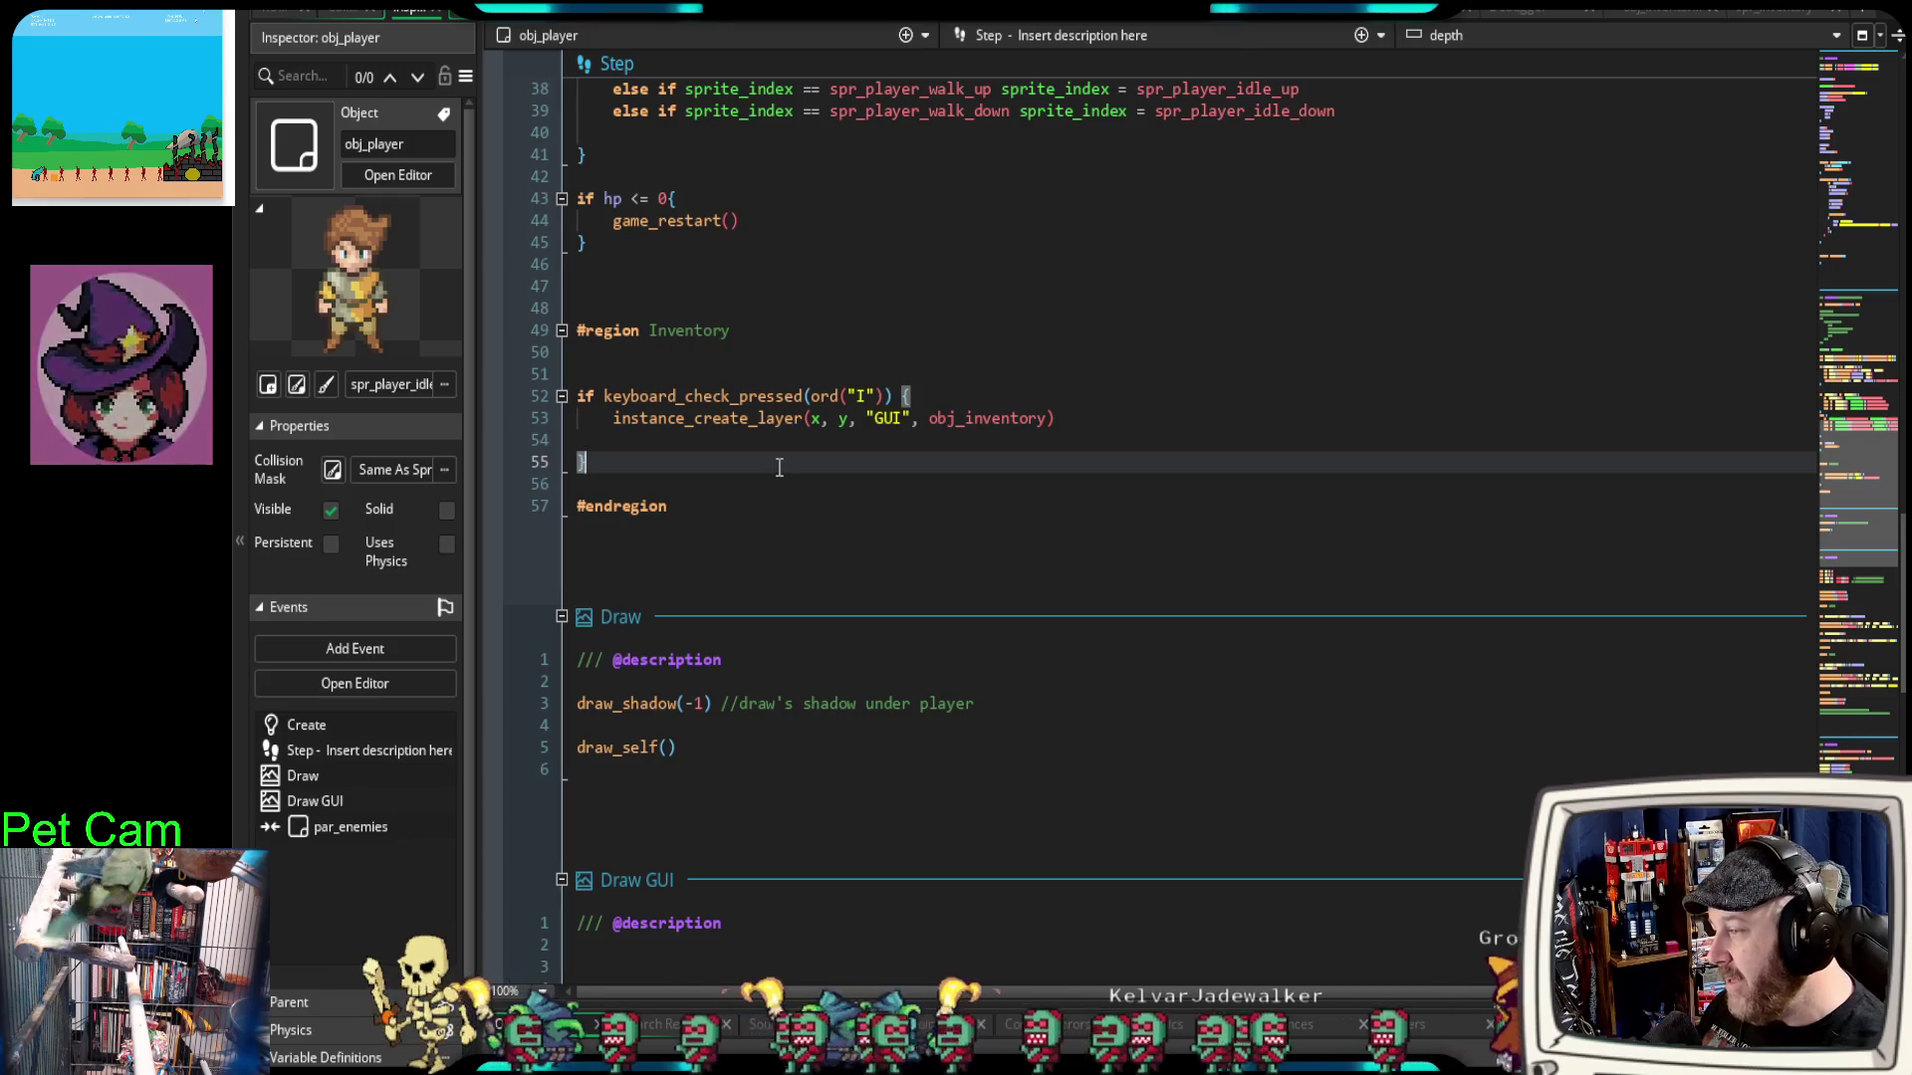
Step: On line 53, change instance_create_layer's x, y to 0, 0 for the GUI-layer obj_inventory
{"action": "scroll", "coordinate": [766, 487], "scroll_direction": "down", "scroll_amount": 2}
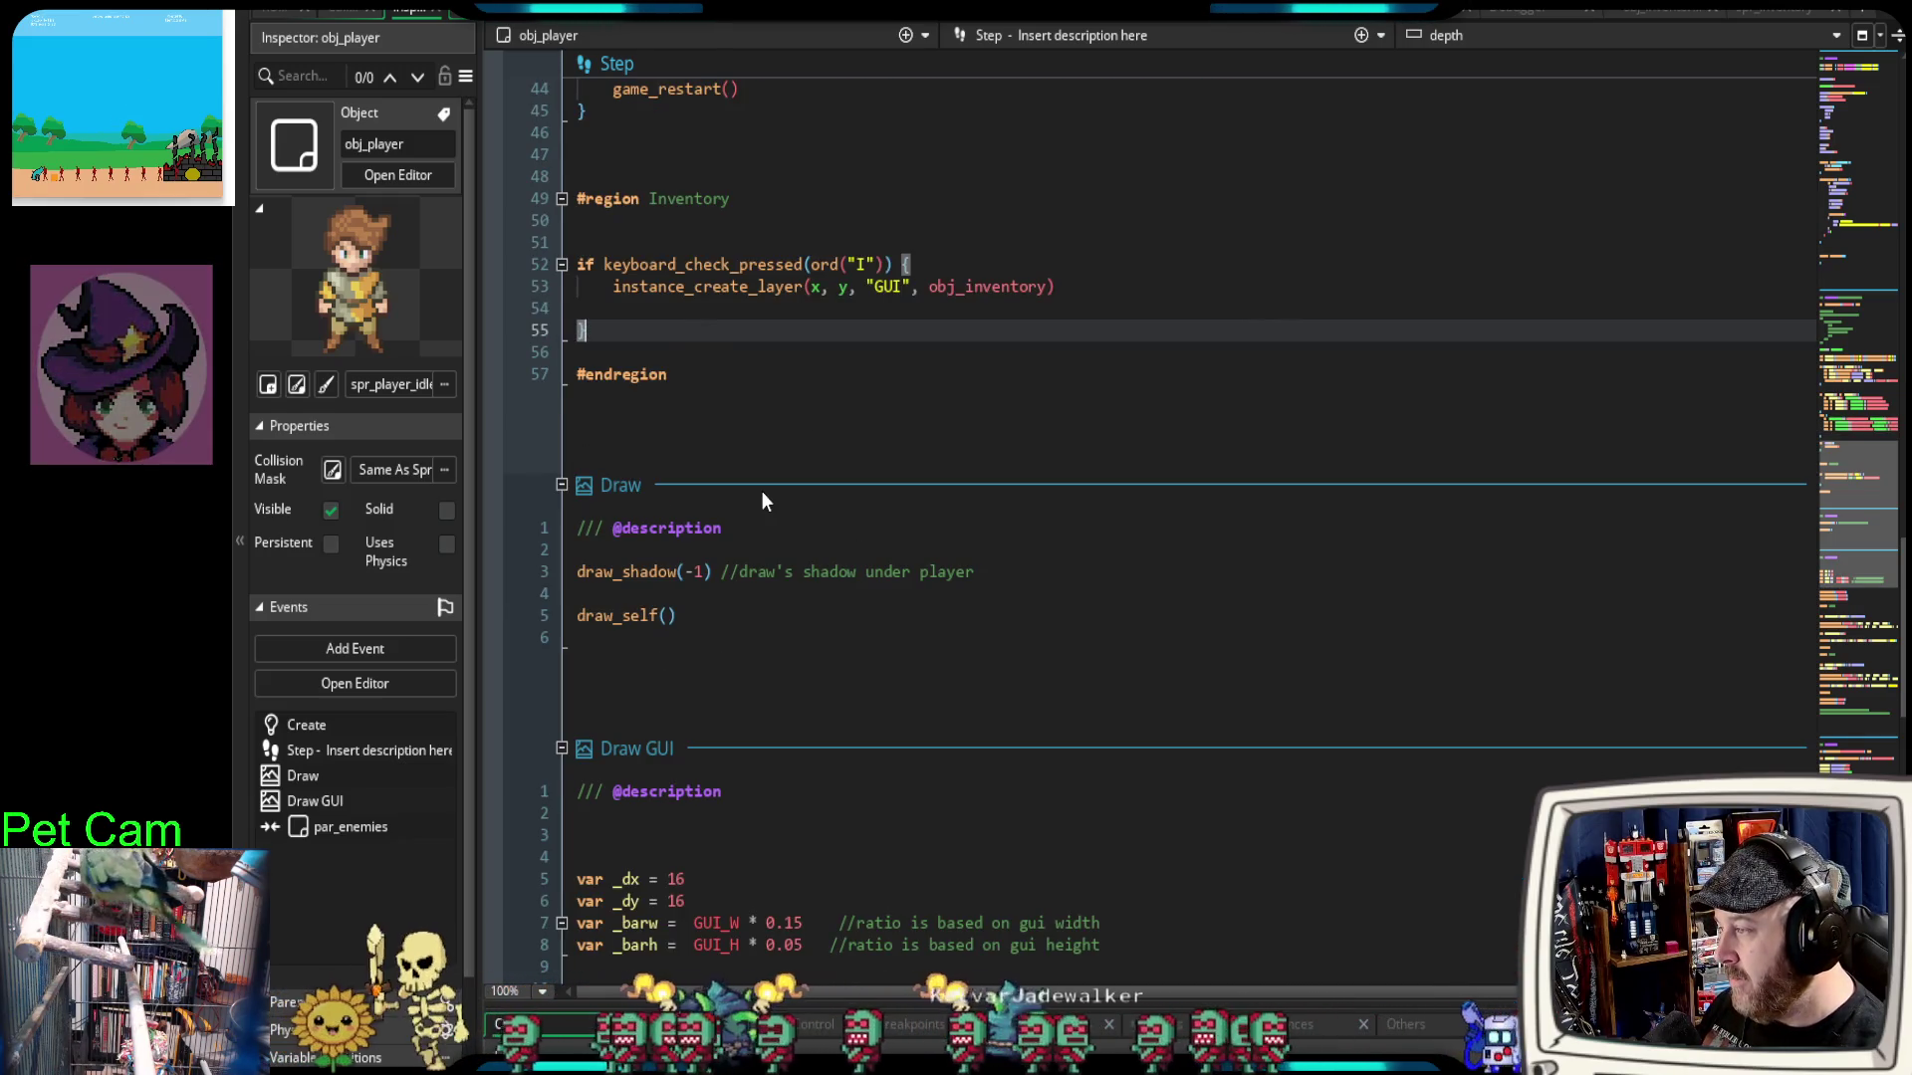
{"action": "scroll", "coordinate": [762, 501], "scroll_direction": "up", "scroll_amount": 2}
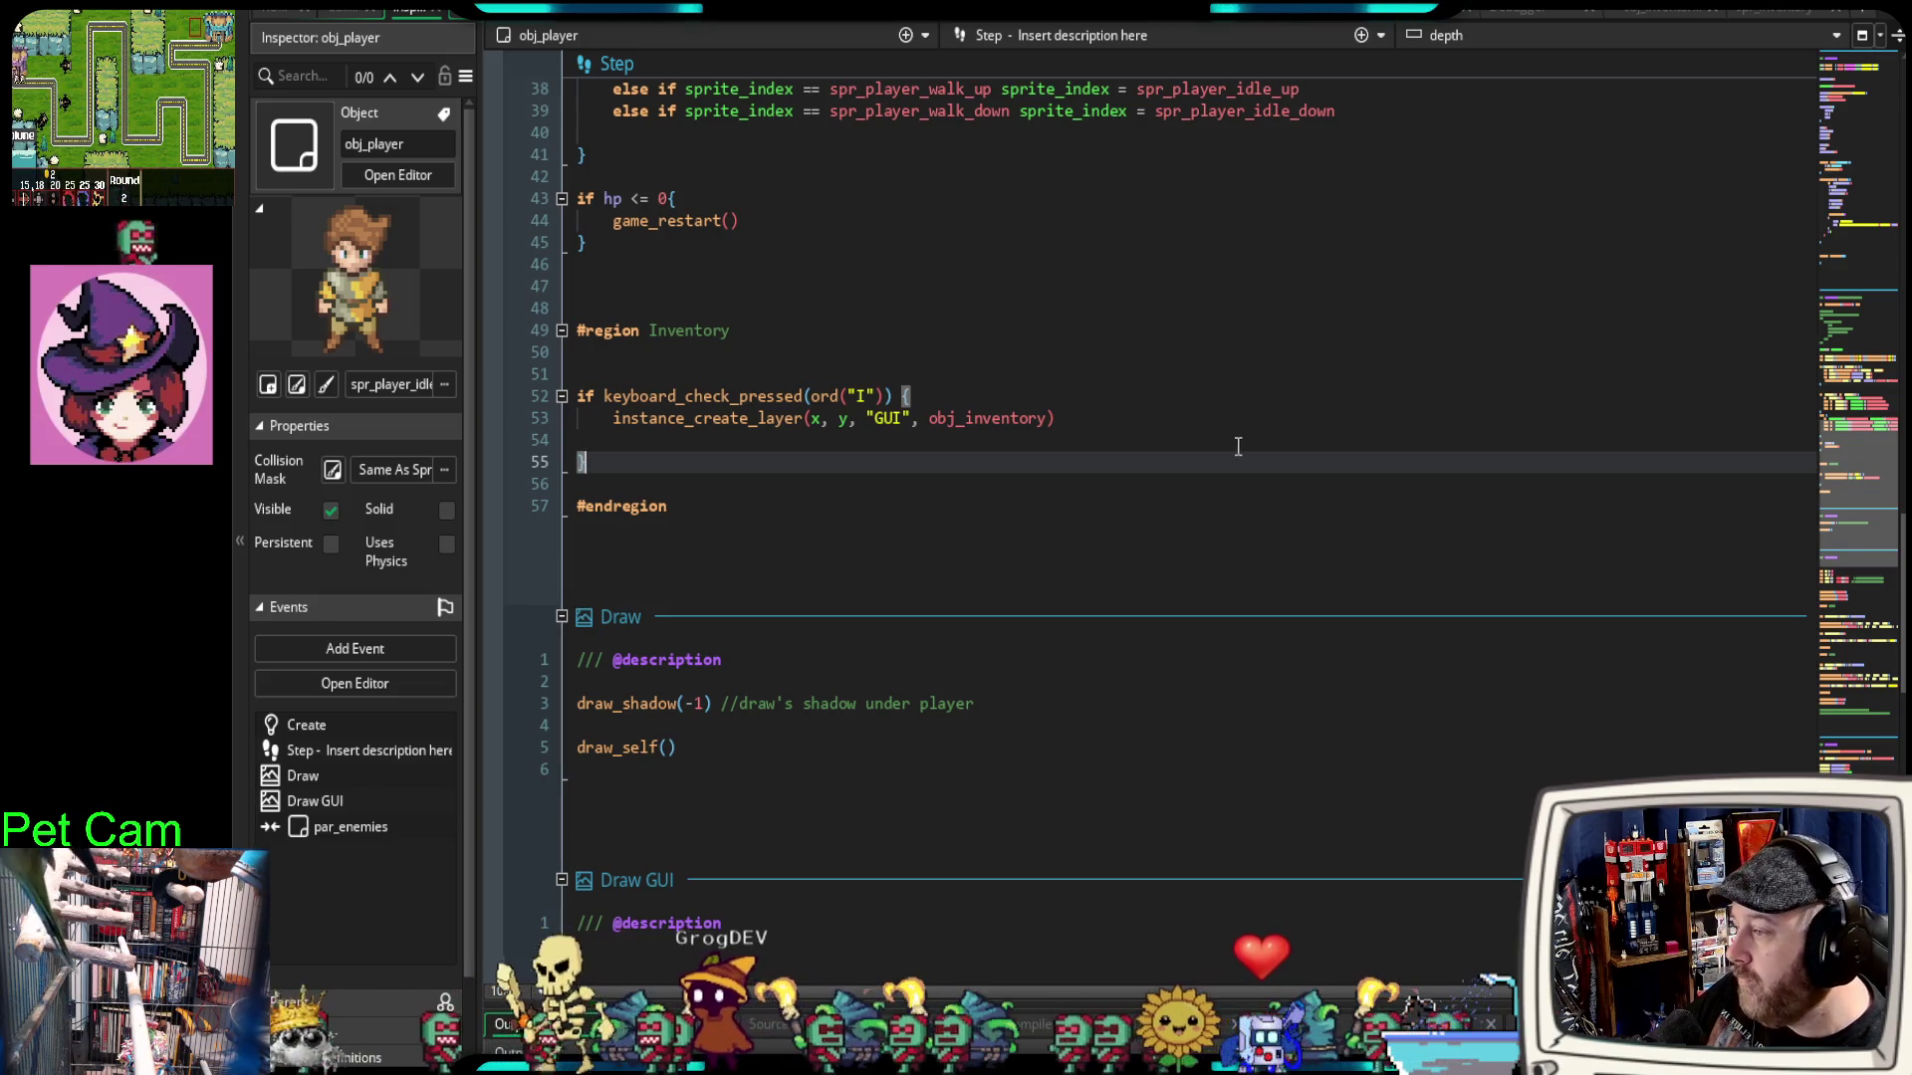
{"action": "double_click", "coordinate": [886, 418]}
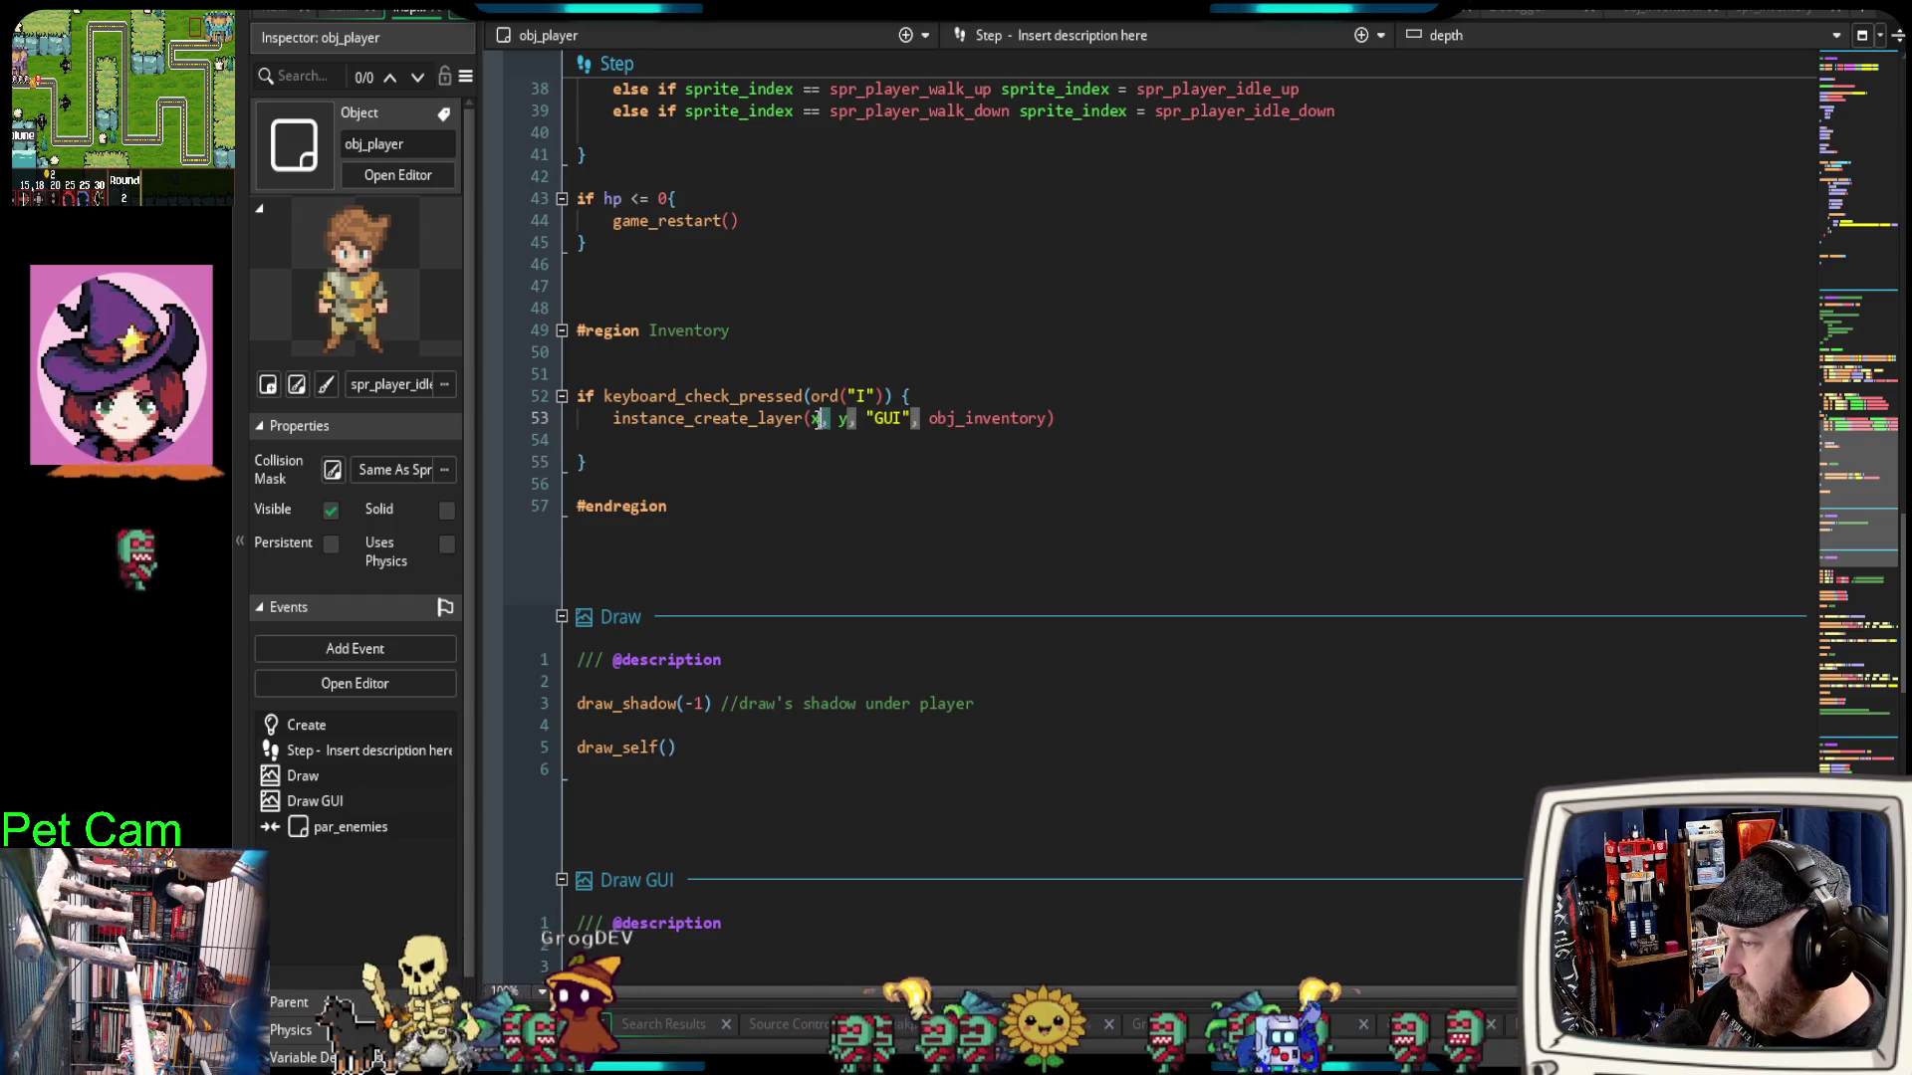
{"action": "left_click", "coordinate": [819, 418]}
{"action": "double_click", "coordinate": [815, 418]}
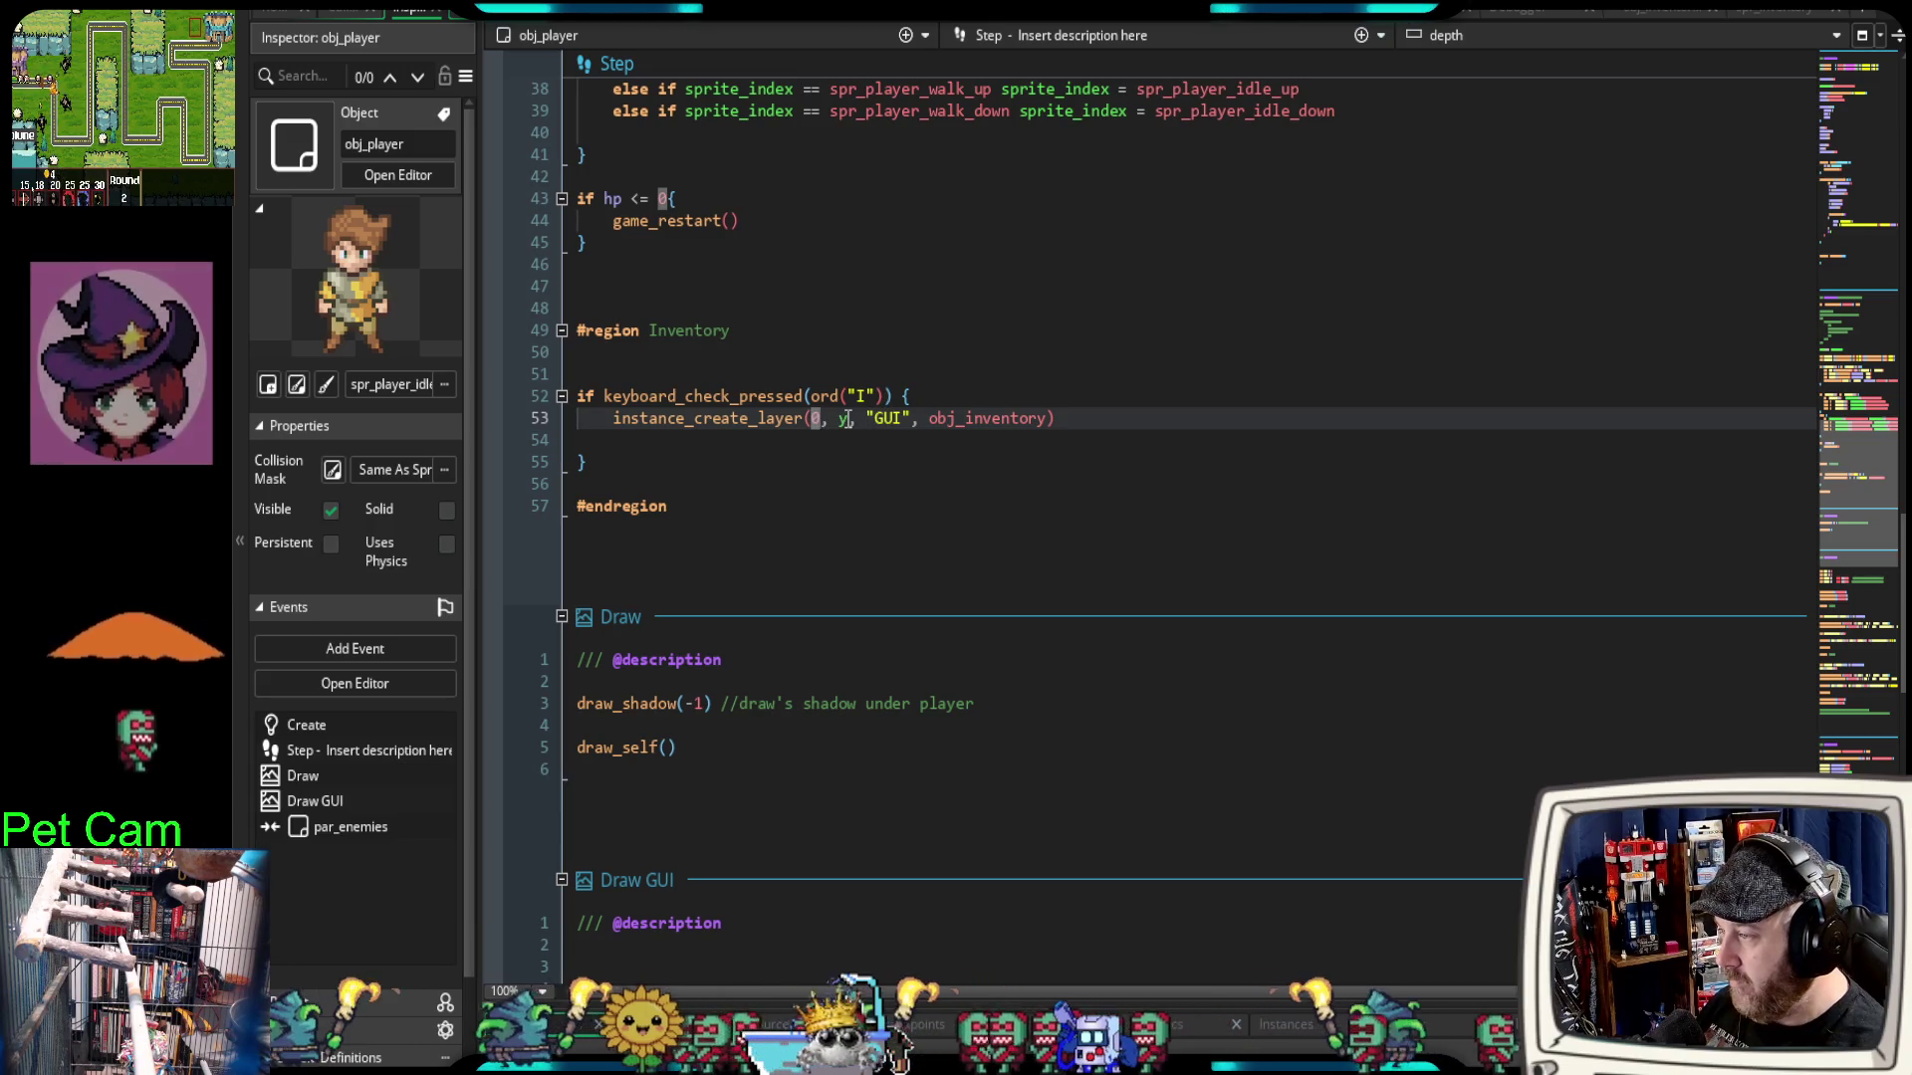
{"action": "type", "text": "0"}
{"action": "double_click", "coordinate": [844, 419]}
{"action": "type", "text": "0"}
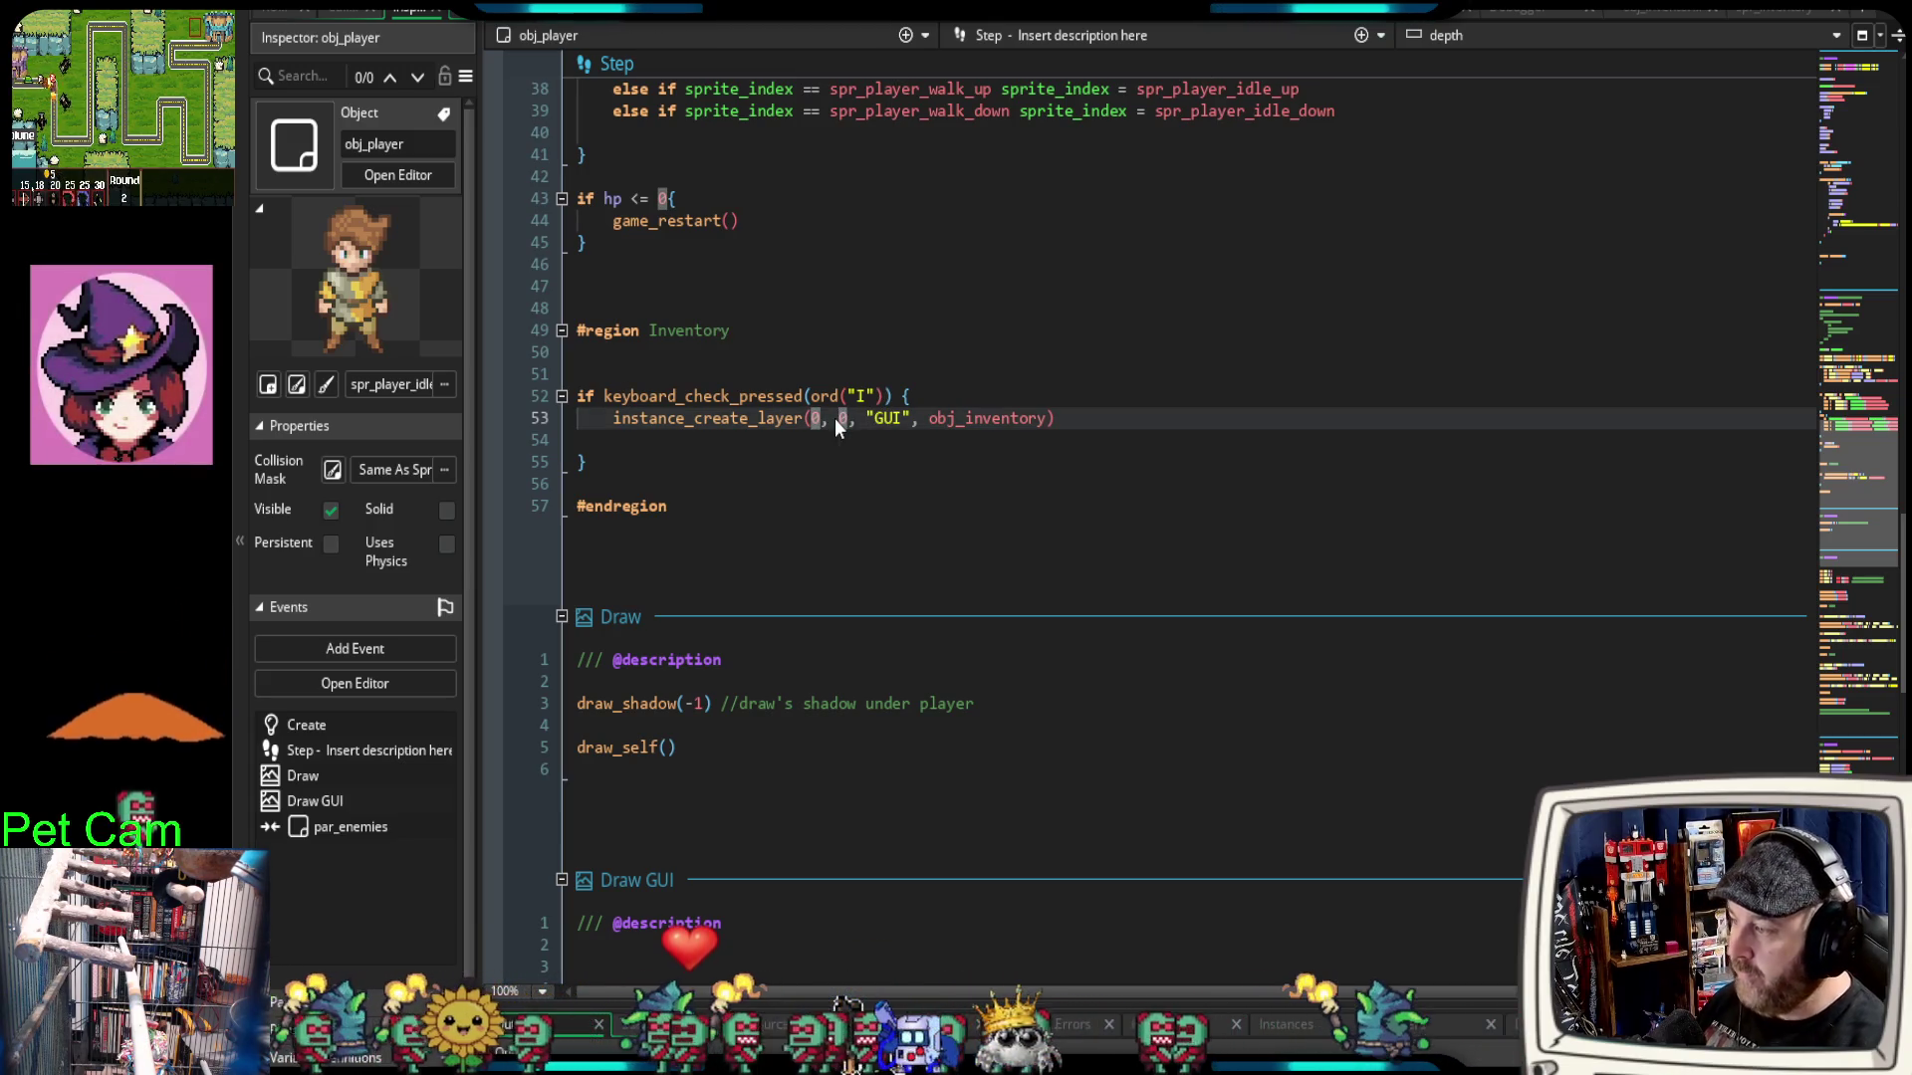
{"action": "left_click", "coordinate": [834, 477]}
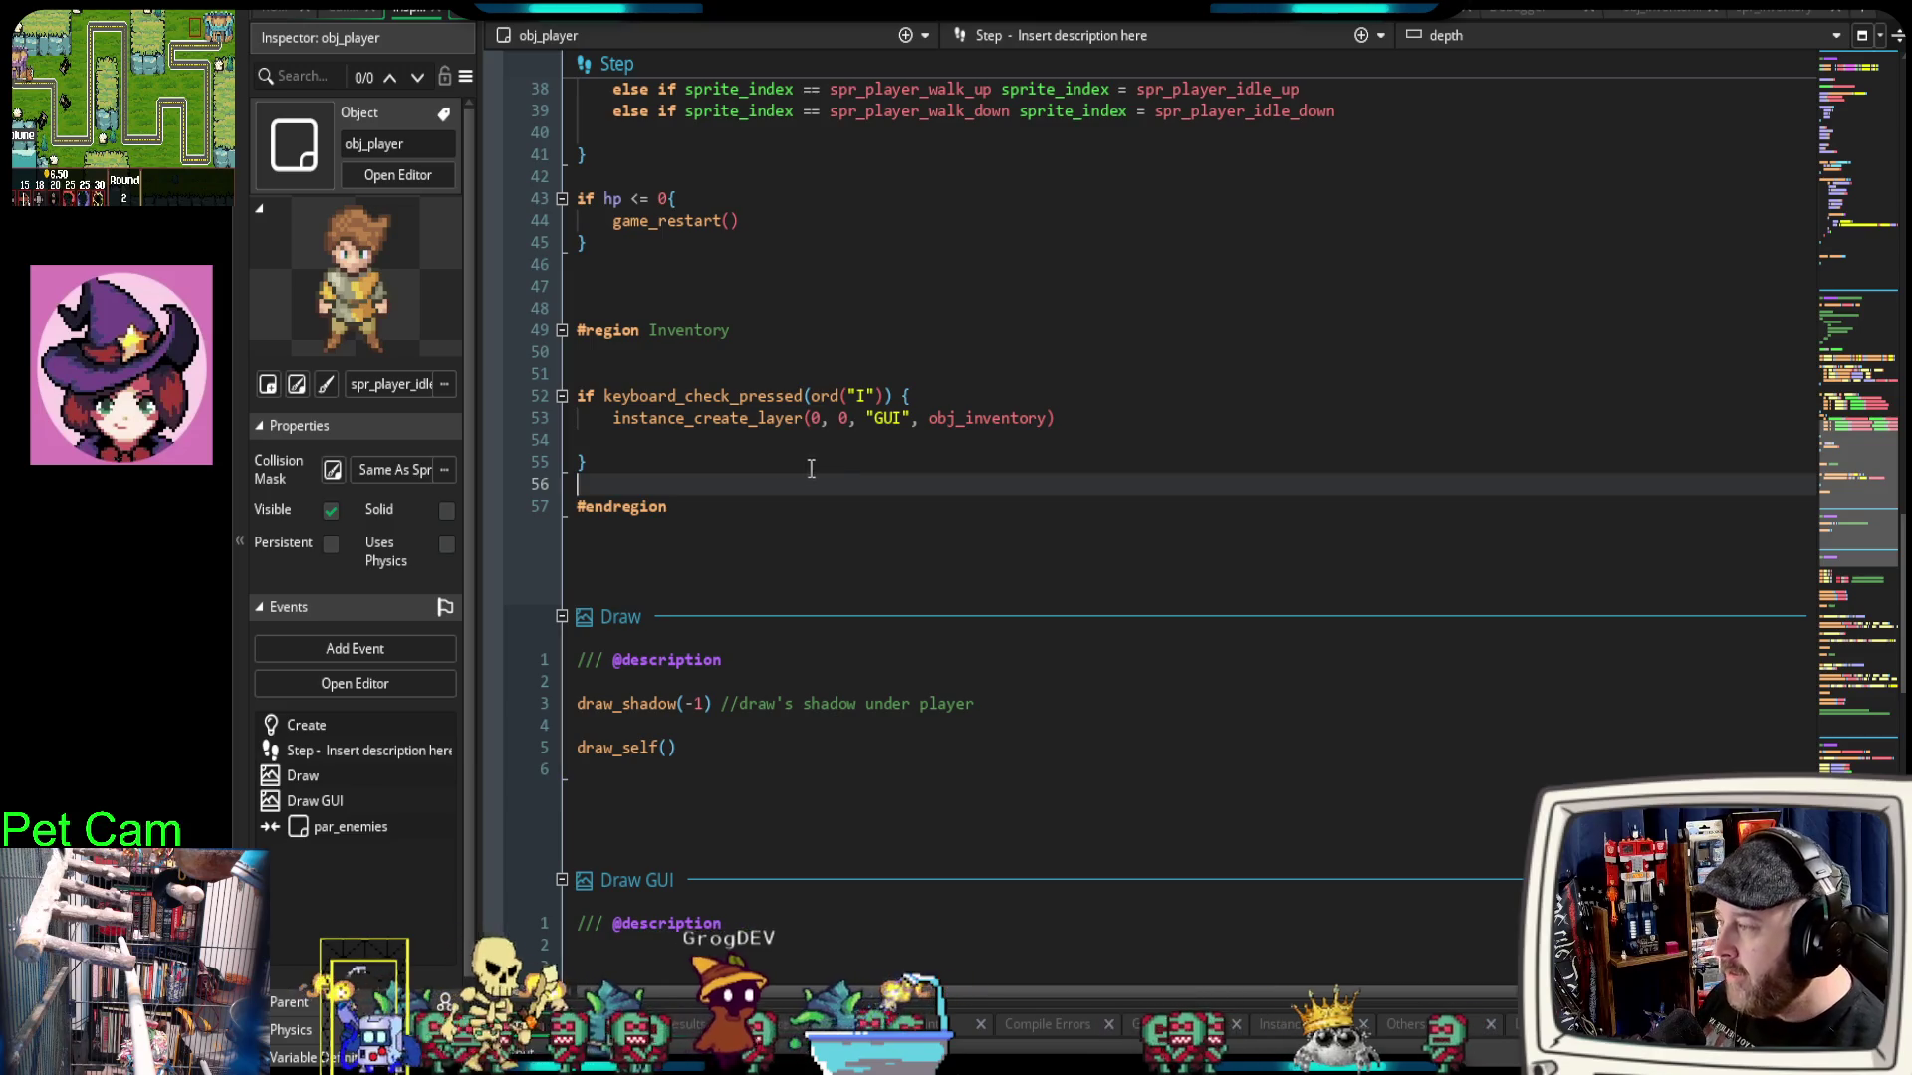
{"action": "mouse_move", "coordinate": [808, 426]}
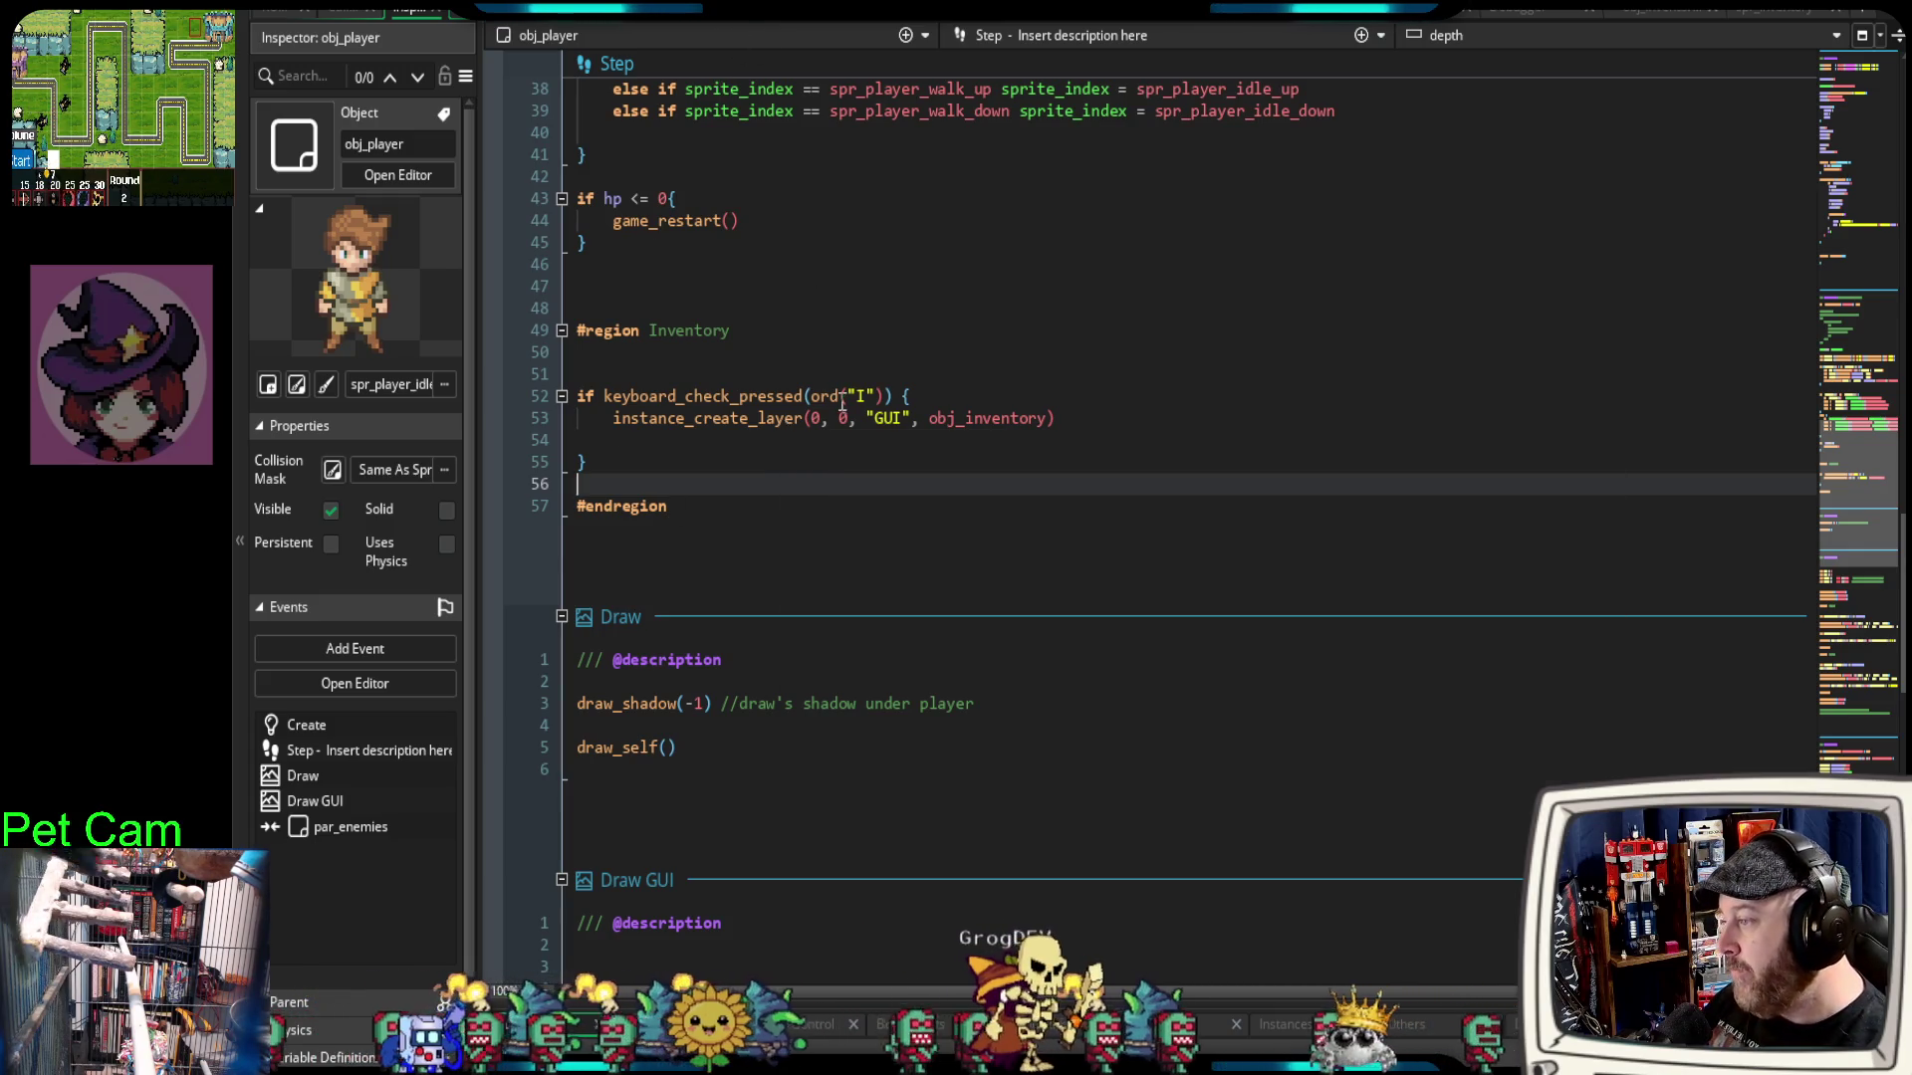
{"action": "left_click_drag", "start_coordinate": [853, 423], "coordinate": [816, 427]}
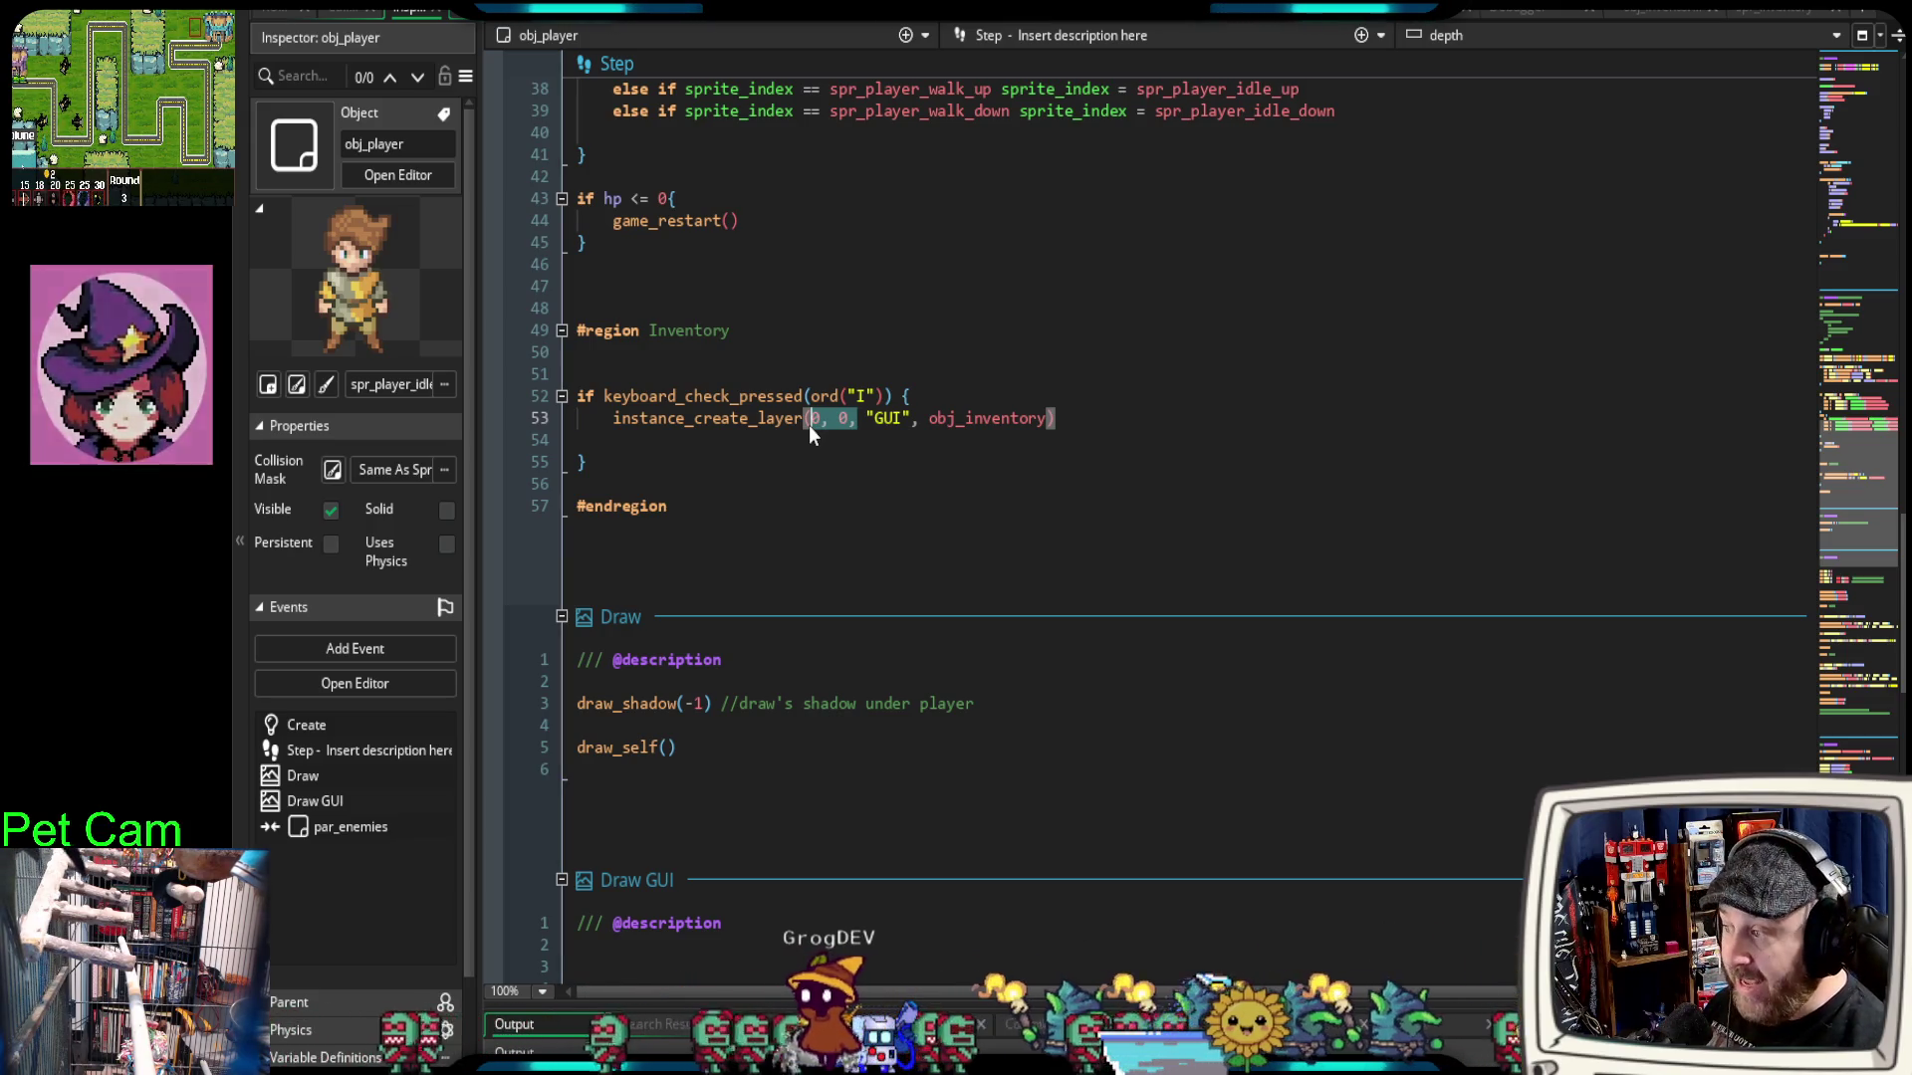
{"action": "left_click", "coordinate": [844, 444]}
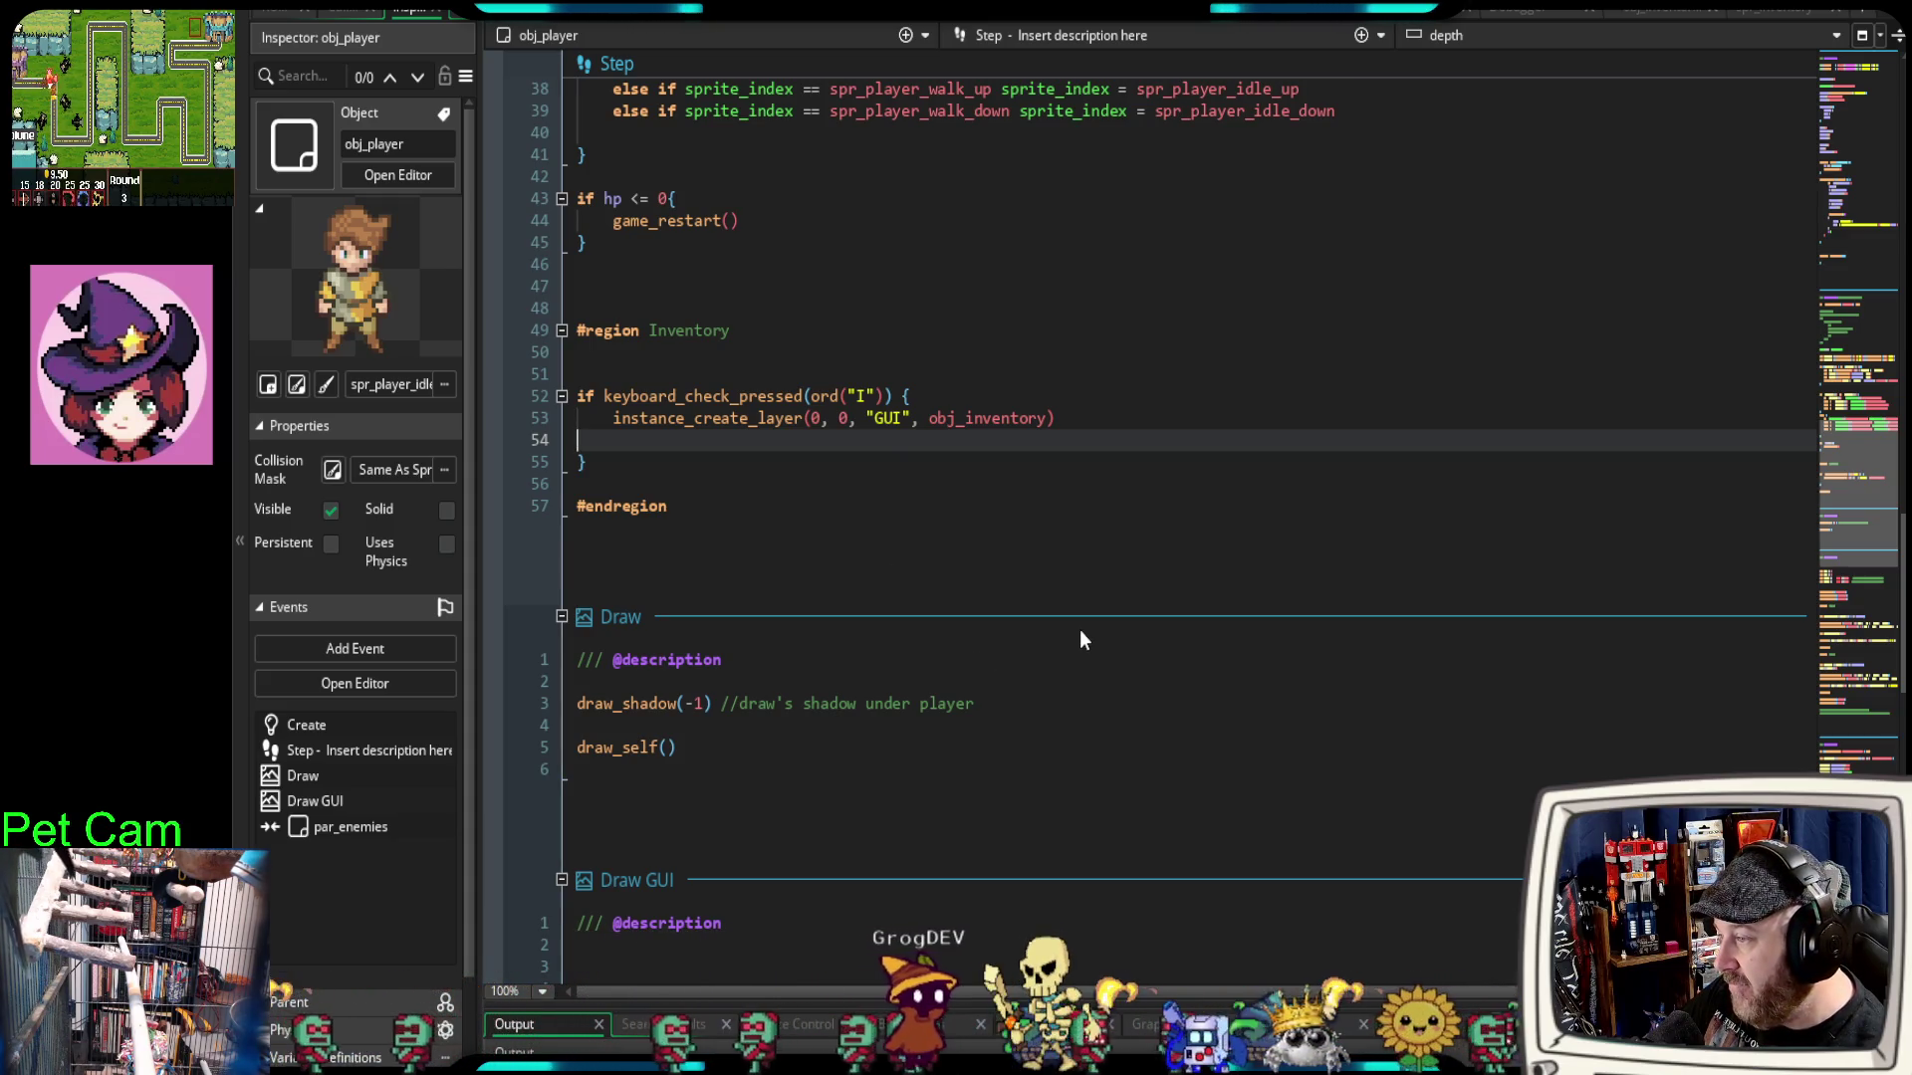
Step: Delete draw_self() from the Draw event, change Draw GUI's call to draw_self(), and debug-run with F6
{"action": "left_click", "coordinate": [1679, 20]}
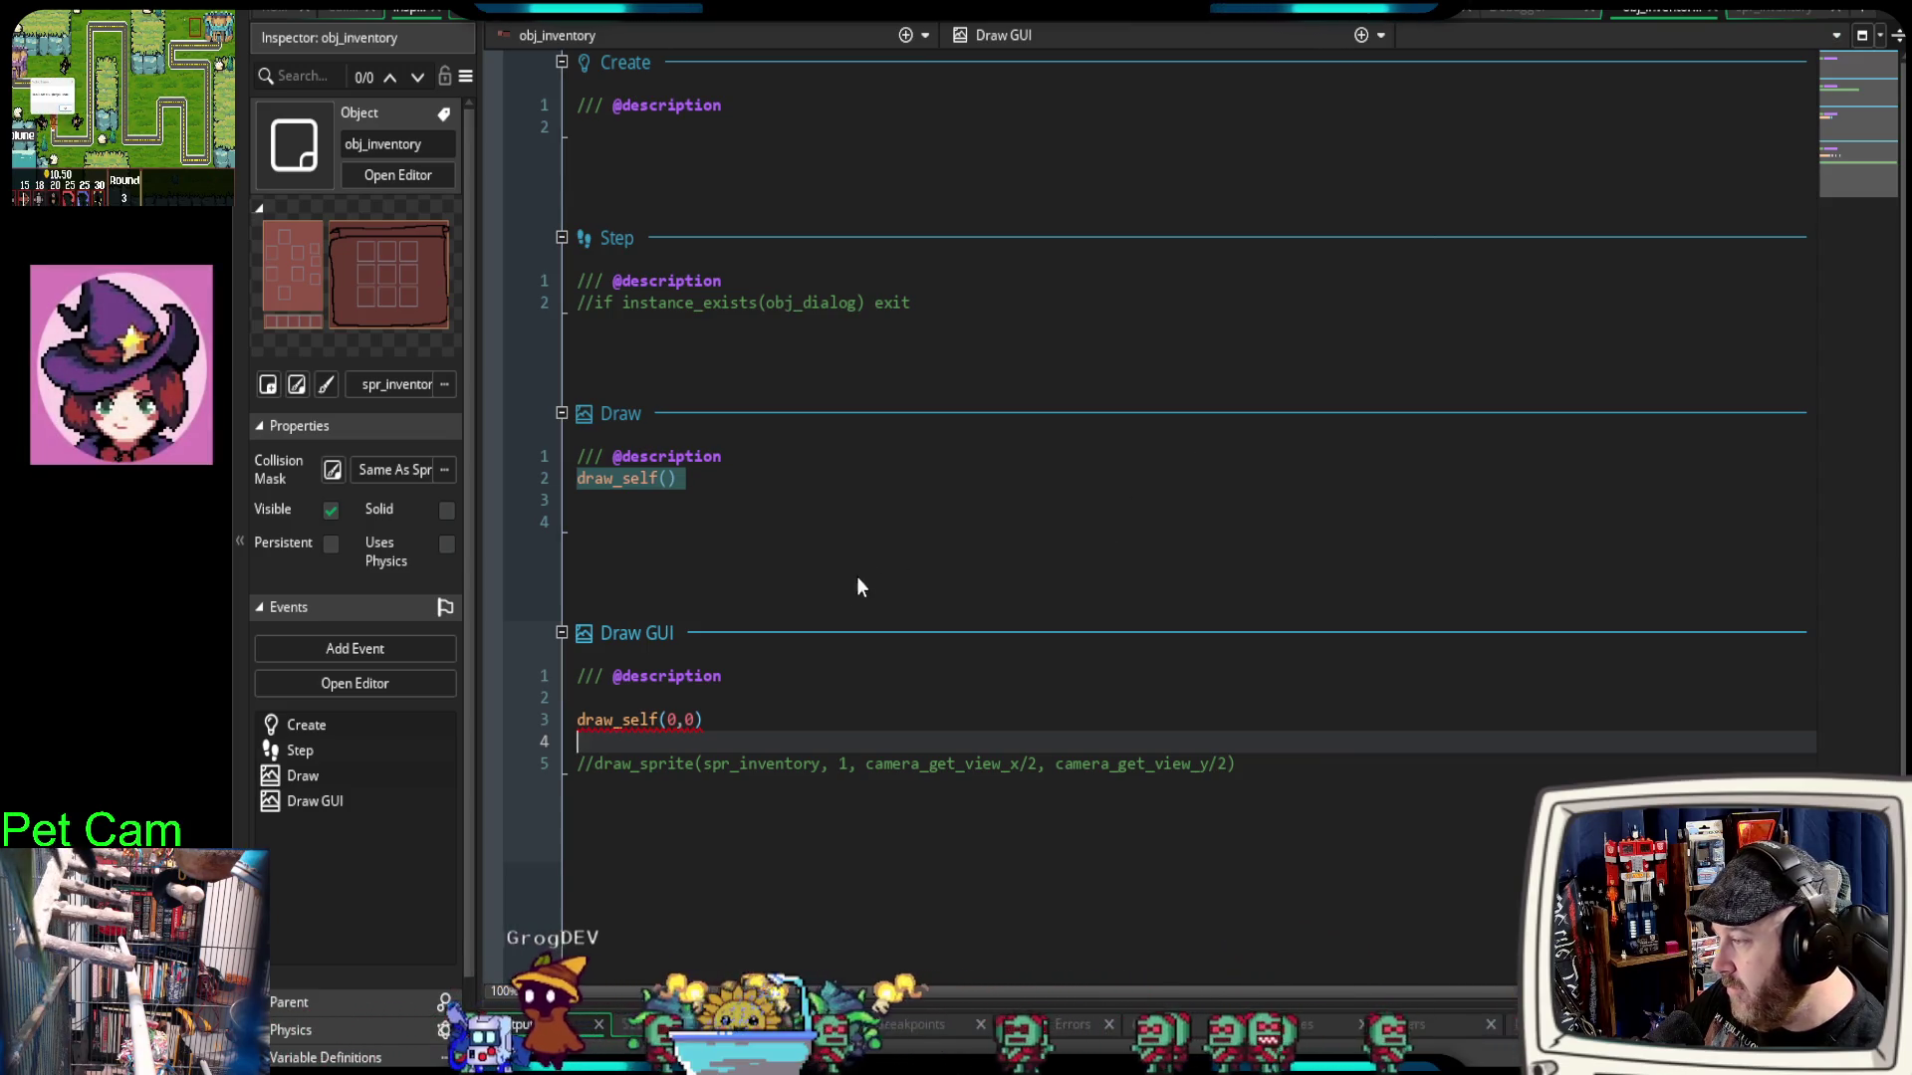
{"action": "left_click", "coordinate": [738, 720]}
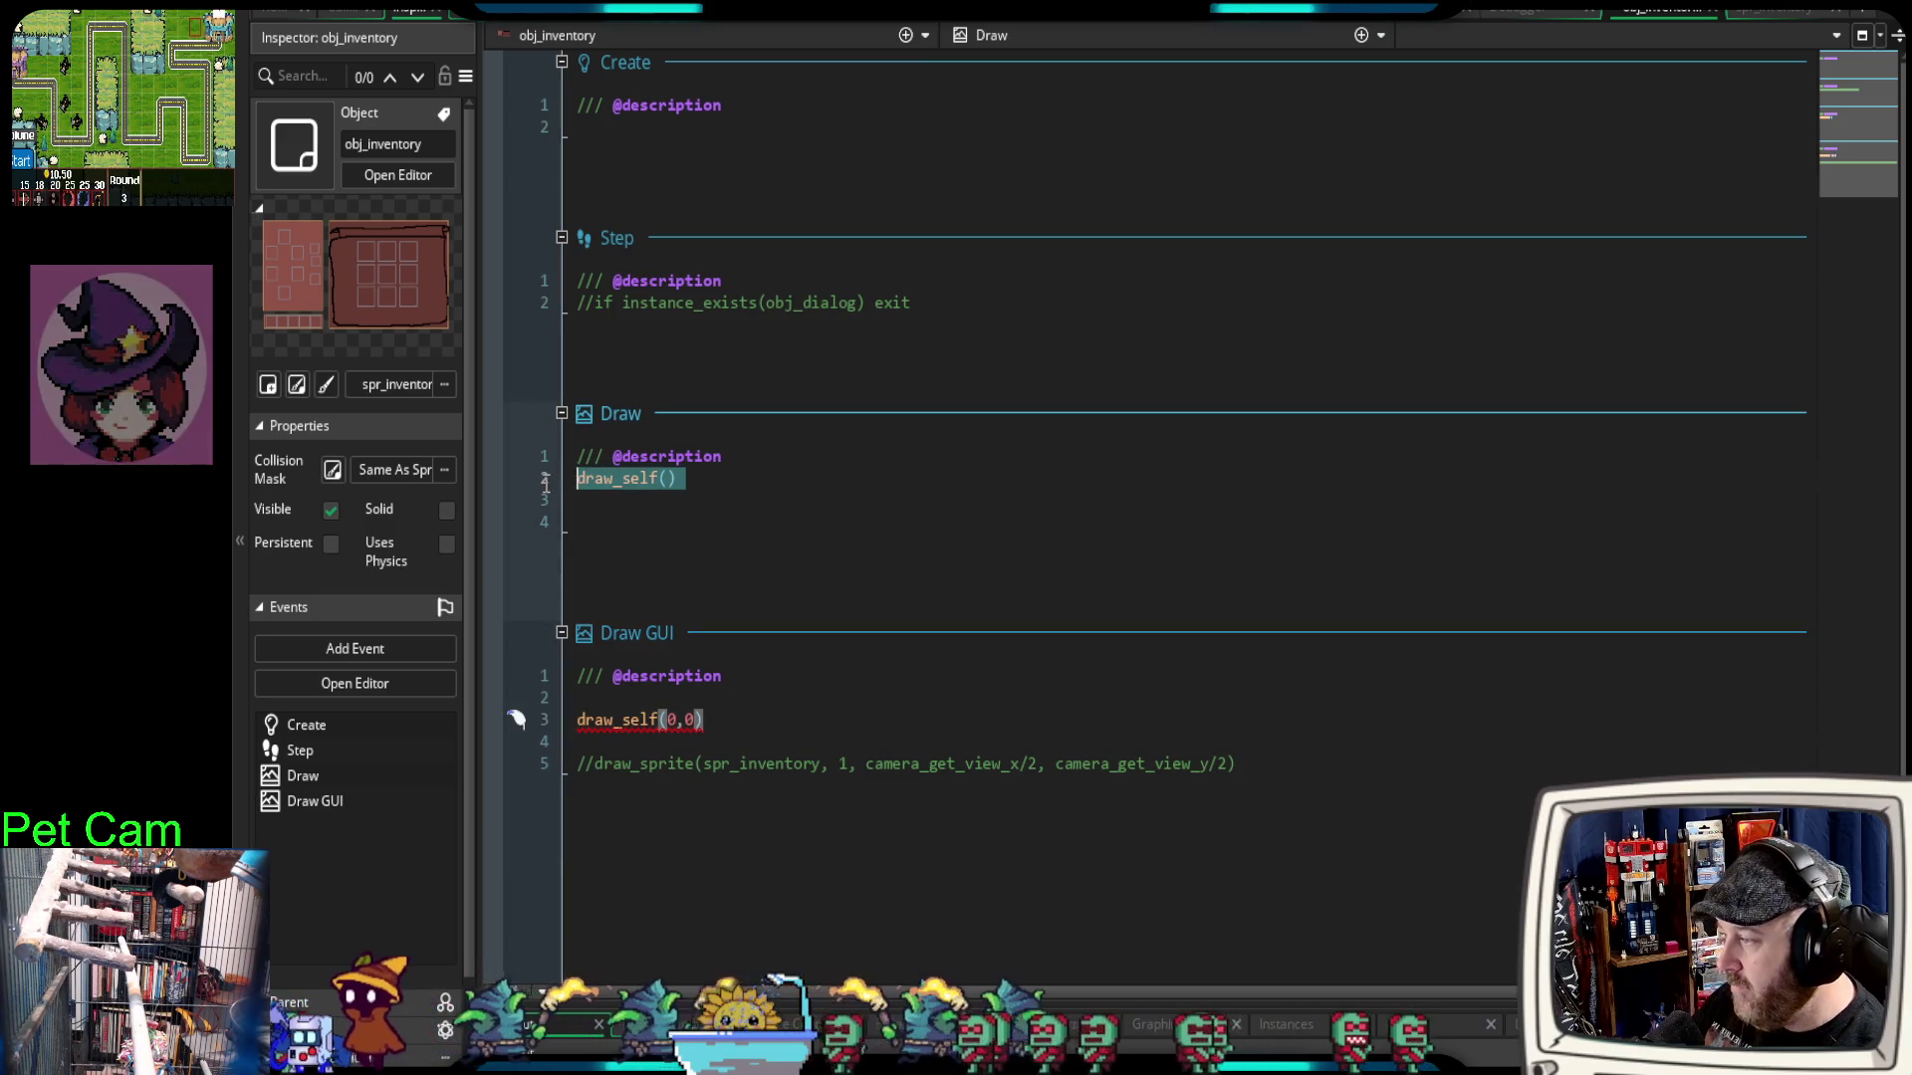
{"action": "key", "text": "BackSpace"}
{"action": "left_click", "coordinate": [726, 719]}
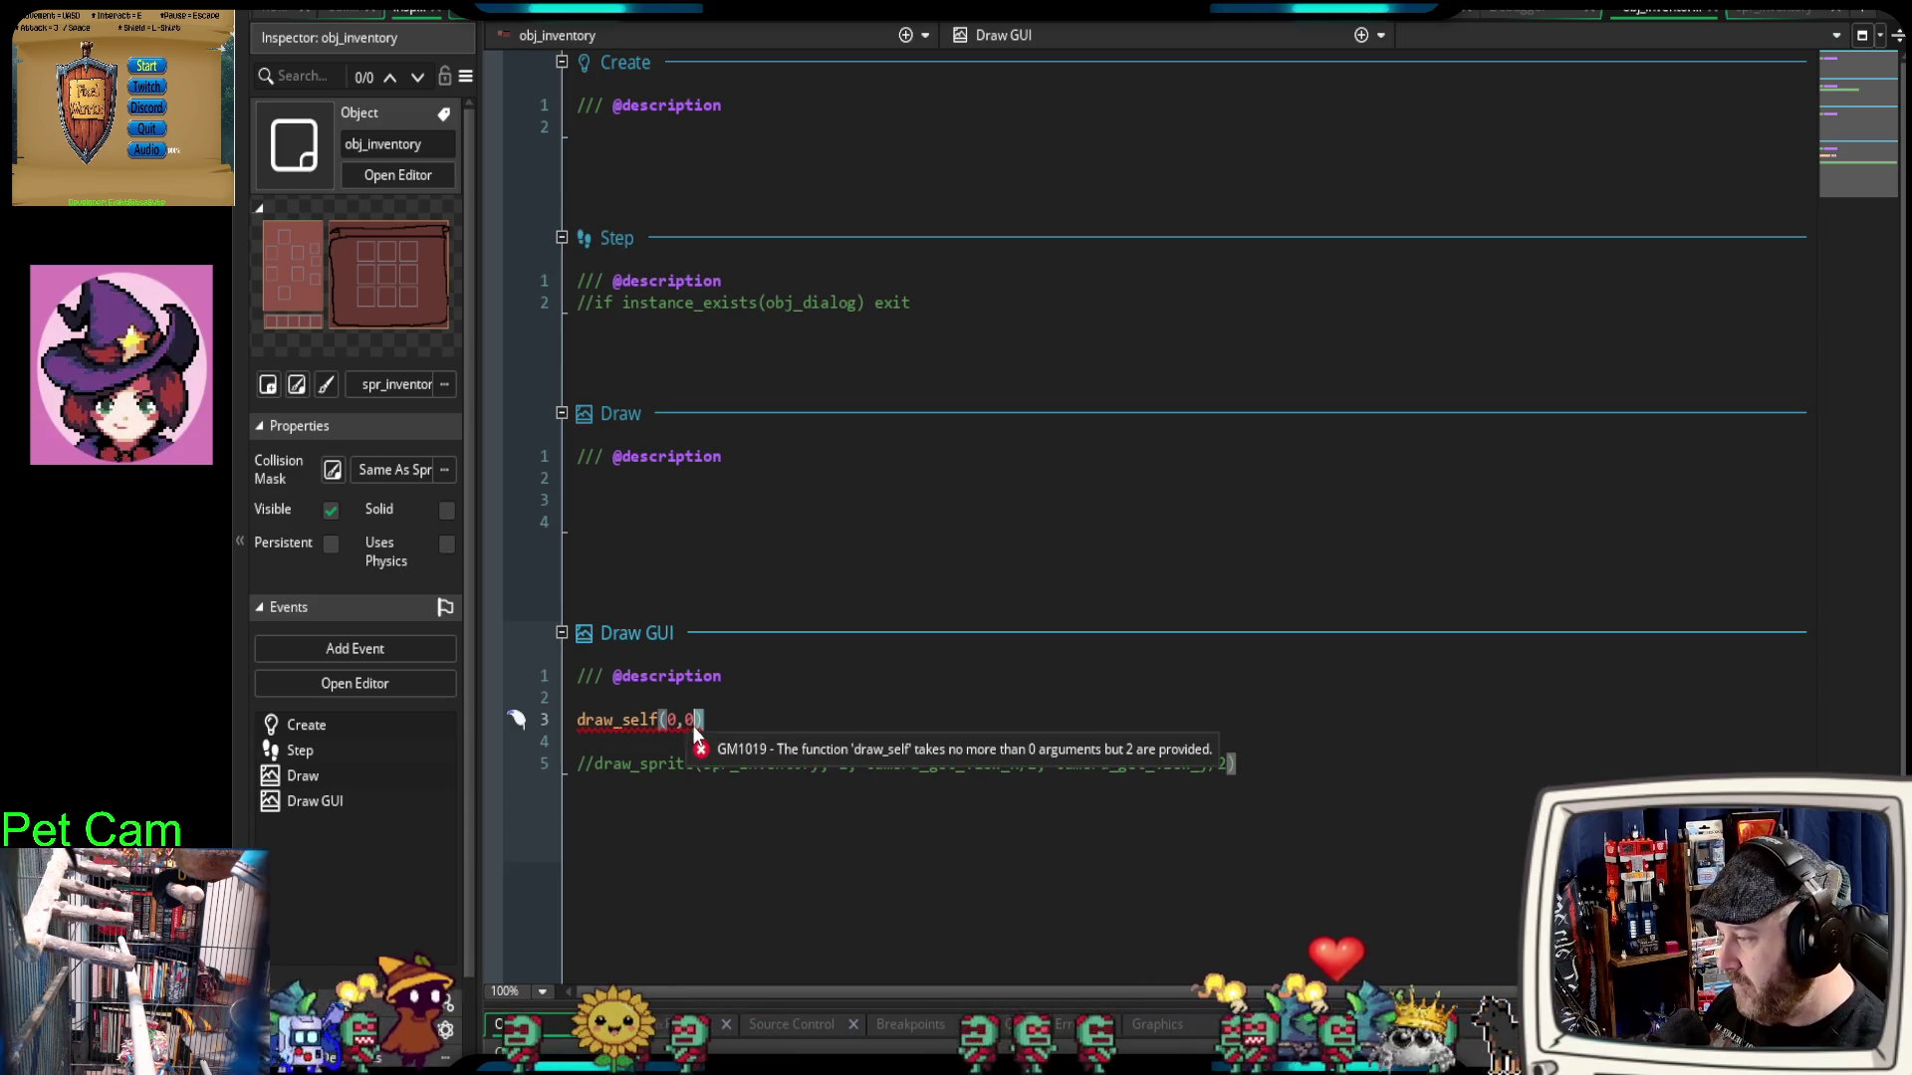
{"action": "double_click", "coordinate": [685, 720]}
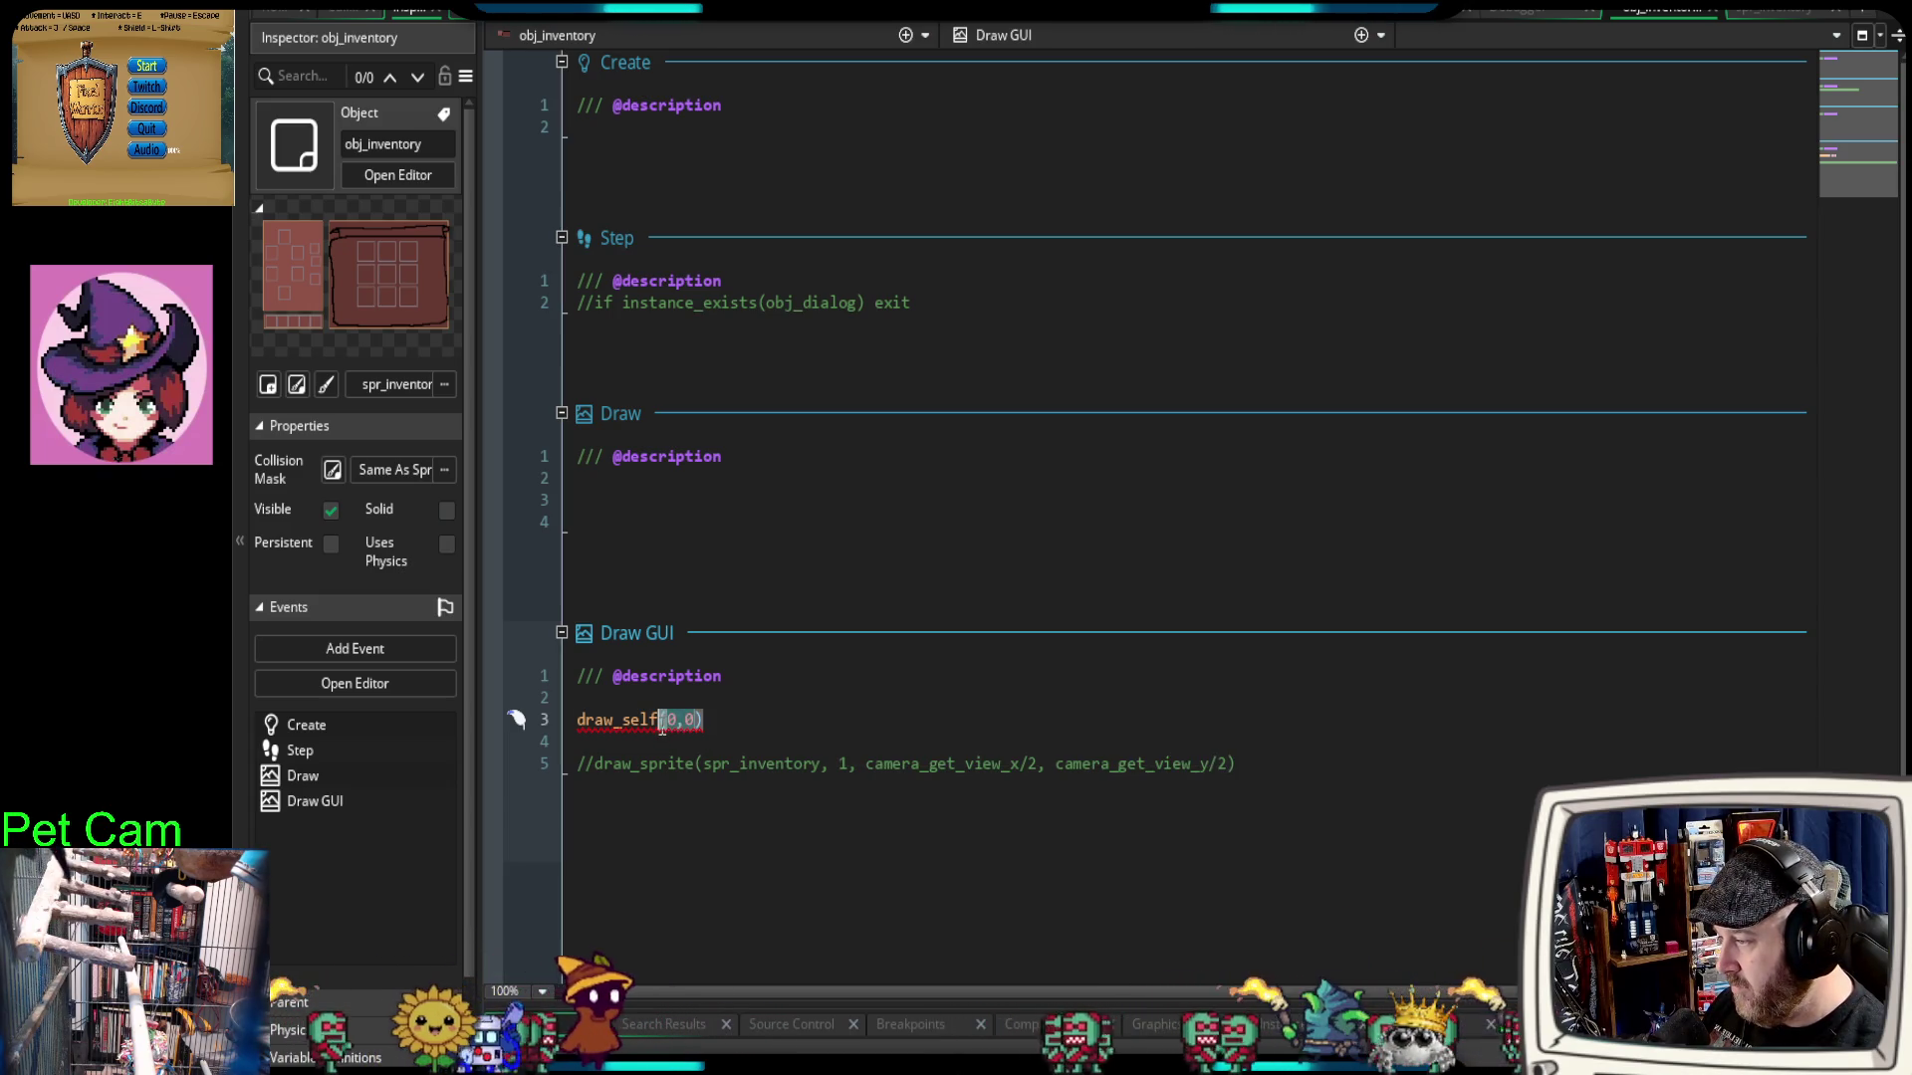
{"action": "key", "text": "BackSpace"}
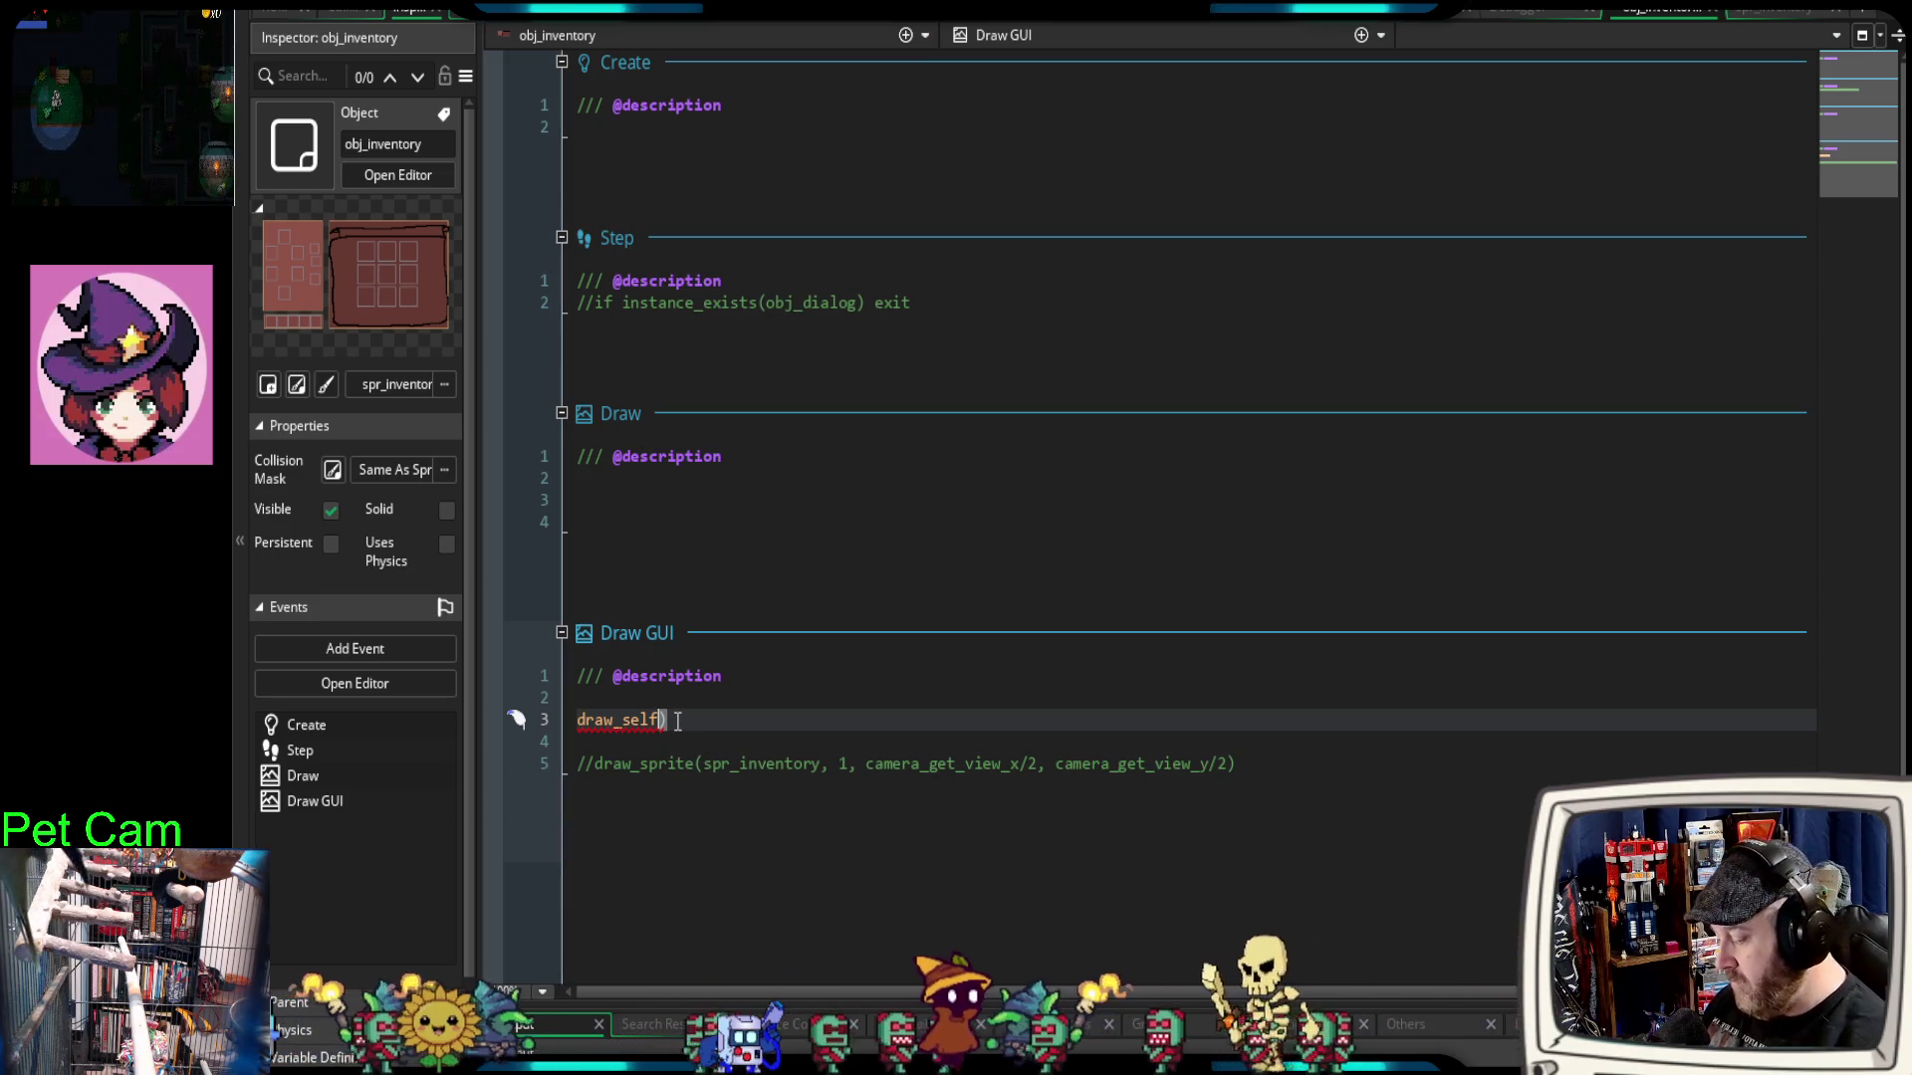
{"action": "type", "text": "()"}
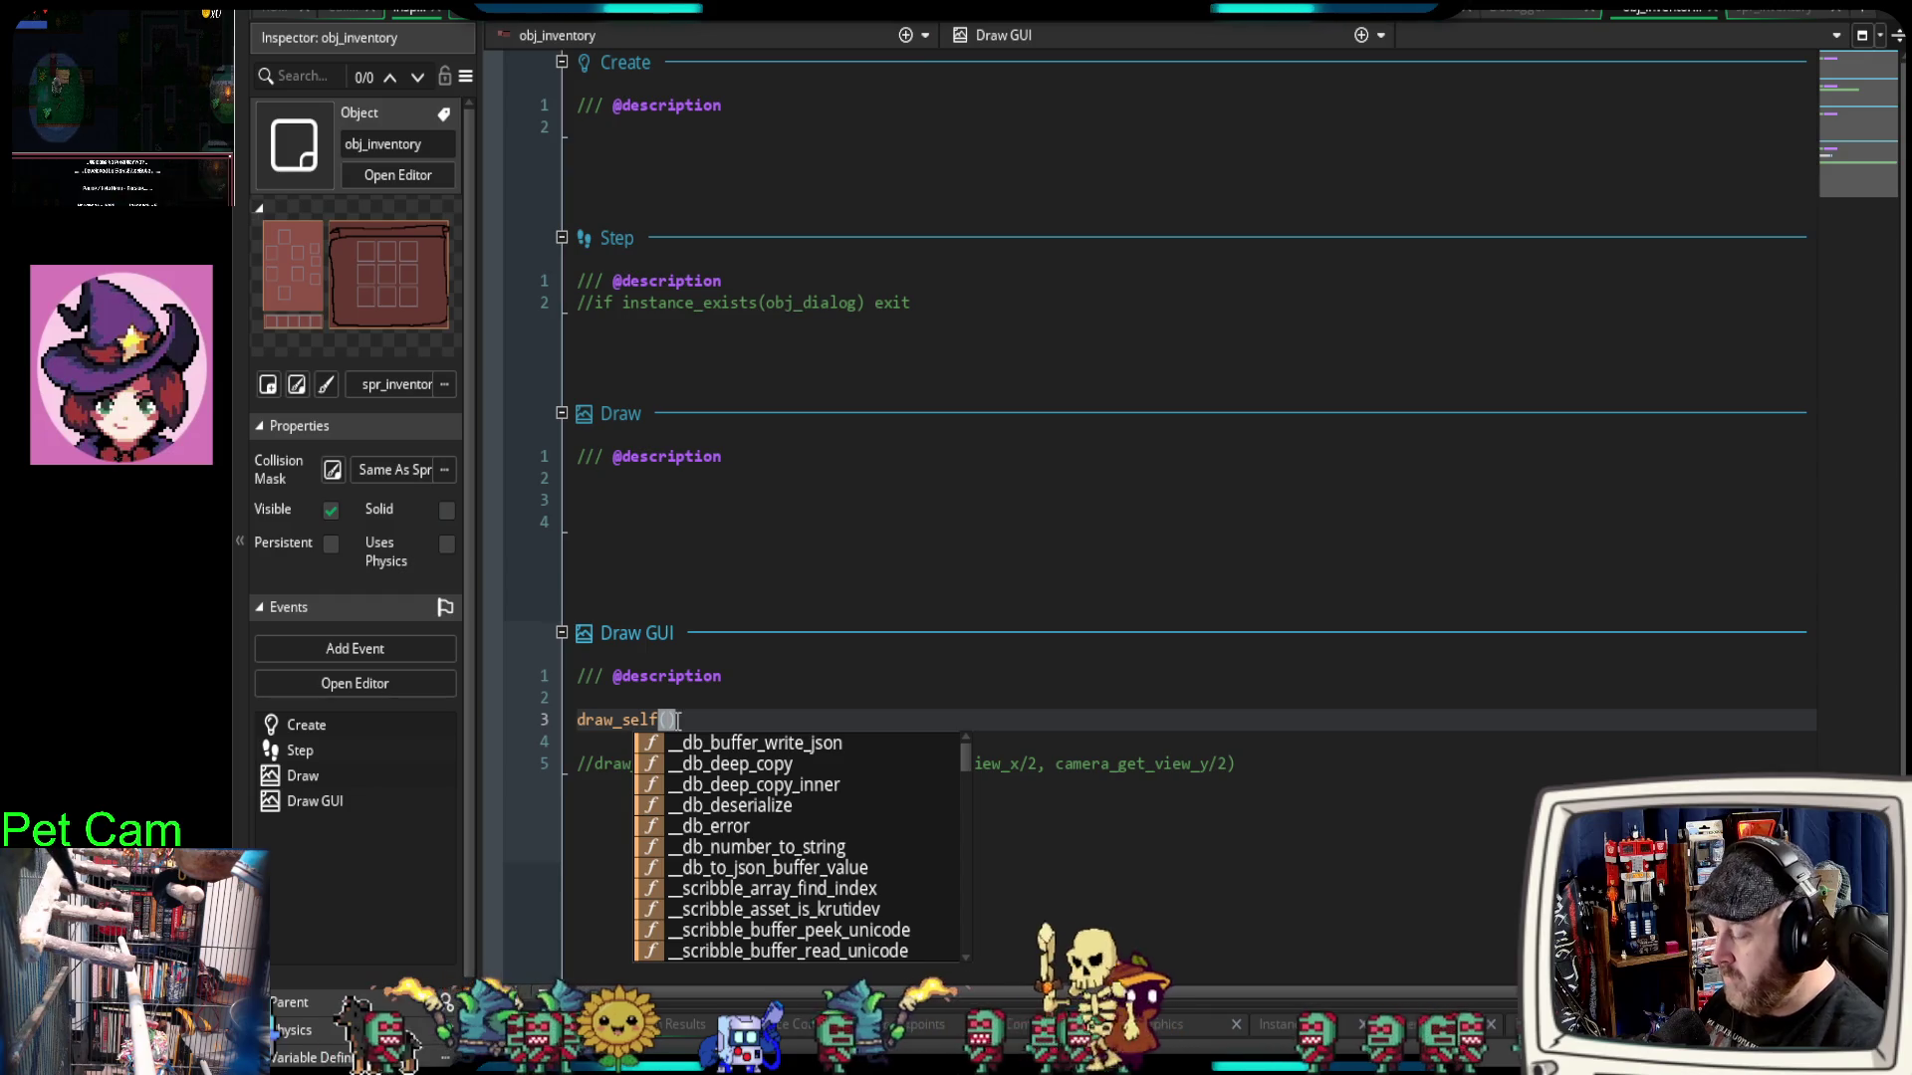
{"action": "left_click", "coordinate": [584, 764]}
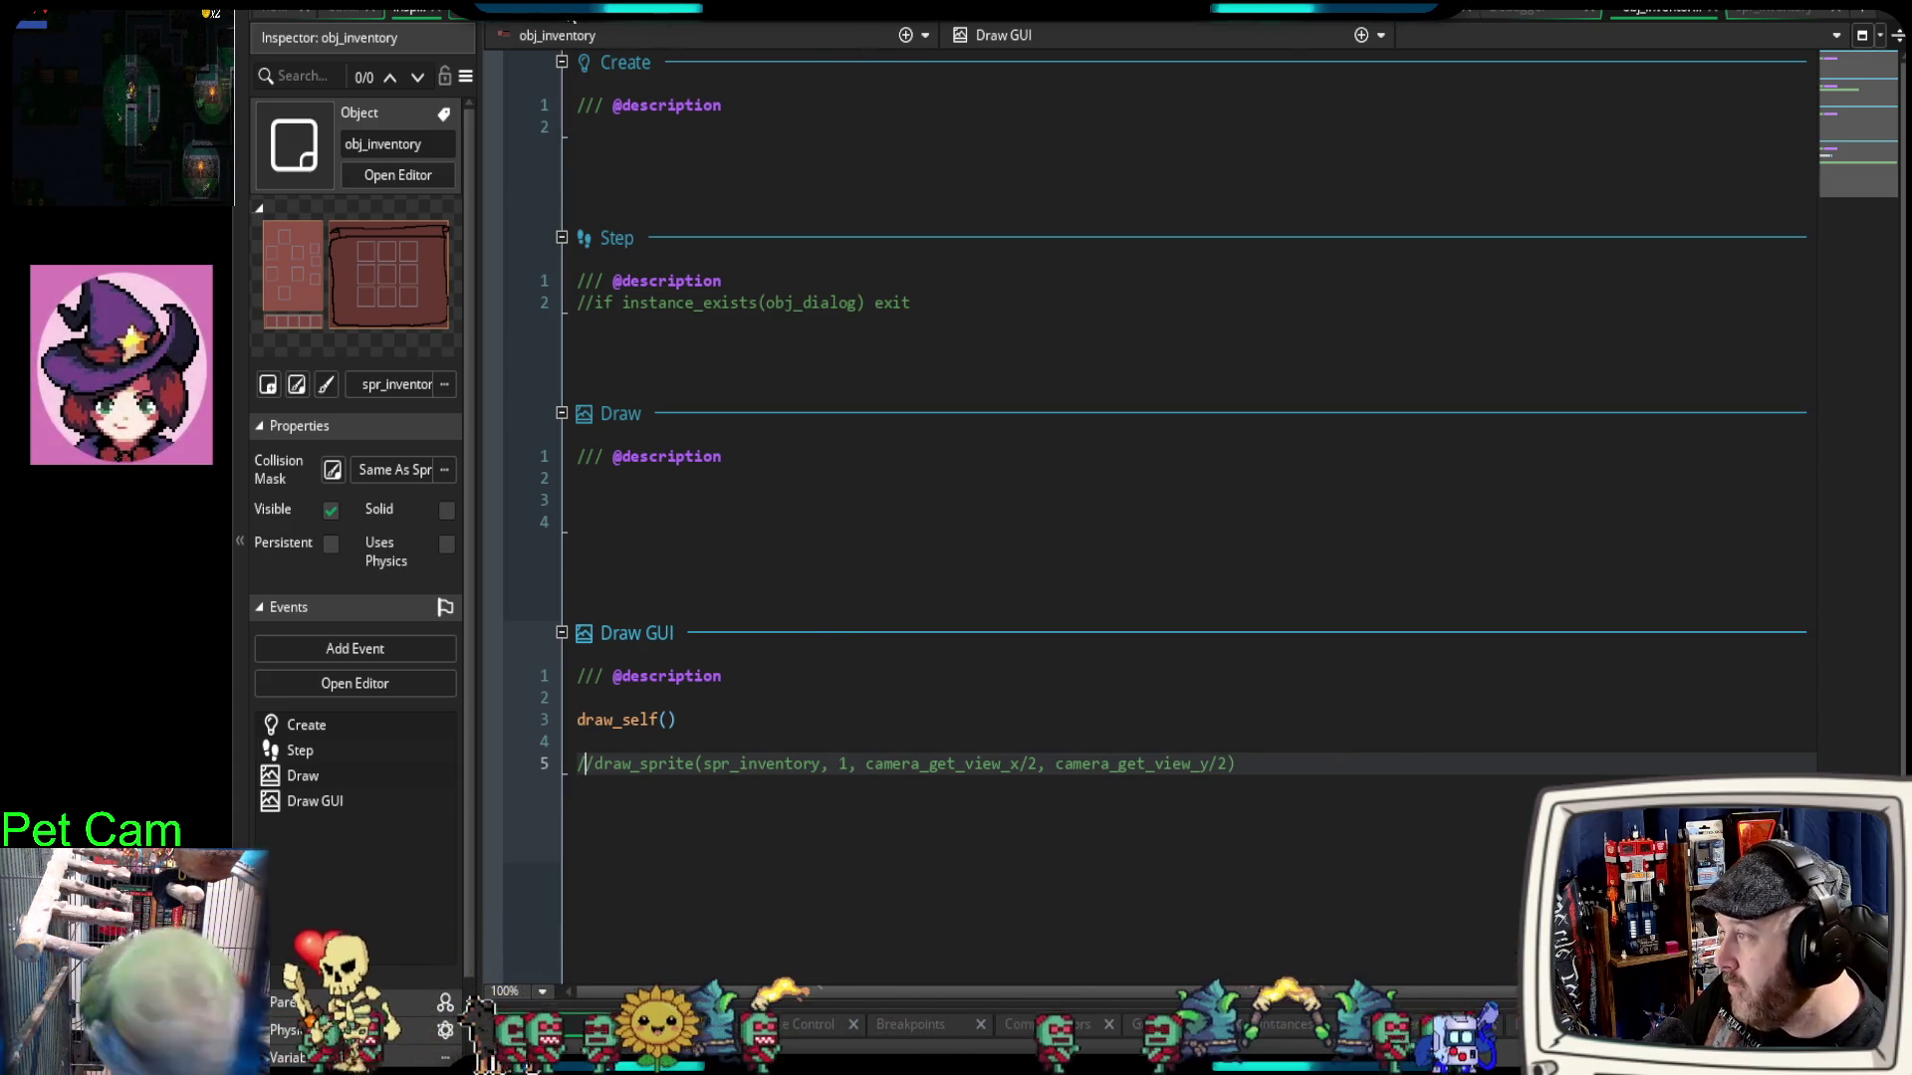
{"action": "key", "text": "F6"}
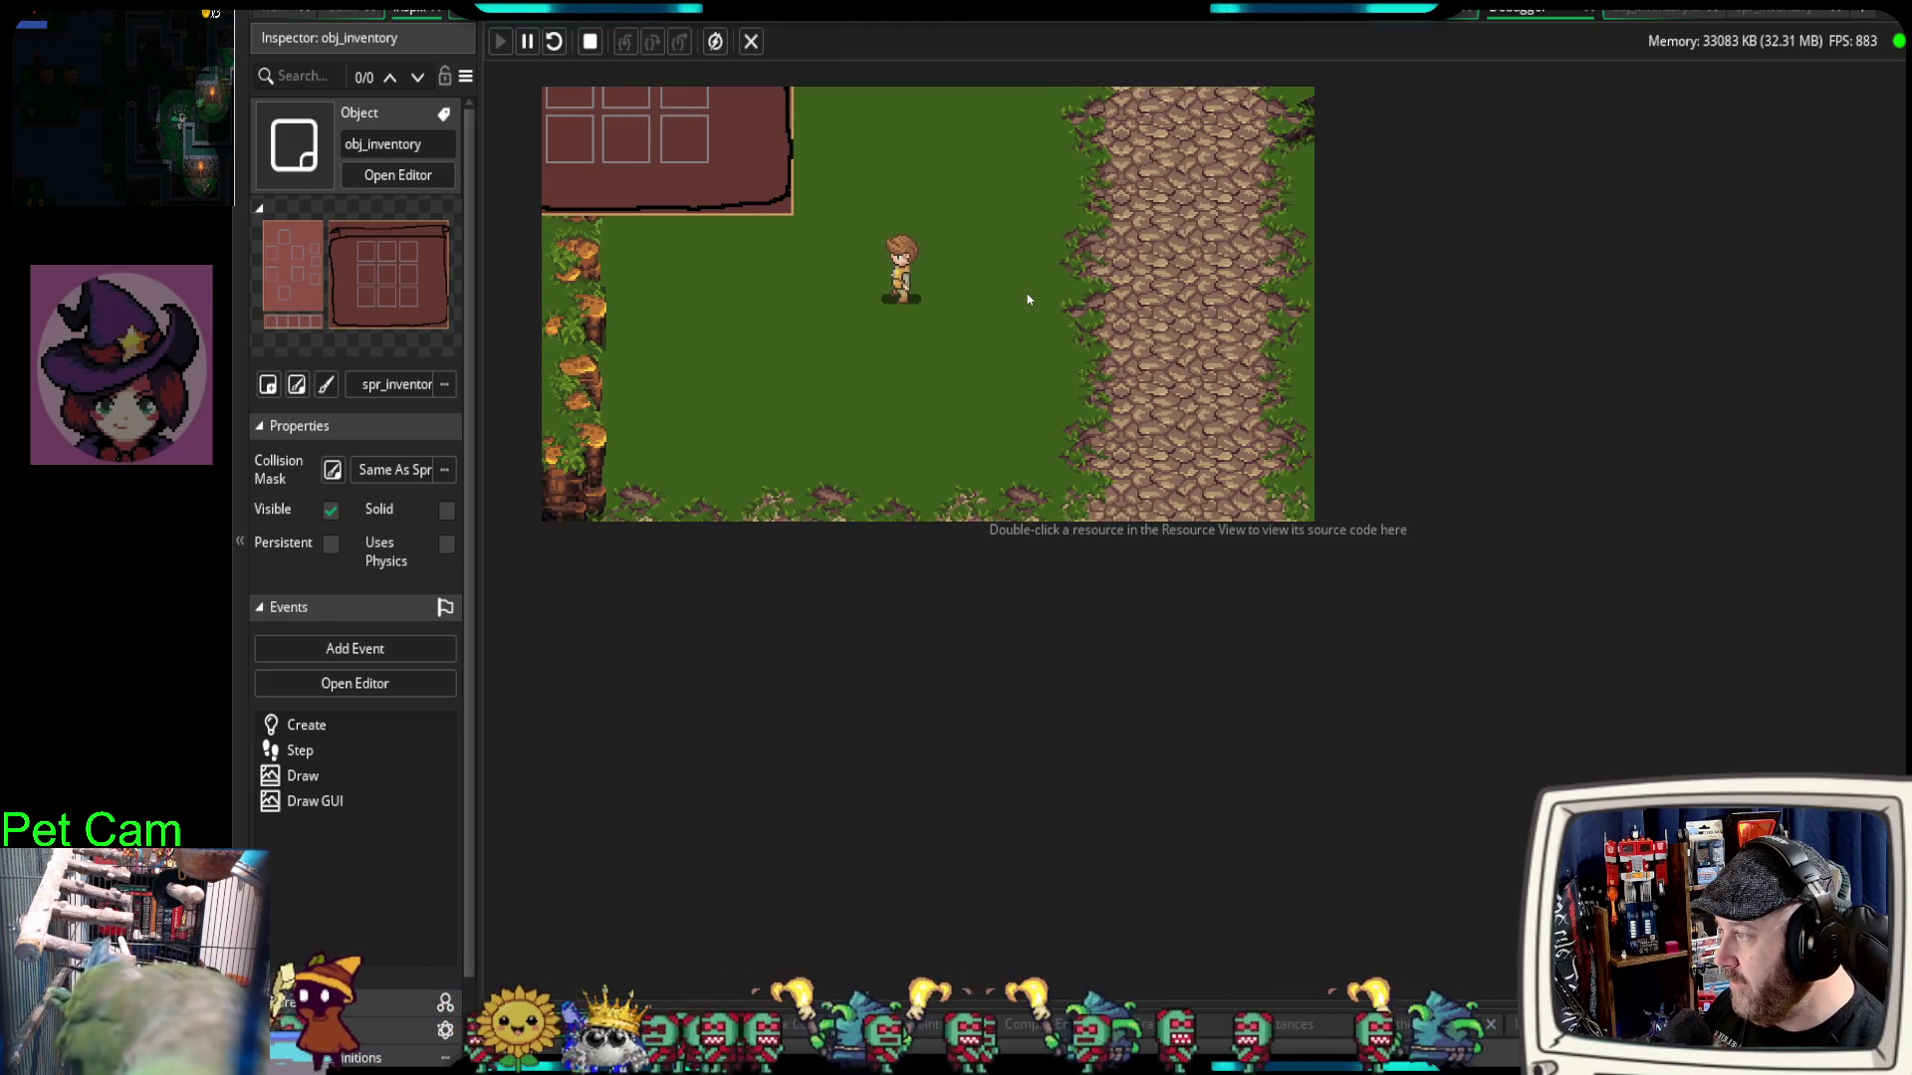
Step: Walk the player left, right, up and down along the paths, then leave the game window
{"action": "key", "text": "Left"}
{"action": "key", "text": "Right"}
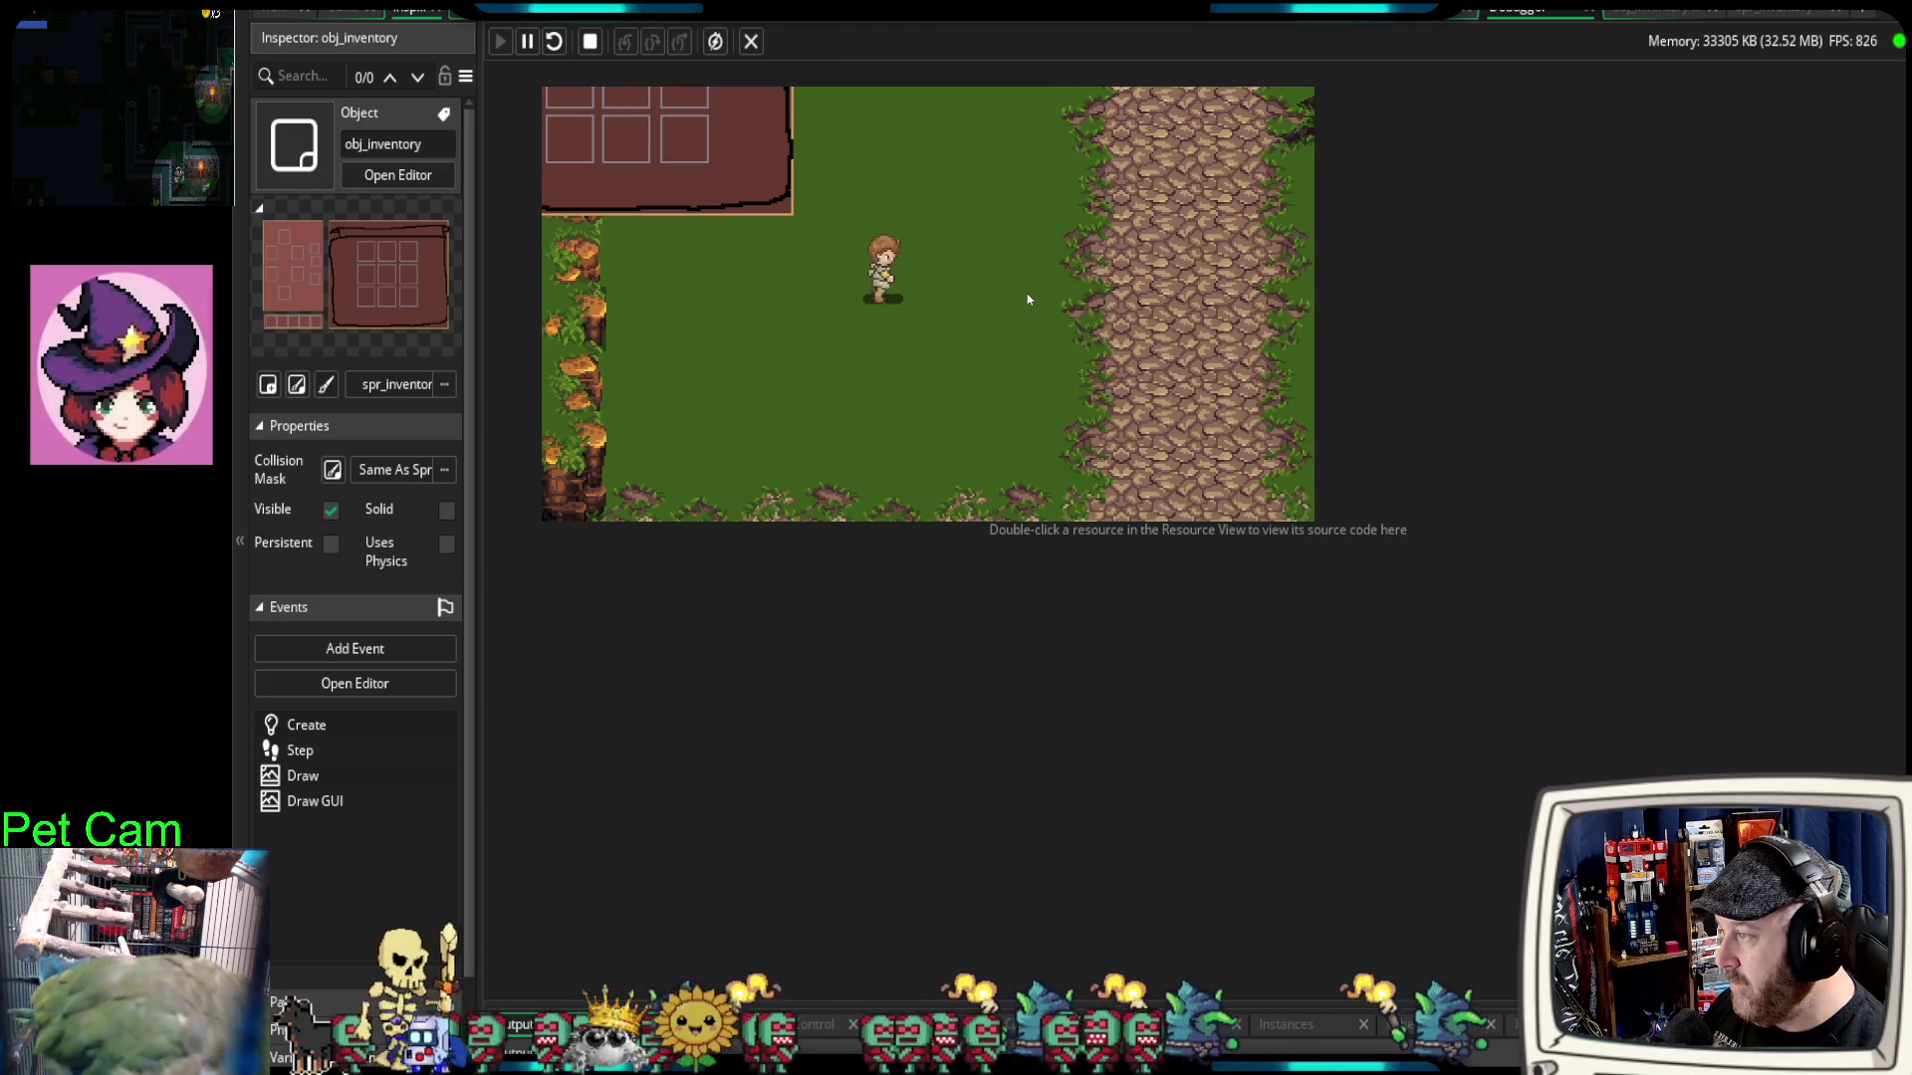
{"action": "key", "text": "Right"}
{"action": "key", "text": "Down"}
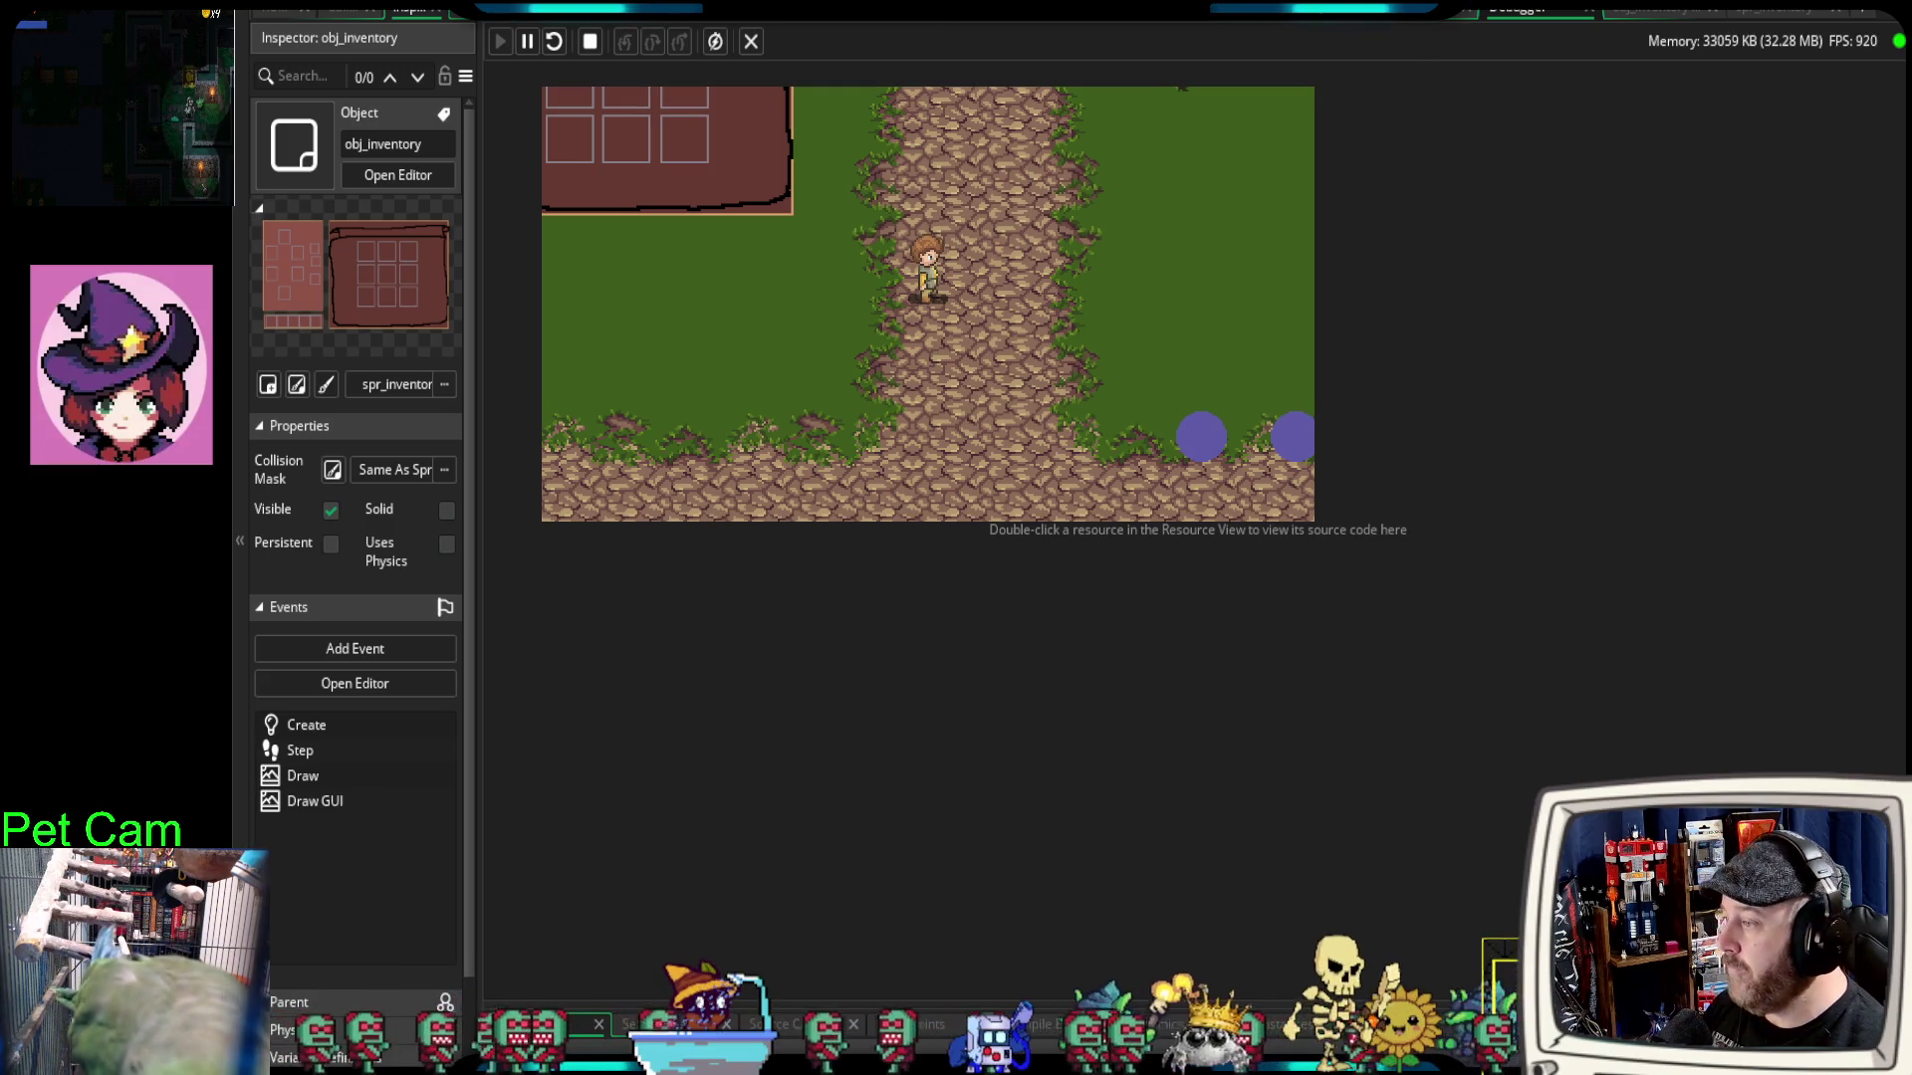
{"action": "key", "text": "Down"}
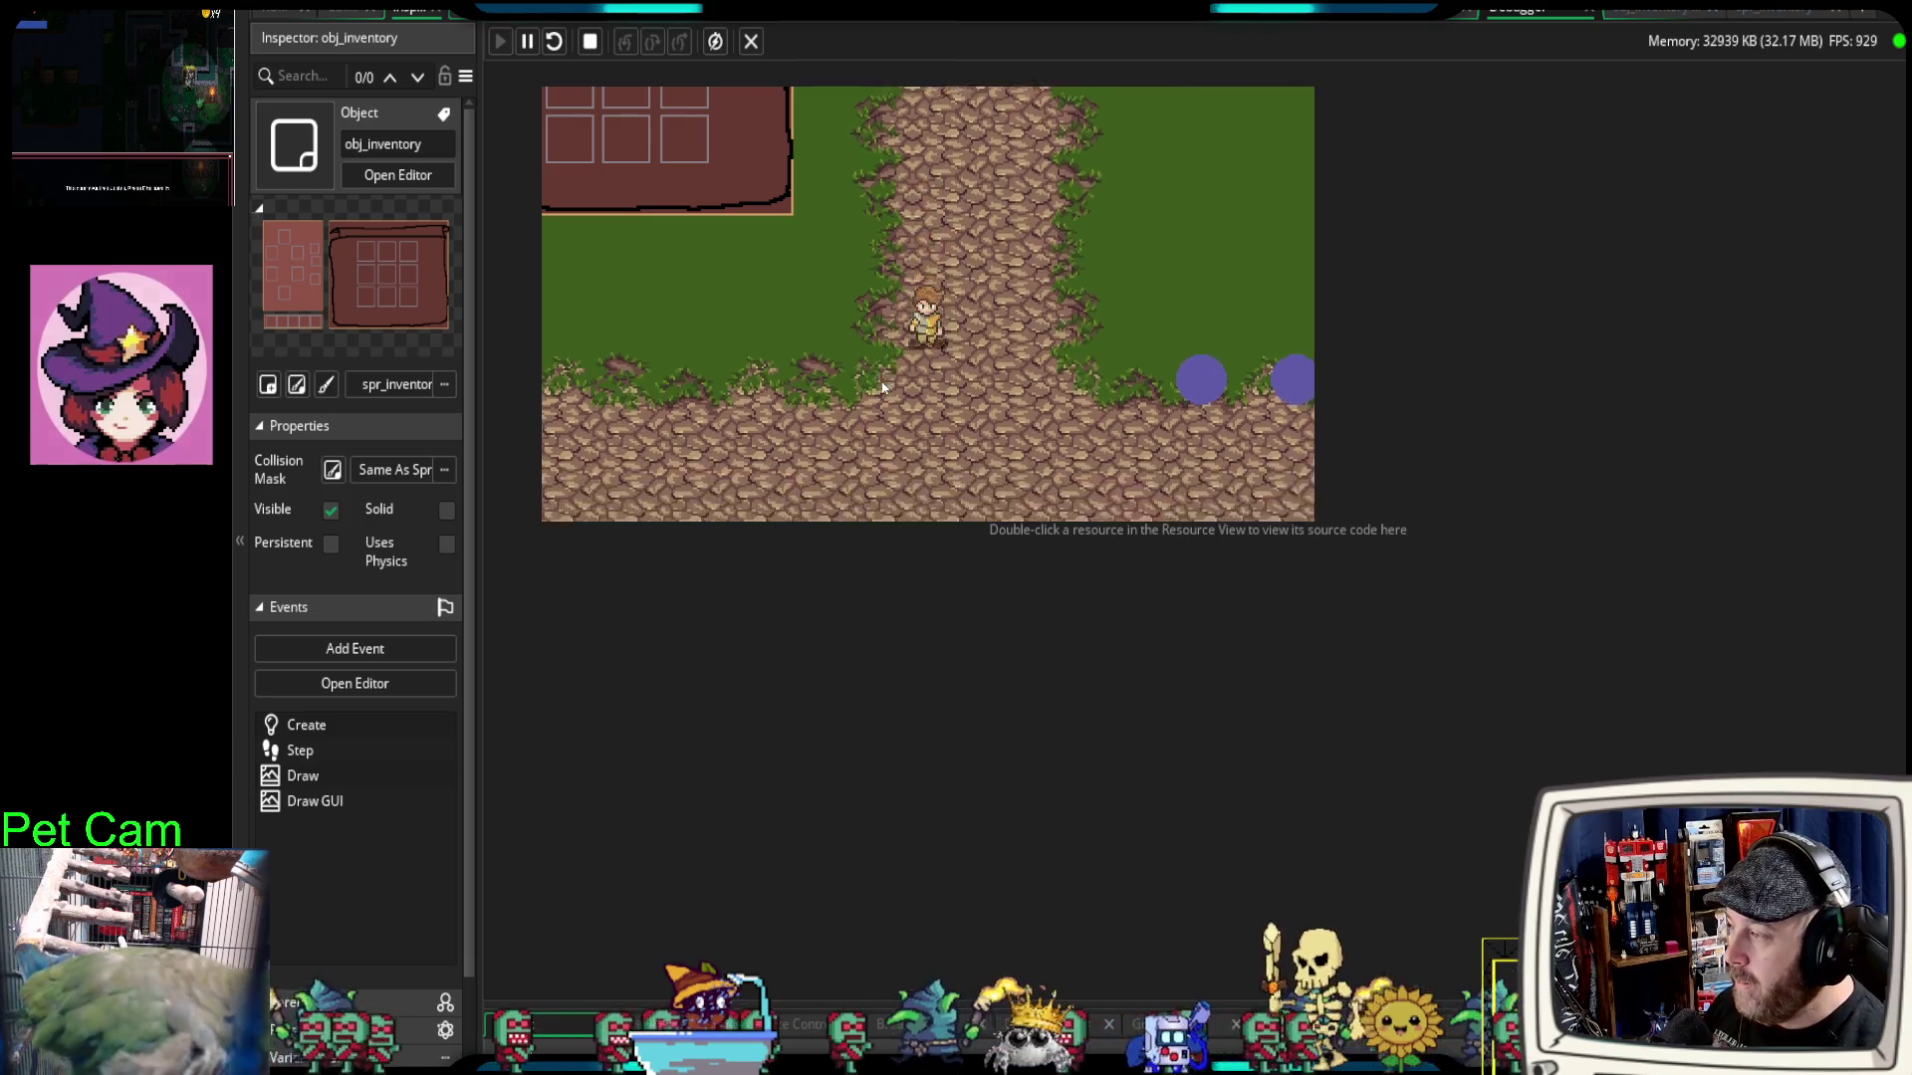
{"action": "key", "text": "Right"}
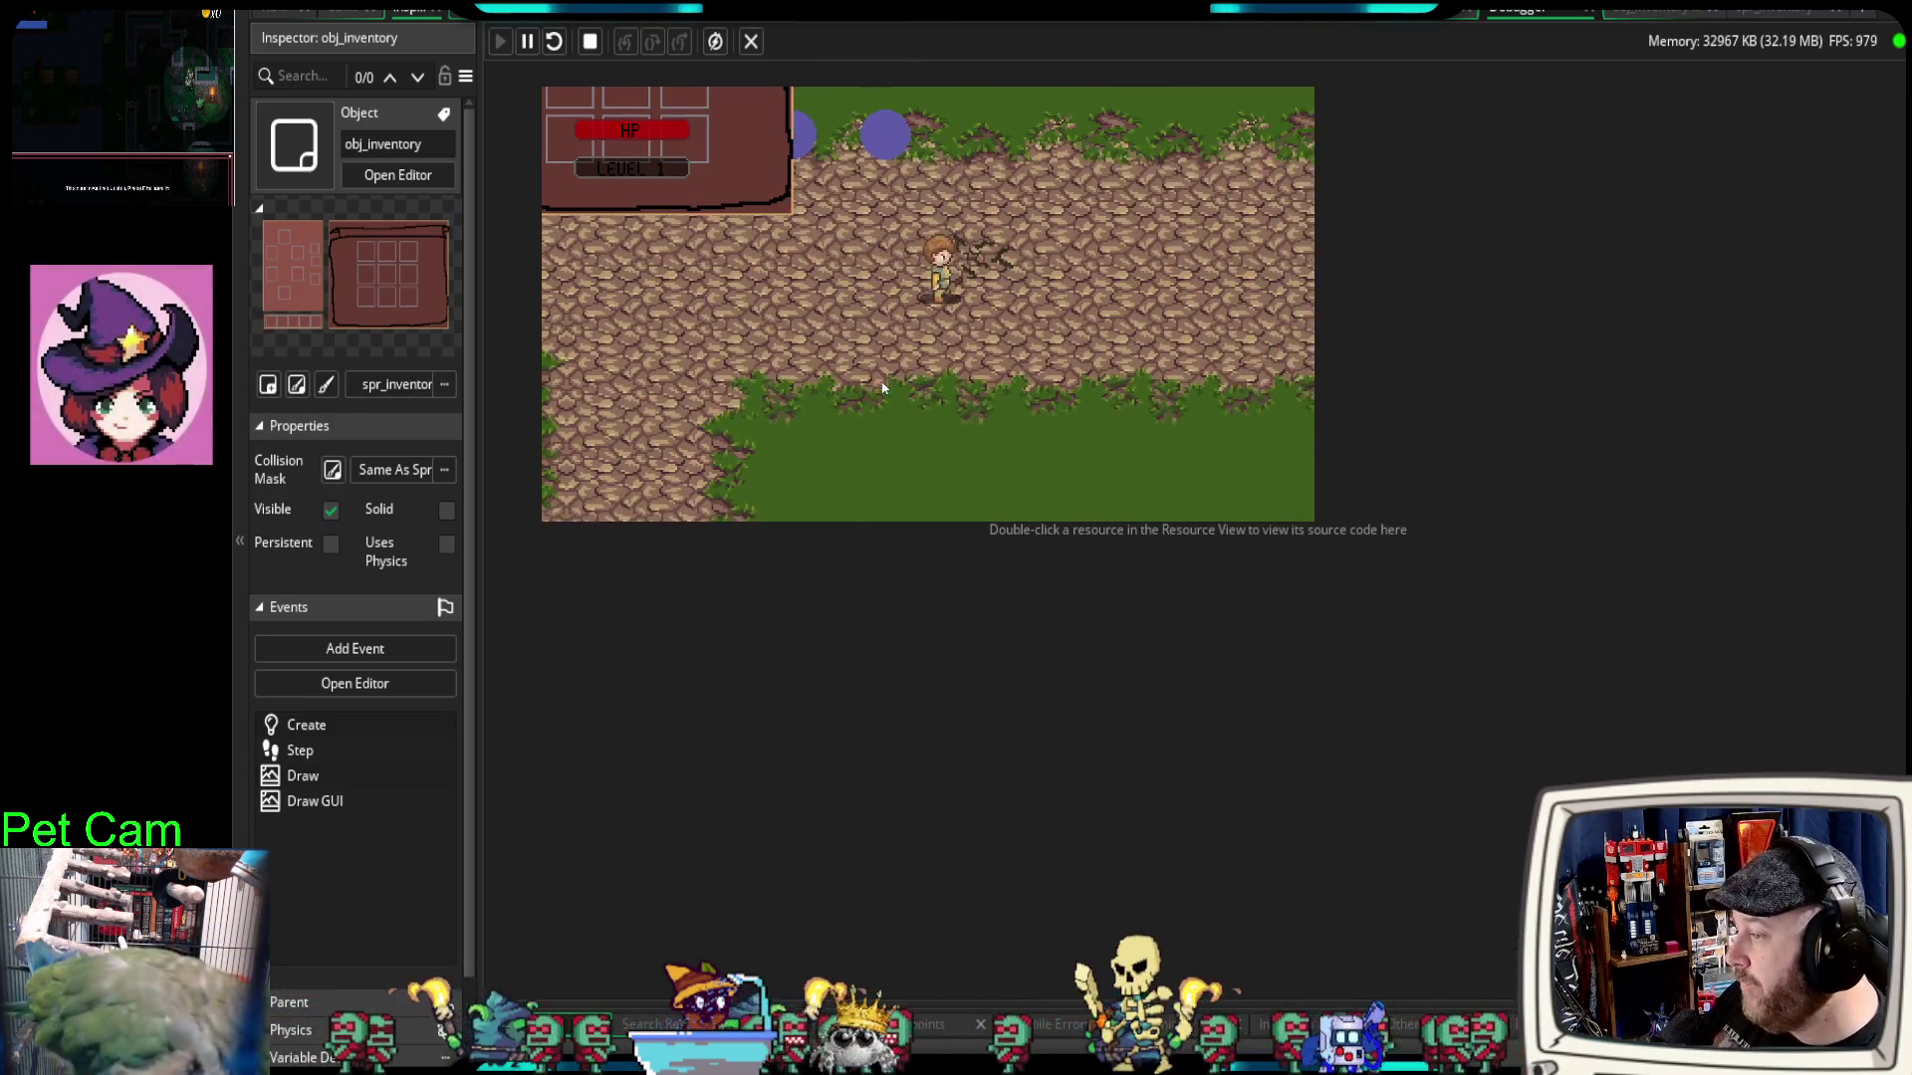
{"action": "key", "text": "Left"}
{"action": "key", "text": "Up"}
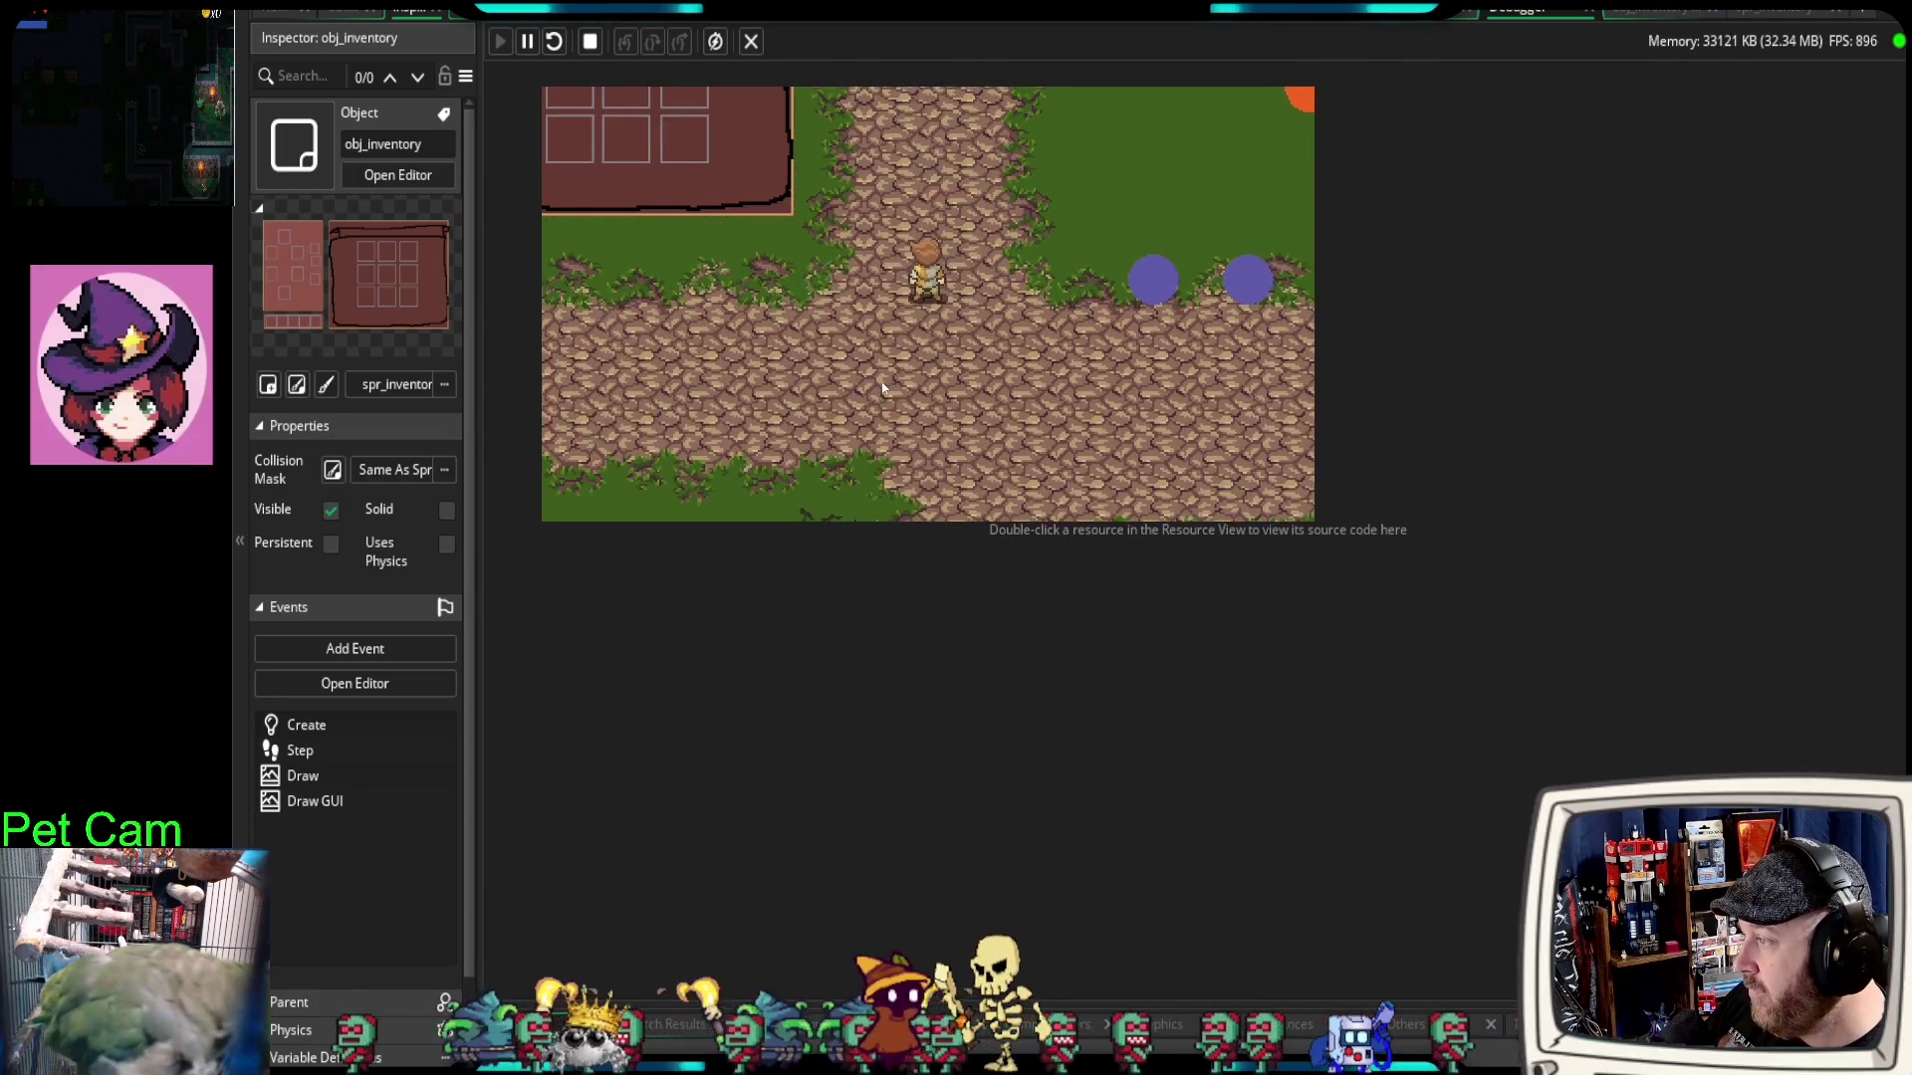
{"action": "key", "text": "Down"}
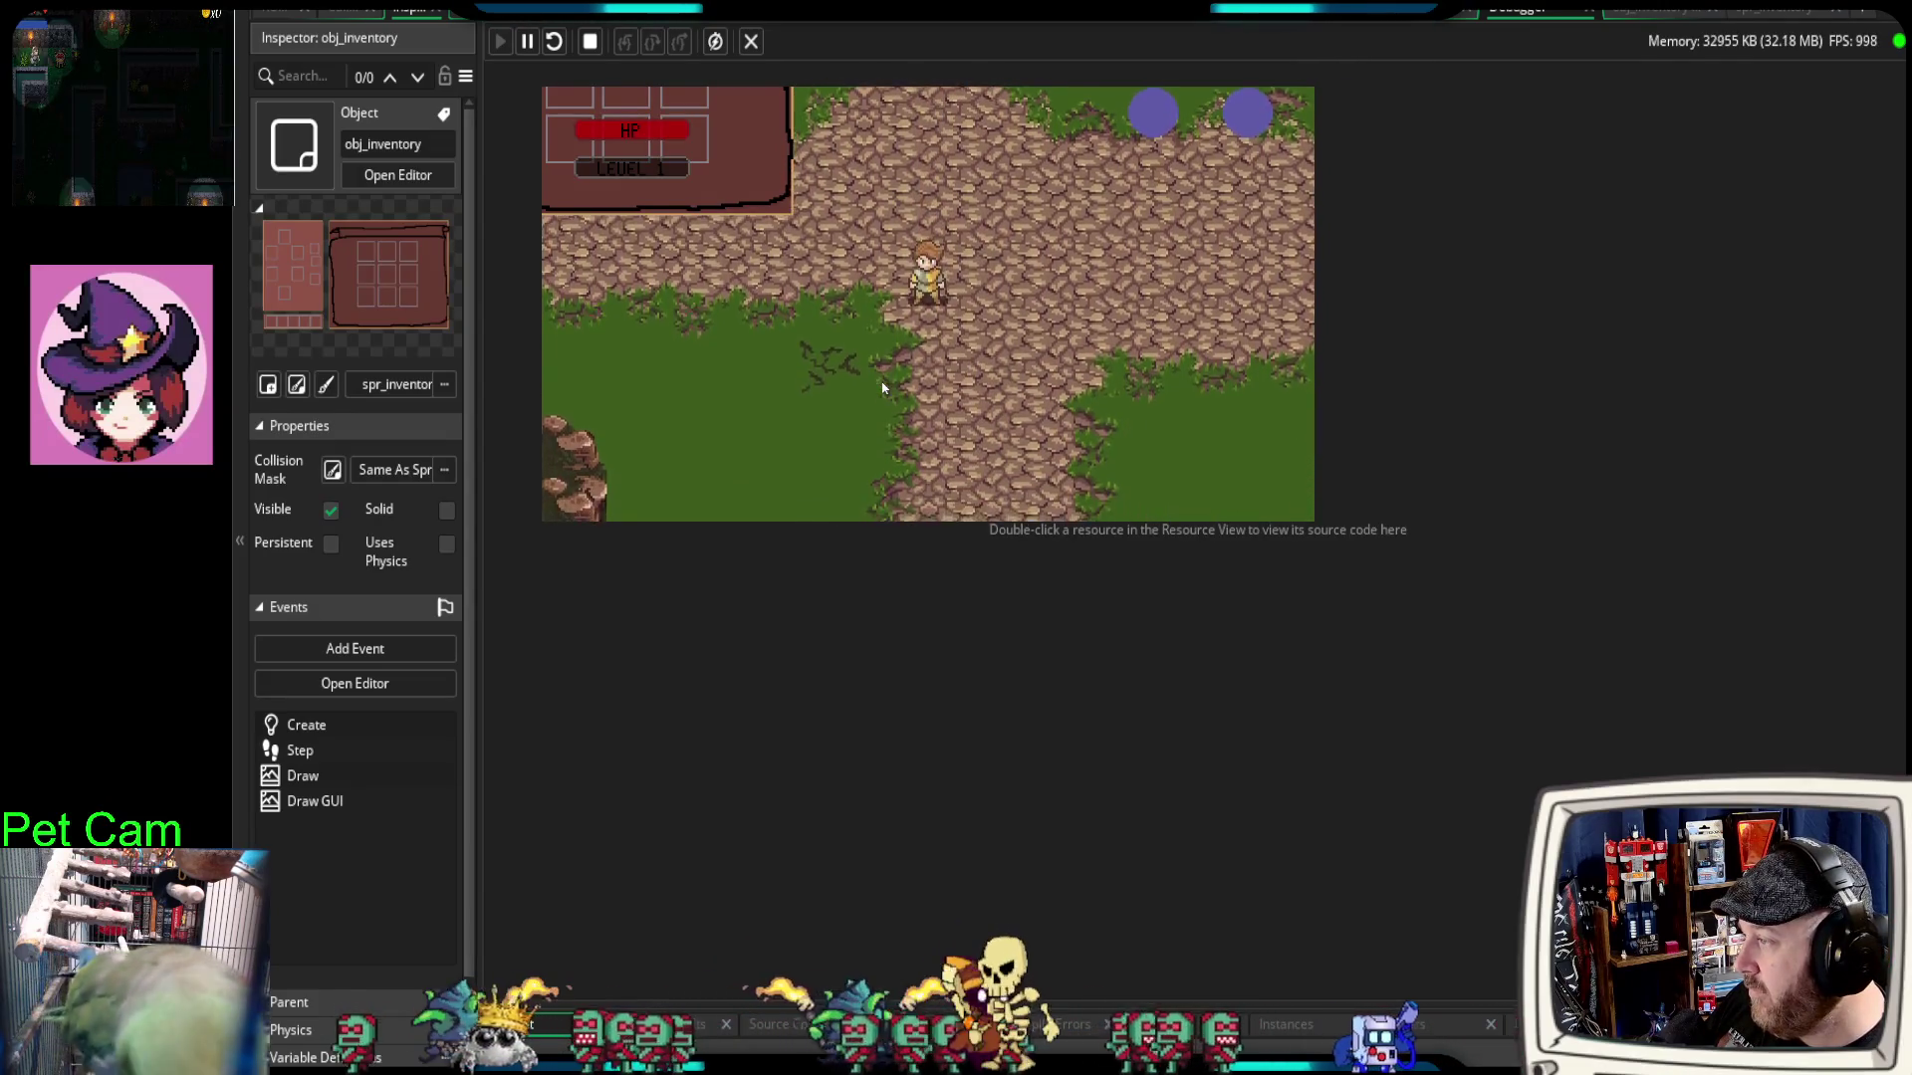
{"action": "key", "text": "Up"}
{"action": "key", "text": "Up"}
{"action": "key", "text": "Down"}
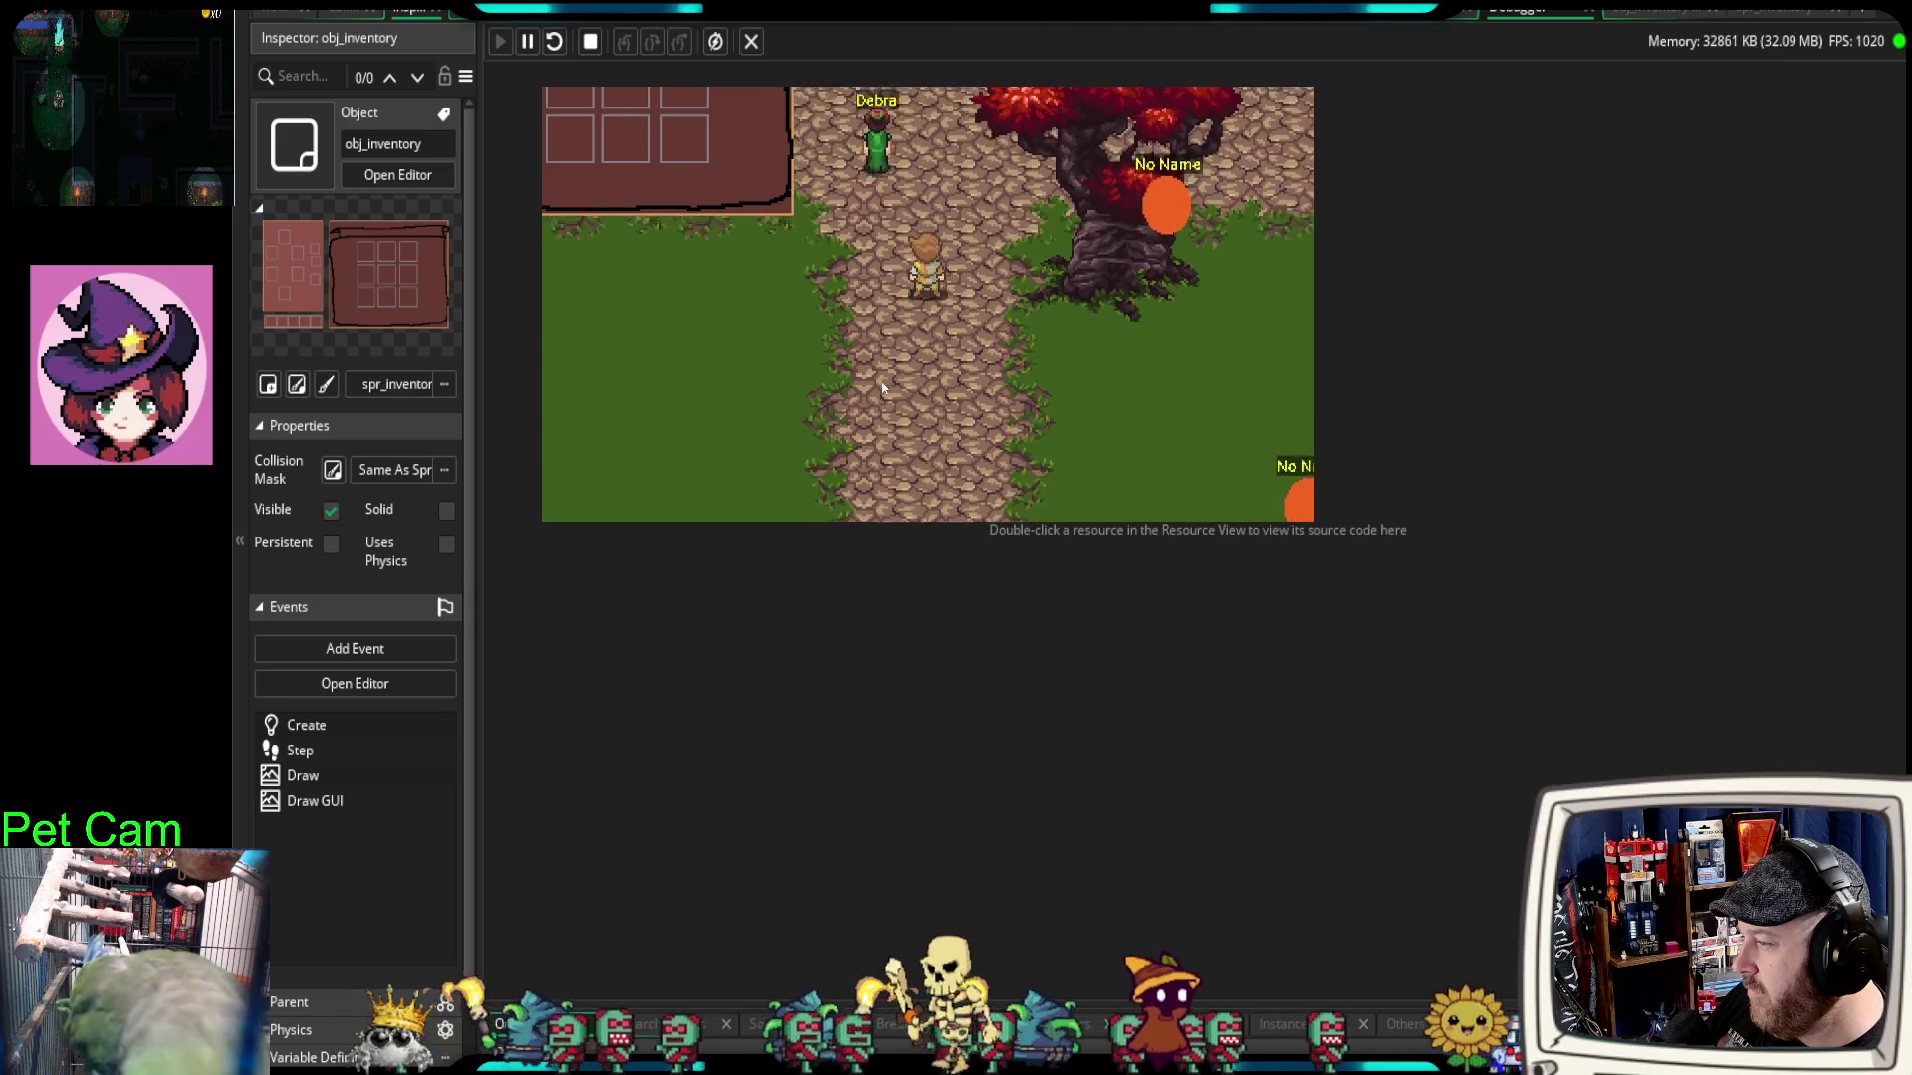
{"action": "key", "text": "Down"}
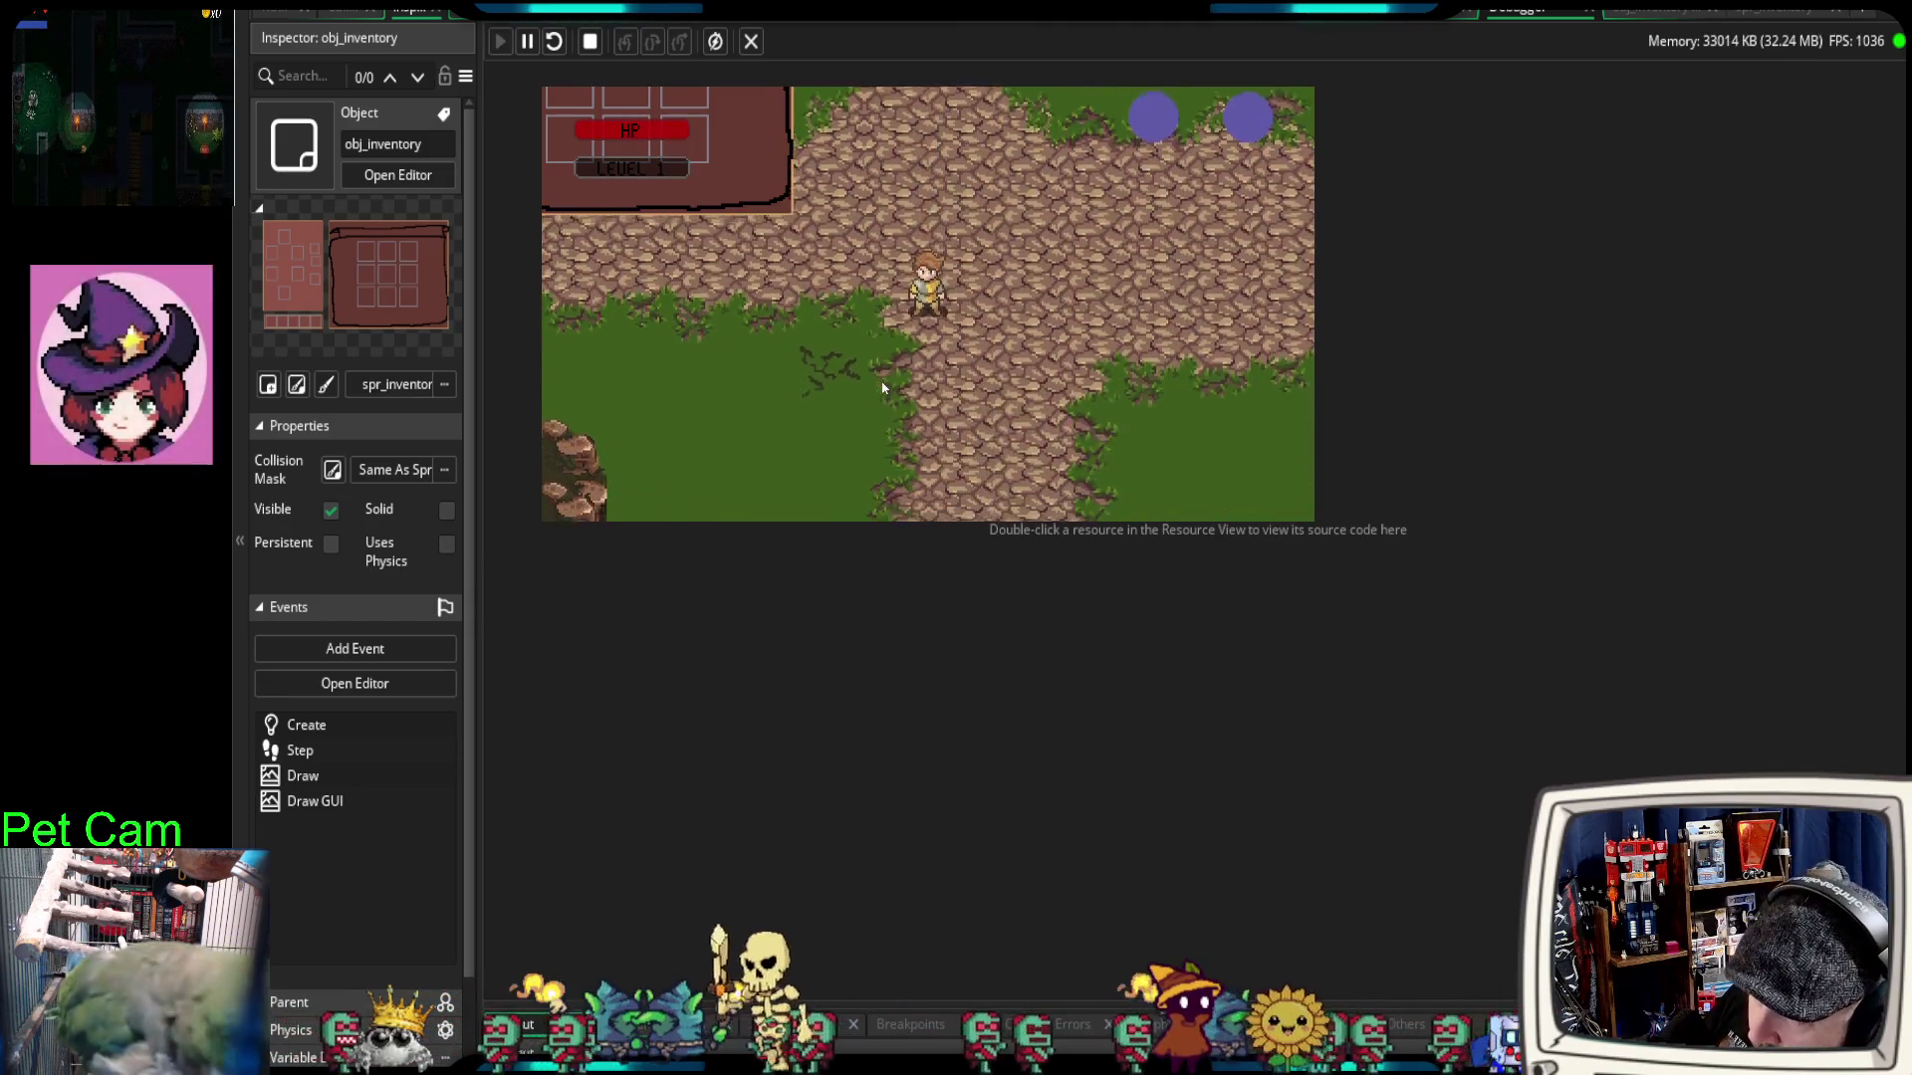
{"action": "key", "text": "Up"}
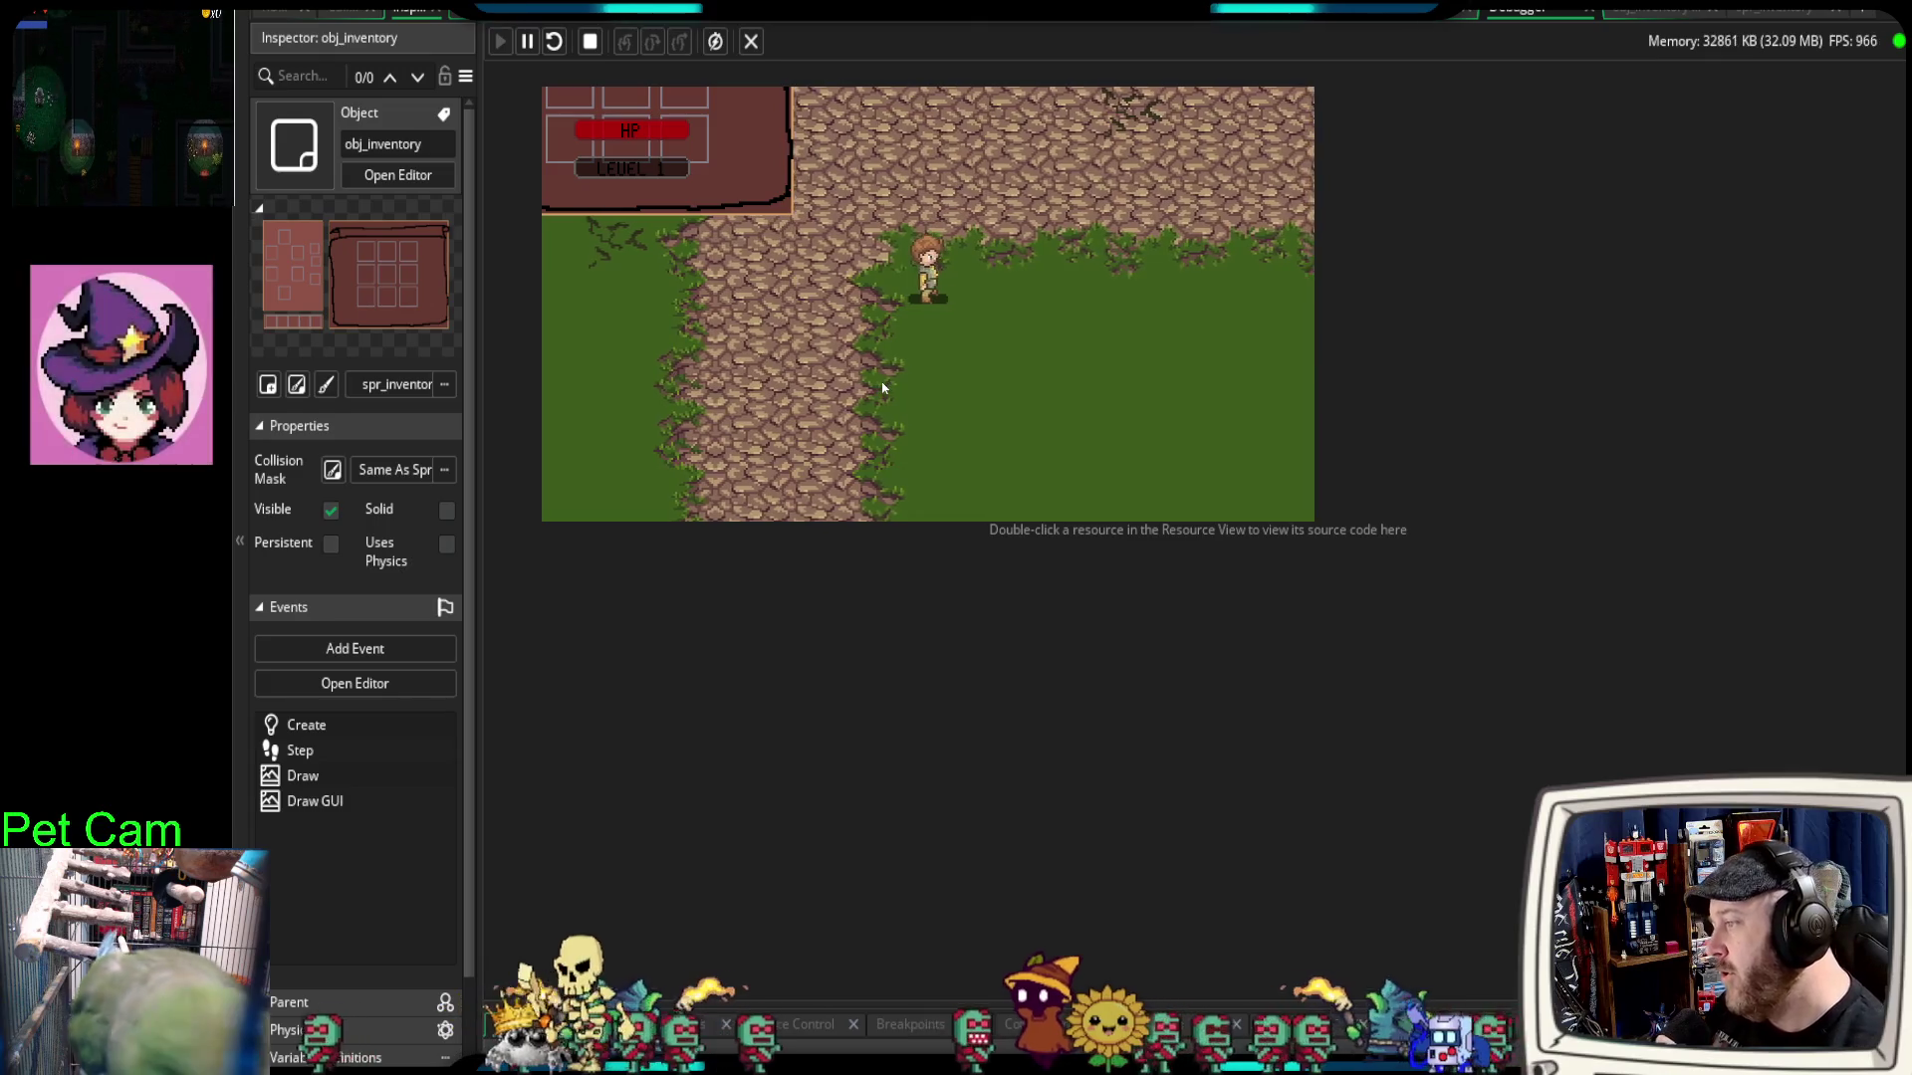
{"action": "key", "text": "Up"}
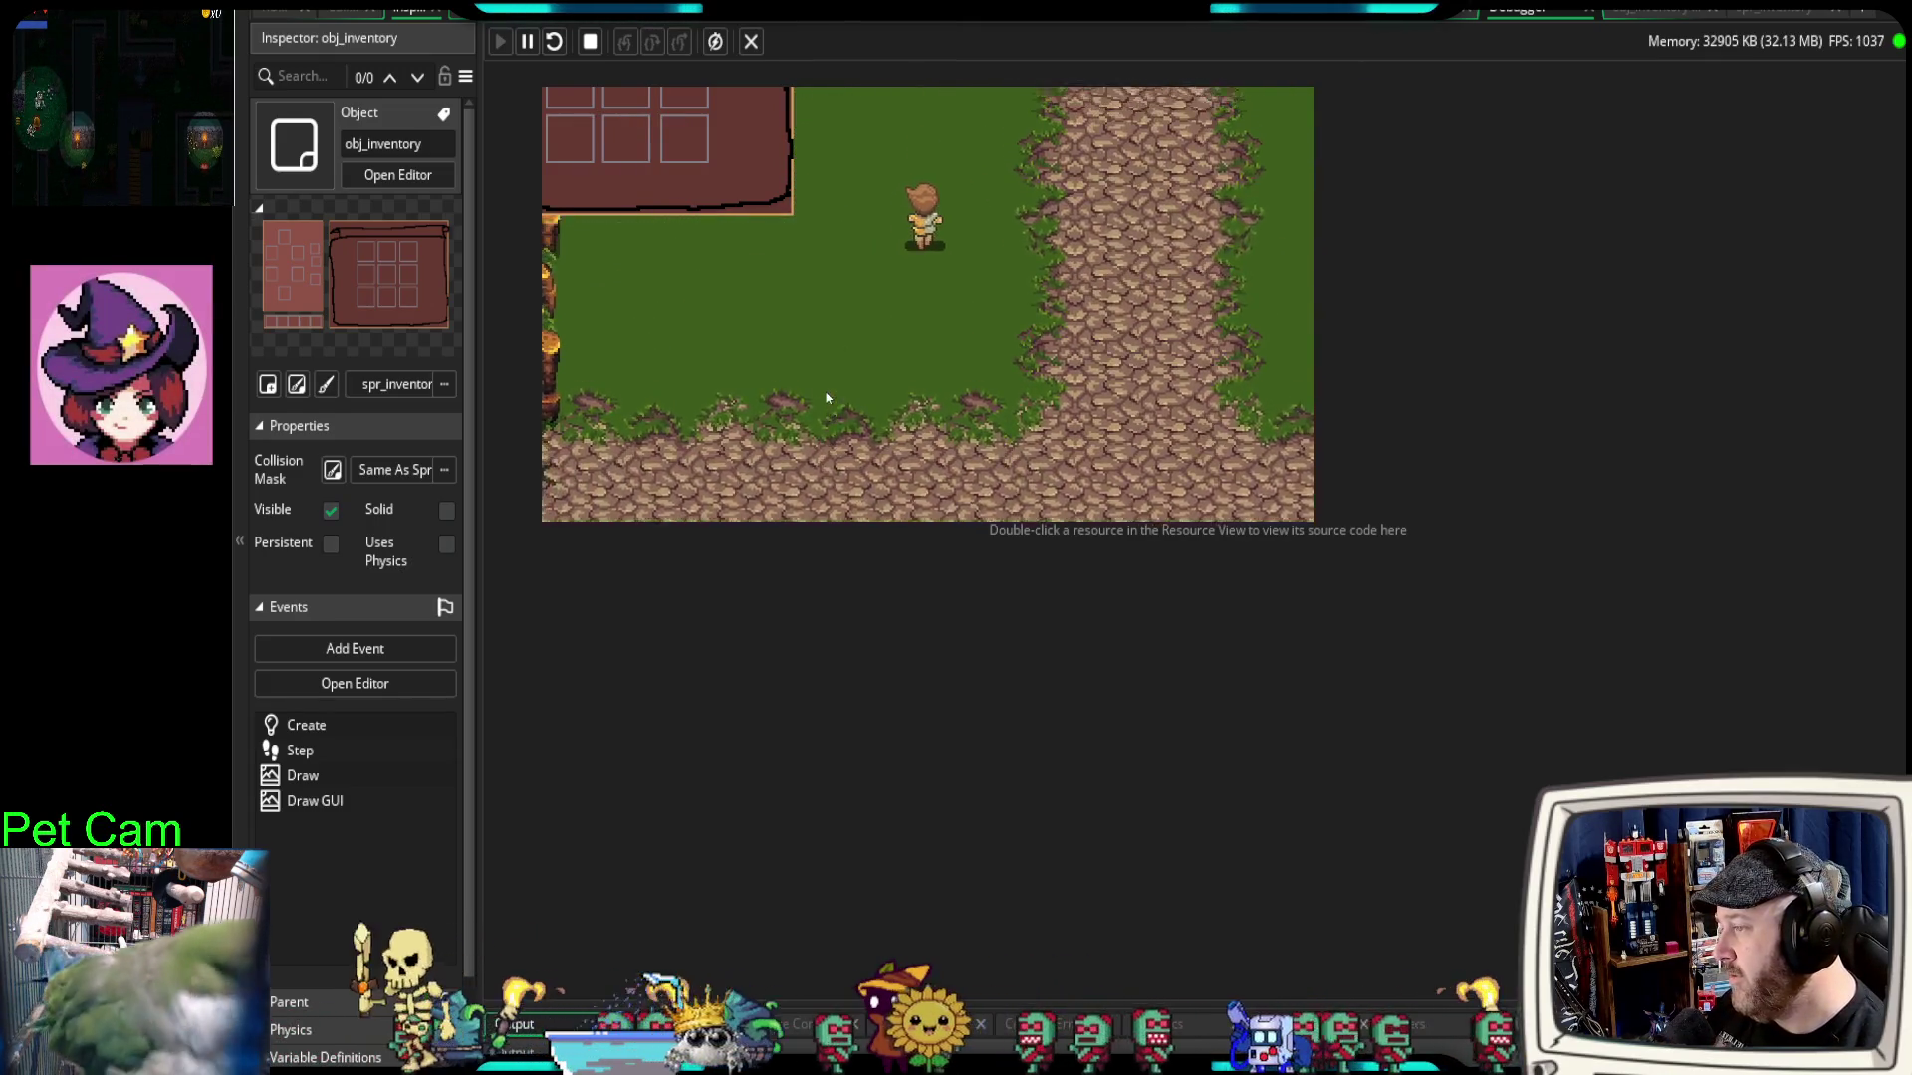
{"action": "key", "text": "Down"}
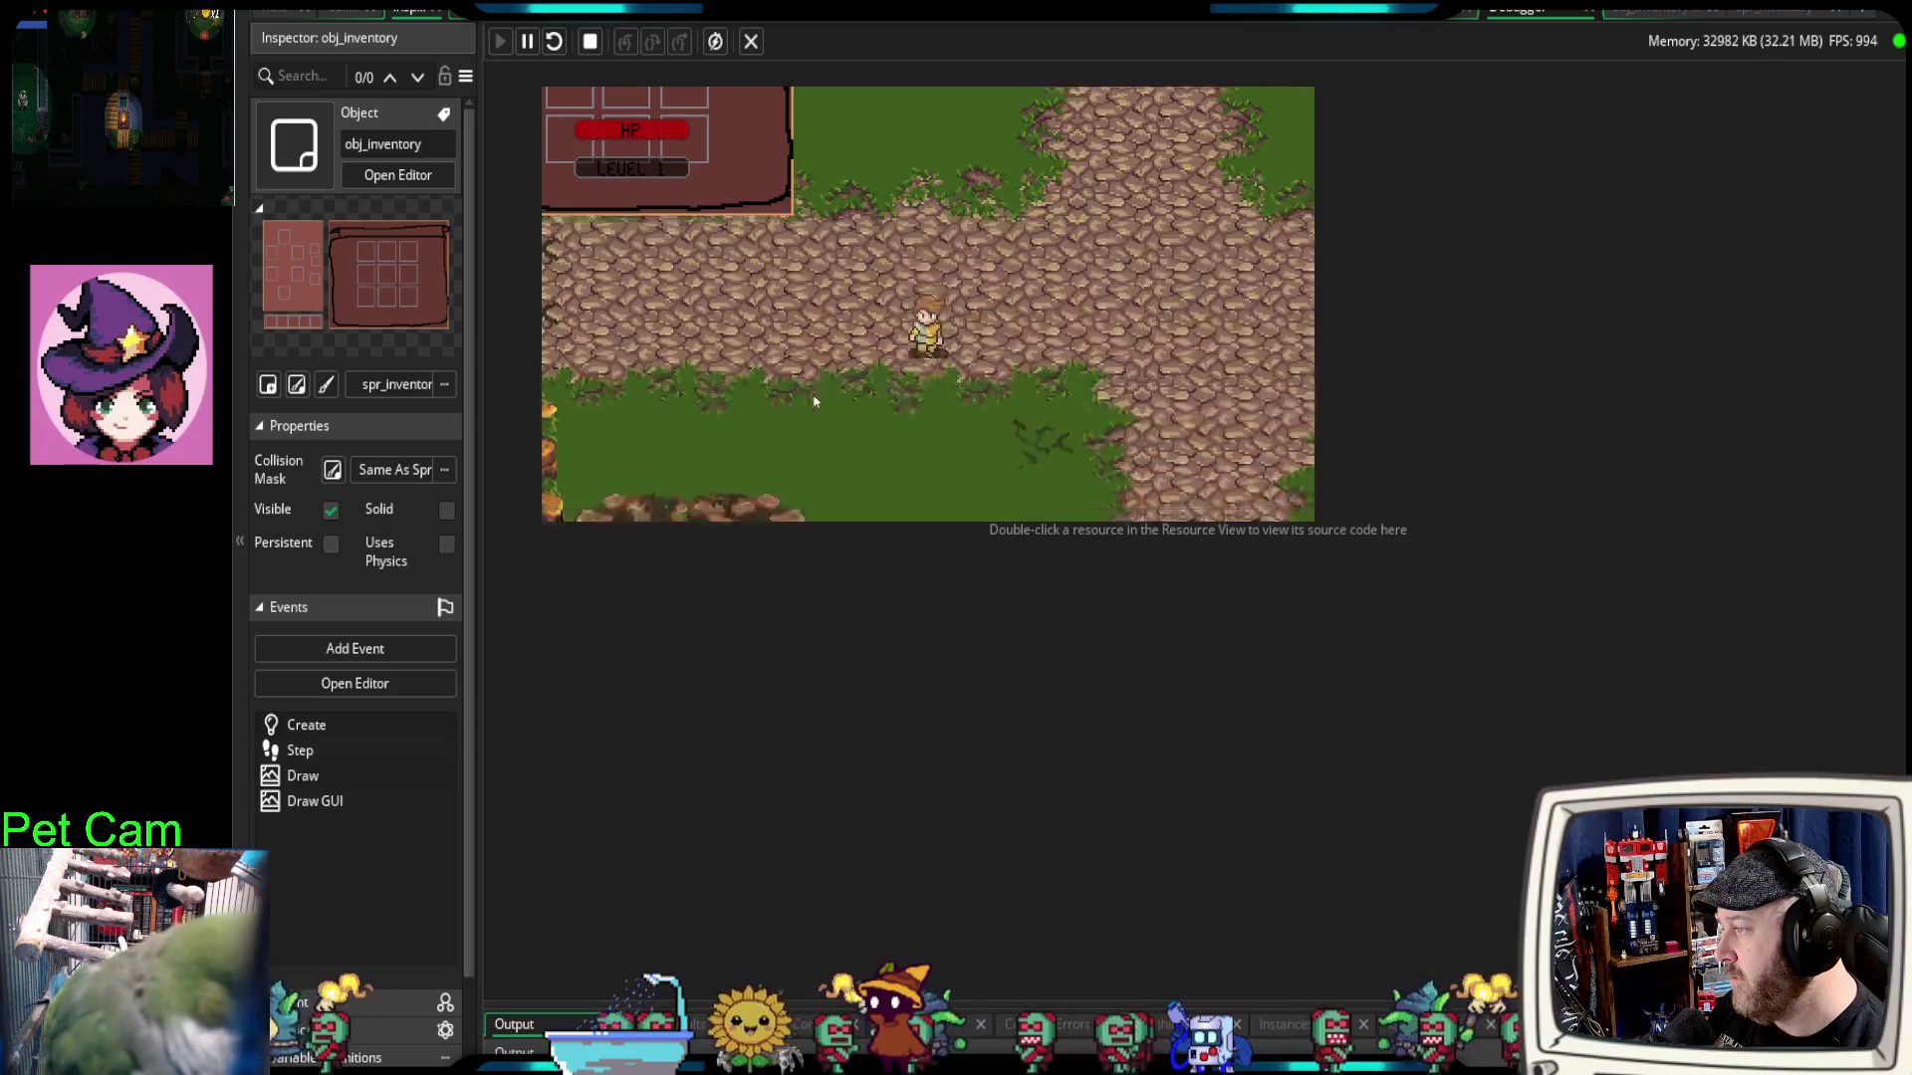
{"action": "key", "text": "Left"}
{"action": "key", "text": "Up"}
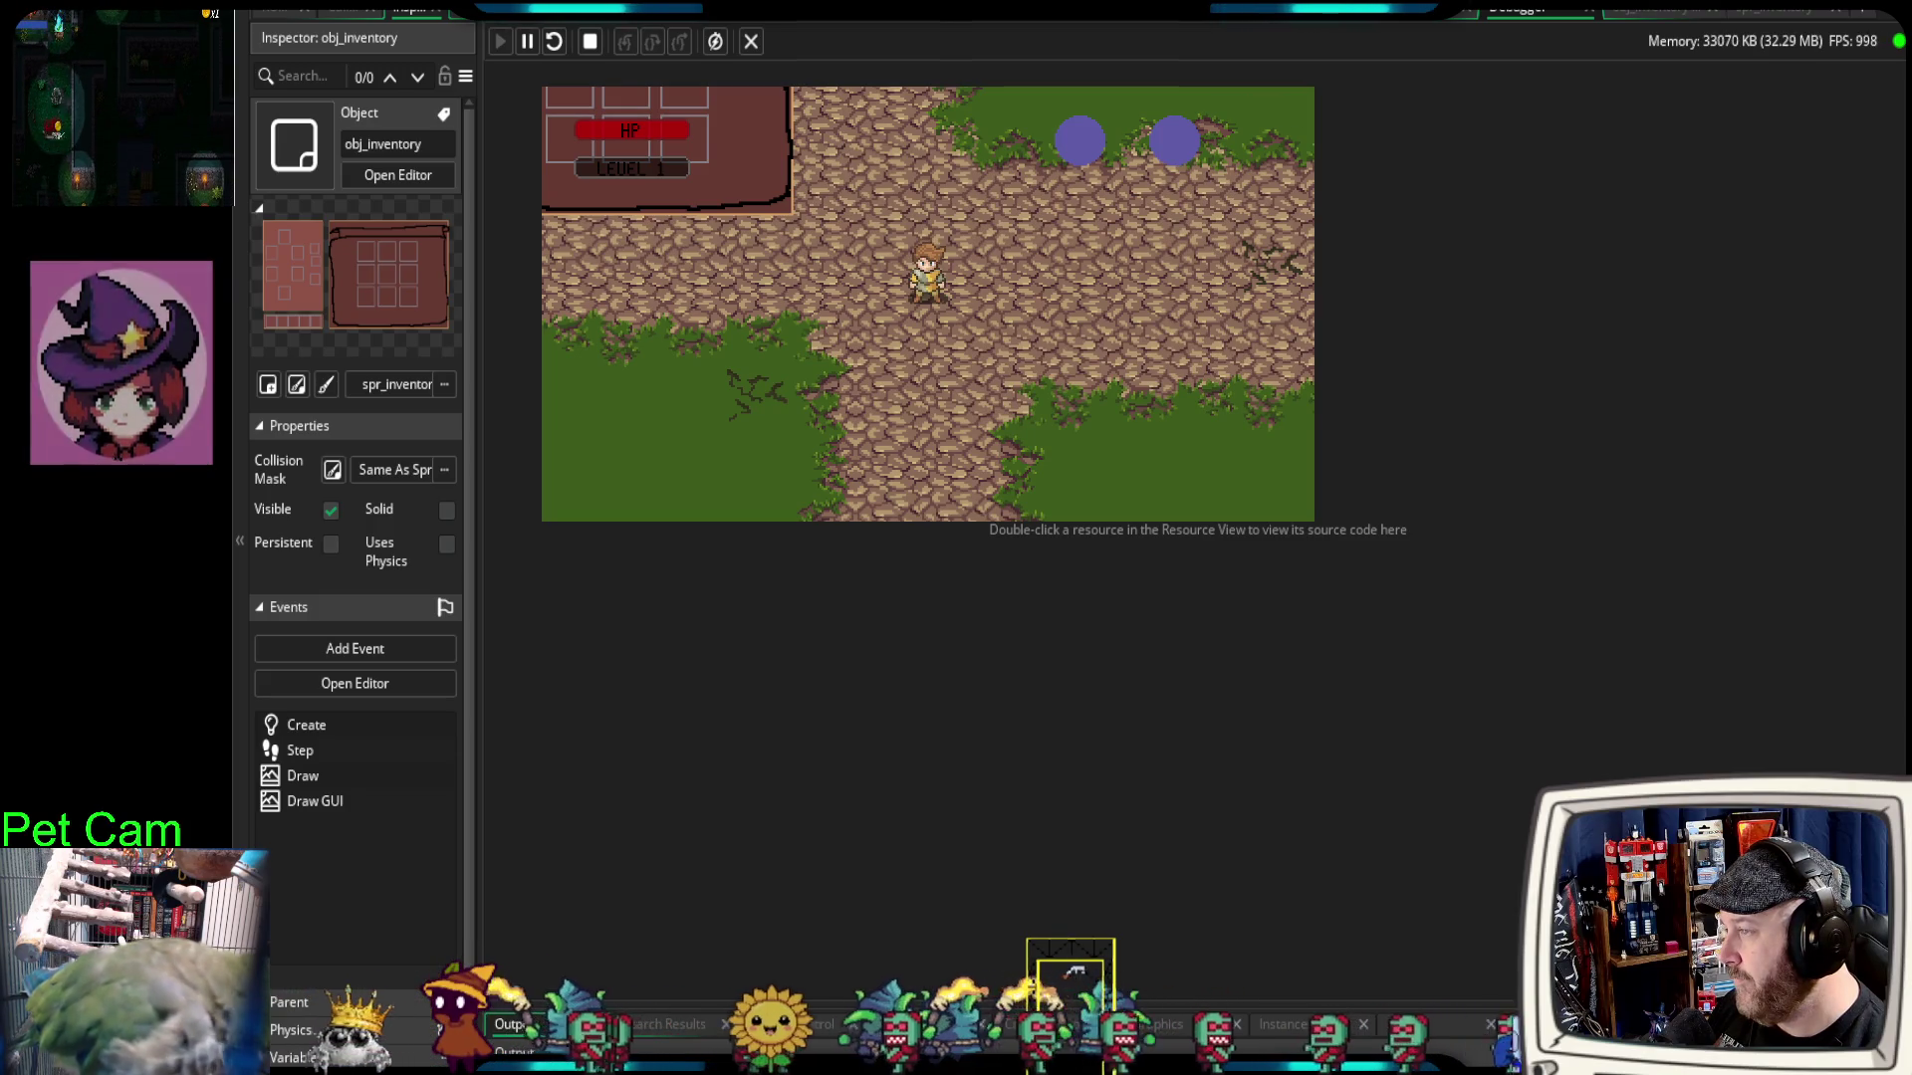
{"action": "key", "text": "alt+Tab"}
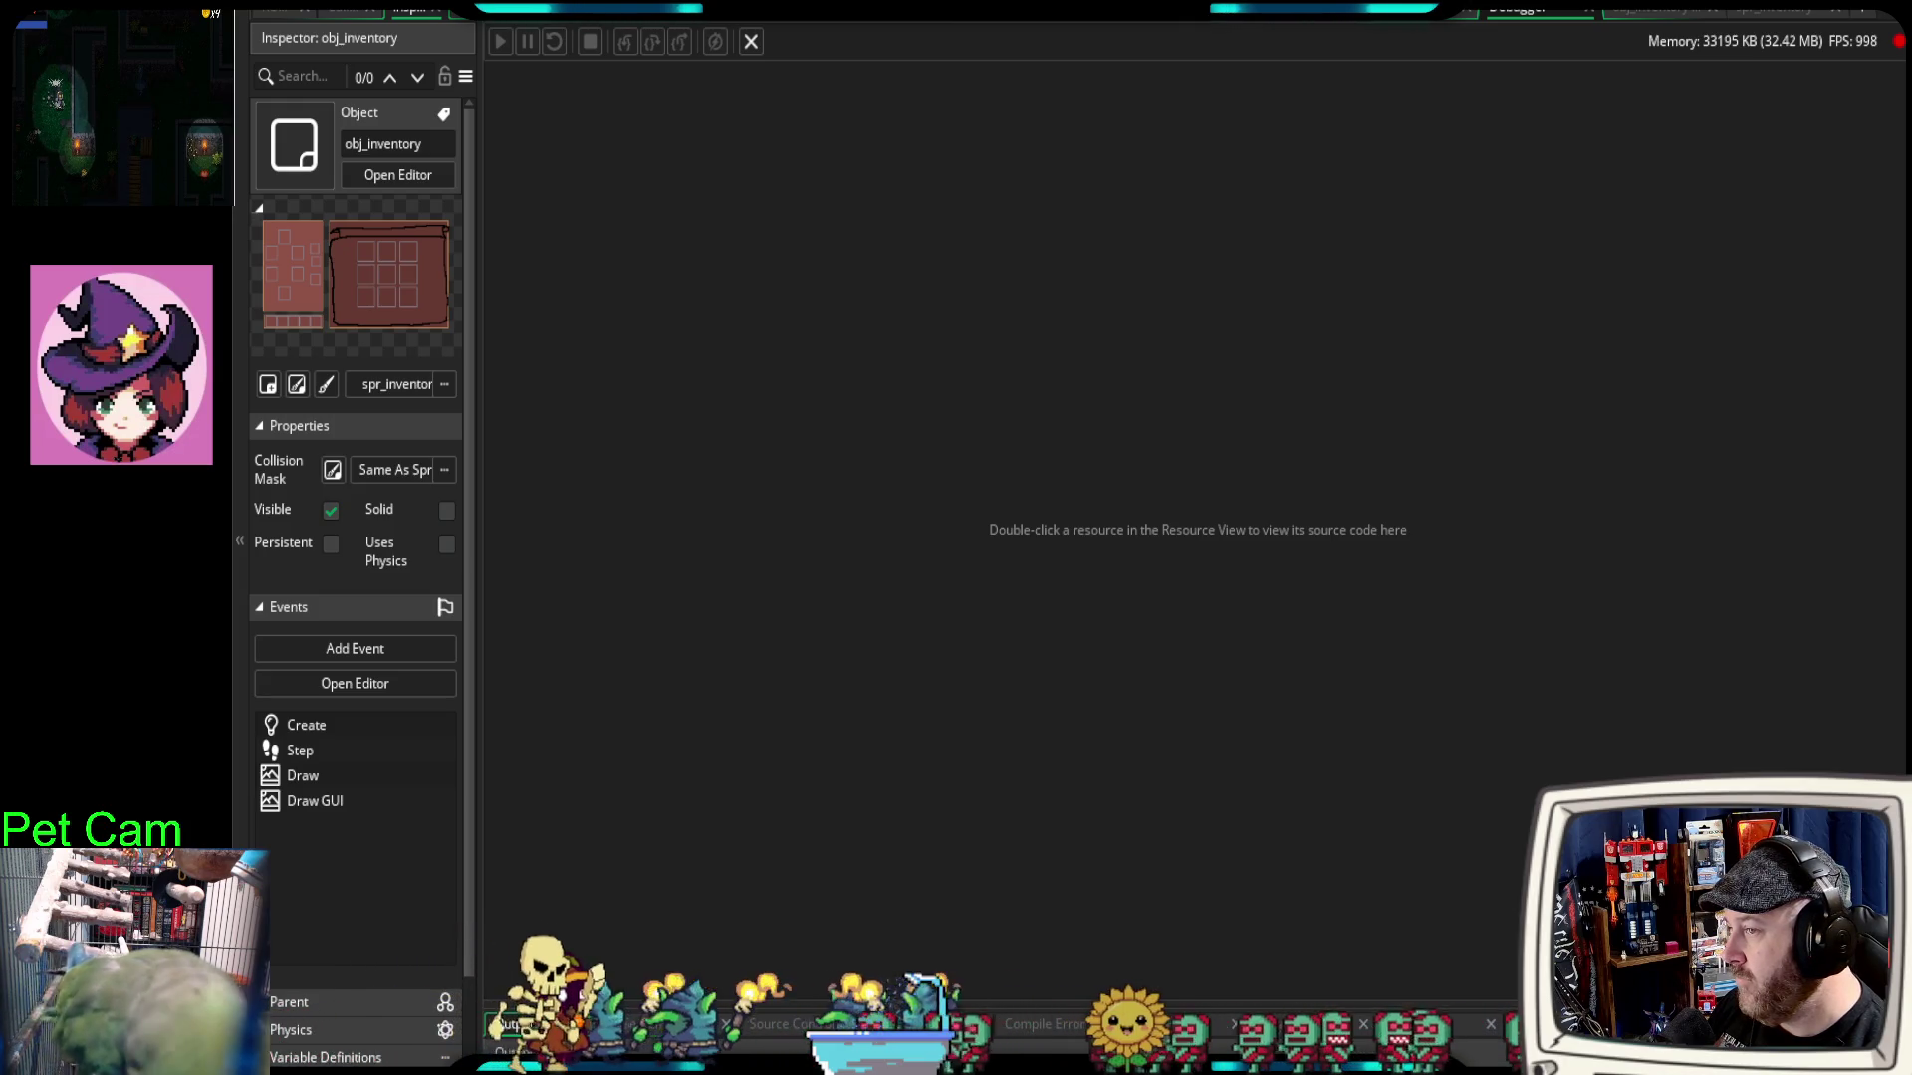
Step: Uncomment the draw_sprite call for spr_inventory on line 5 of Draw GUI
{"action": "left_click", "coordinate": [1653, 10]}
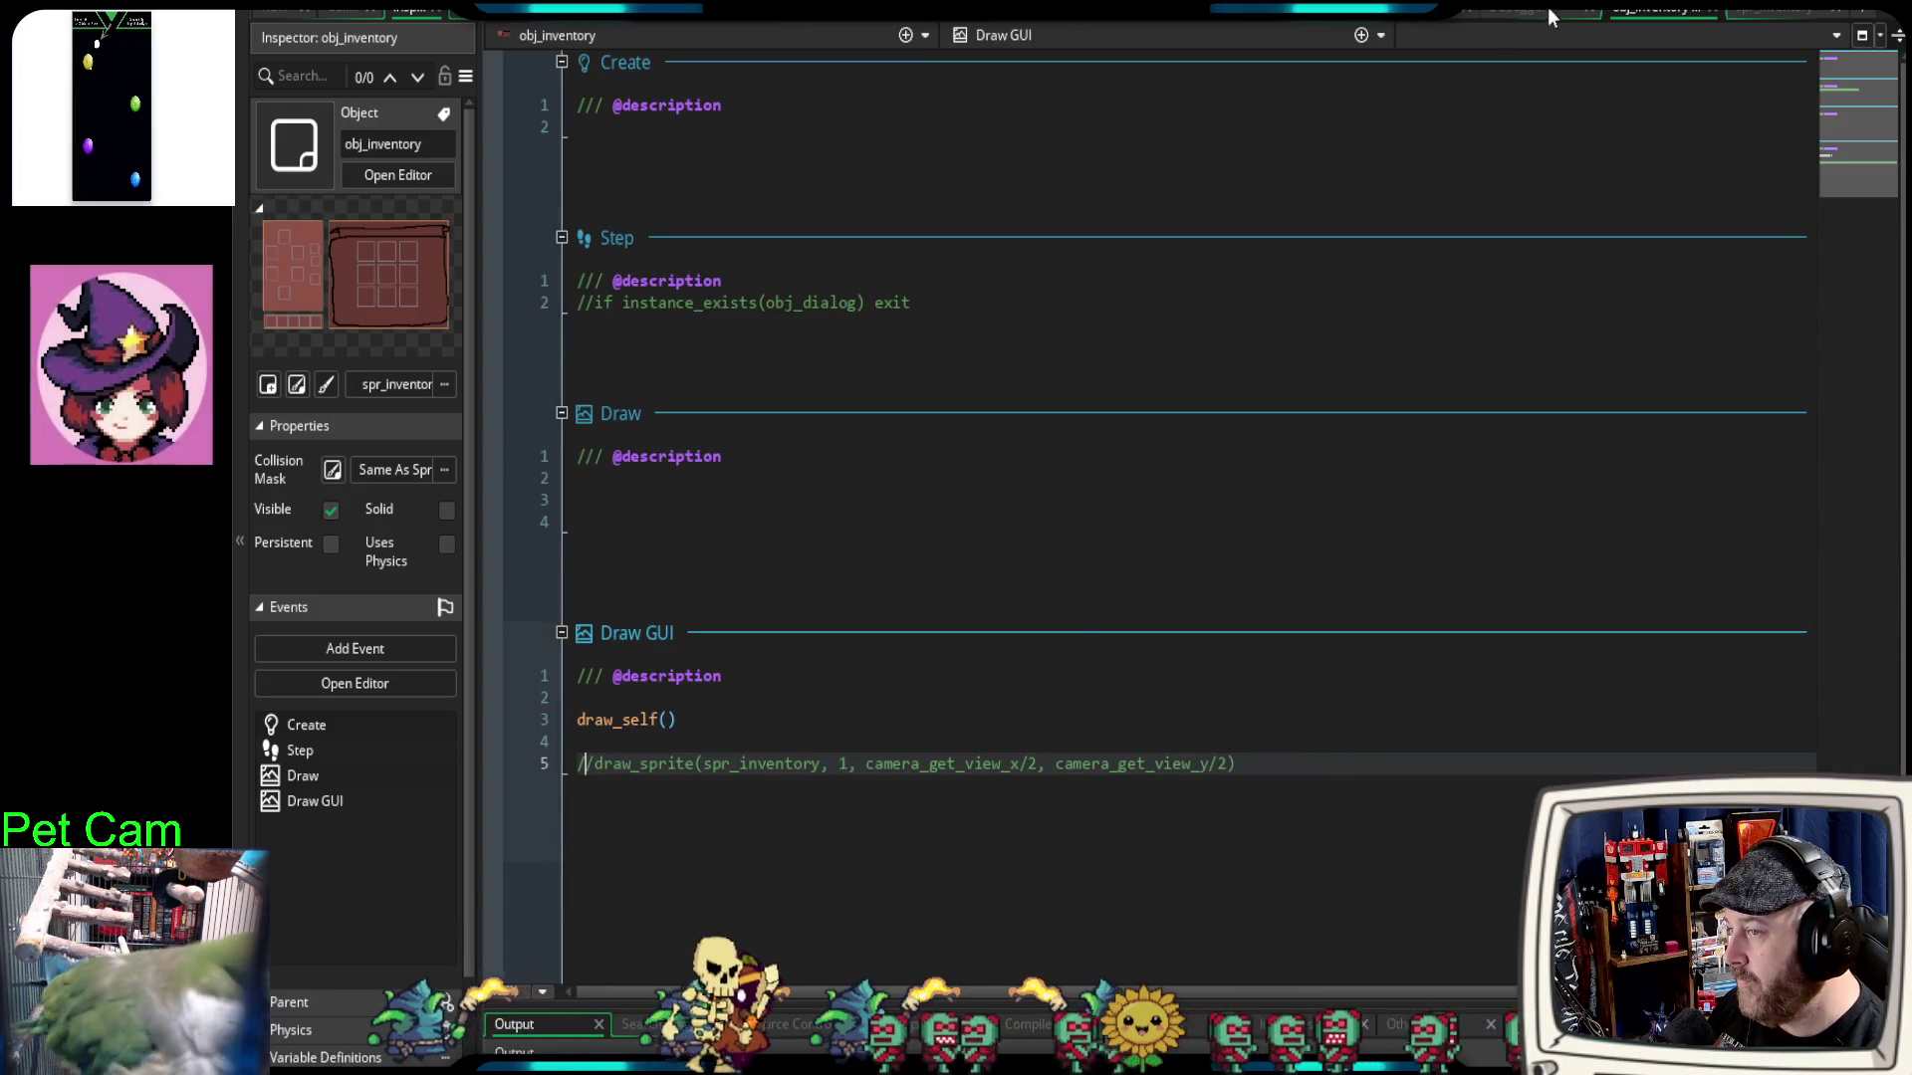
{"action": "left_click", "coordinate": [851, 719]}
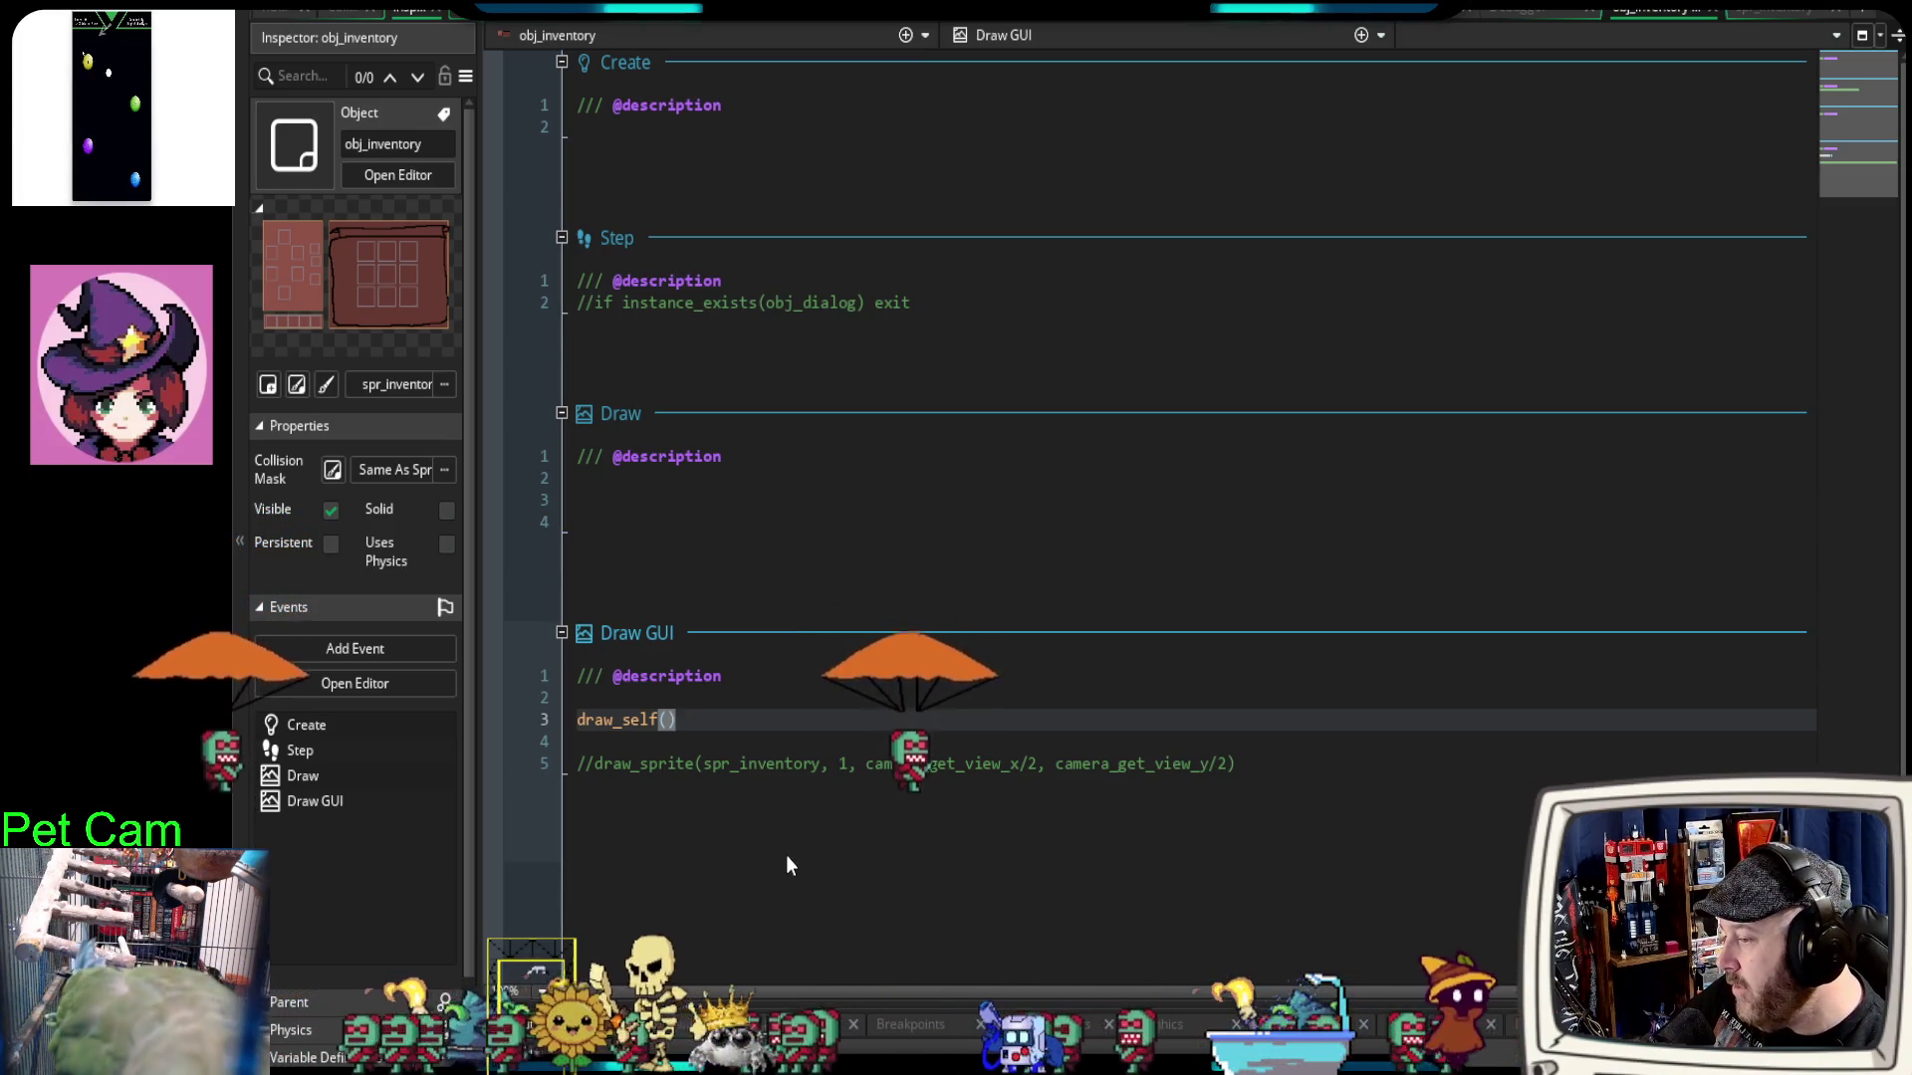
{"action": "left_click", "coordinate": [600, 776]}
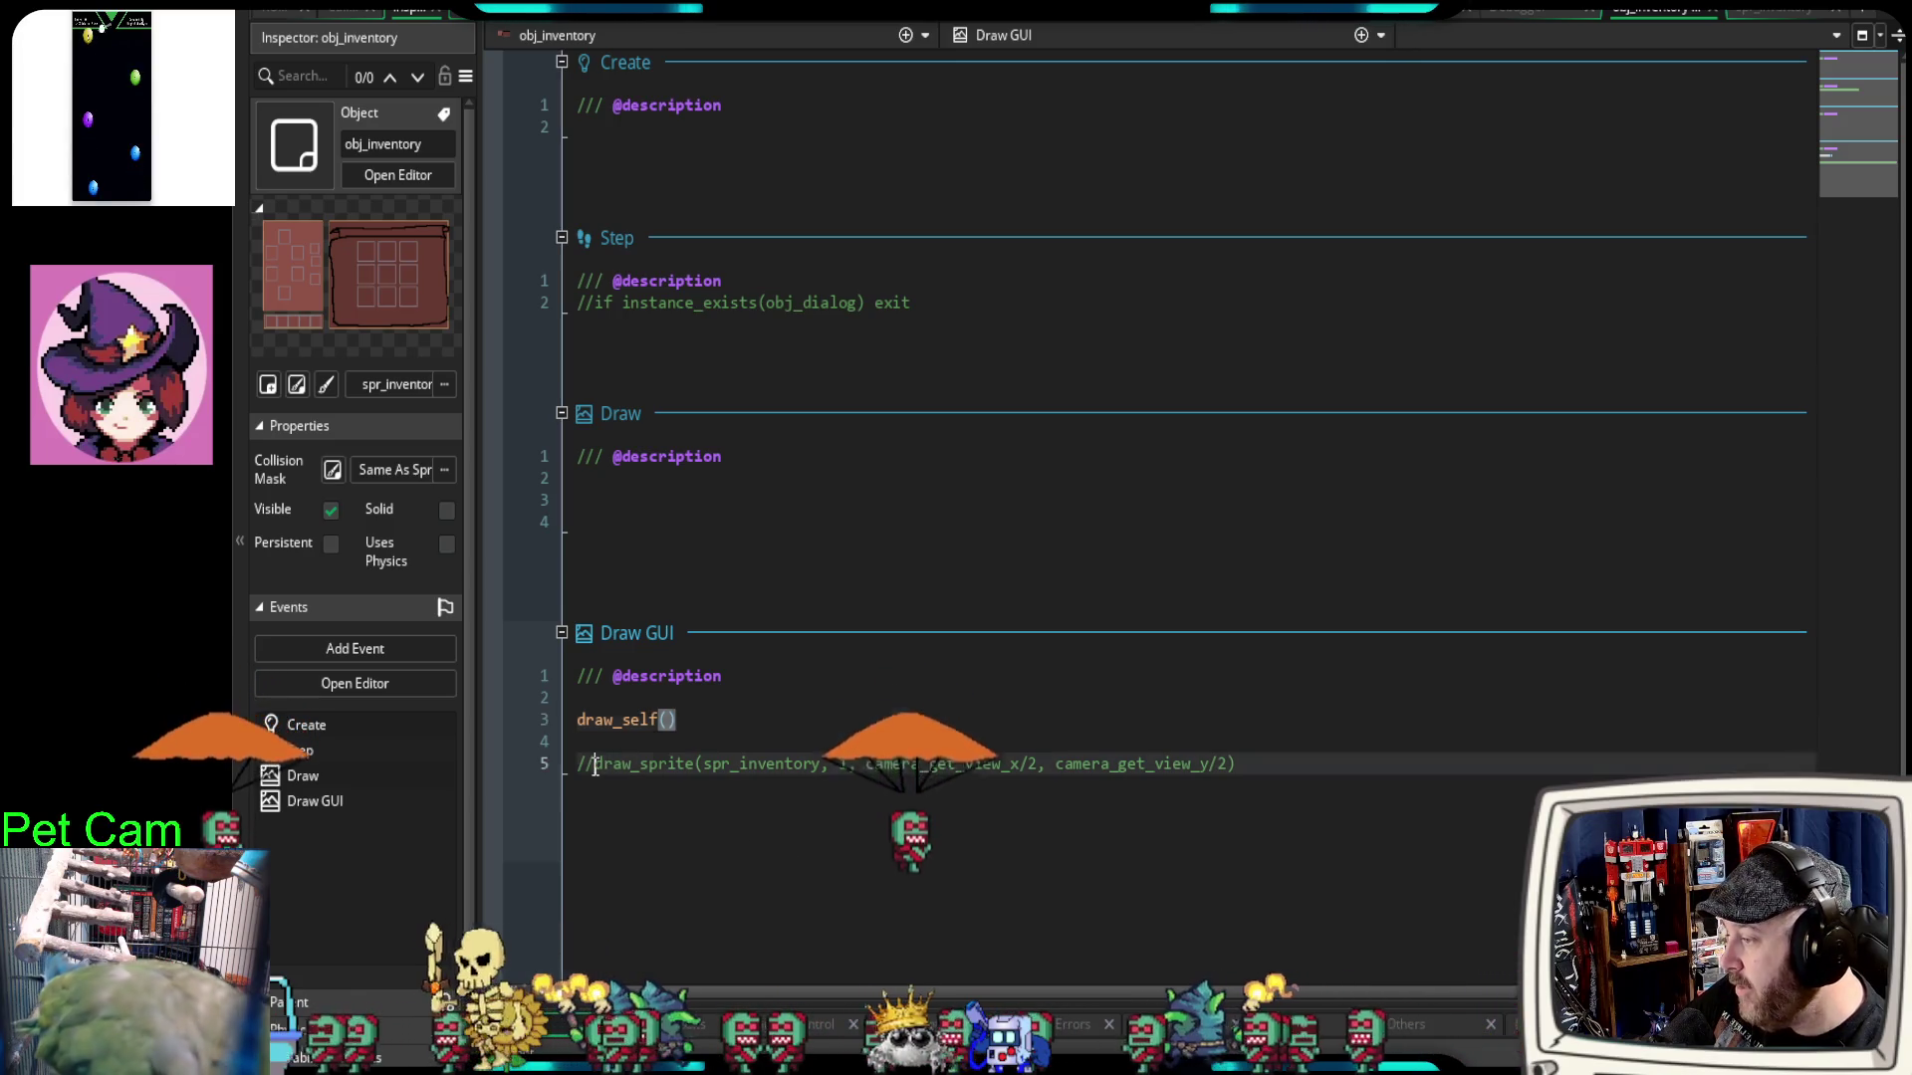
{"action": "key", "text": "BackSpace"}
{"action": "key", "text": "BackSpace"}
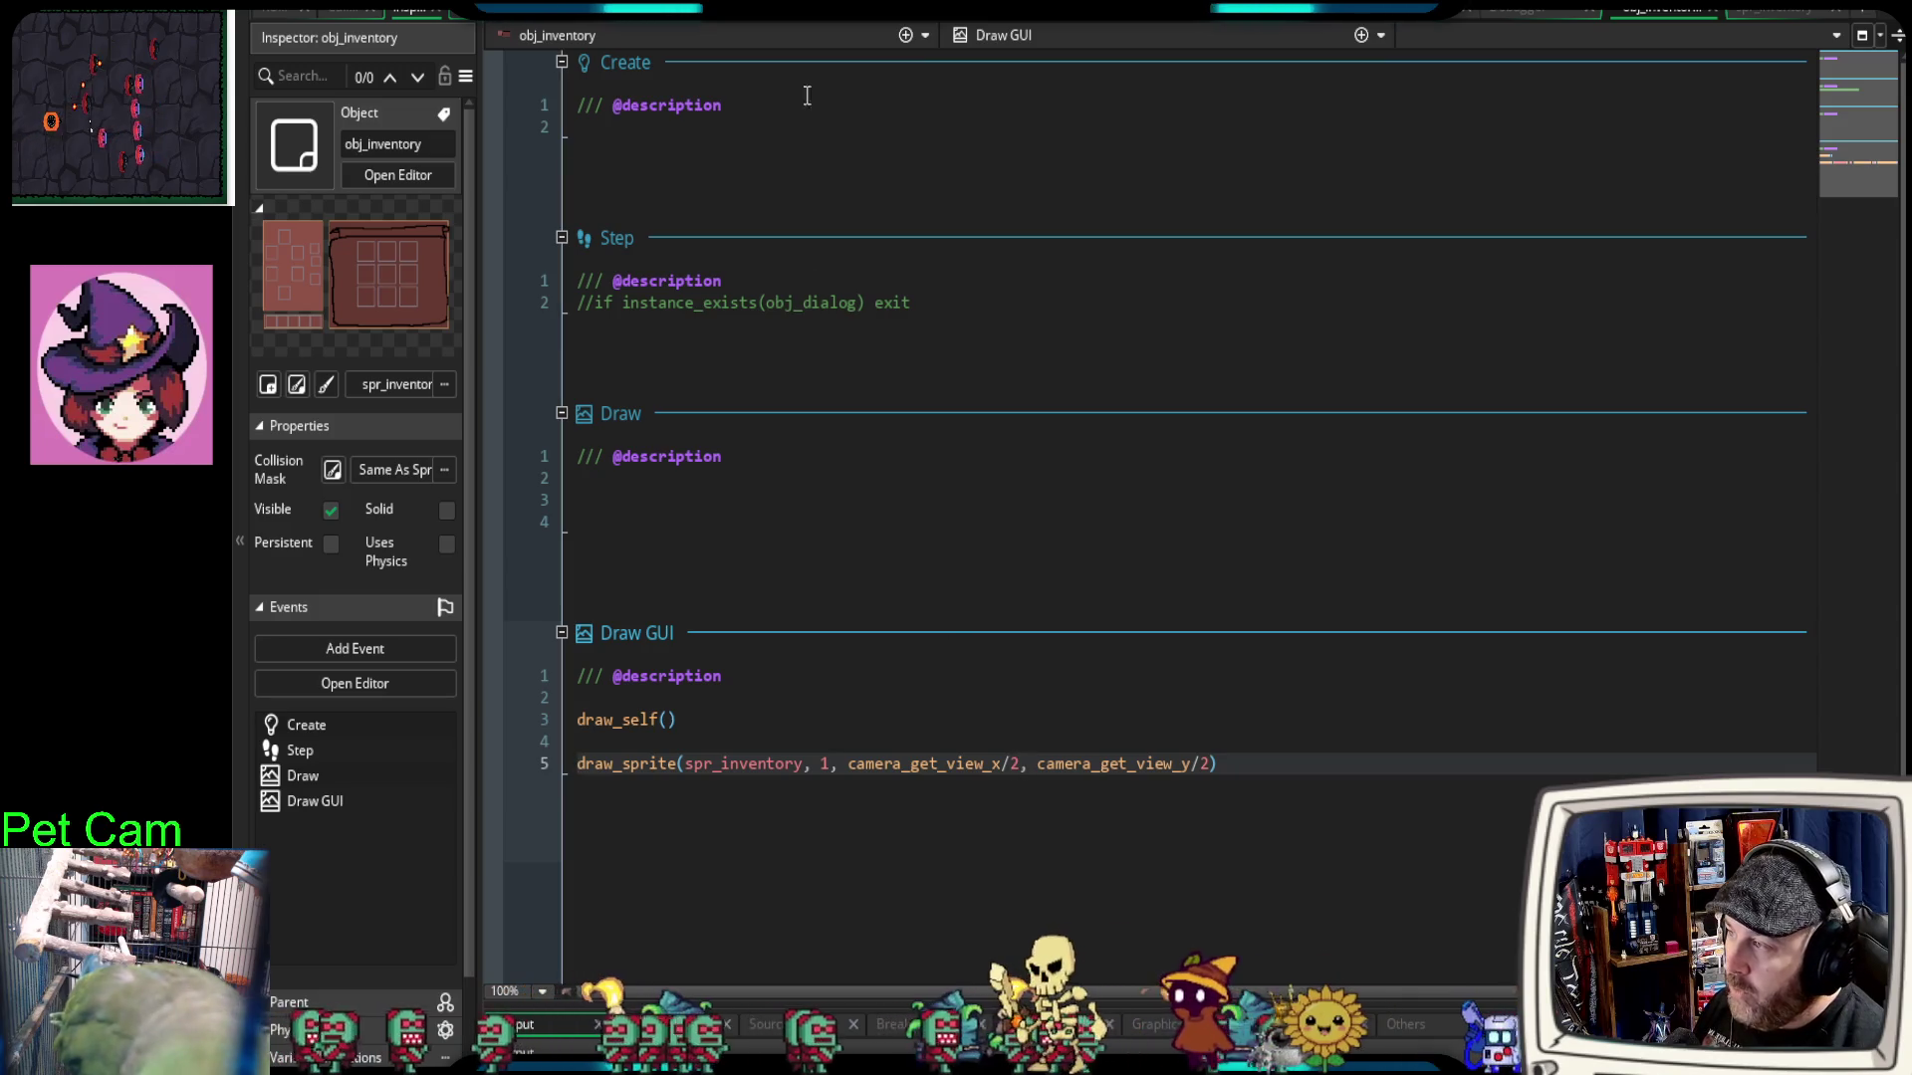
Step: Check the GUI_W and GUI_H macros in sys_game_manager's Create event, then return
{"action": "left_click", "coordinate": [680, 25]}
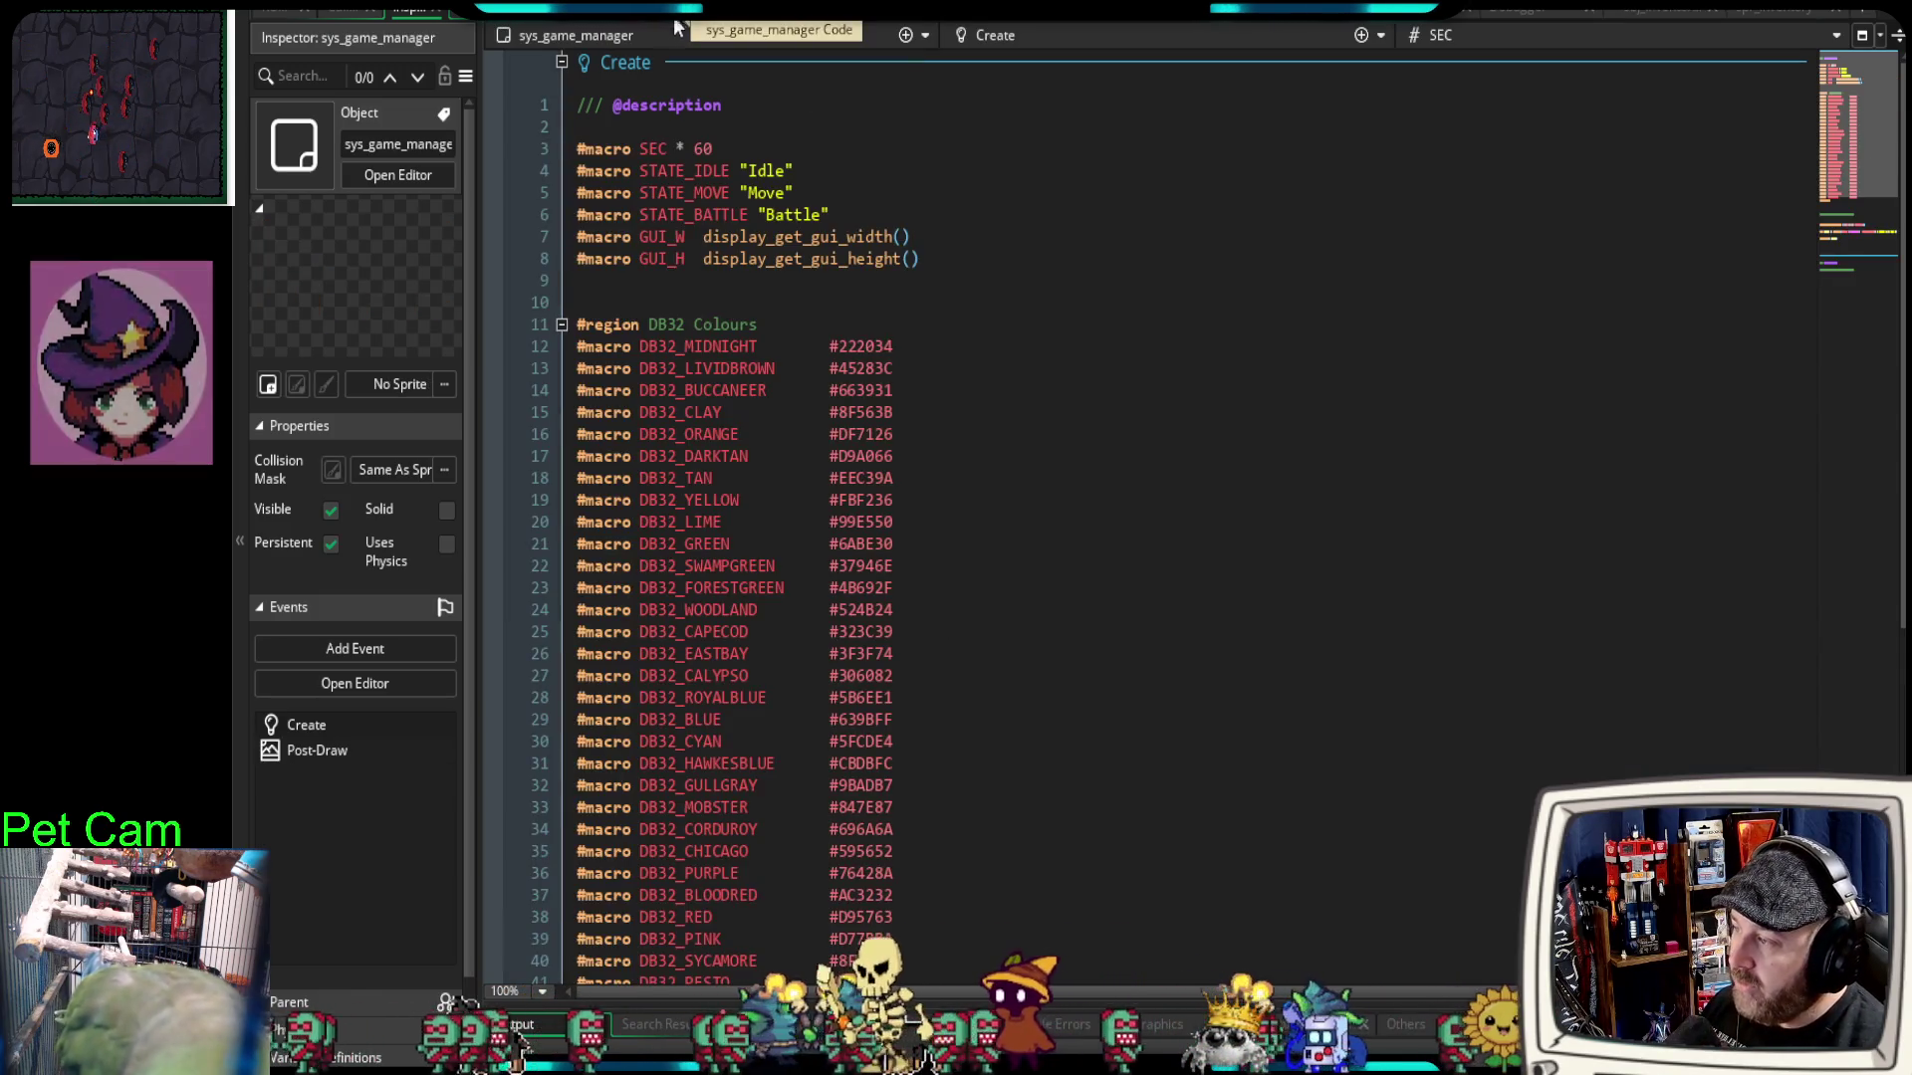
{"action": "left_click_drag", "start_coordinate": [964, 264], "coordinate": [568, 242]}
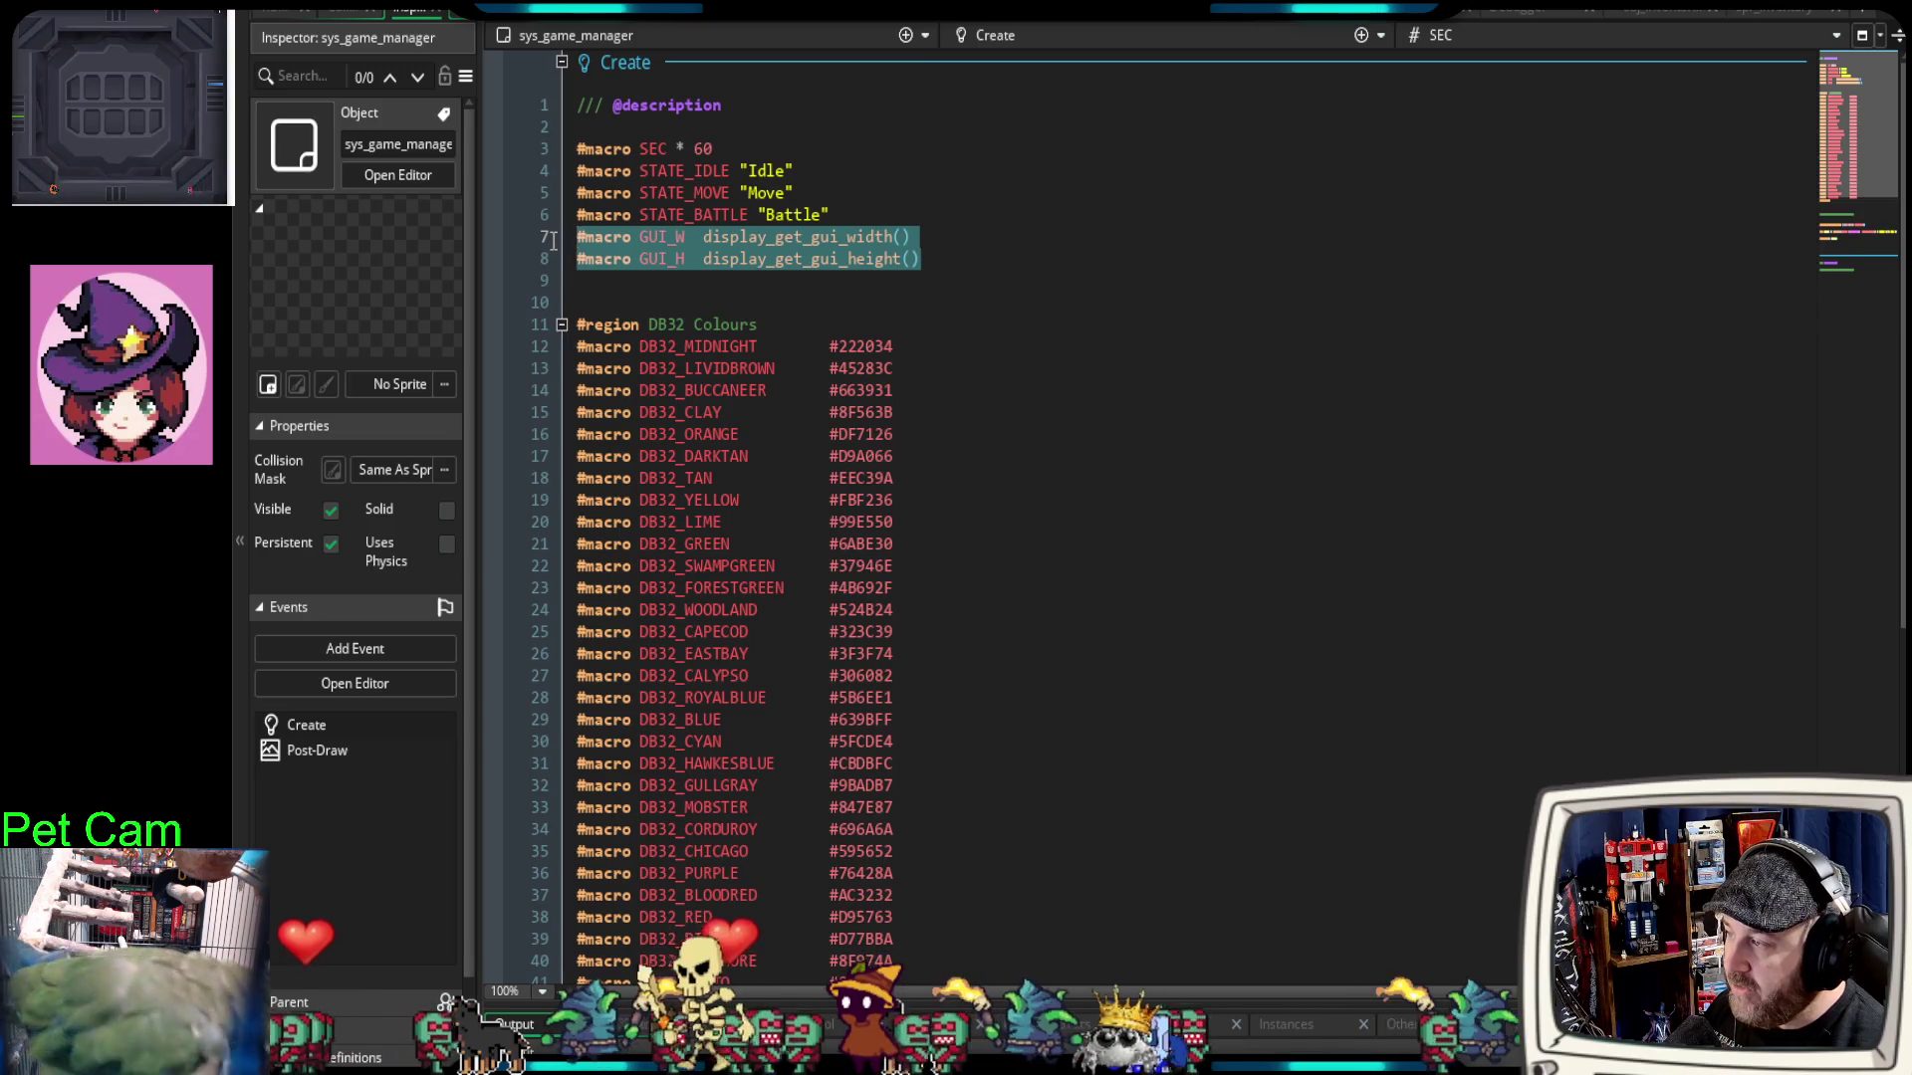
{"action": "left_click", "coordinate": [1671, 10]}
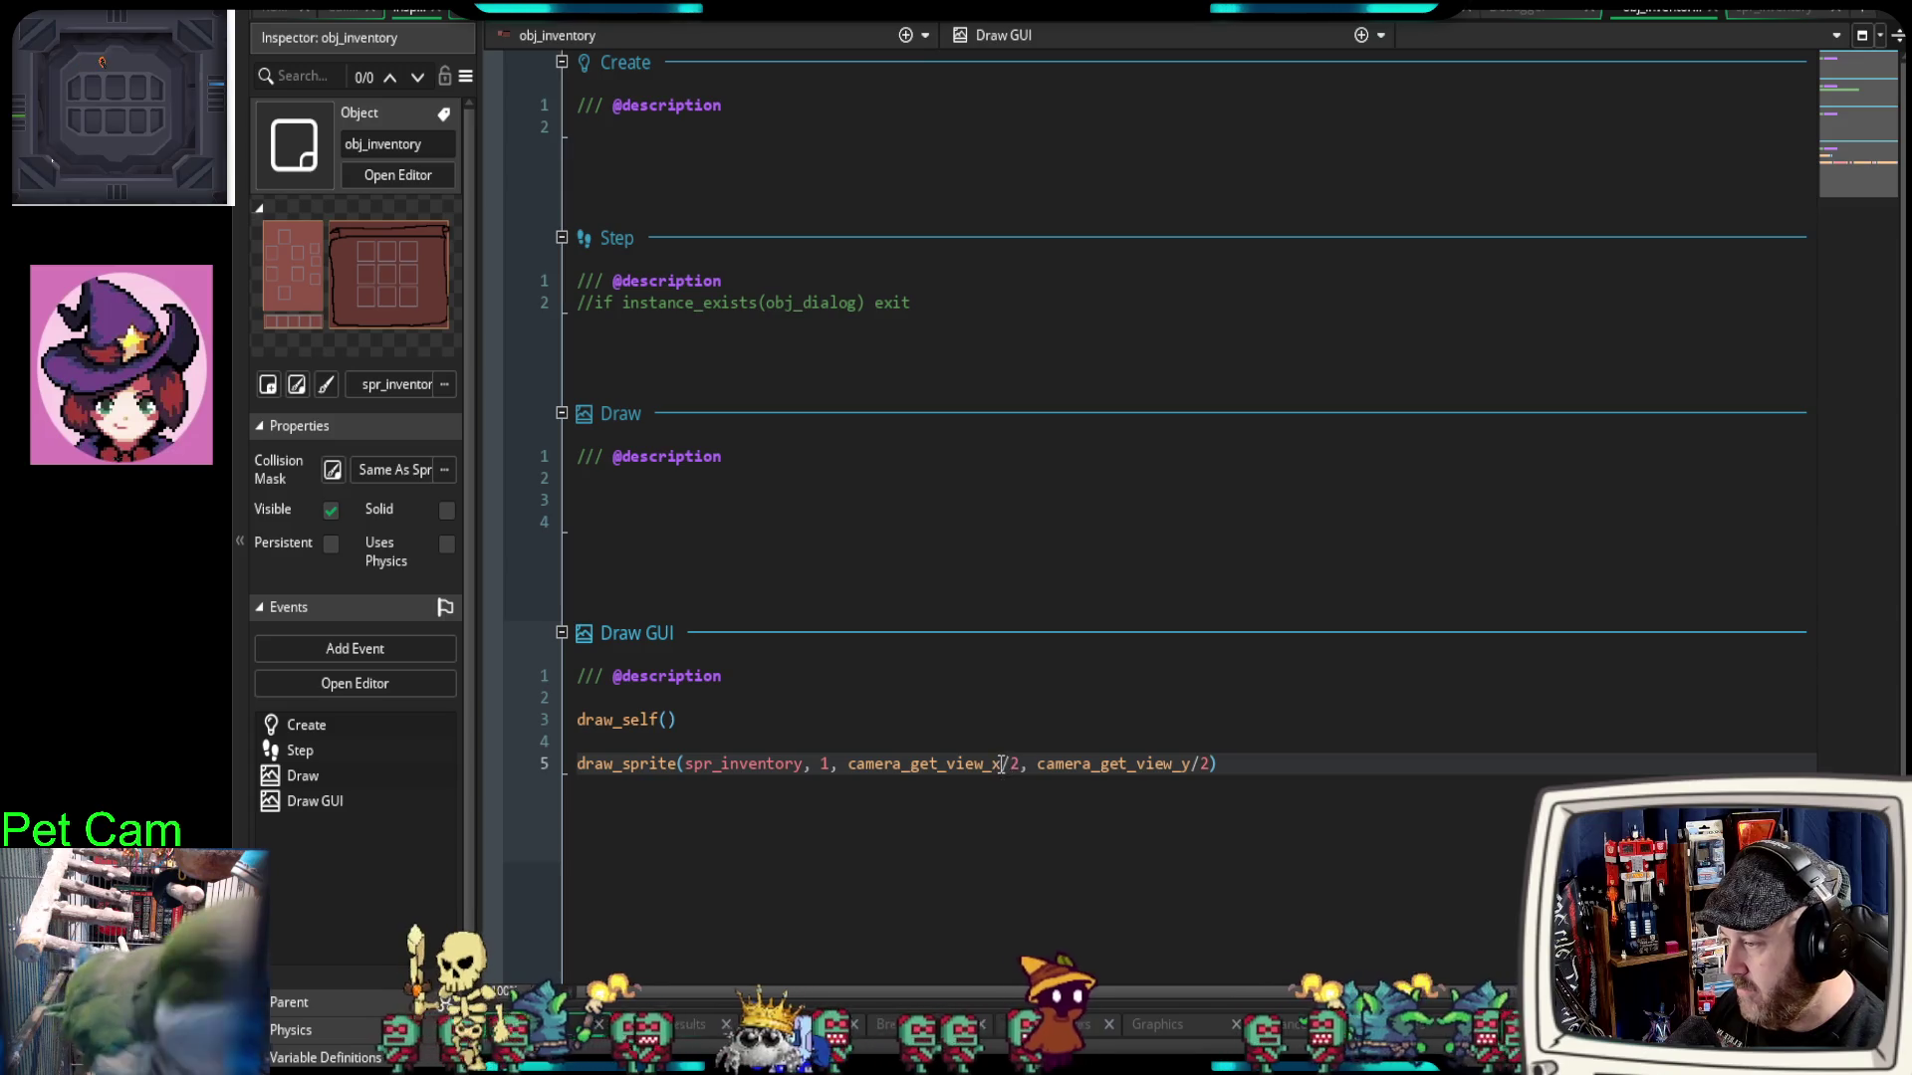
Step: Swap camera_get_view_x/y on line 5 for GUI_W/2 and GUI_H/2, then run the debugger with F6
{"action": "left_click_drag", "start_coordinate": [1011, 765], "coordinate": [848, 764]}
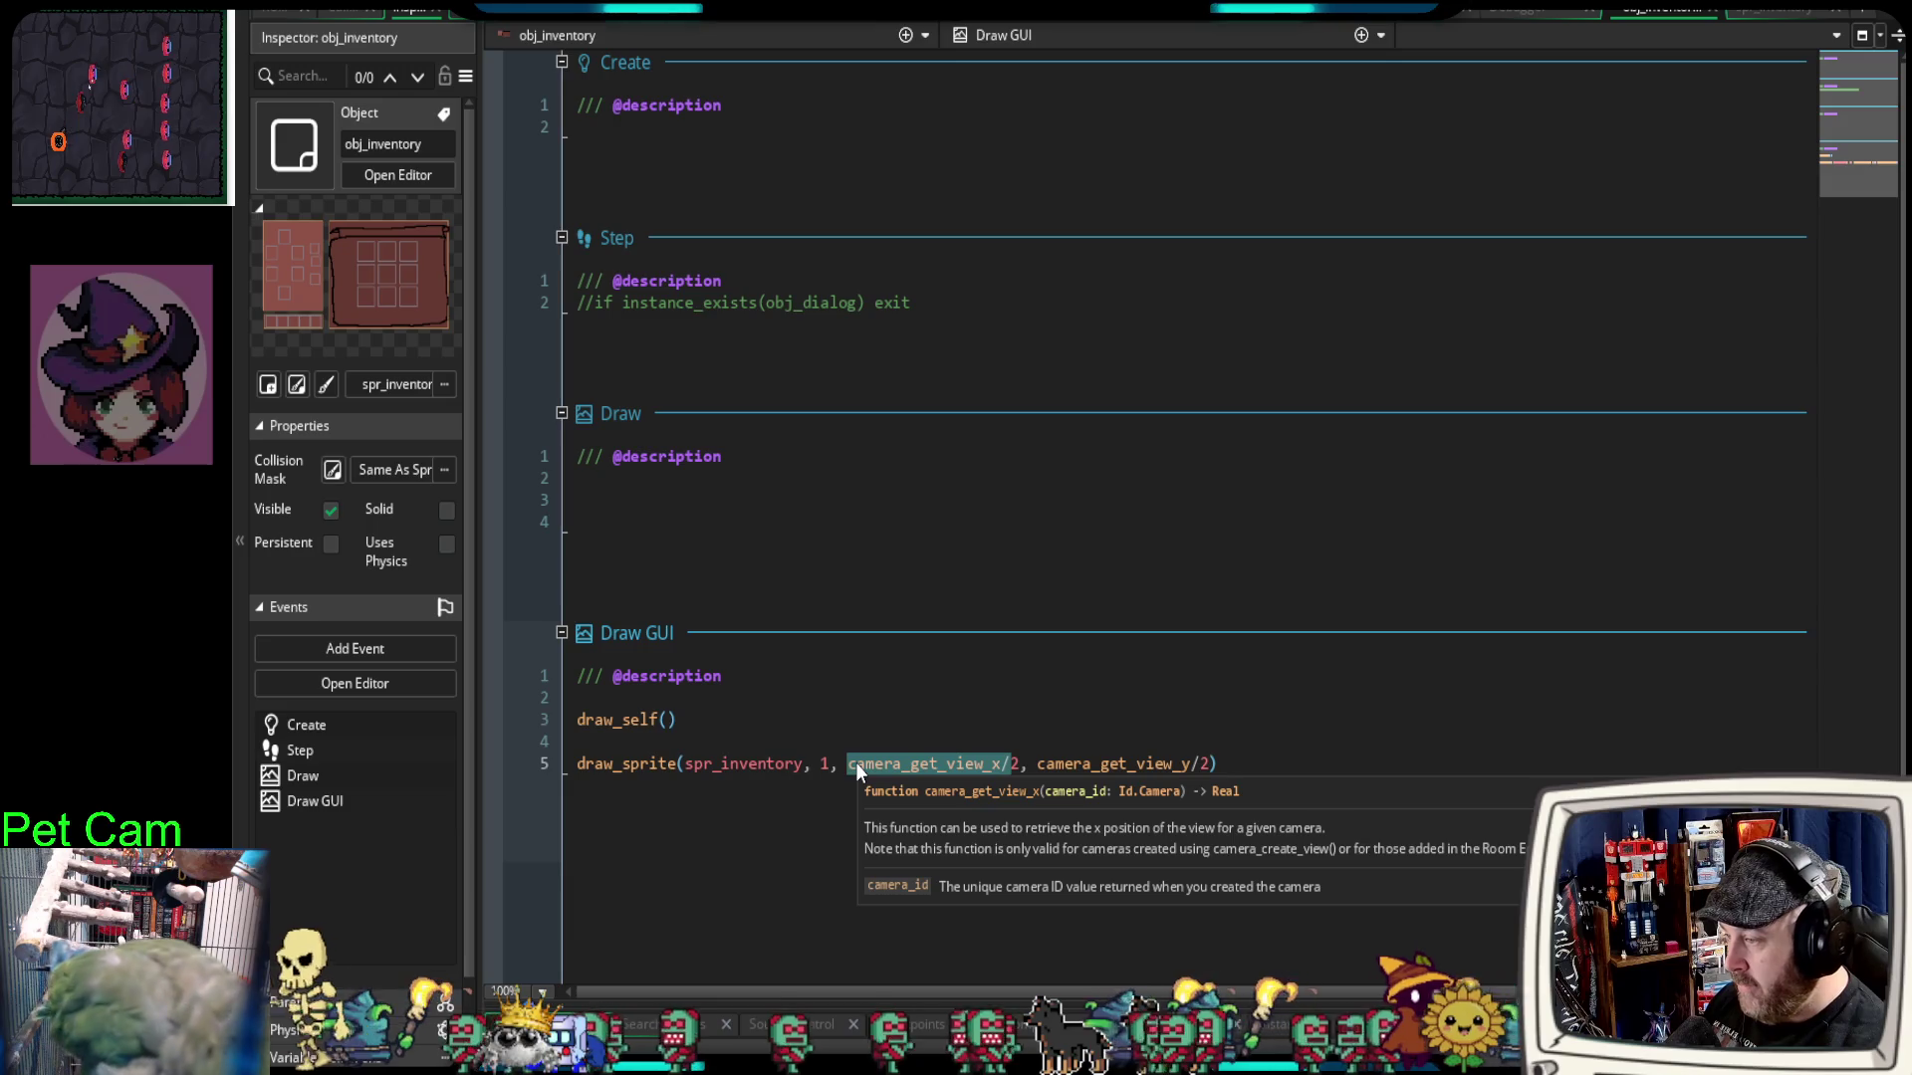
{"action": "type", "text": "GU"}
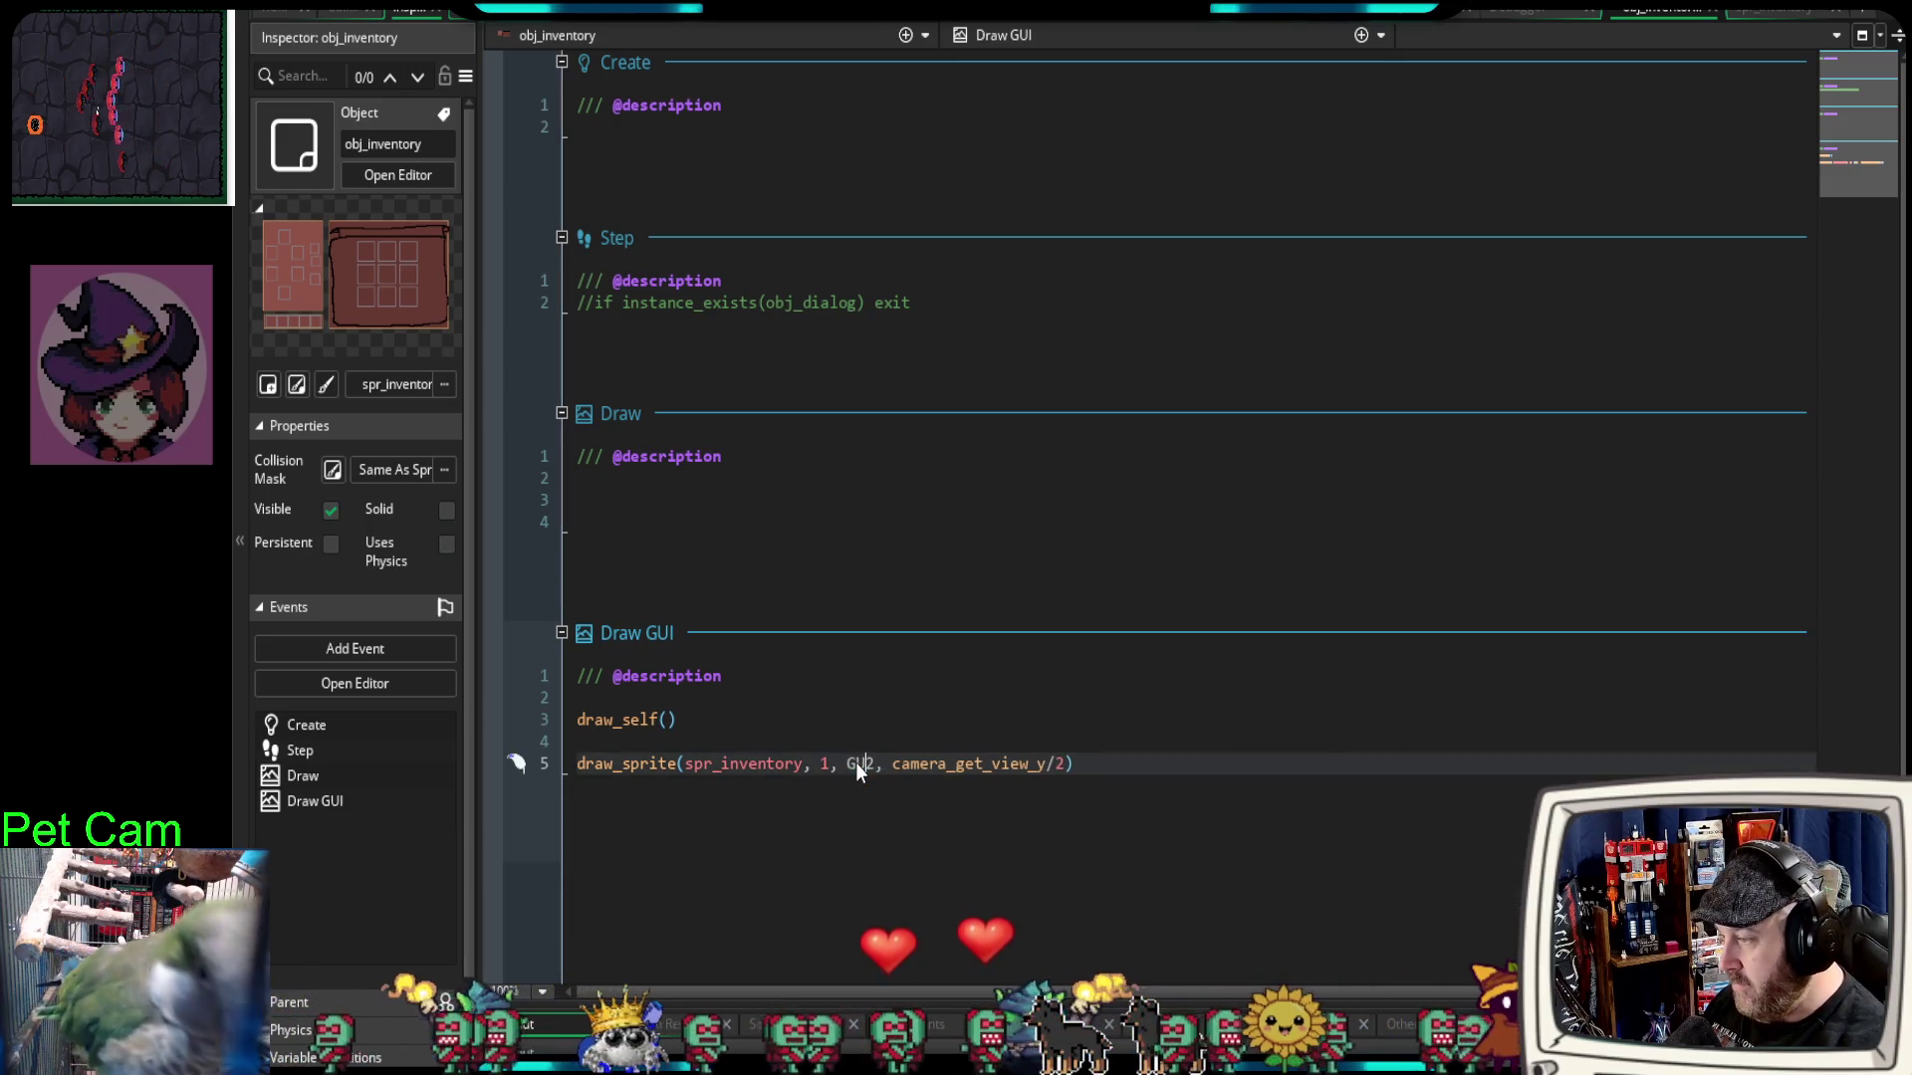
{"action": "type", "text": "I_"}
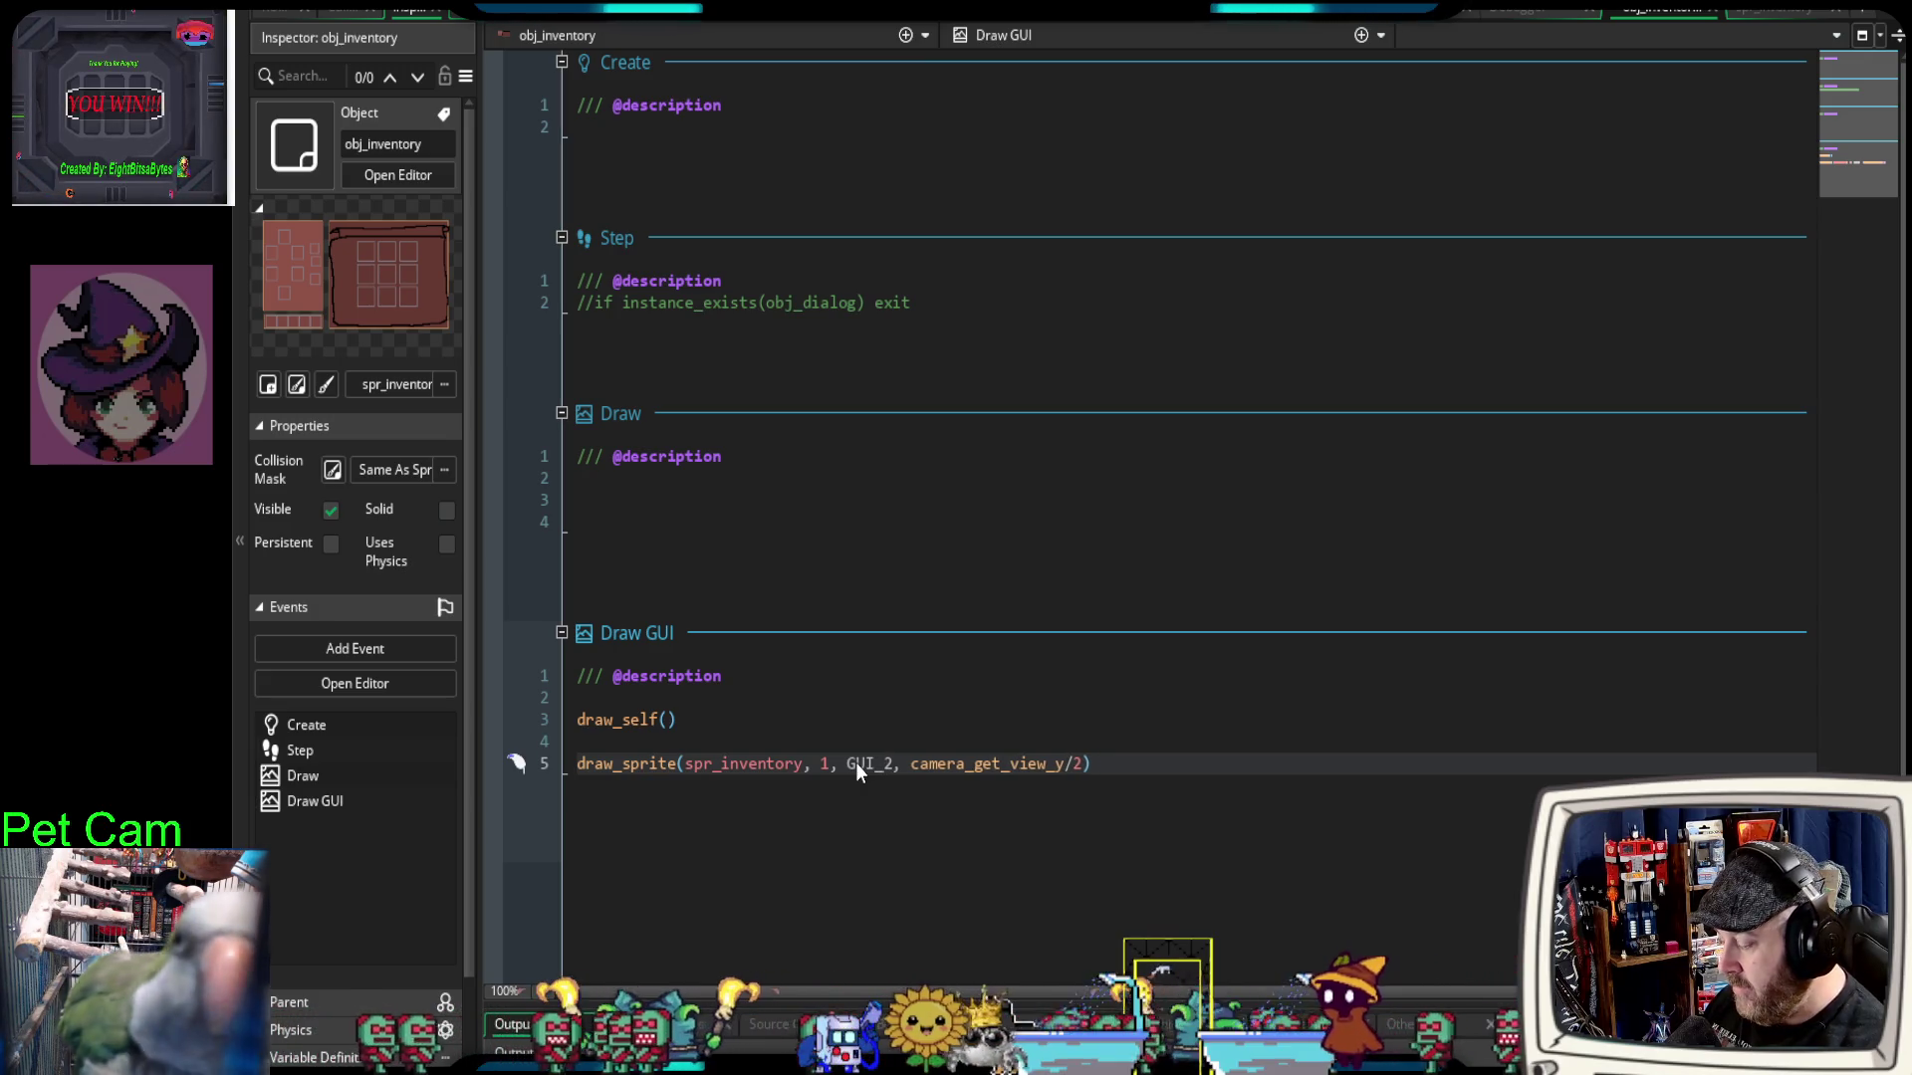
{"action": "type", "text": "W"}
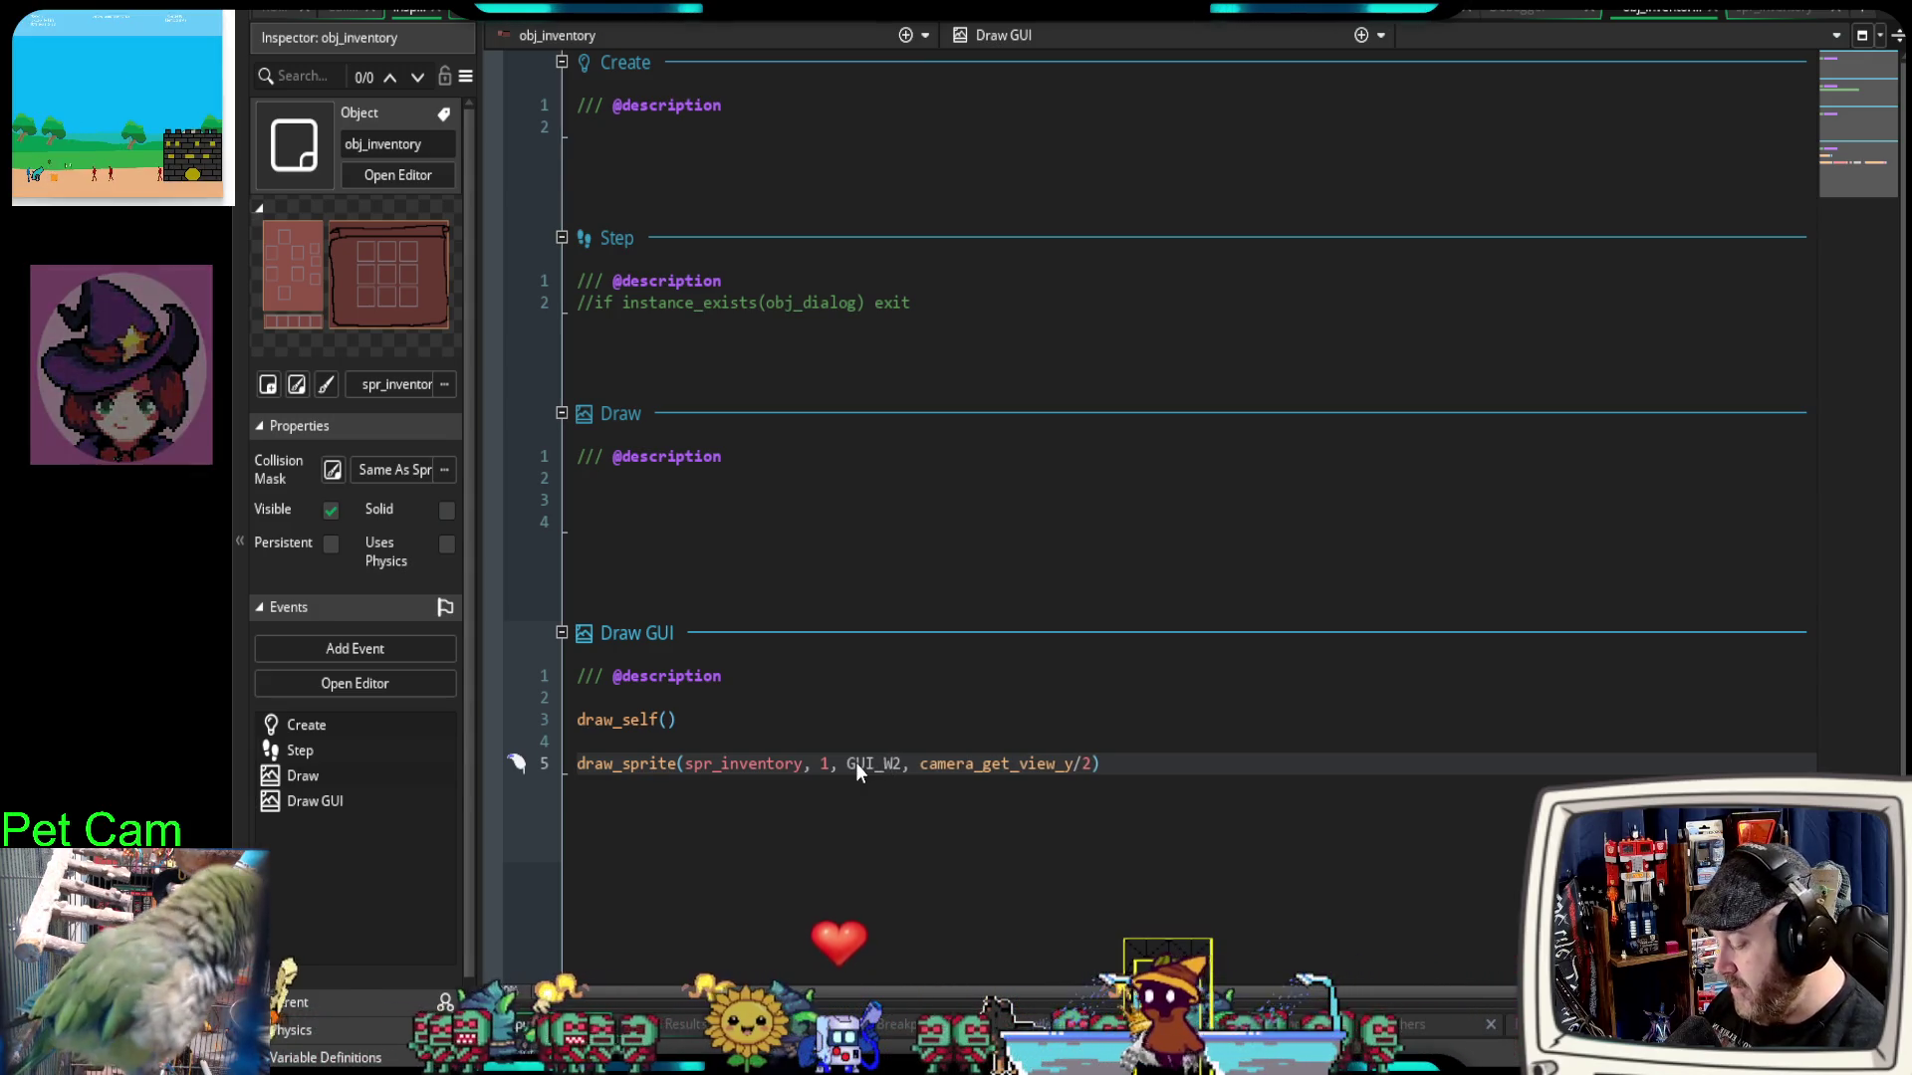
{"action": "type", "text": "/"}
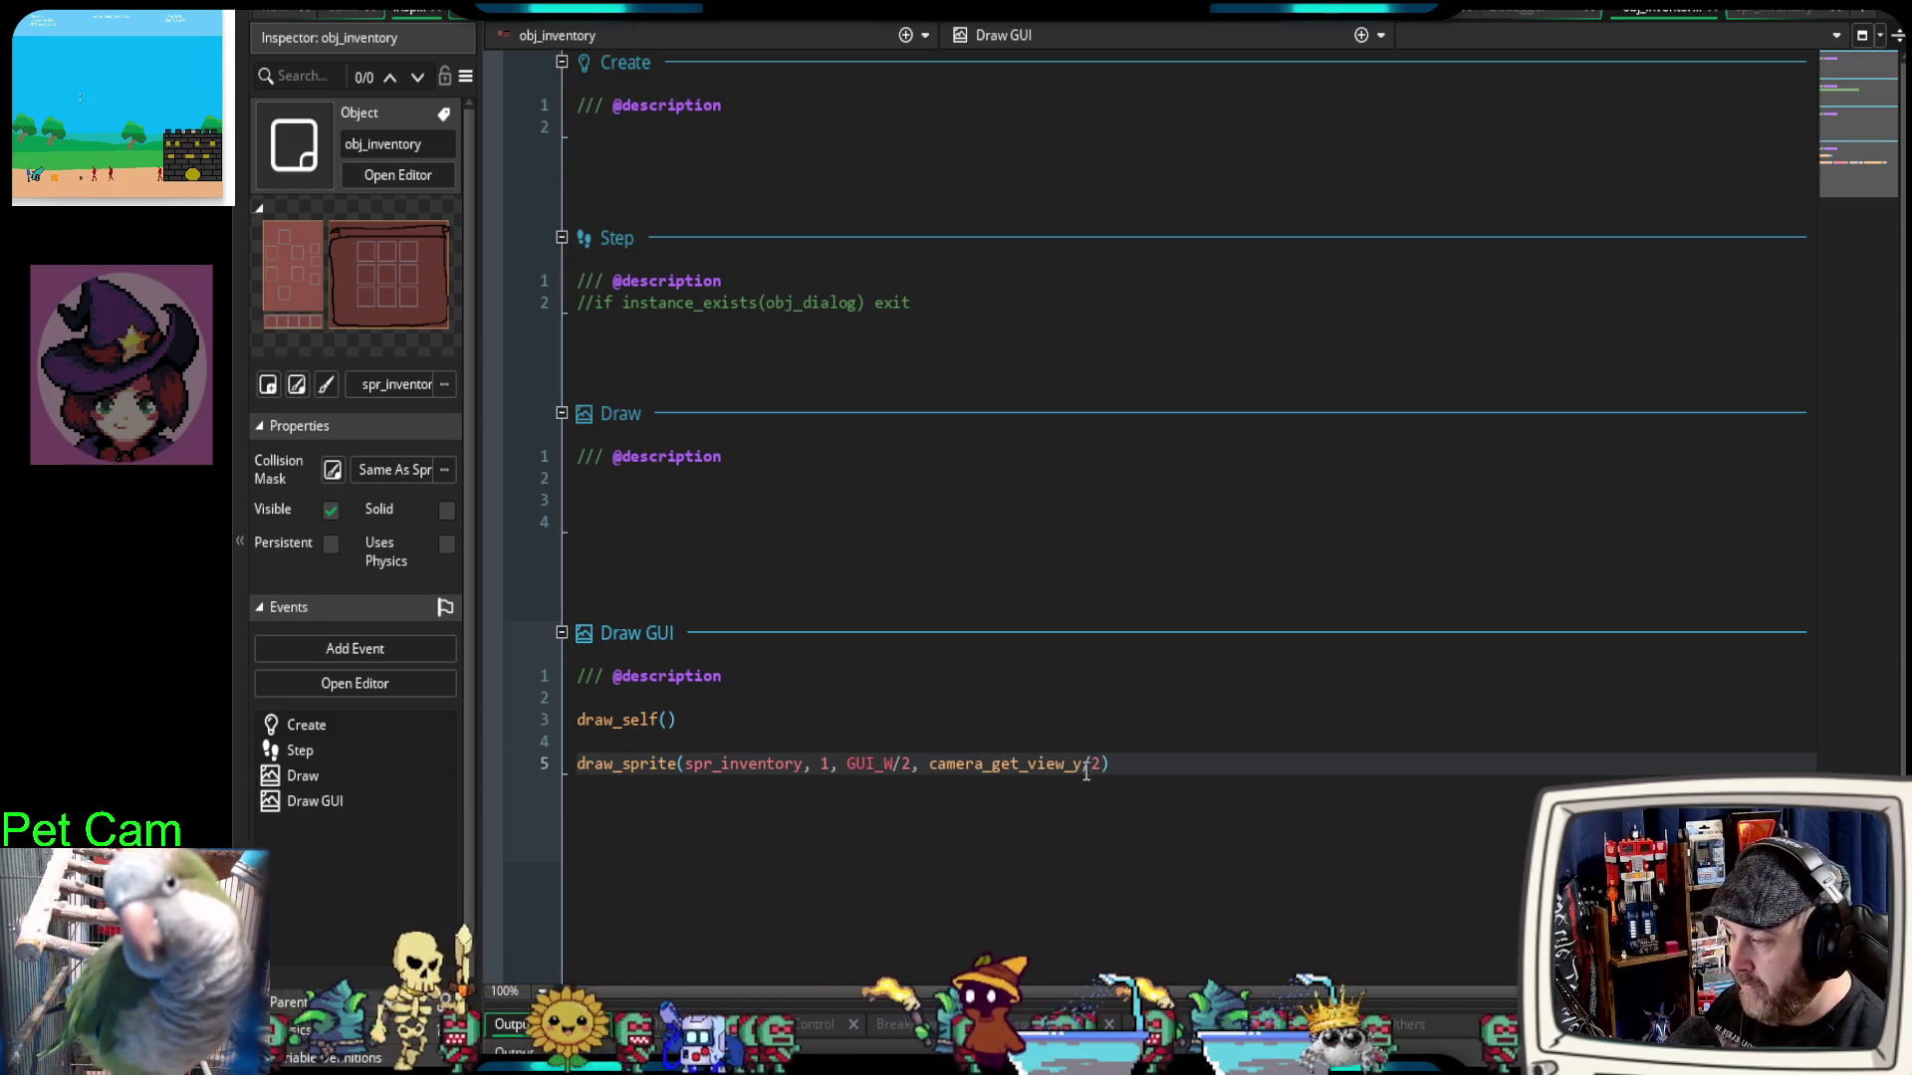
{"action": "left_click_drag", "start_coordinate": [1082, 764], "coordinate": [929, 765]}
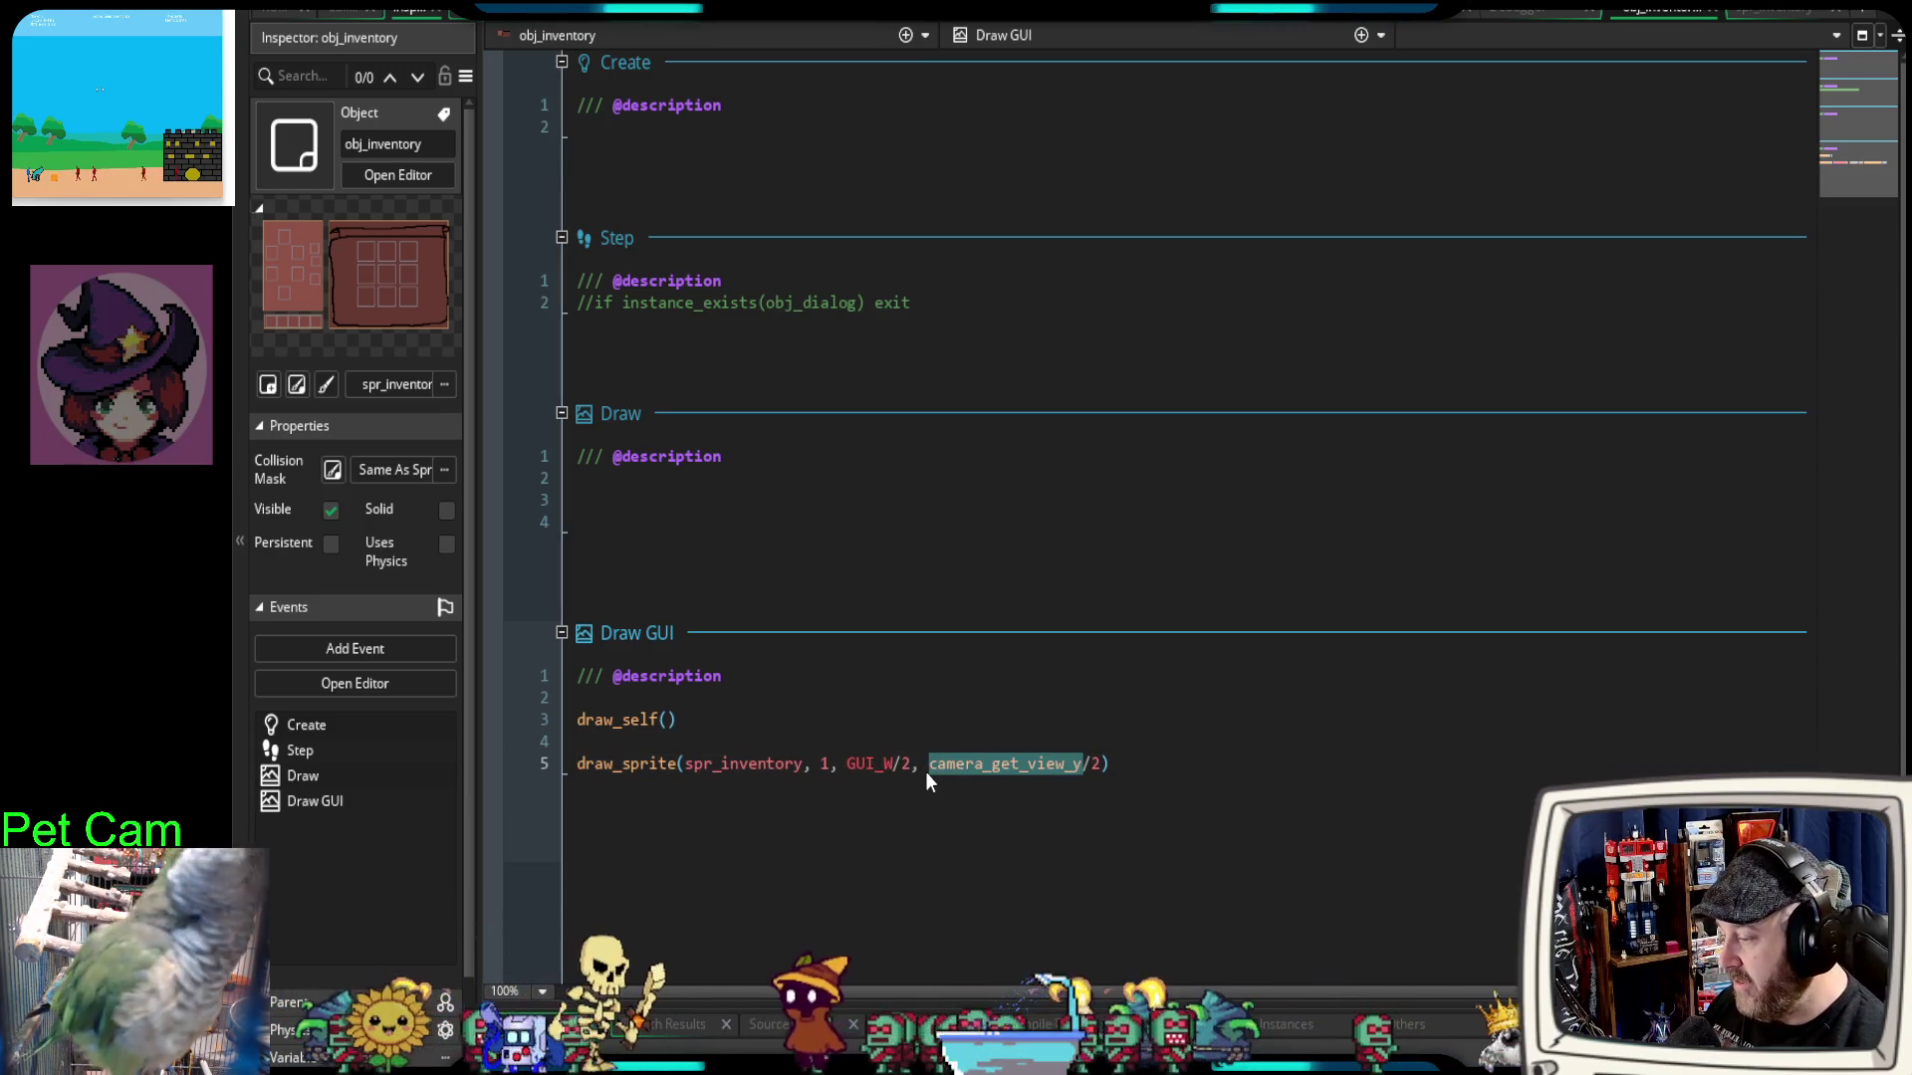
{"action": "type", "text": "GUI_H"}
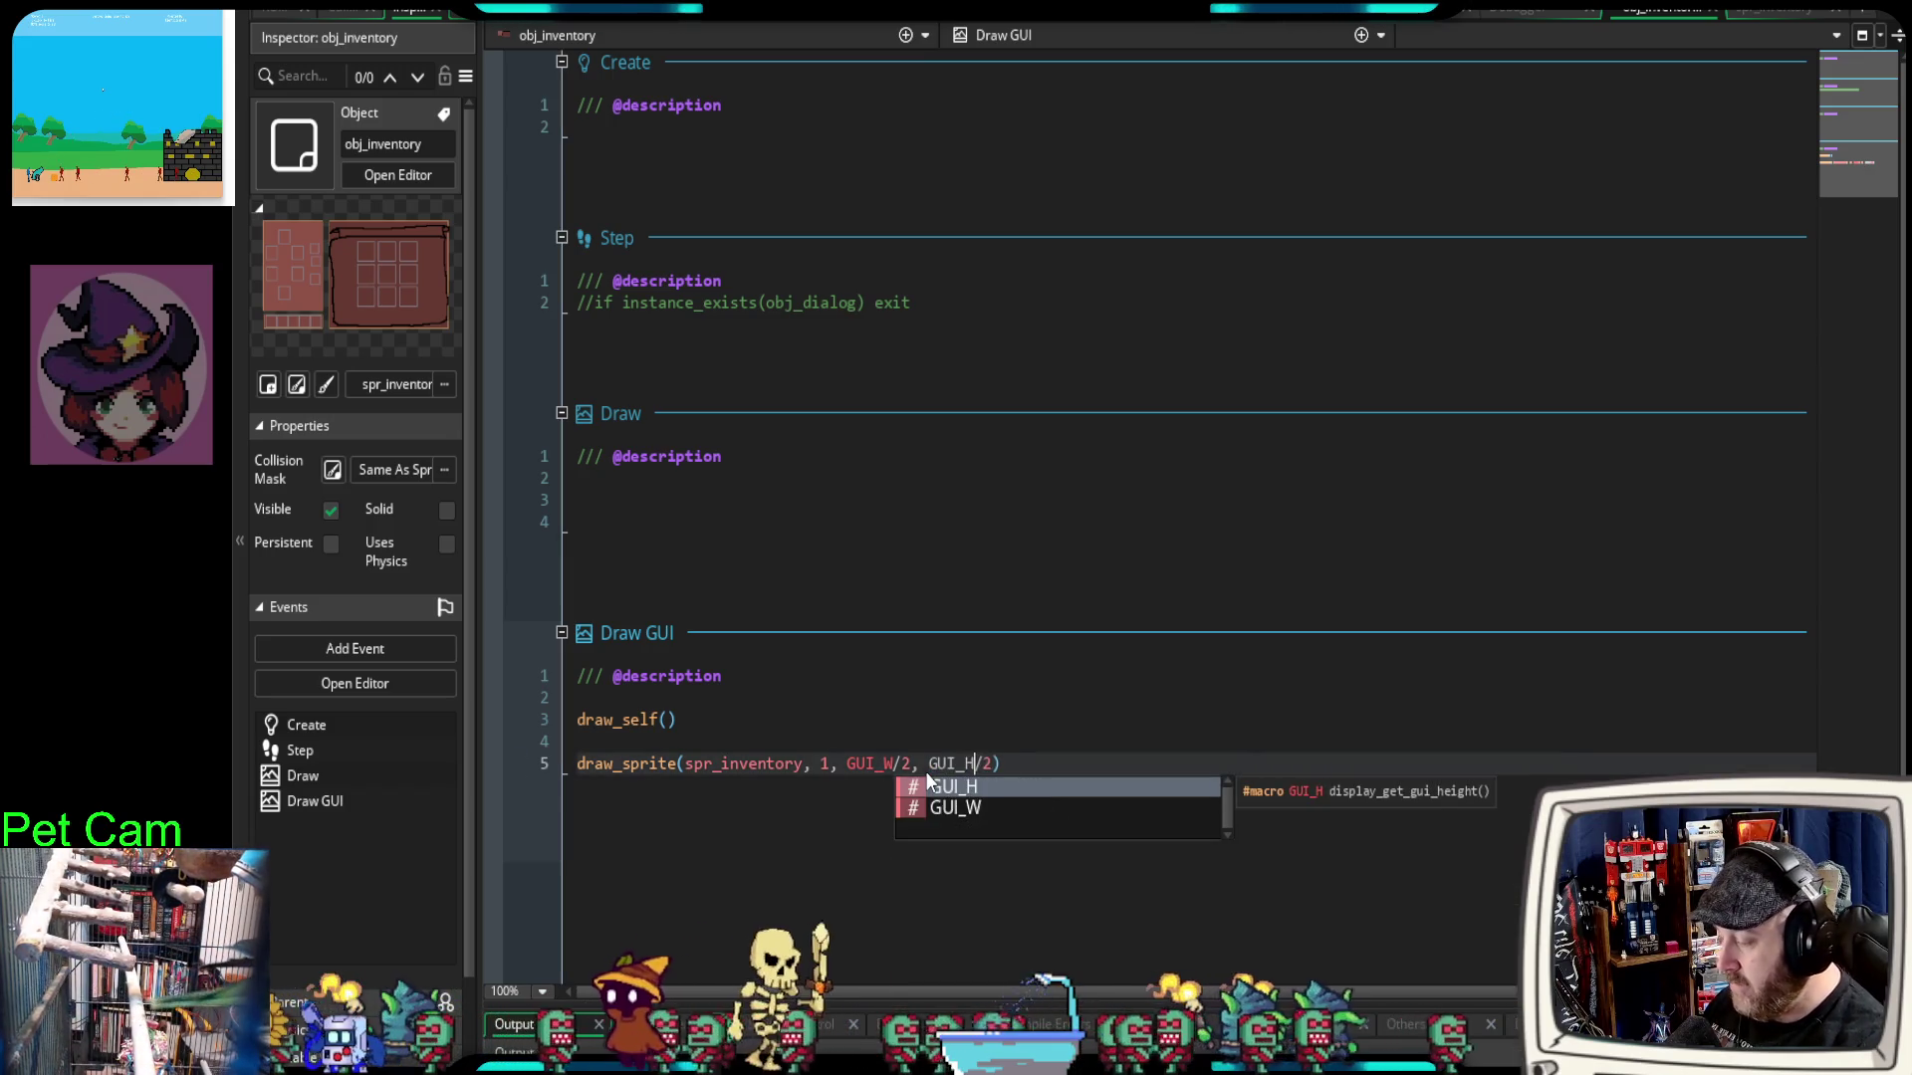
{"action": "left_click", "coordinate": [799, 764]}
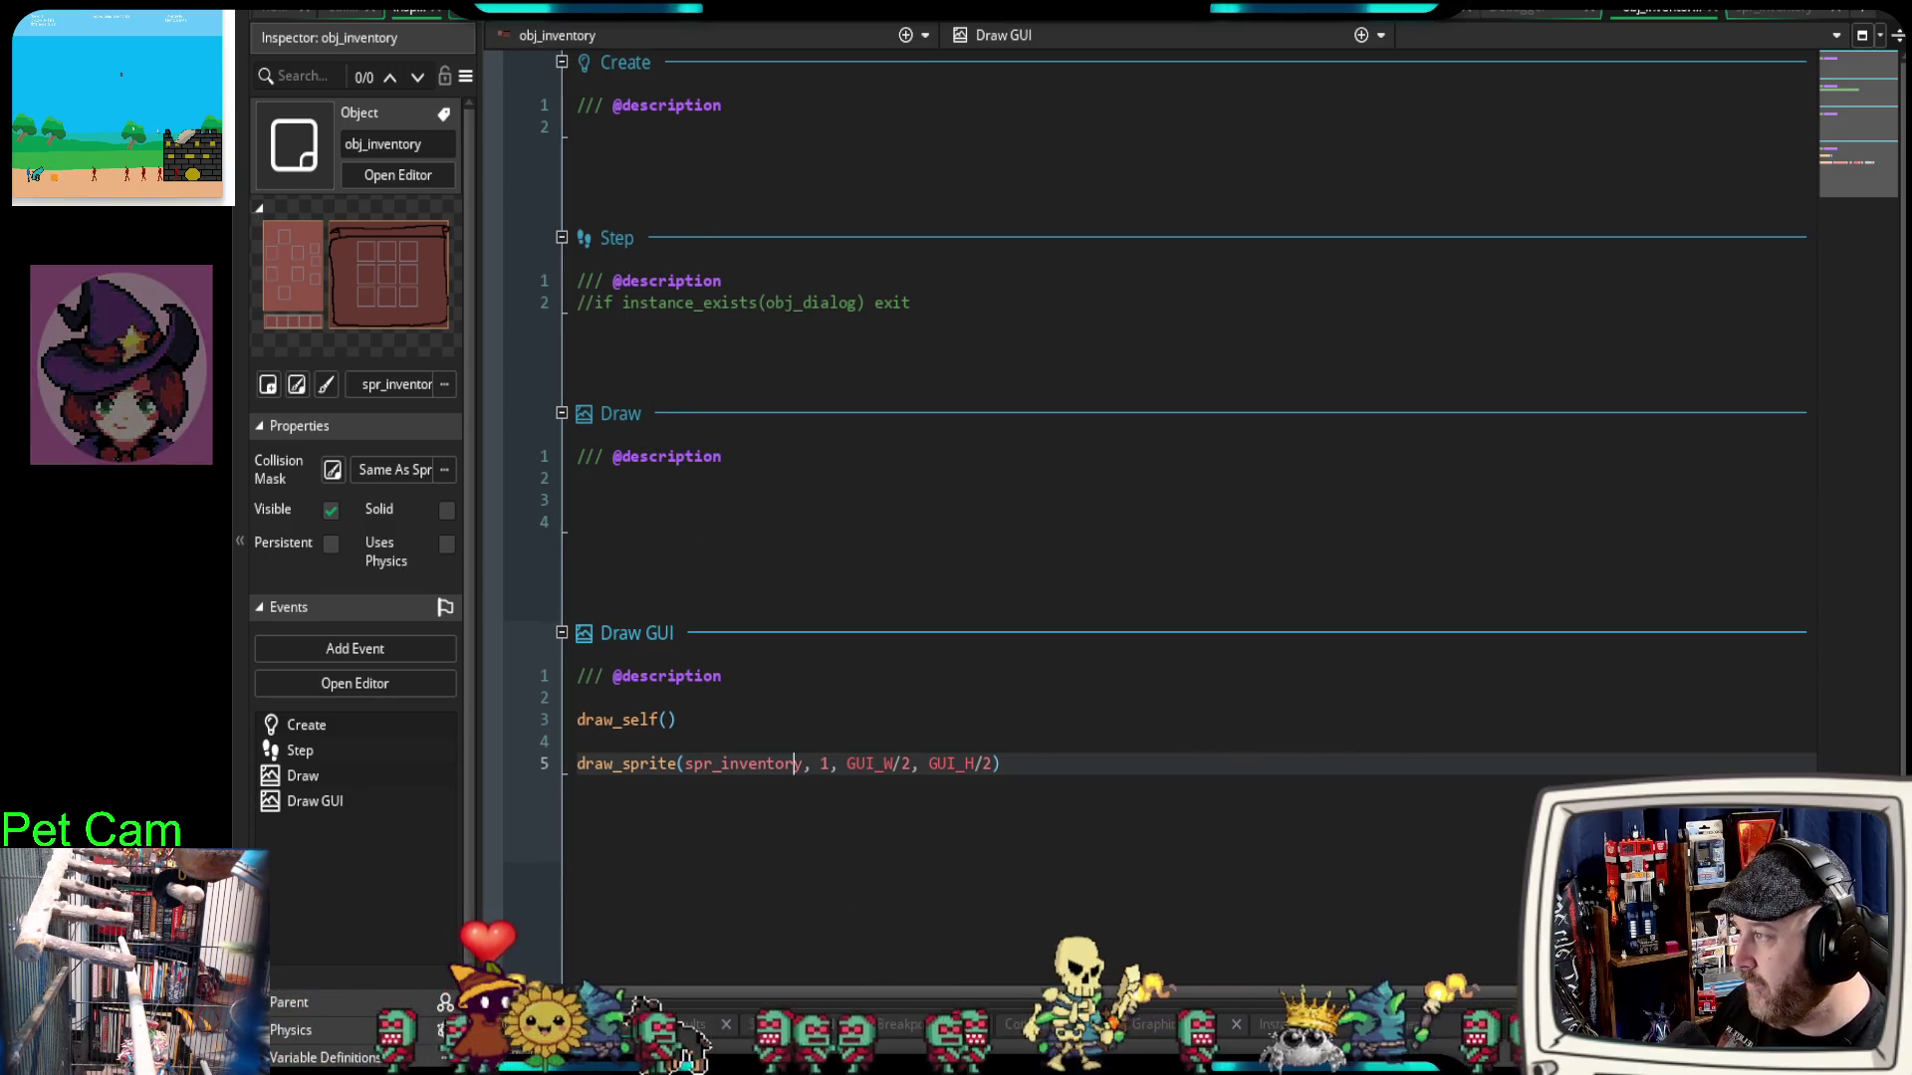
{"action": "key", "text": "F6"}
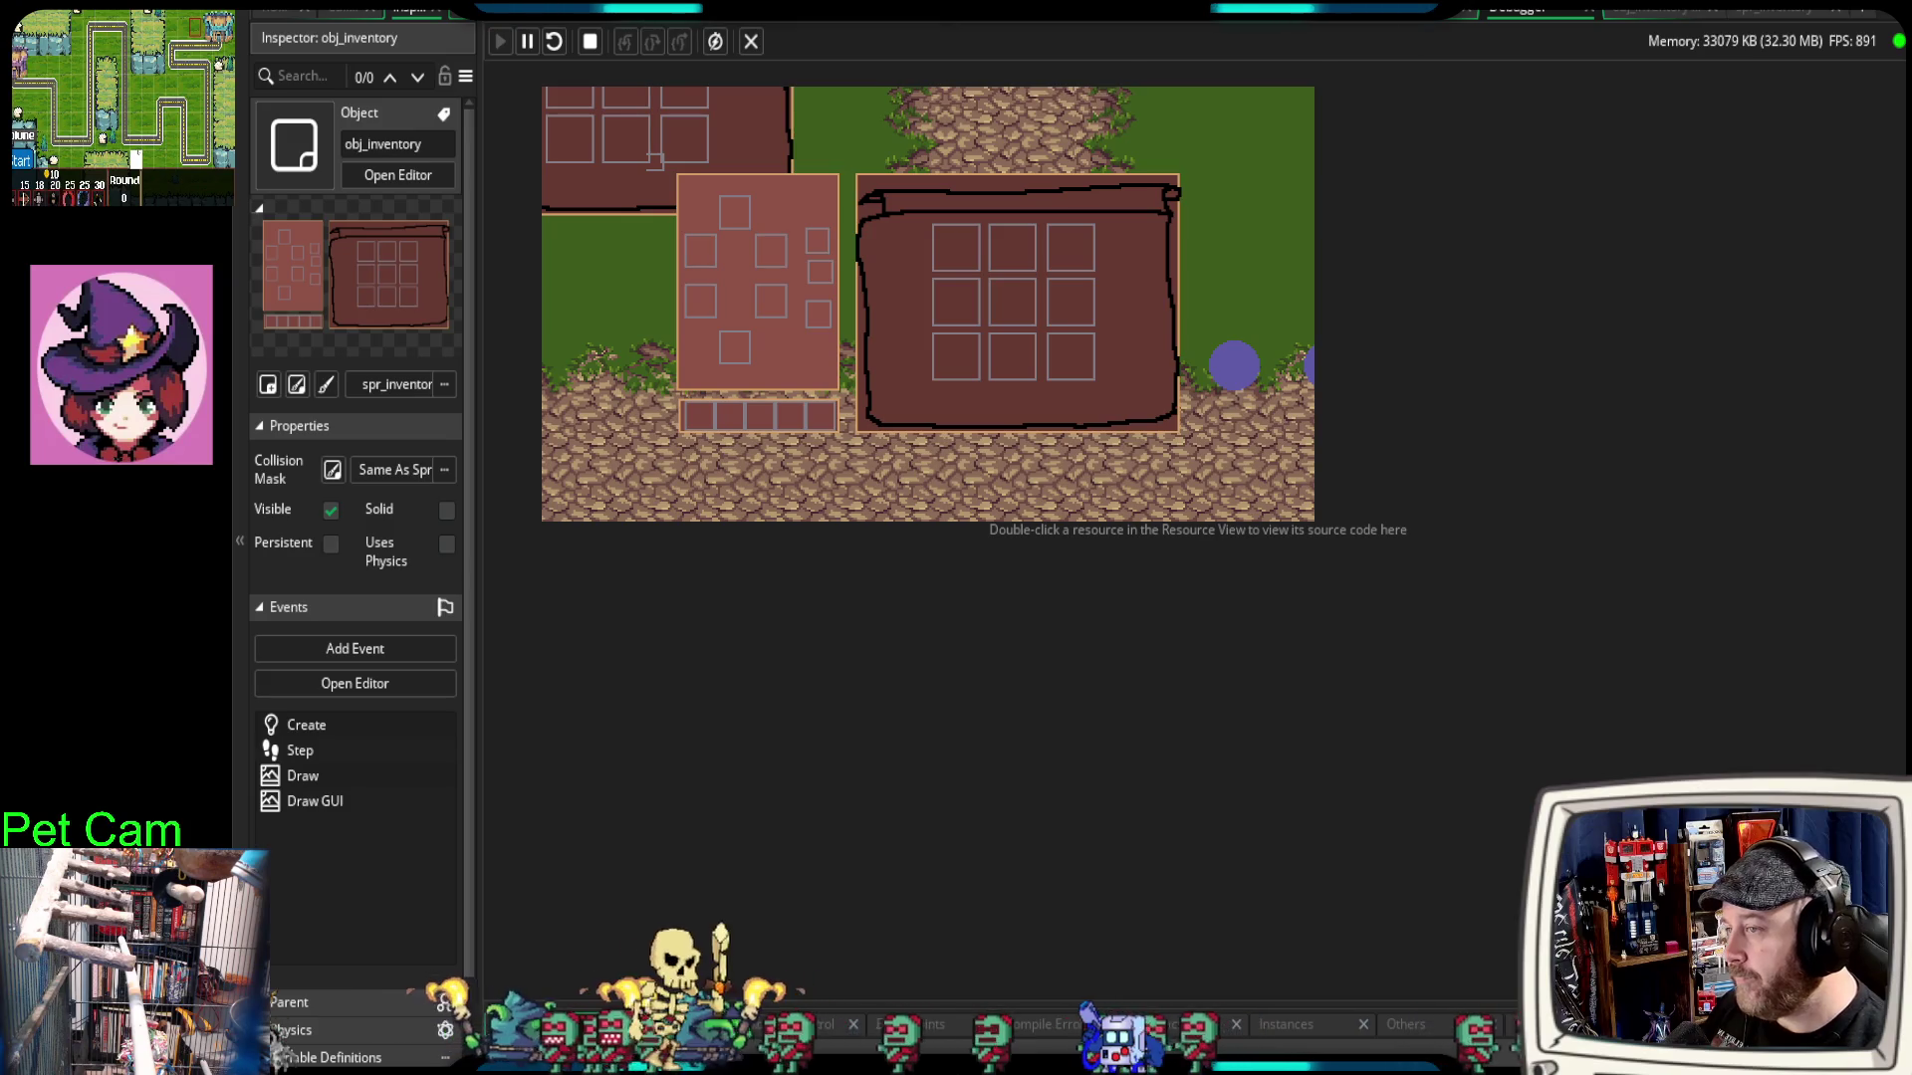
Step: Stop the running game with Escape after viewing the two inventory panels
{"action": "key", "text": "Escape"}
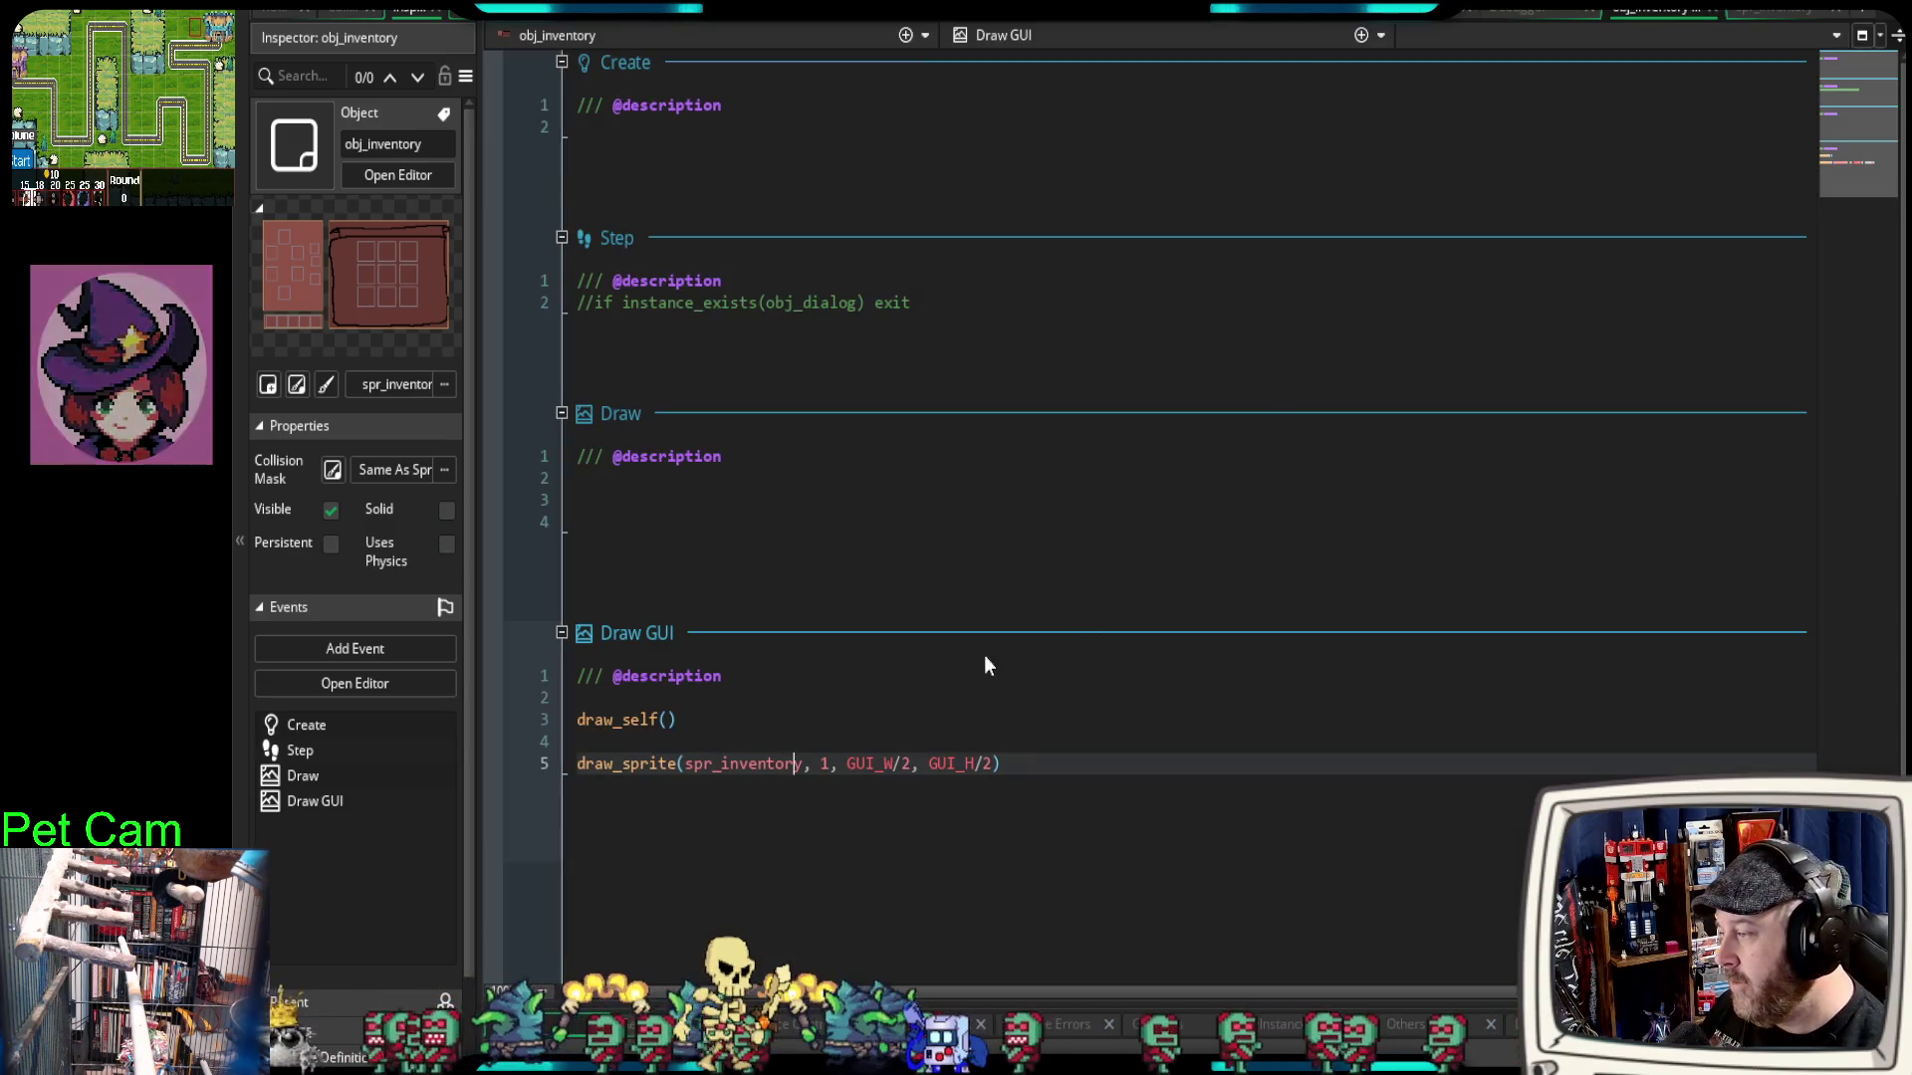
Step: Delete the draw_self() call from Draw GUI line 3 and rerun the game in the debugger
{"action": "left_click_drag", "start_coordinate": [681, 720], "coordinate": [559, 721]}
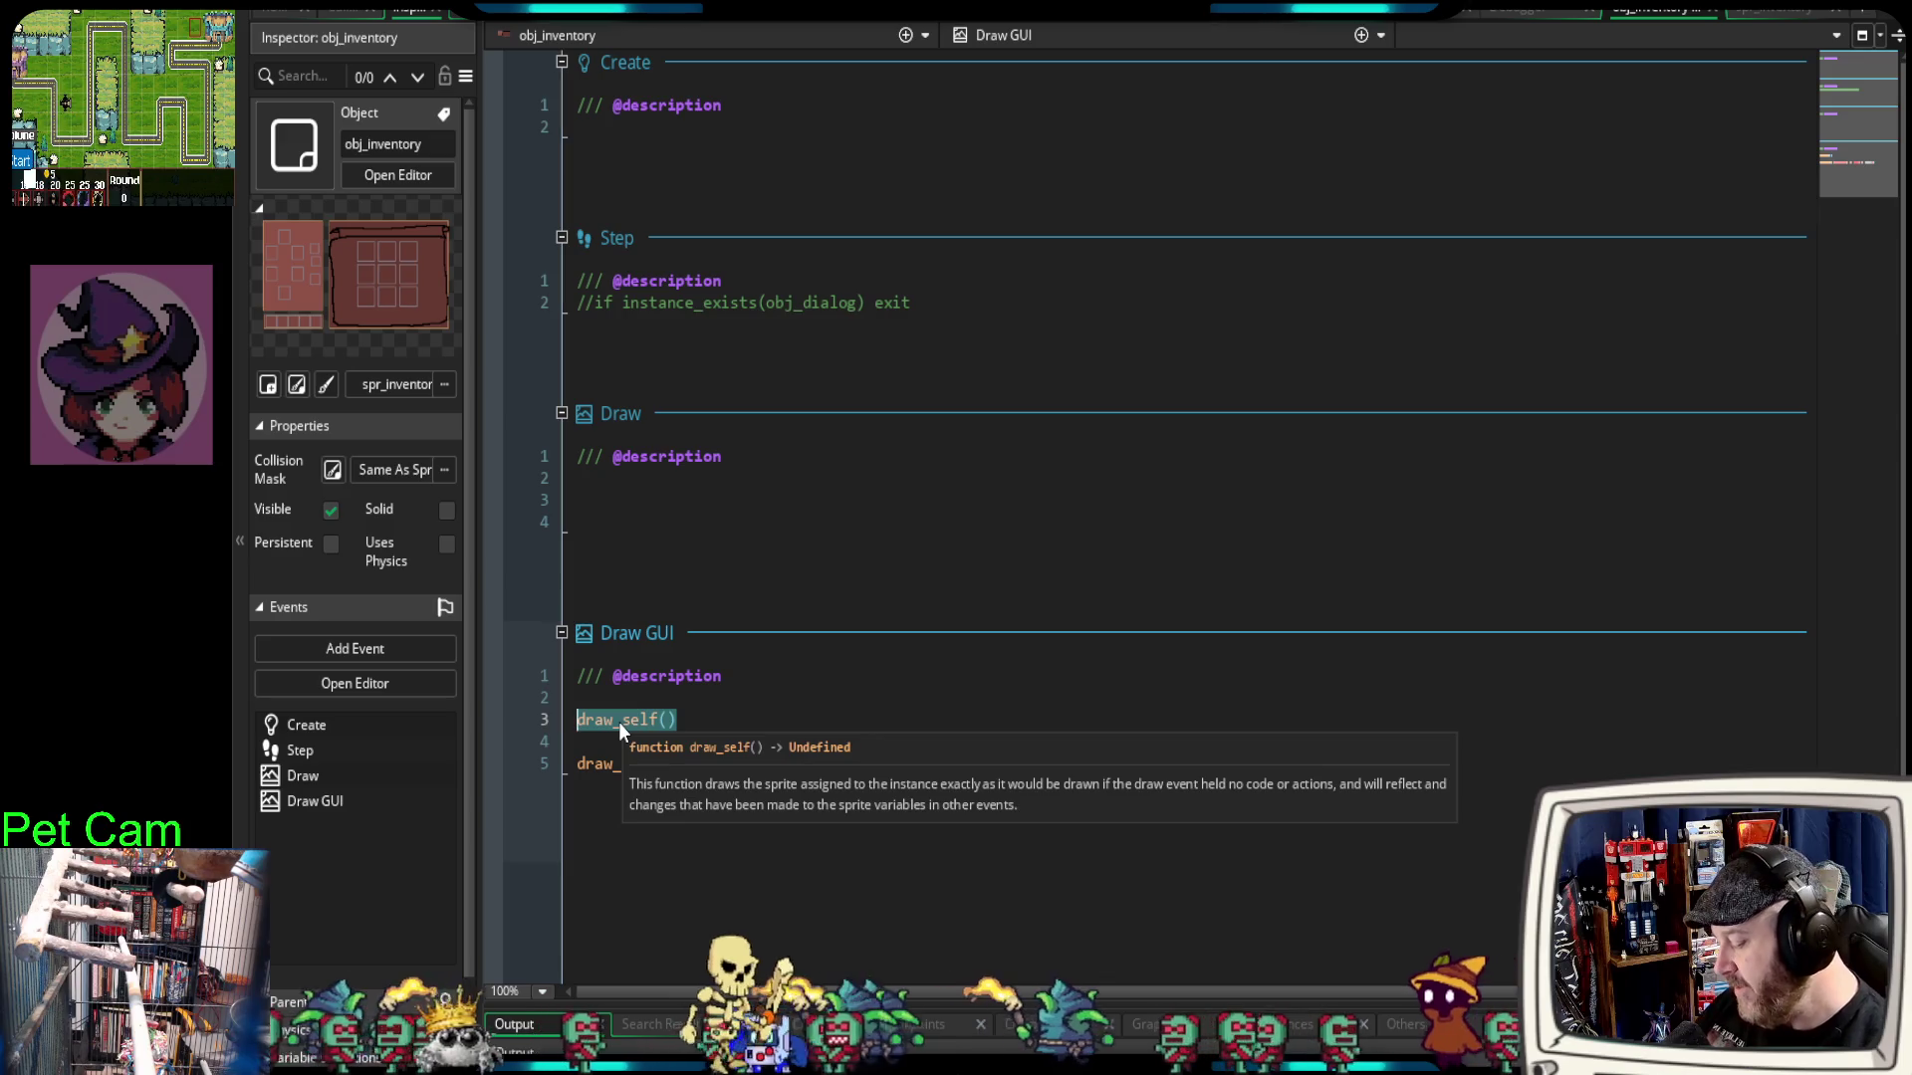
{"action": "key", "text": "BackSpace"}
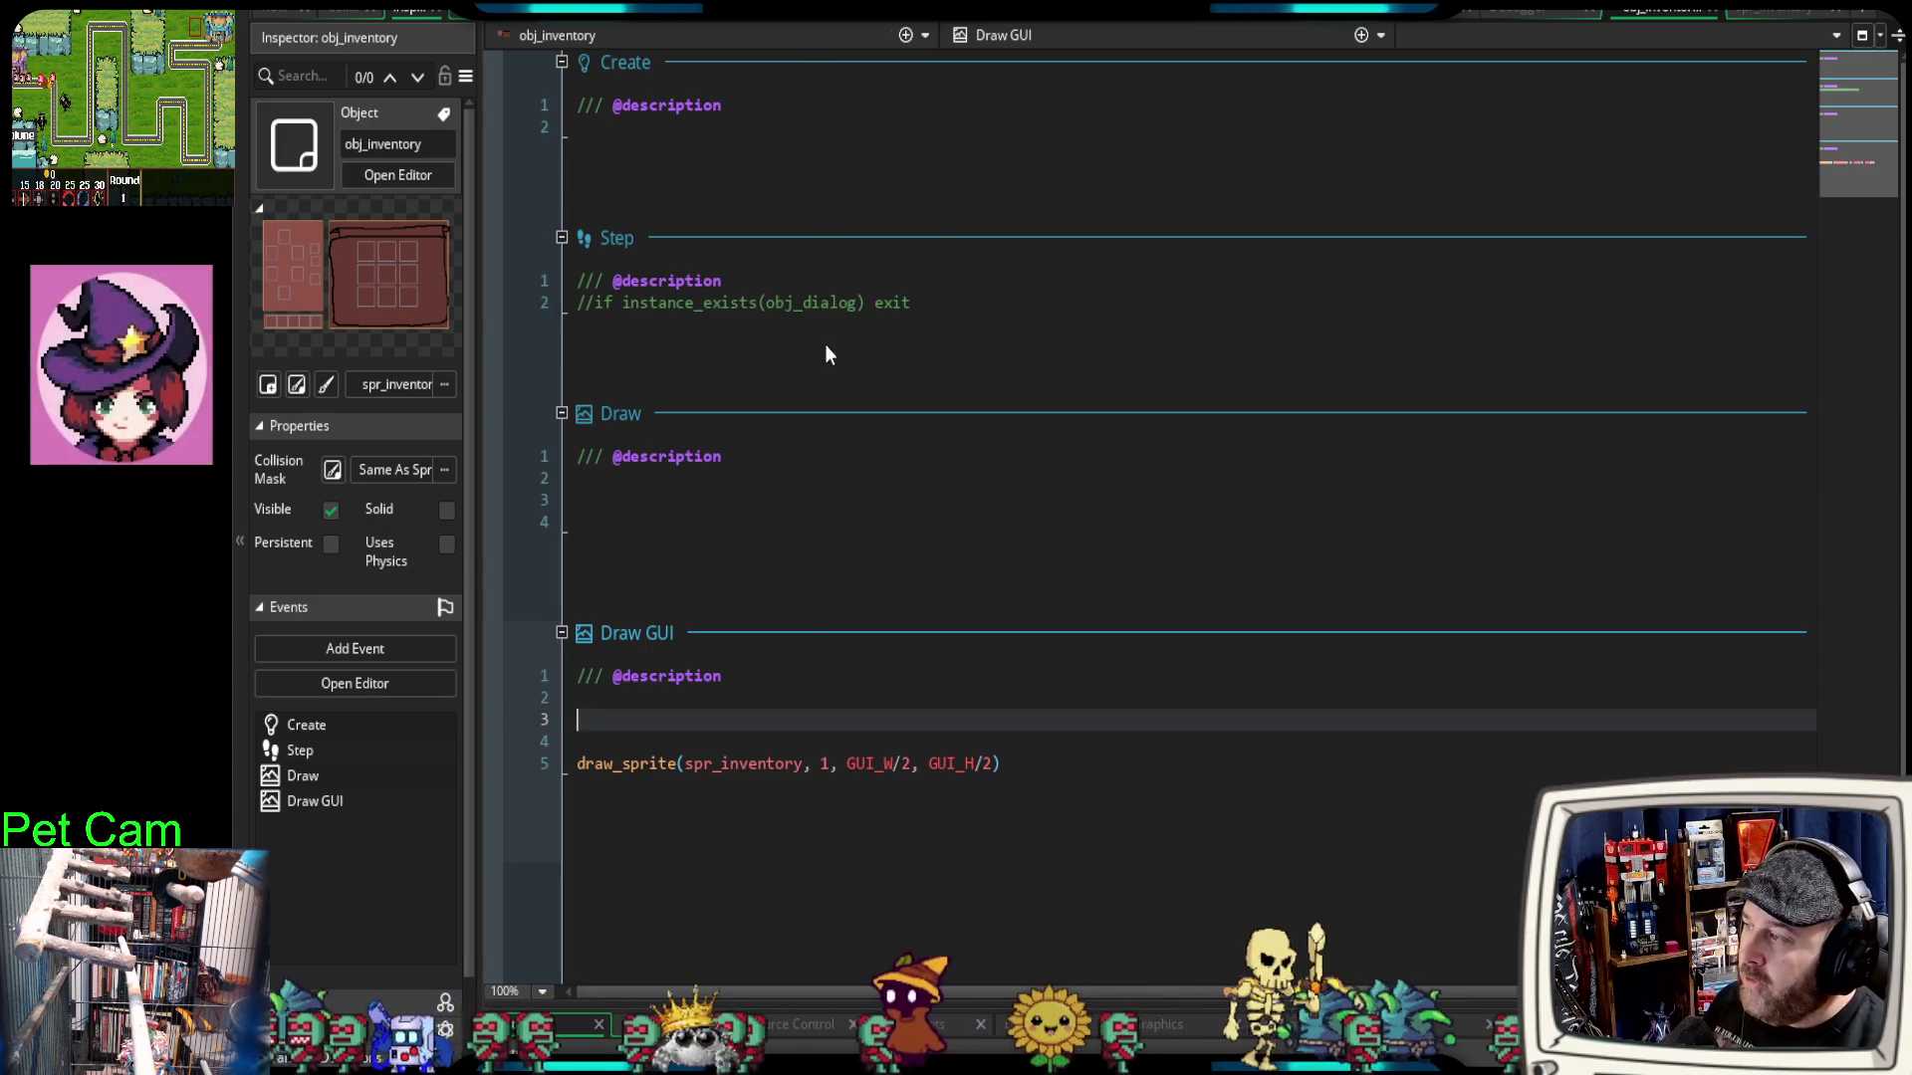
{"action": "key", "text": "F6"}
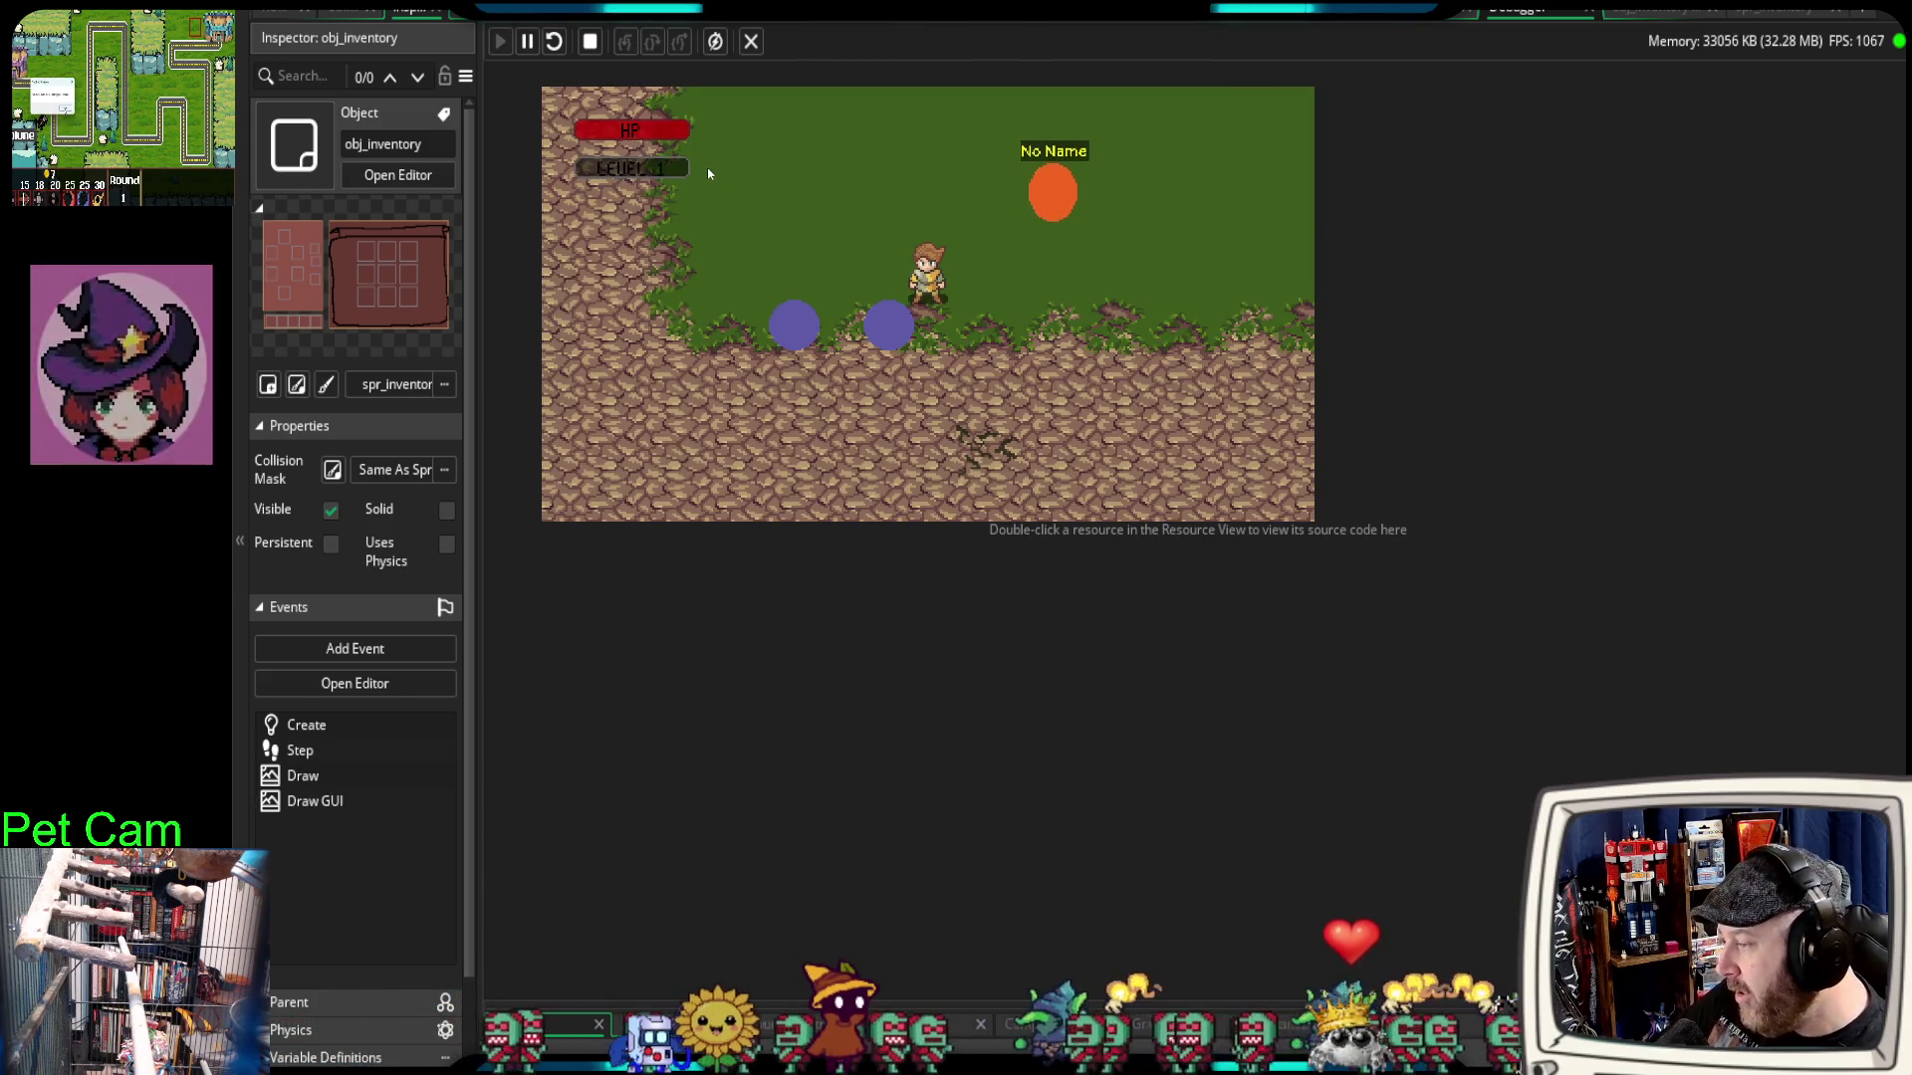
Step: Walk the player up into the village and back down the path
{"action": "key", "text": "w"}
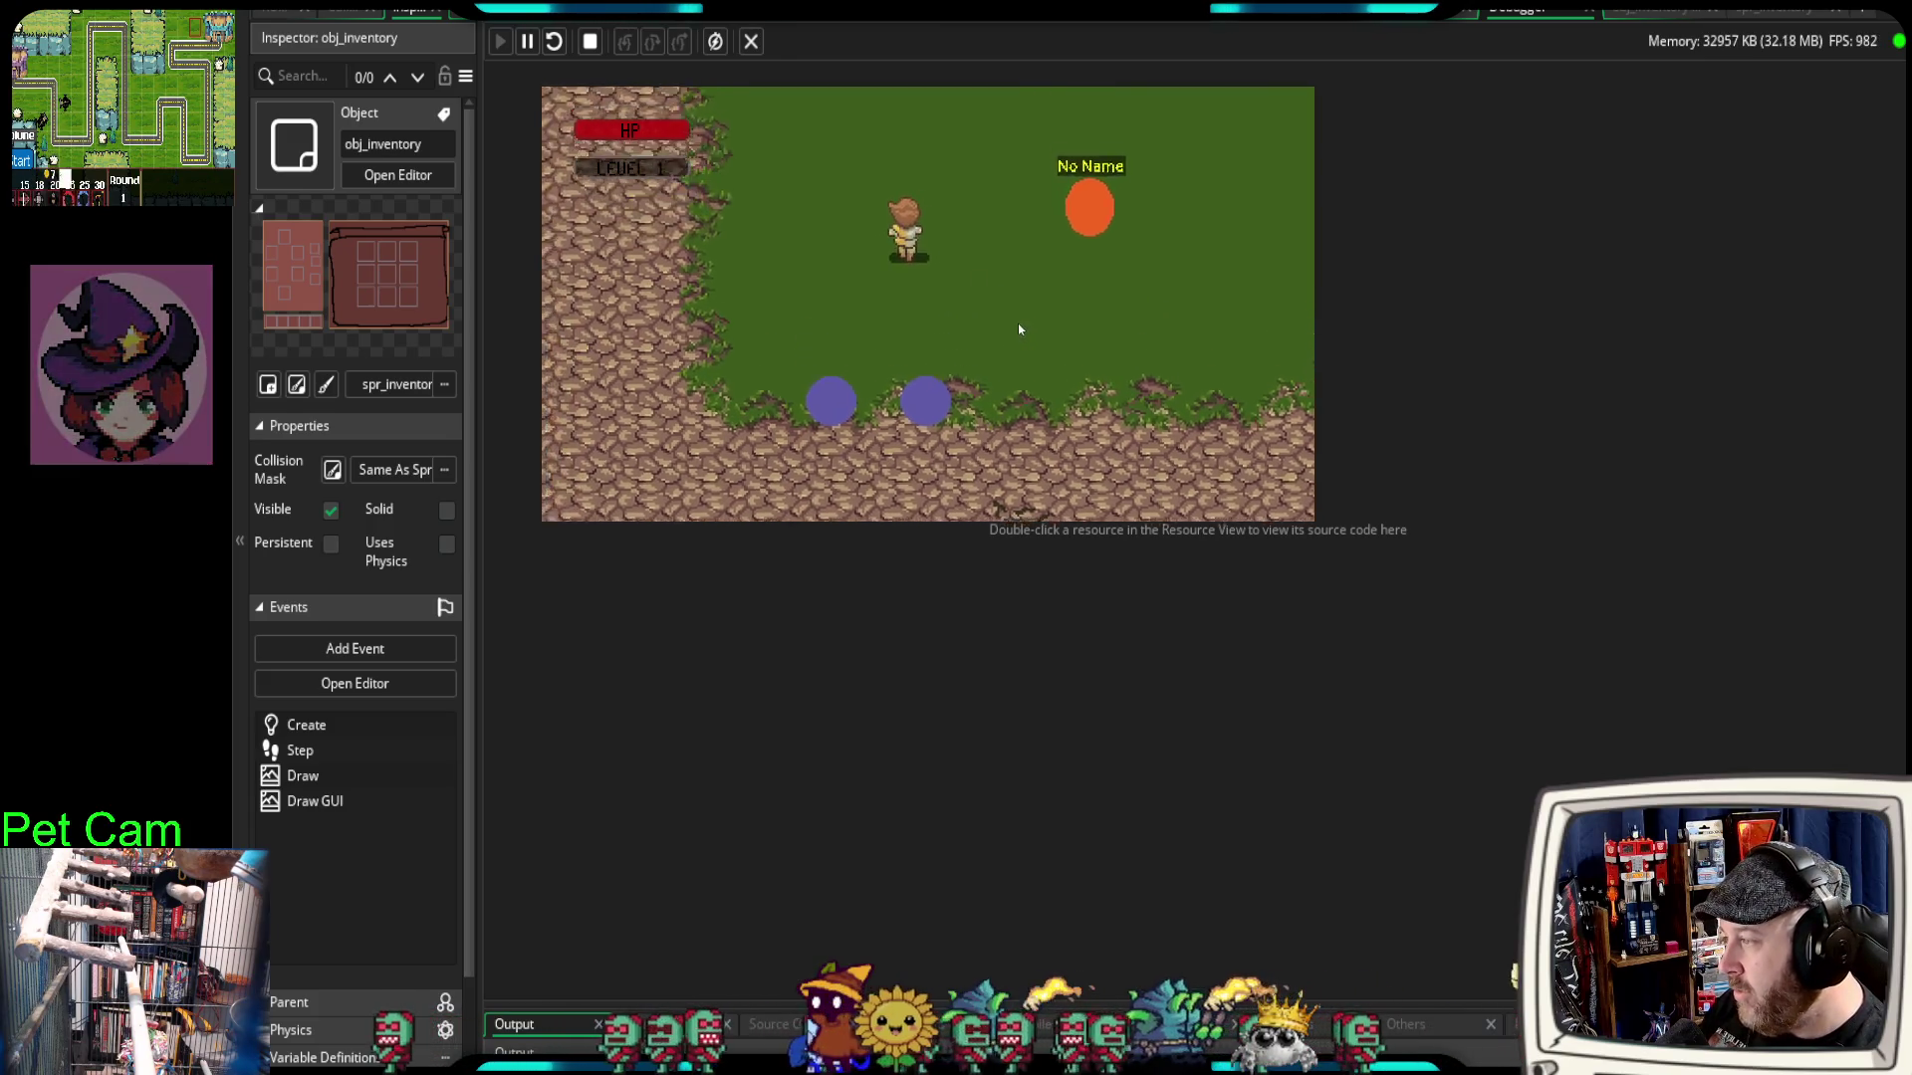
{"action": "key", "text": "w"}
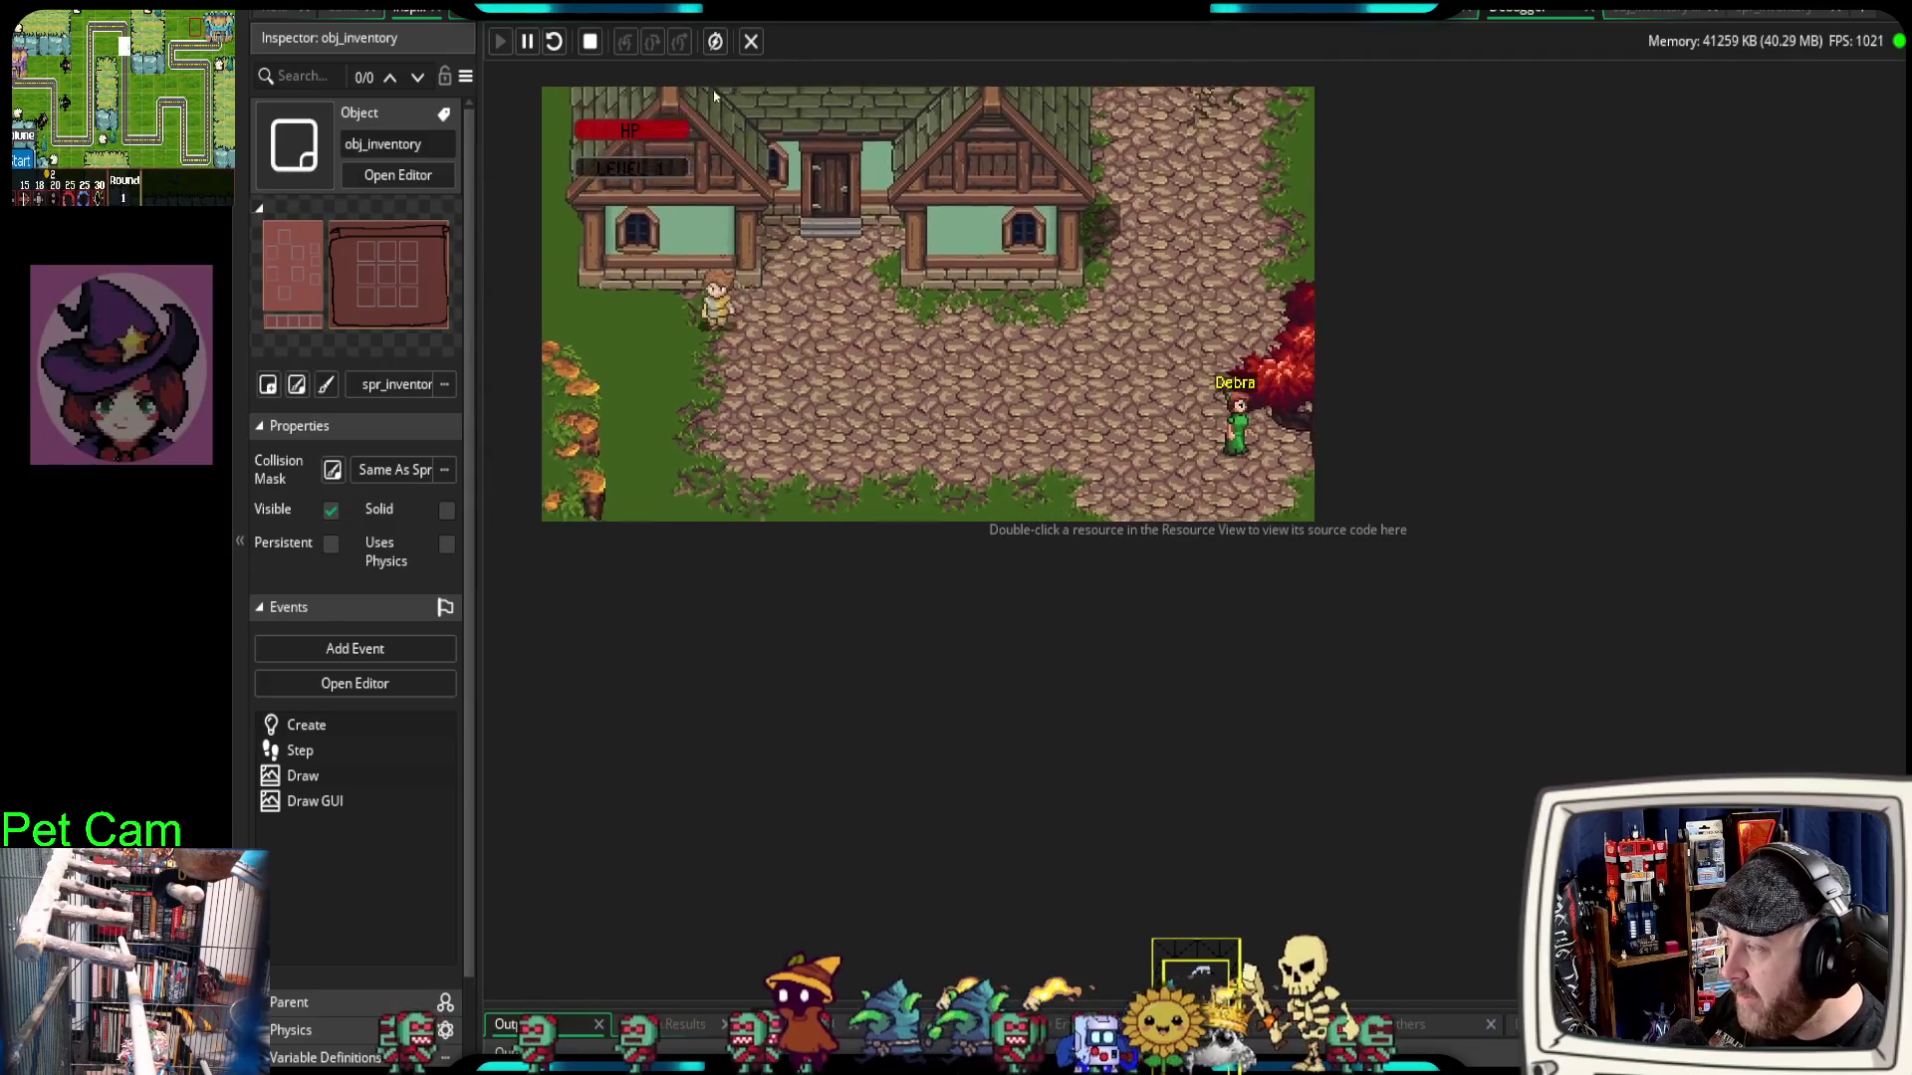
{"action": "key", "text": "s"}
{"action": "key", "text": "d"}
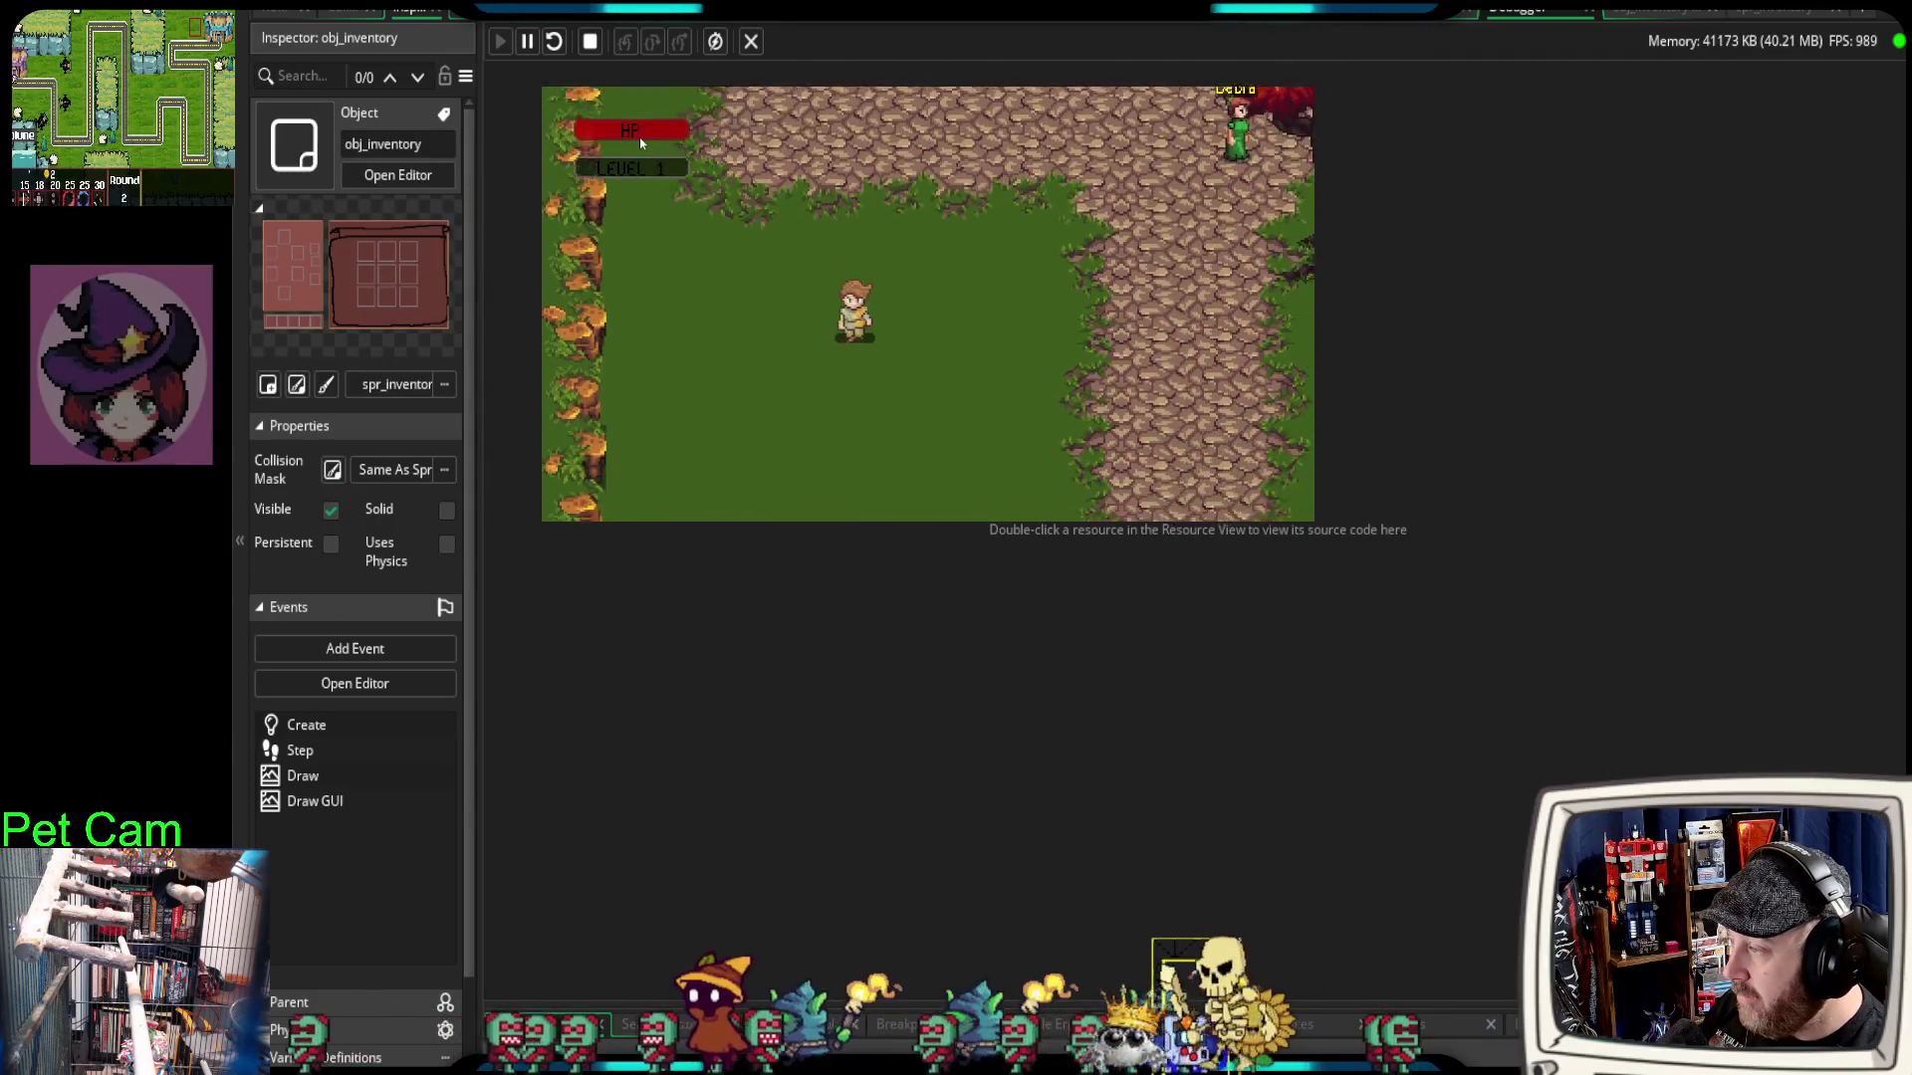
{"action": "key", "text": "s"}
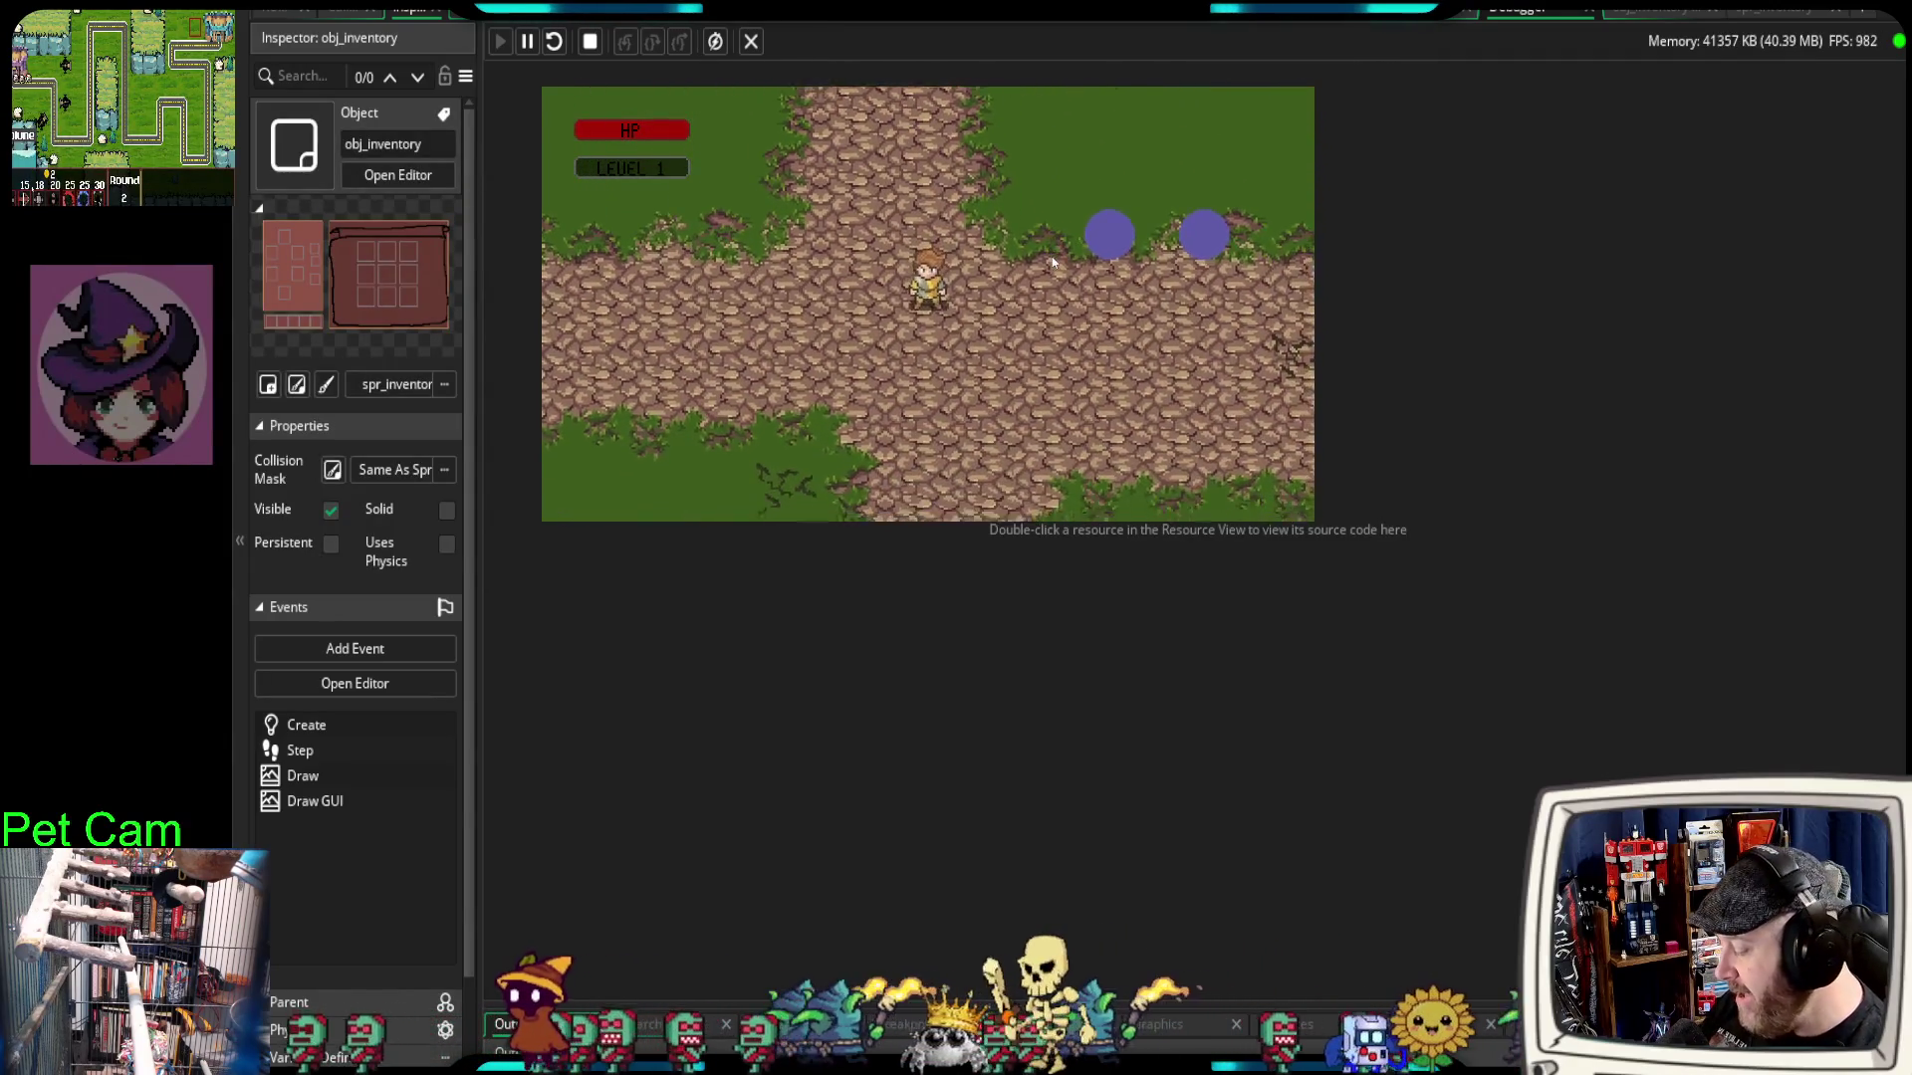
Step: Open the inventory overlay, walk around with it showing, then stop the game and return to obj_inventory
{"action": "key", "text": "i"}
{"action": "key", "text": "s"}
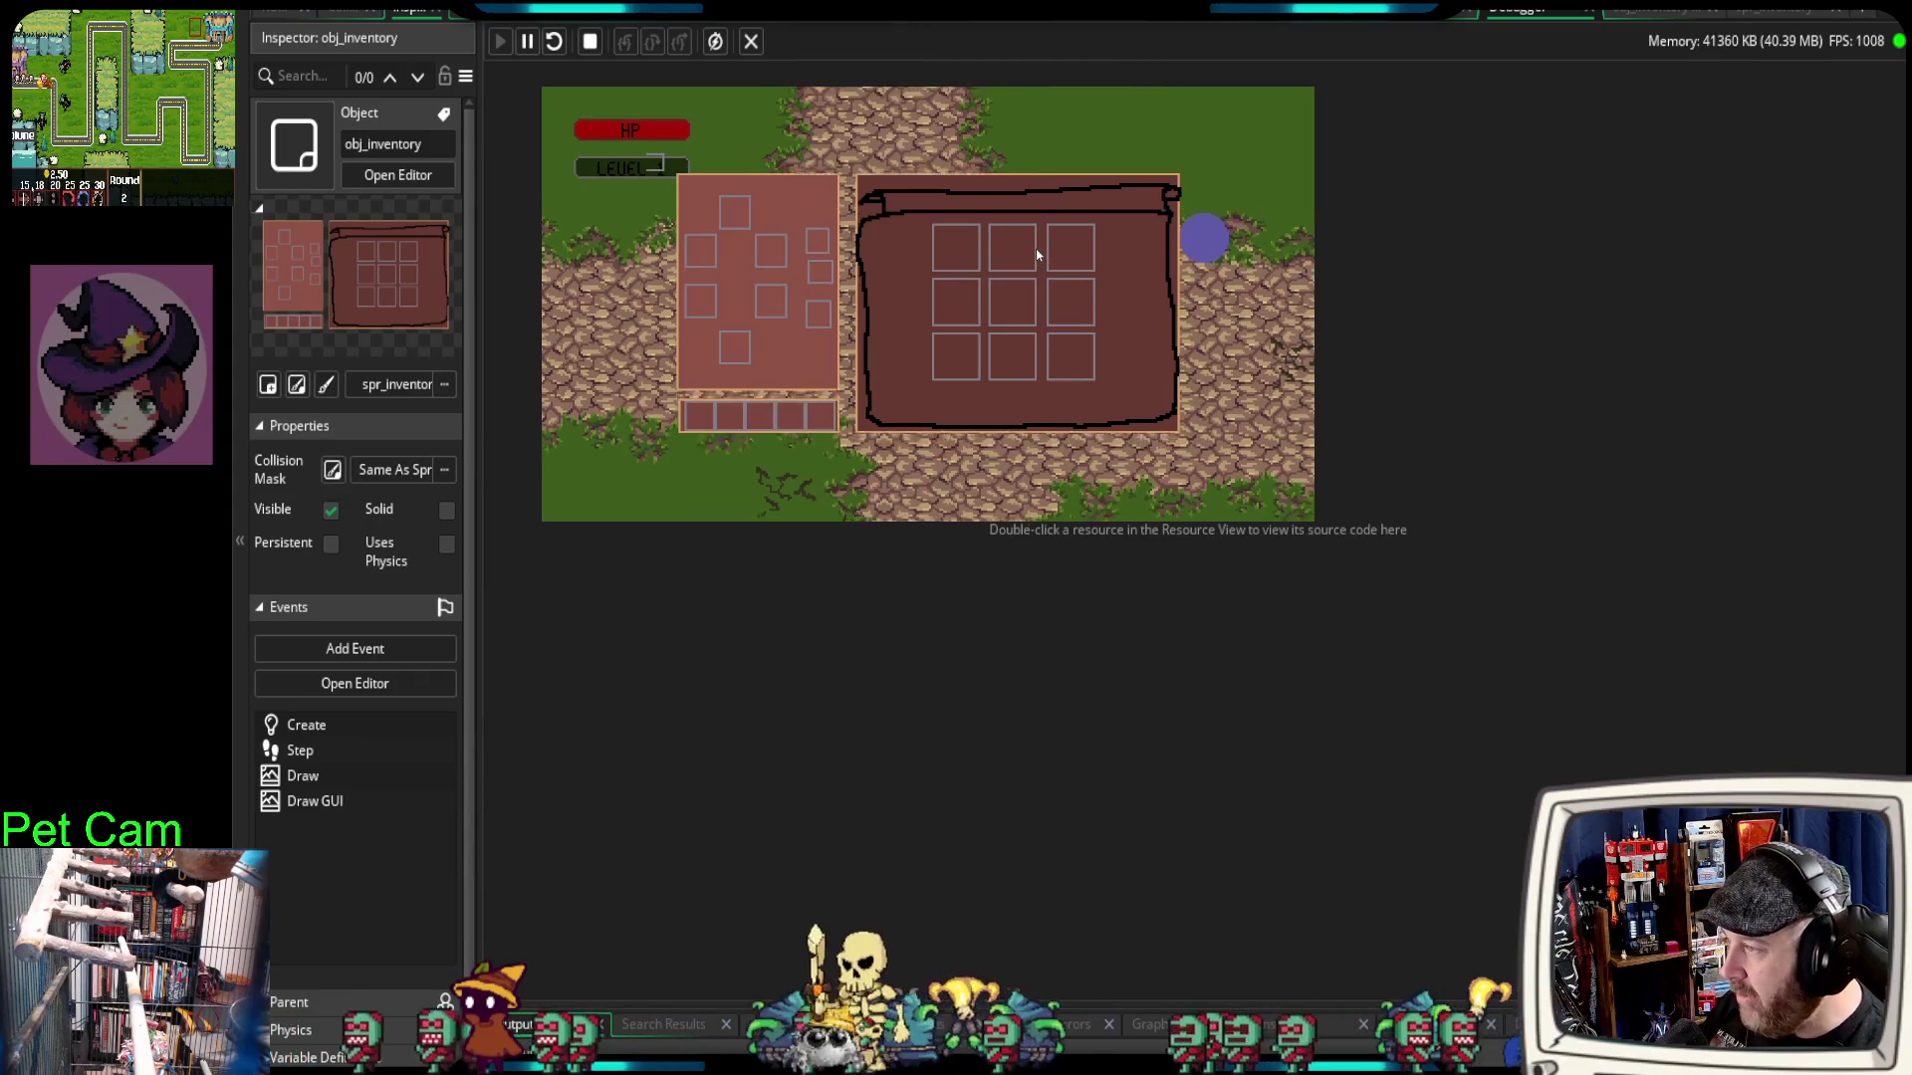
{"action": "key", "text": "w"}
{"action": "key", "text": "a"}
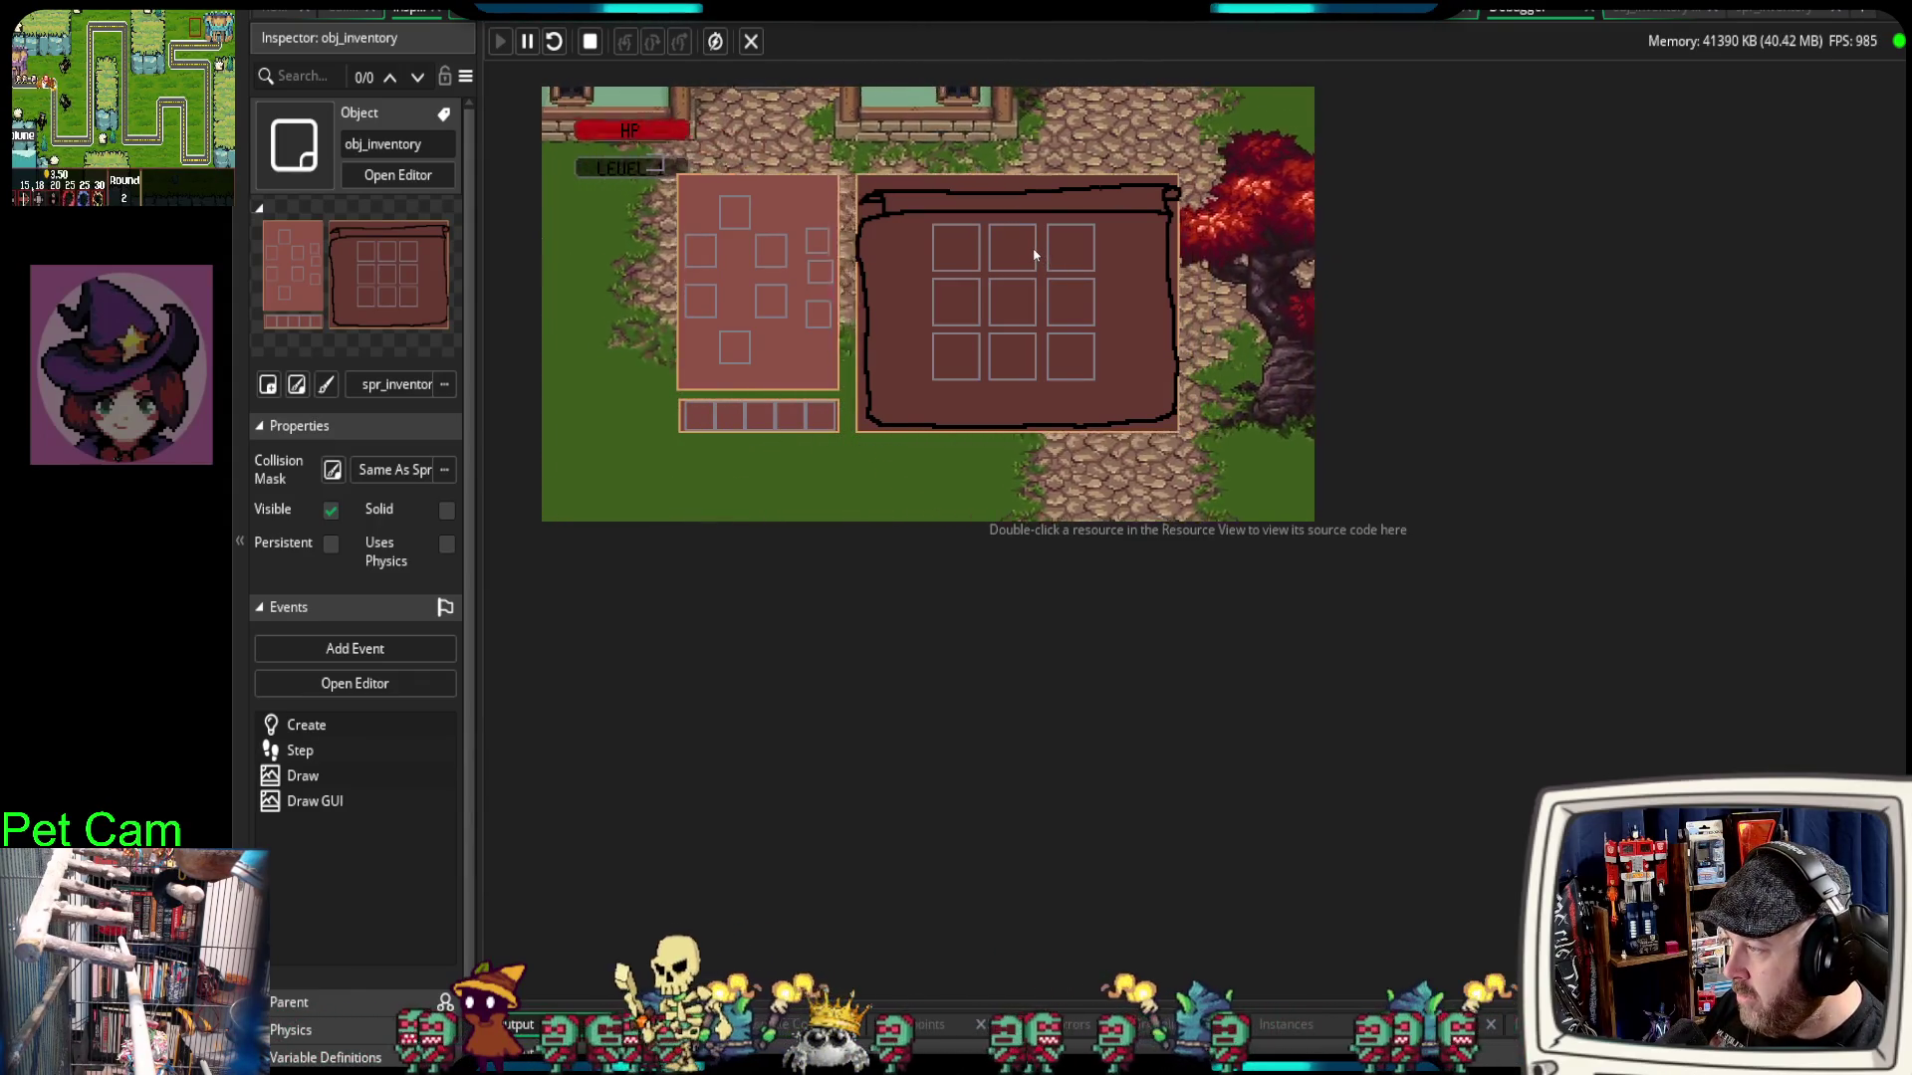
{"action": "key", "text": "w"}
{"action": "key", "text": "d"}
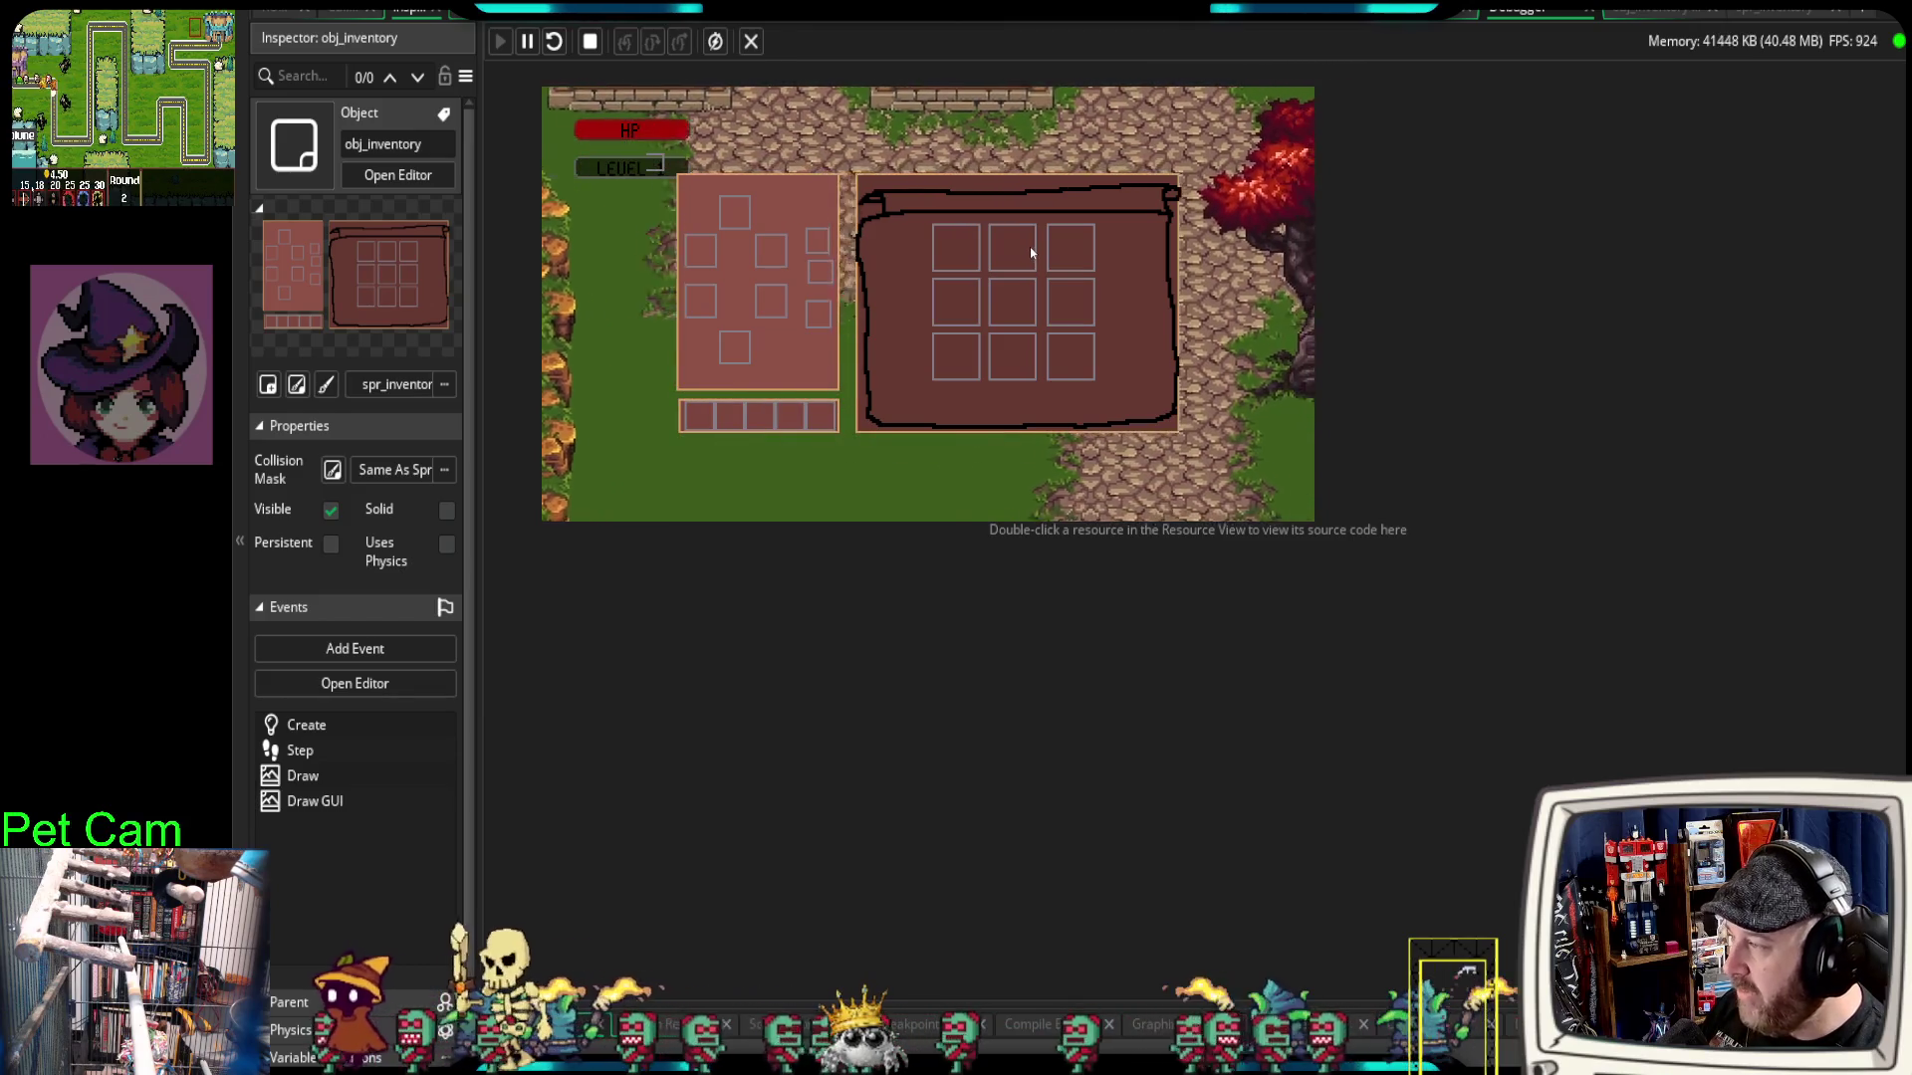
{"action": "key", "text": "w"}
{"action": "key", "text": "d"}
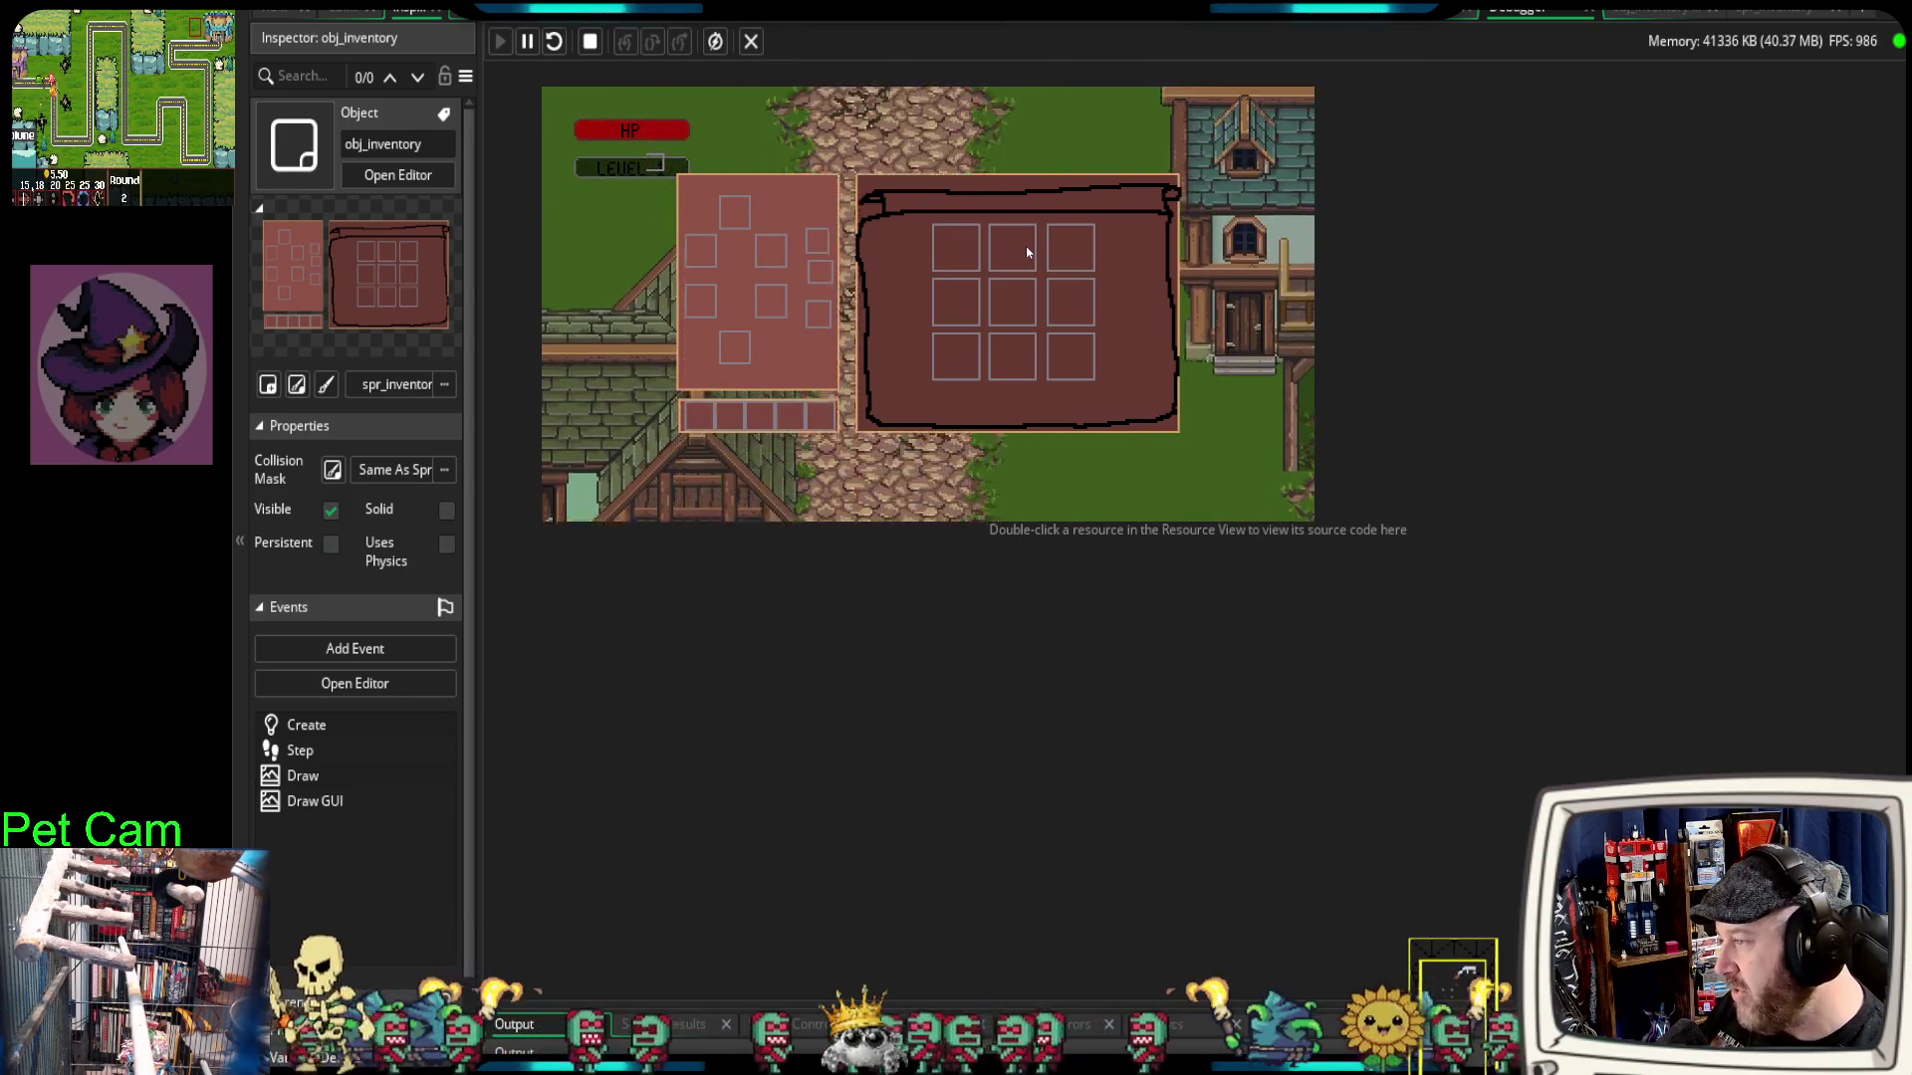
{"action": "key", "text": "s"}
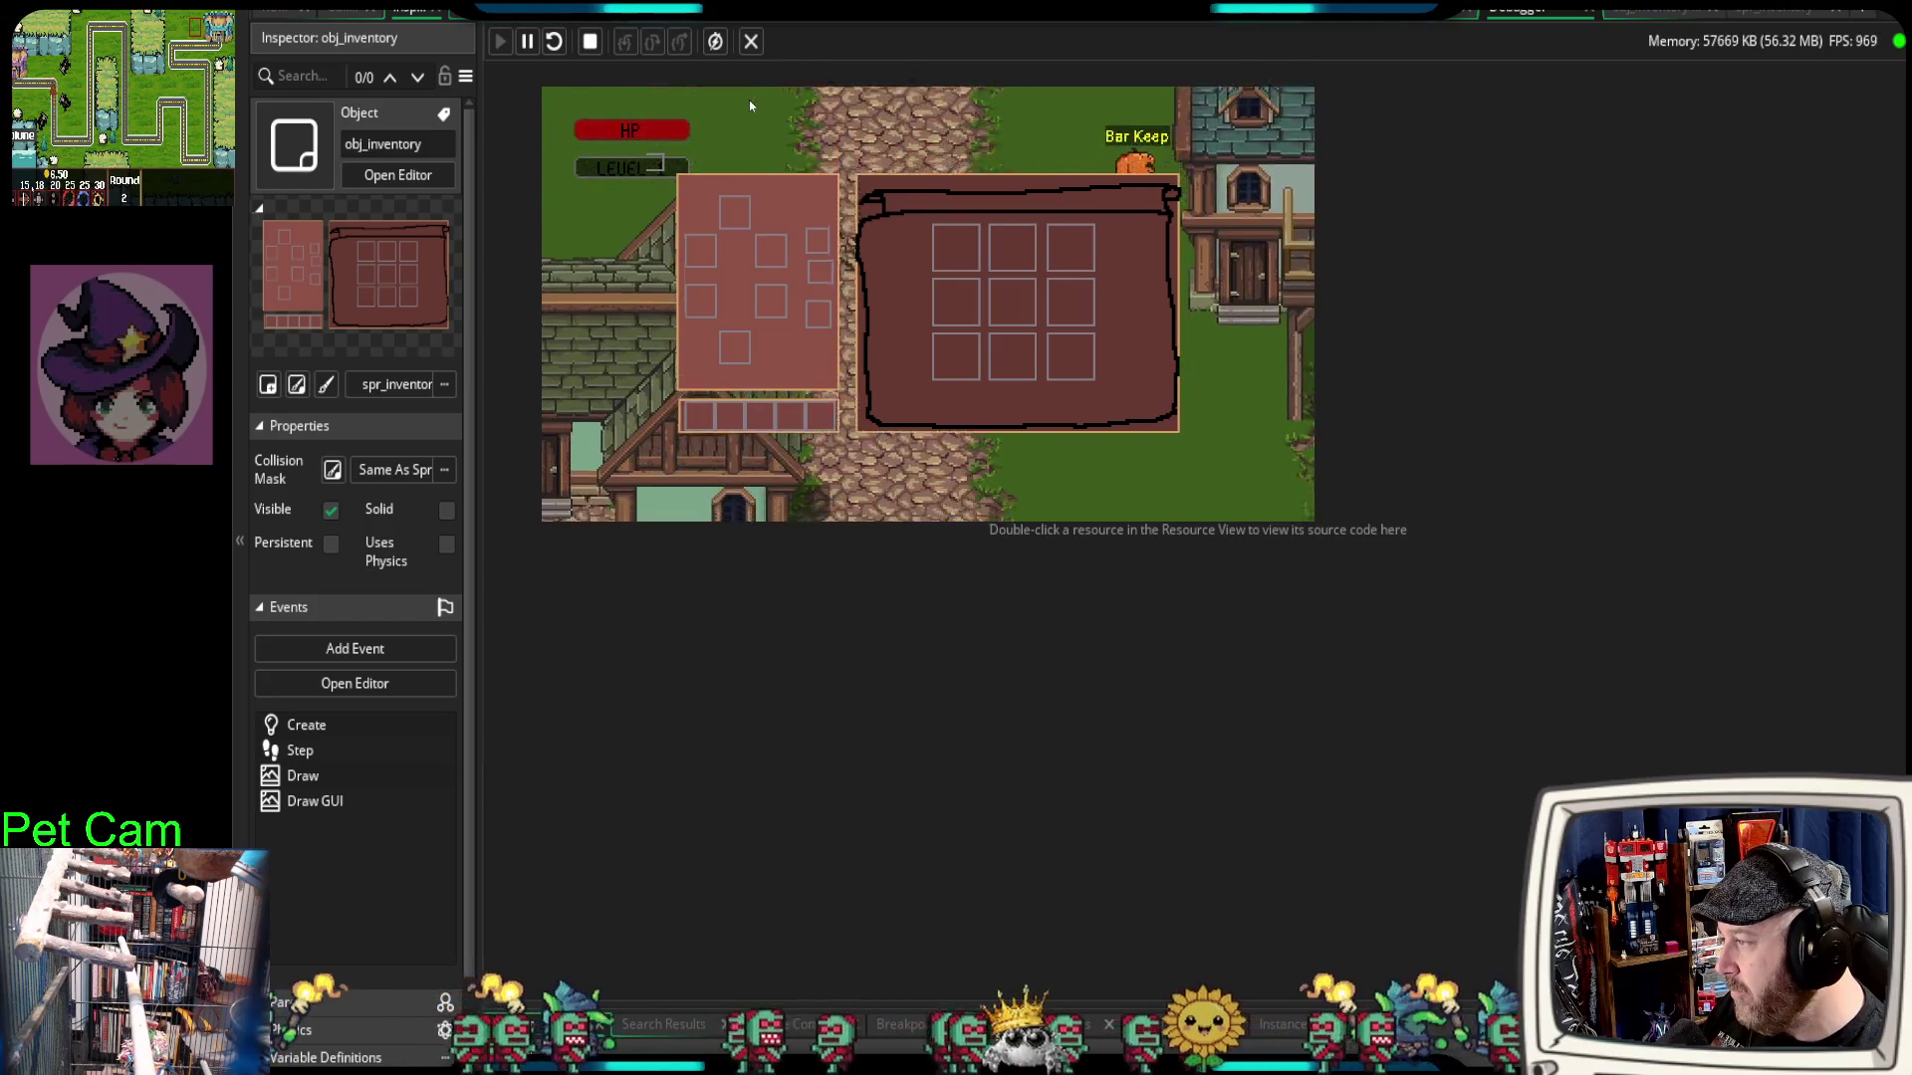
{"action": "key", "text": "s"}
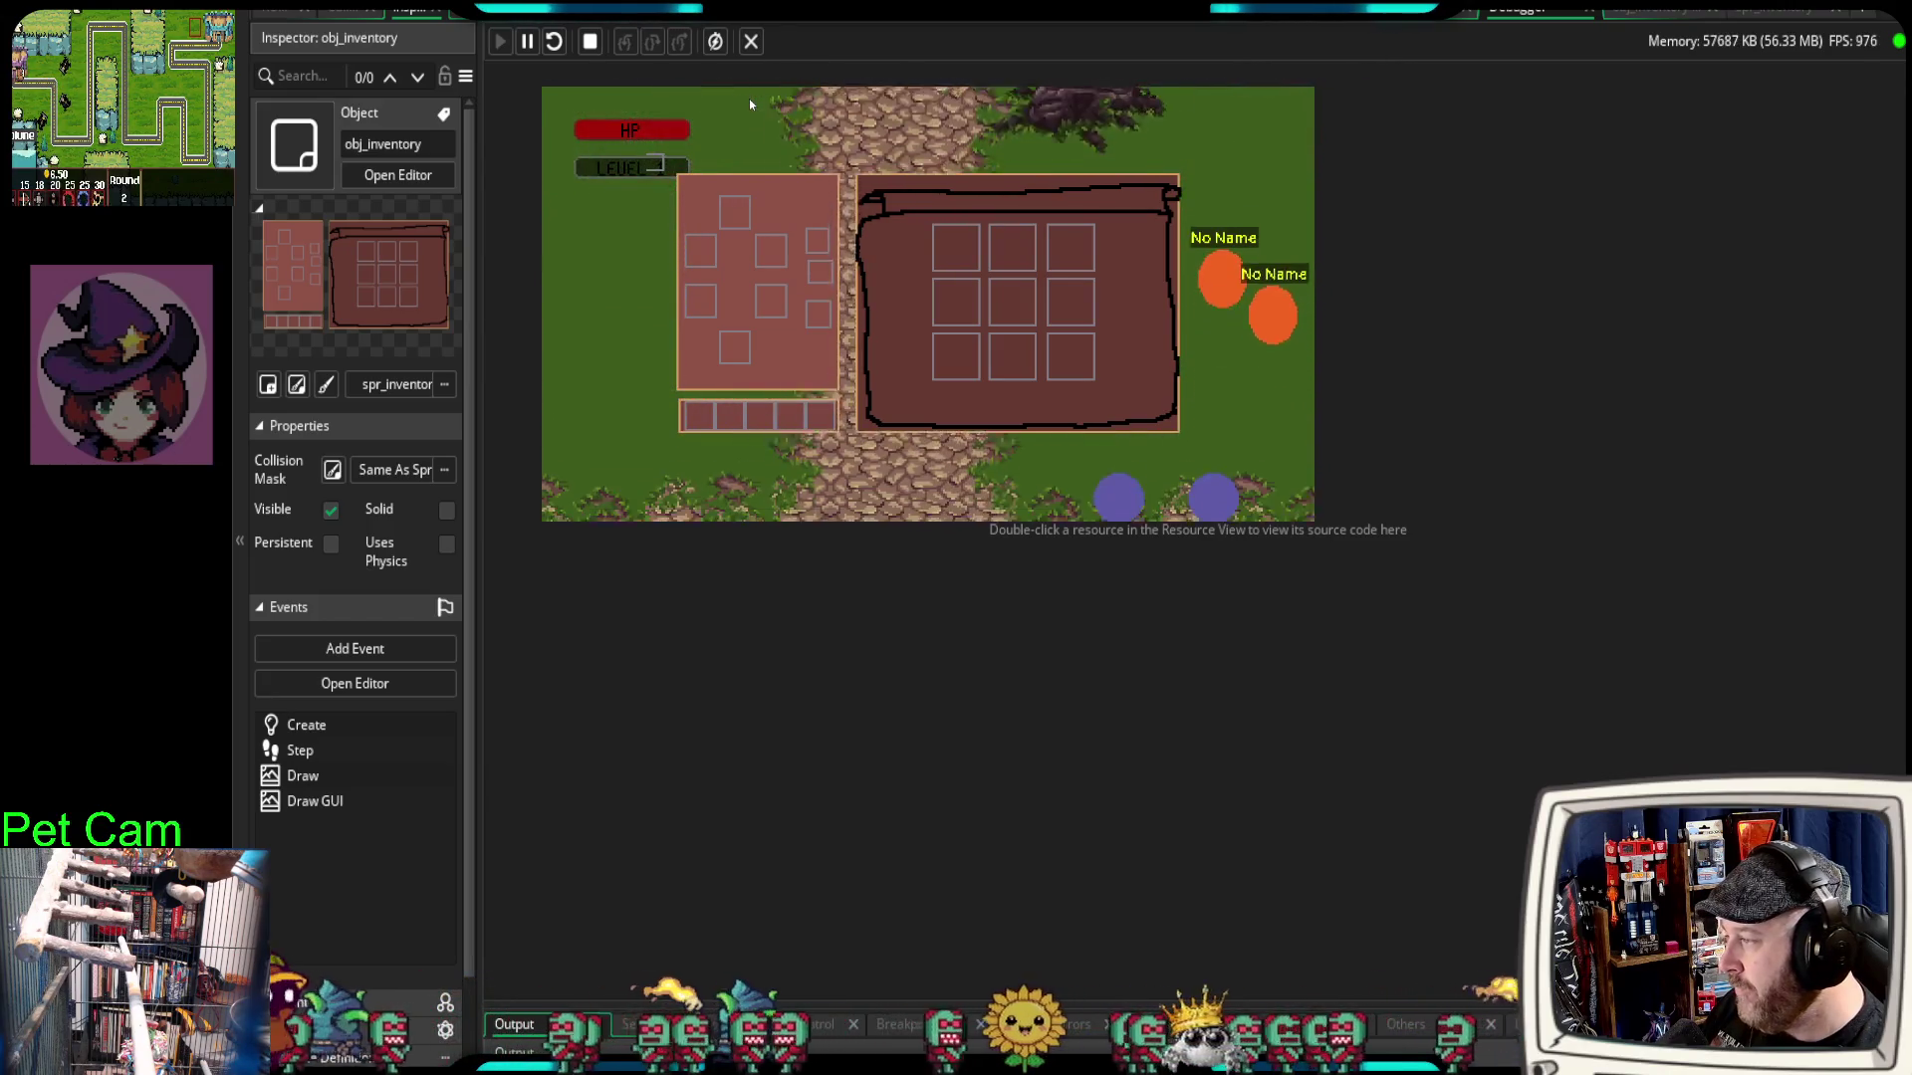
{"action": "key", "text": "w"}
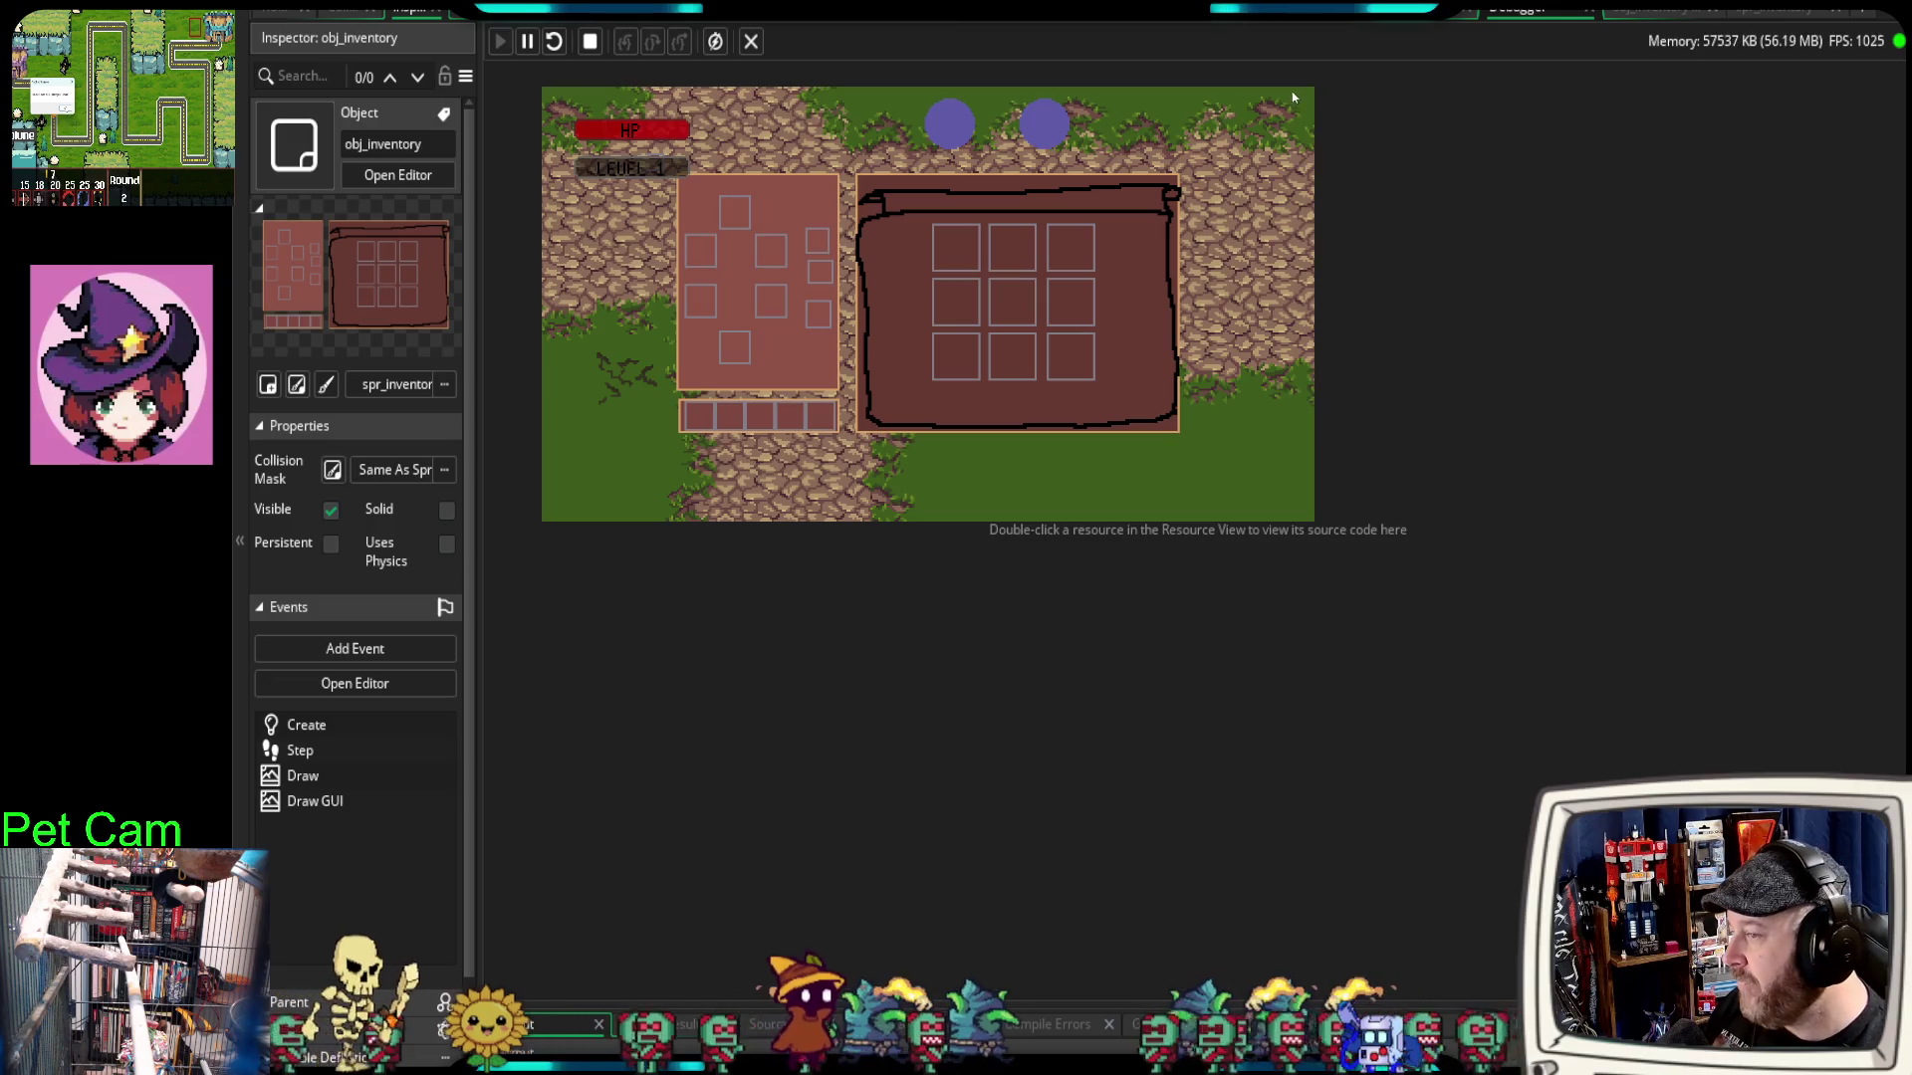
{"action": "key", "text": "Escape"}
{"action": "left_click", "coordinate": [1643, 14]}
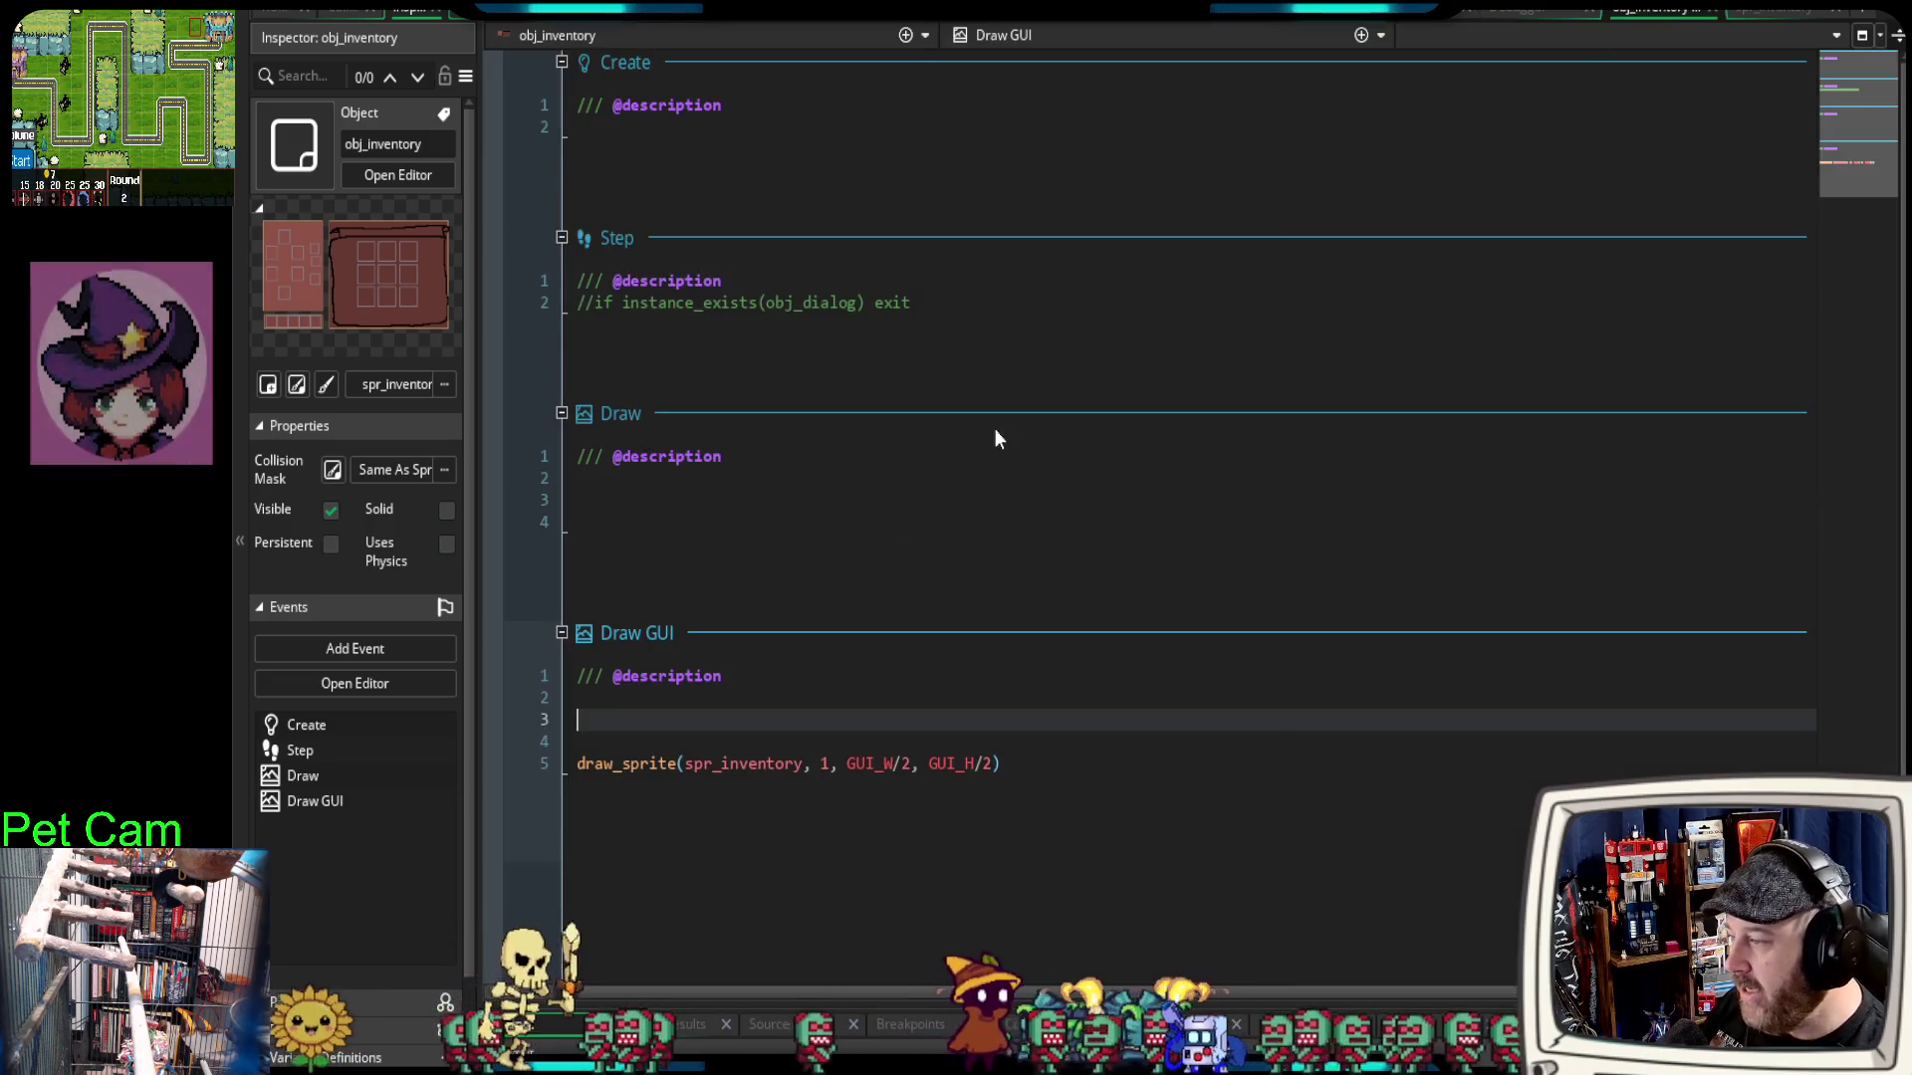
Step: Type draw_self() on Draw GUI line 3, then run the game in the debugger
{"action": "left_click", "coordinate": [714, 717]}
{"action": "type", "text": "draw"}
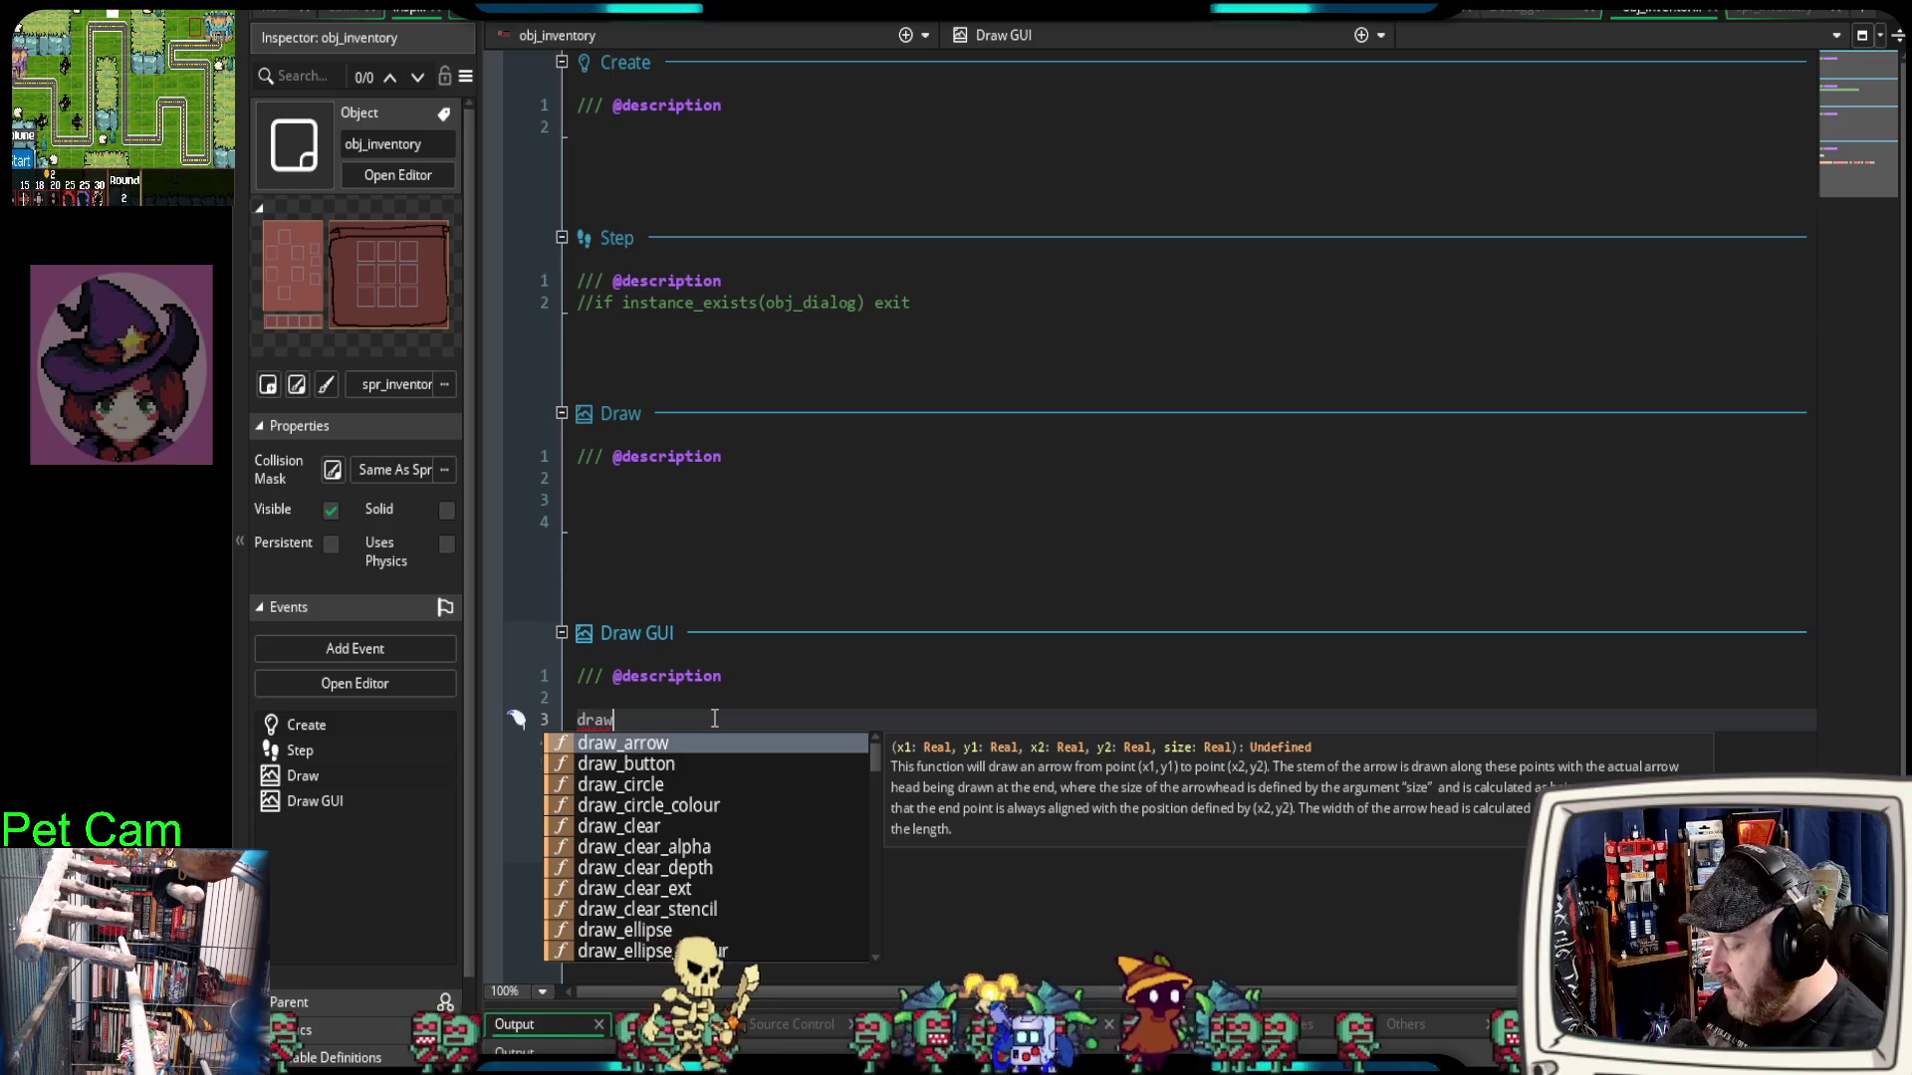
{"action": "type", "text": "_self("}
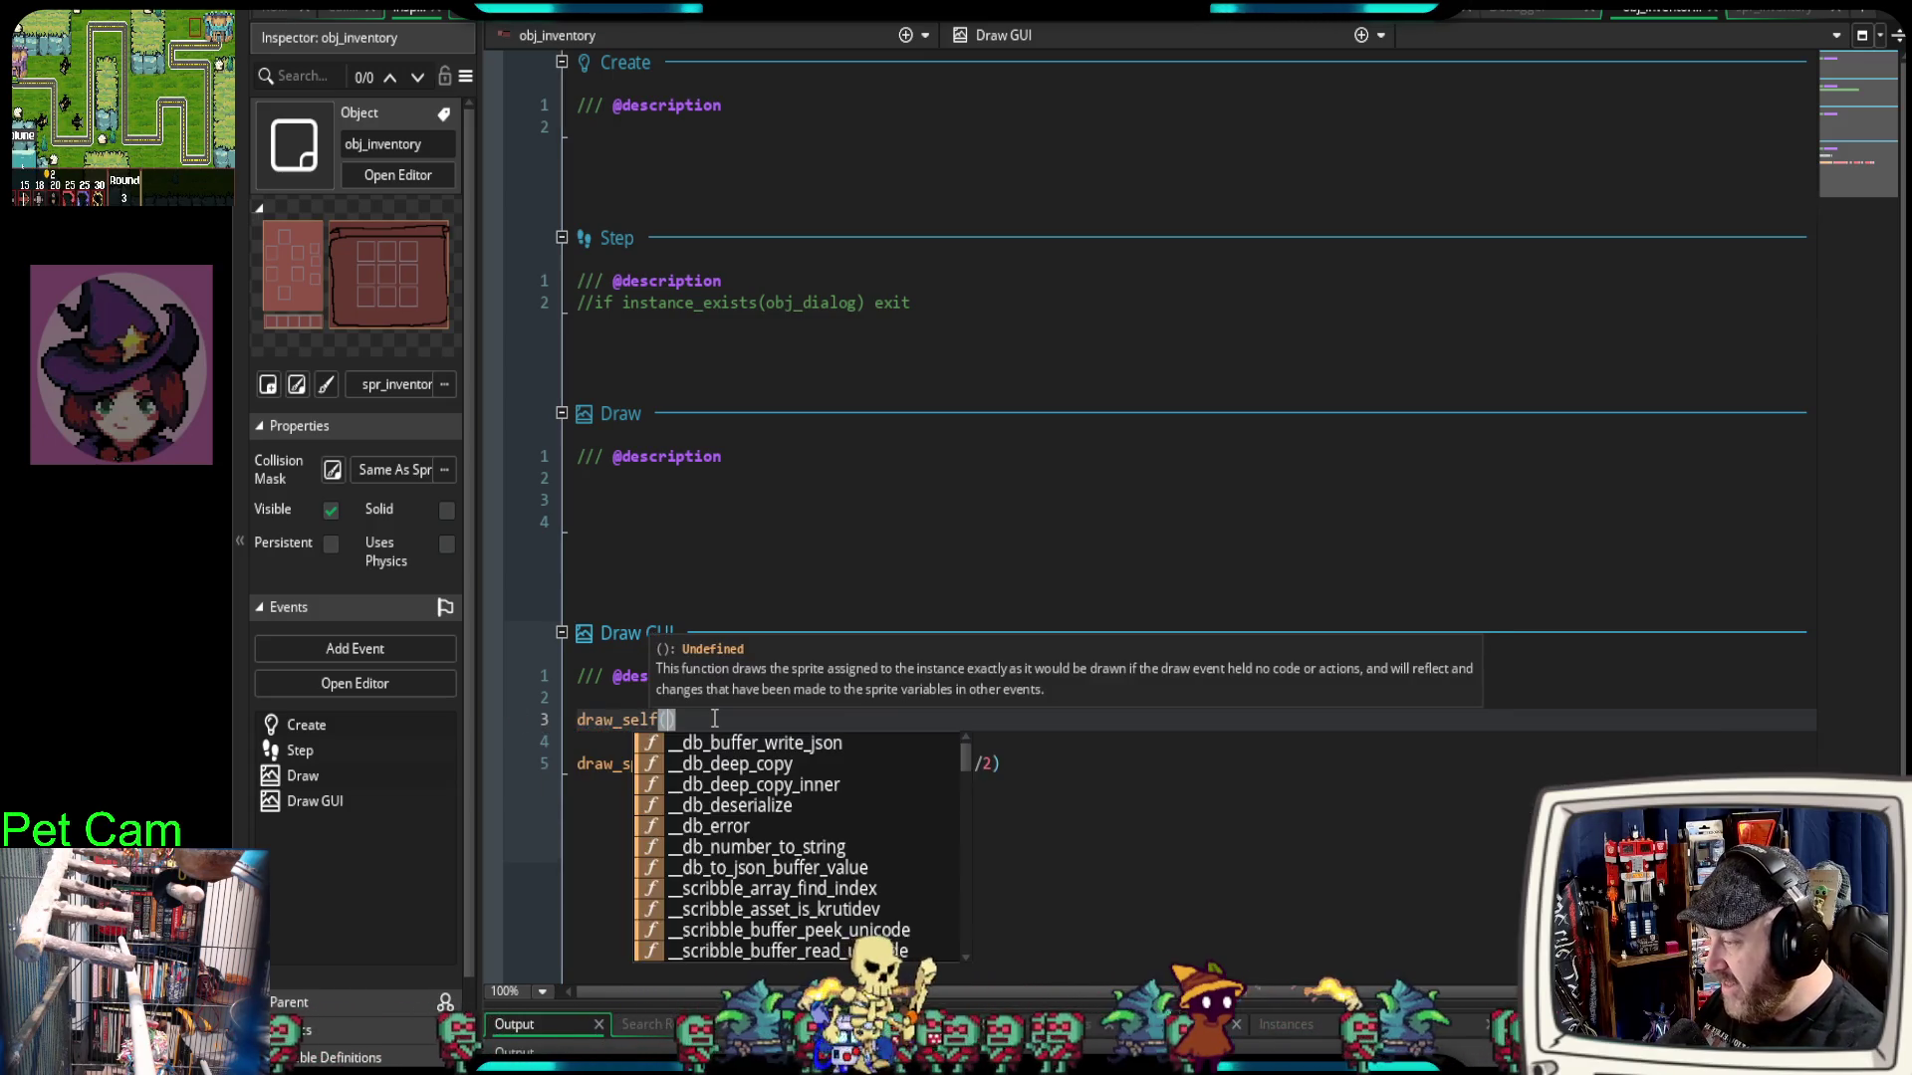
{"action": "left_click", "coordinate": [811, 586]}
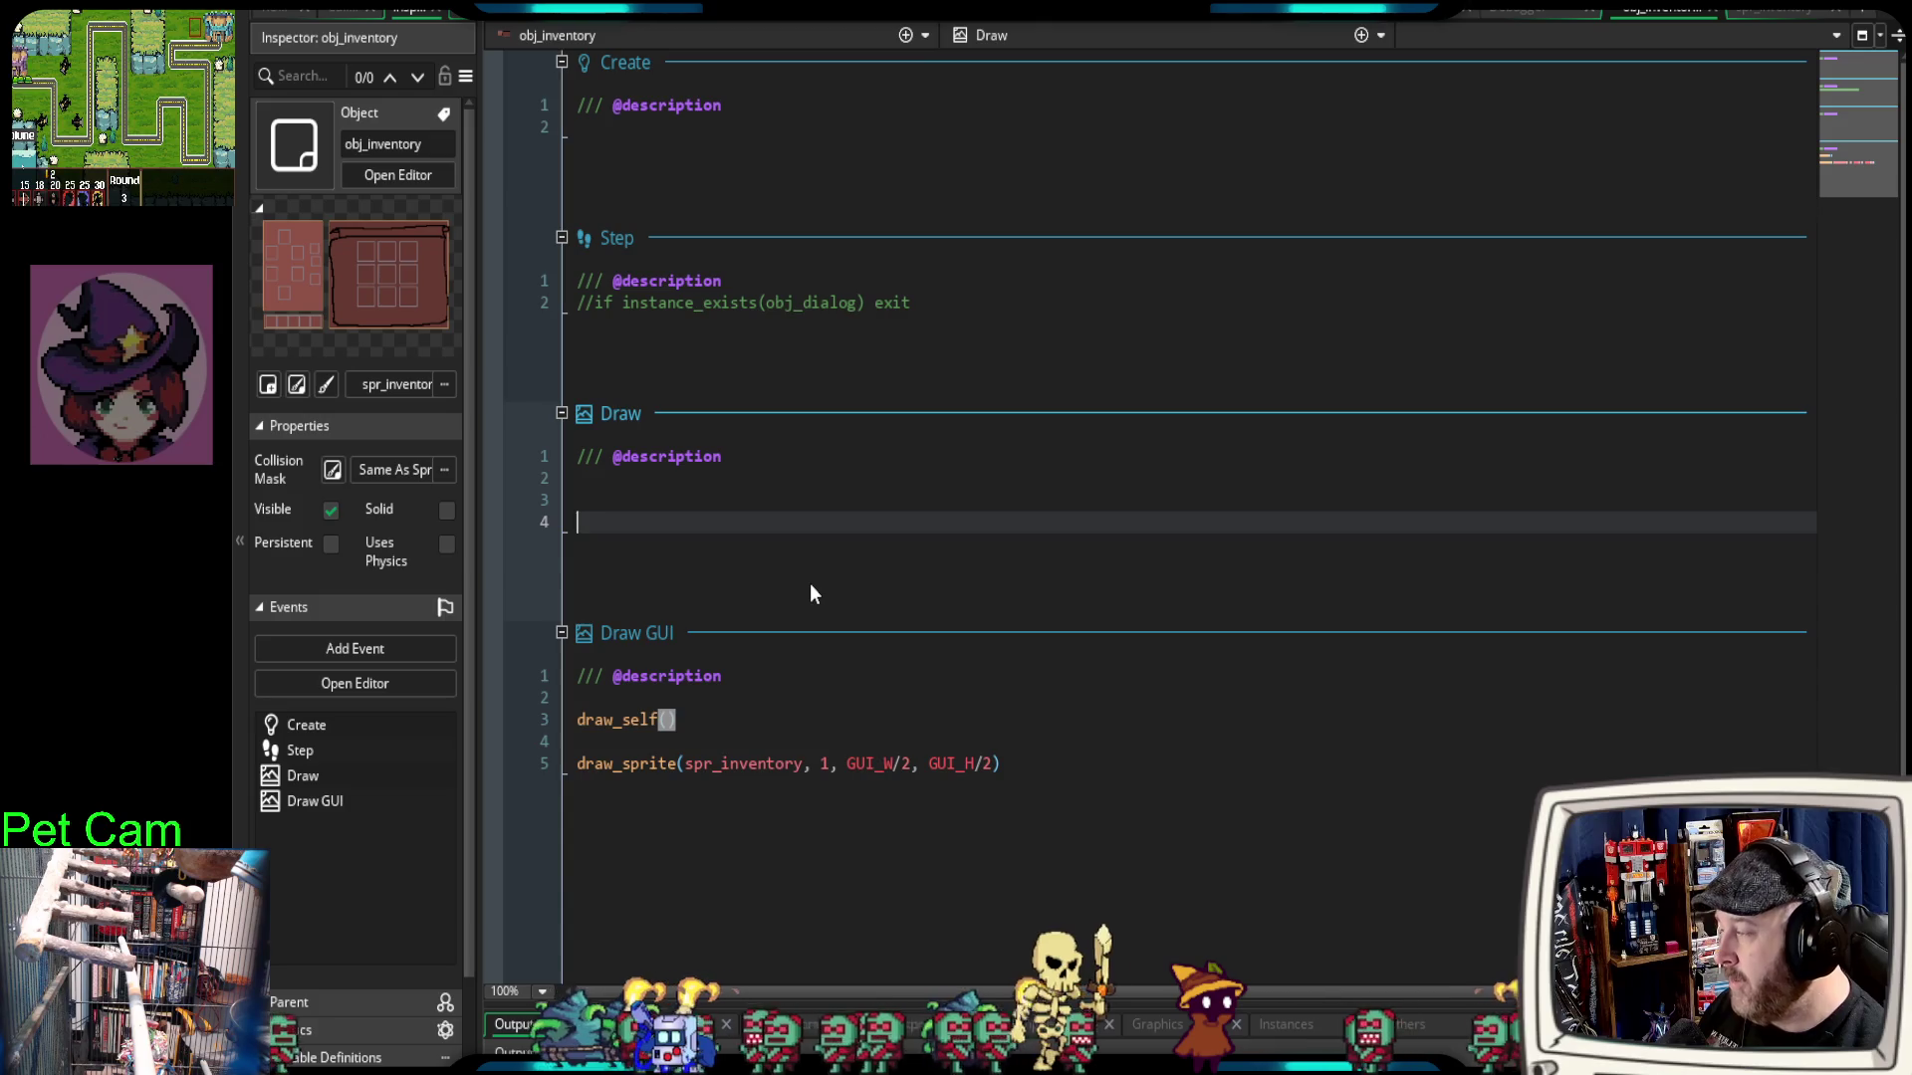
{"action": "key", "text": "F6"}
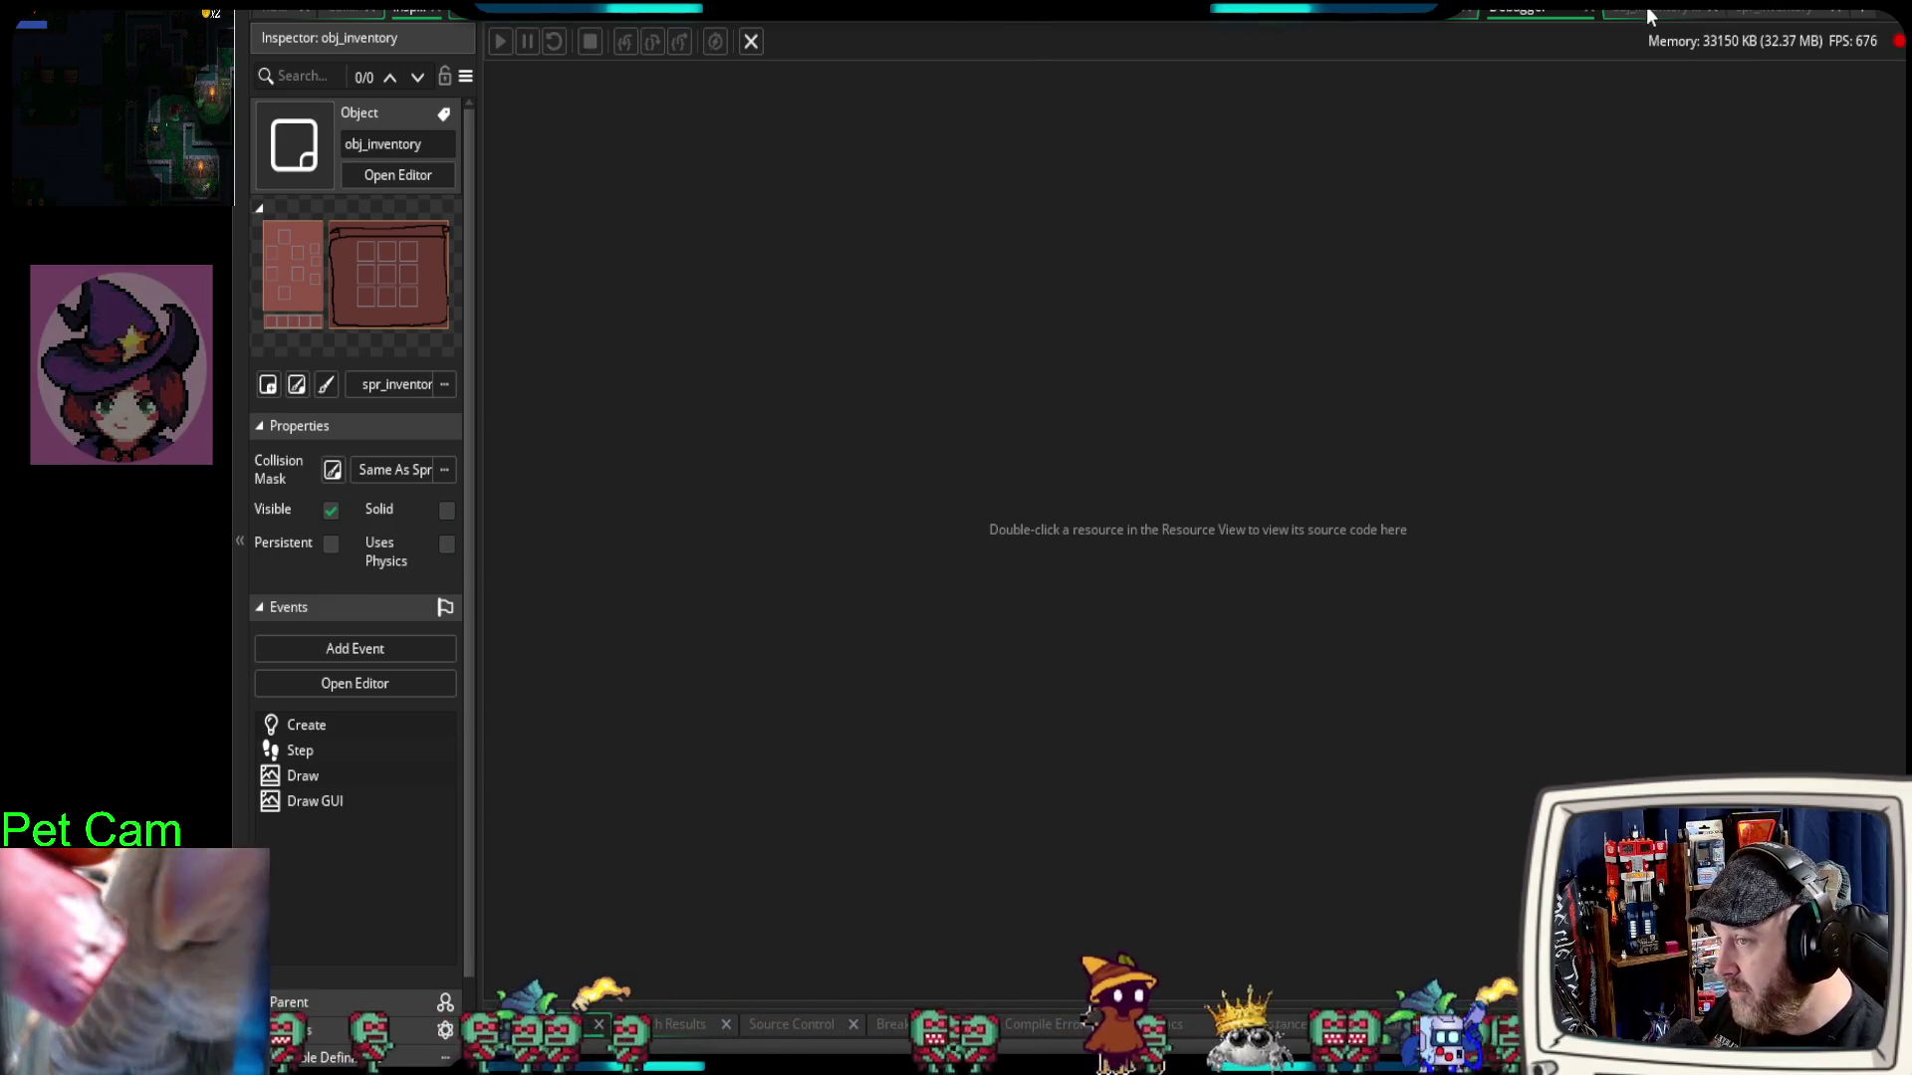
Step: Stop the game, delete draw_self() from Draw GUI line 3, and rerun it in the debugger
{"action": "left_click", "coordinate": [1646, 6]}
{"action": "left_click", "coordinate": [708, 739]}
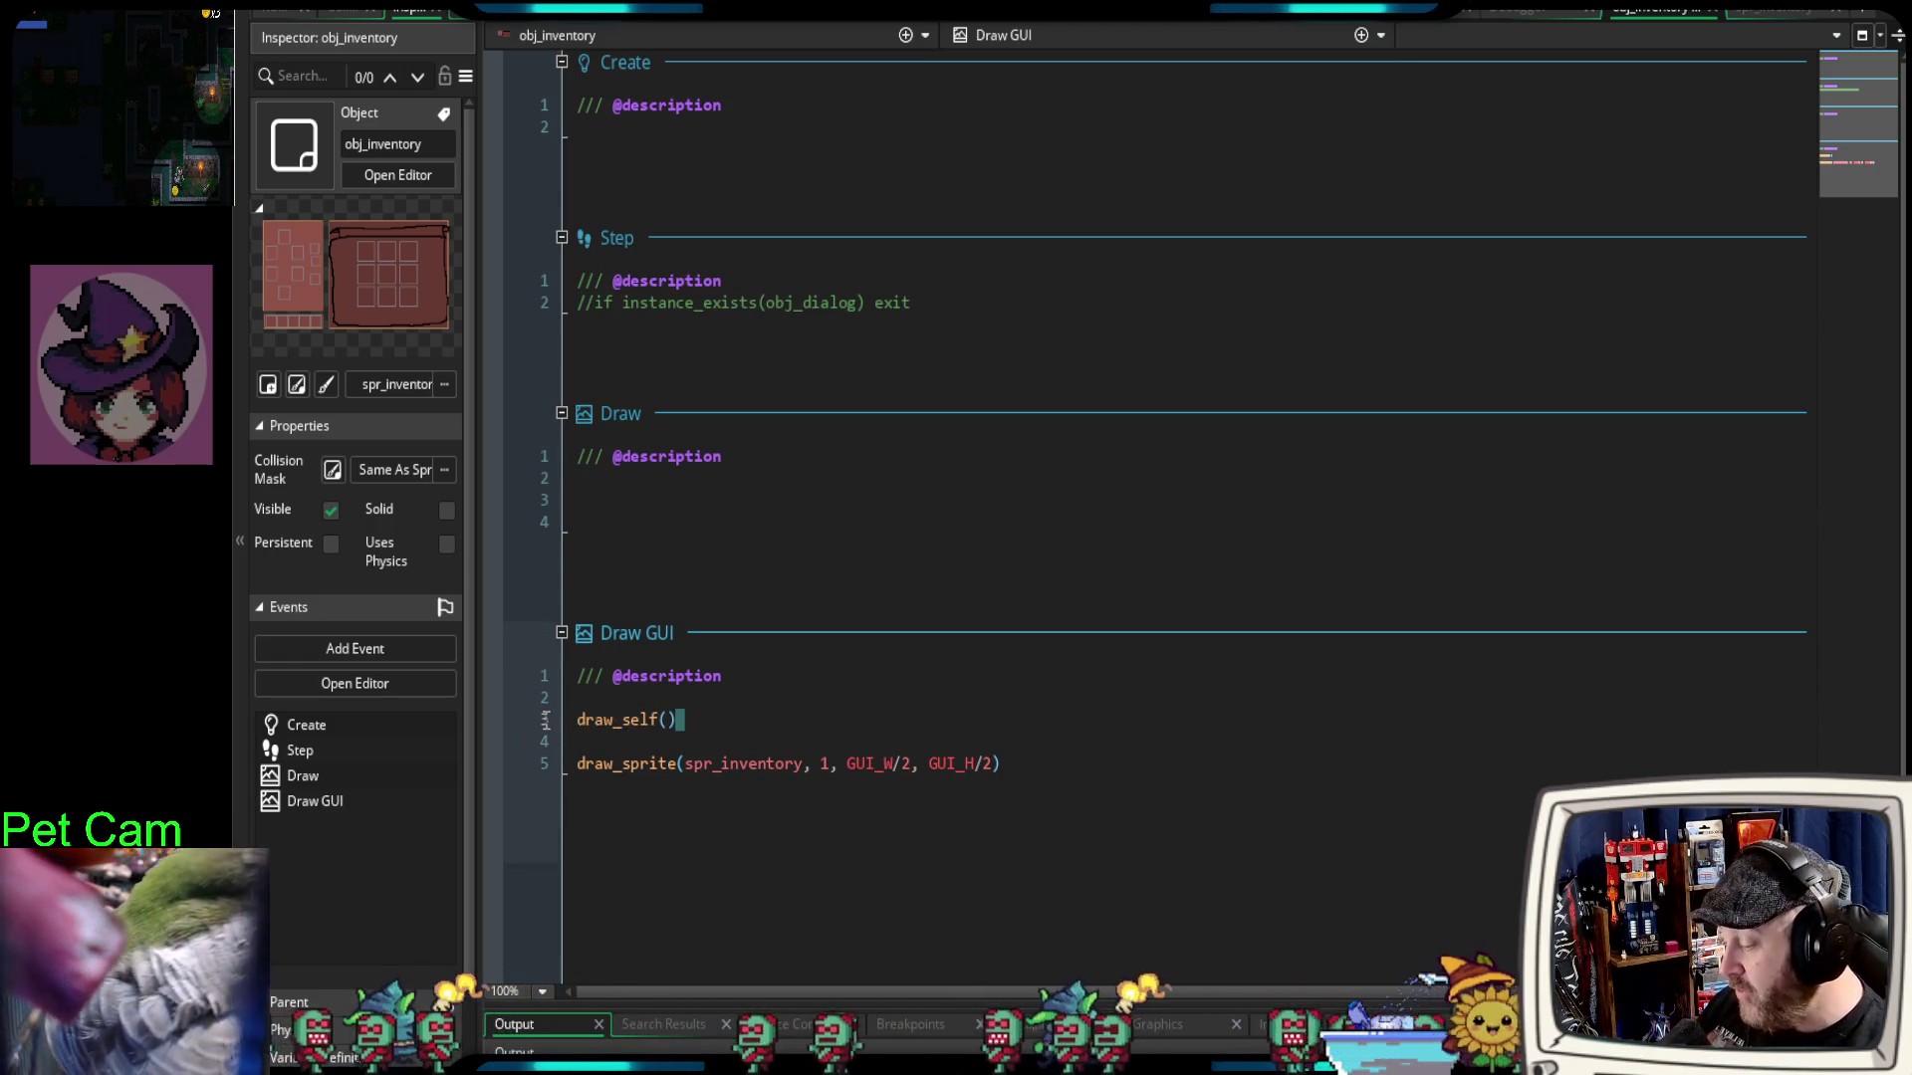
{"action": "key", "text": "shift+Home"}
{"action": "key", "text": "BackSpace"}
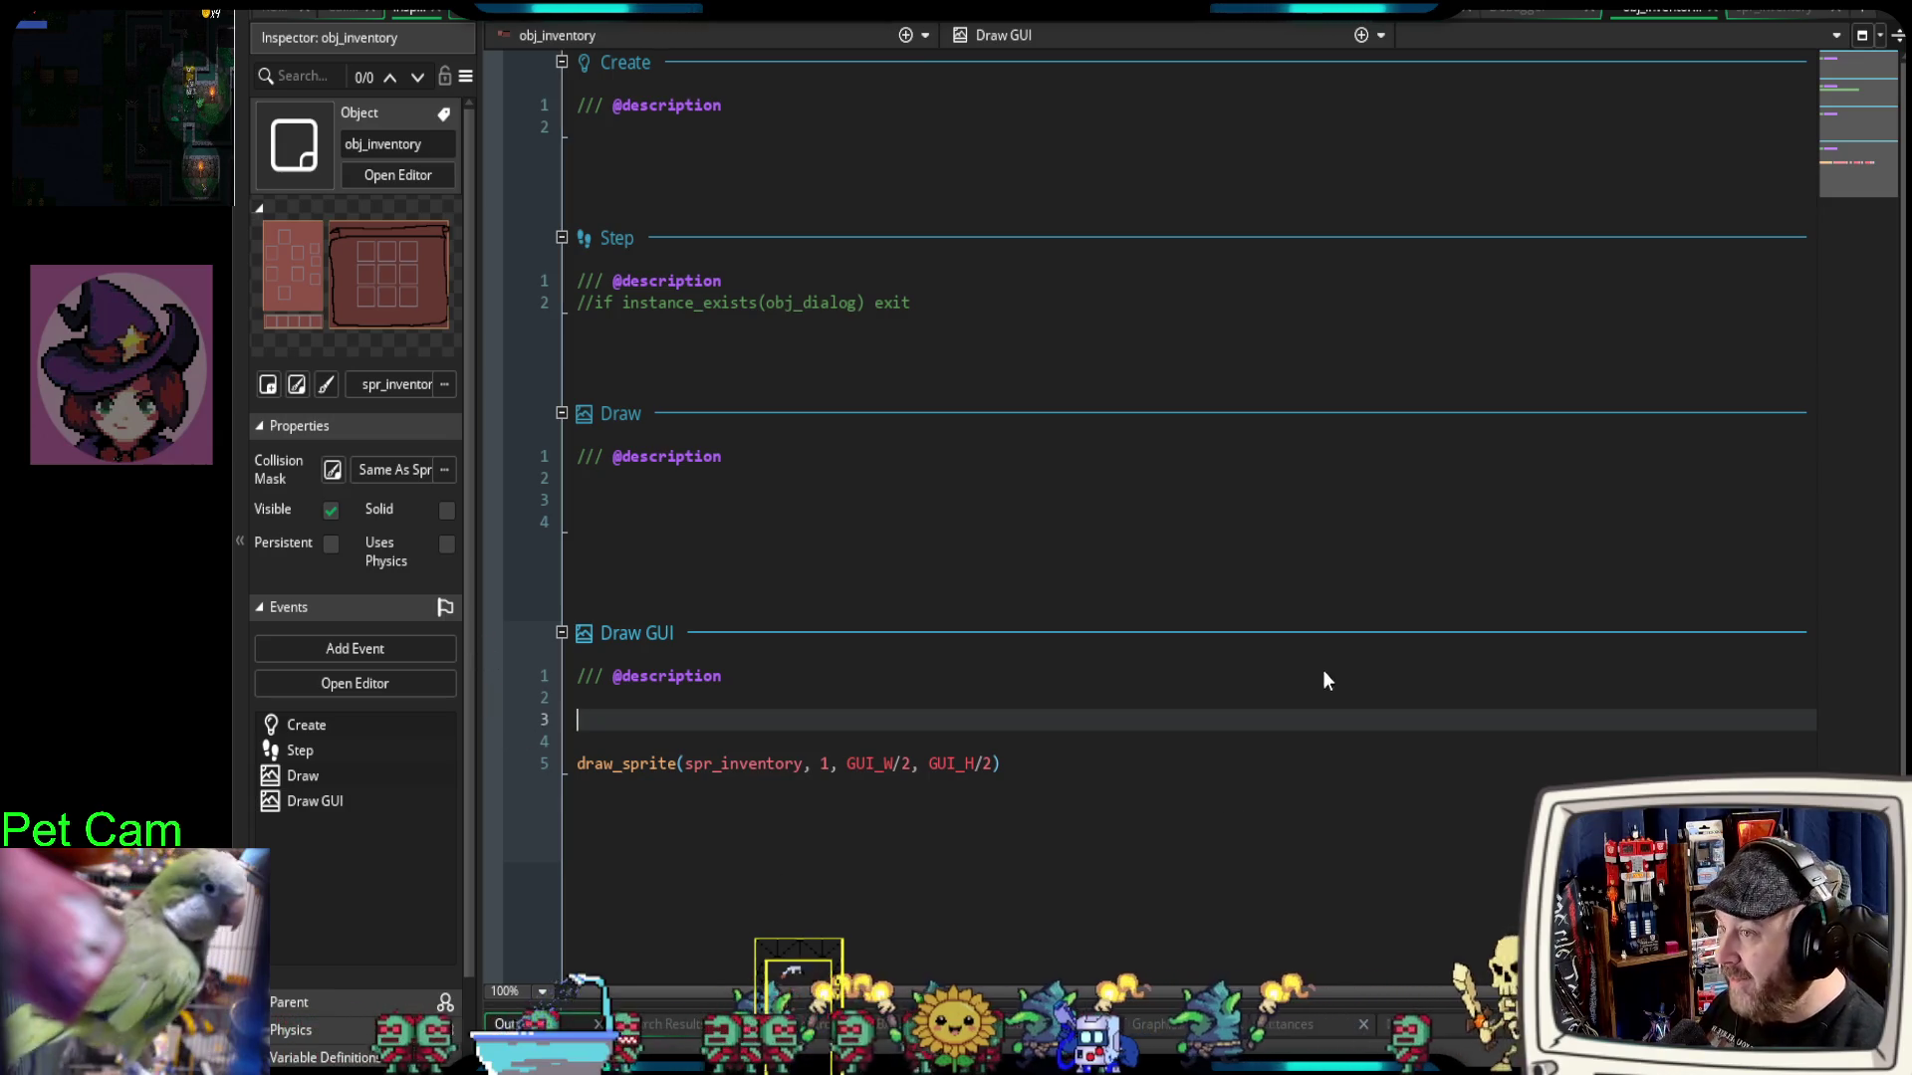
{"action": "key", "text": "F6"}
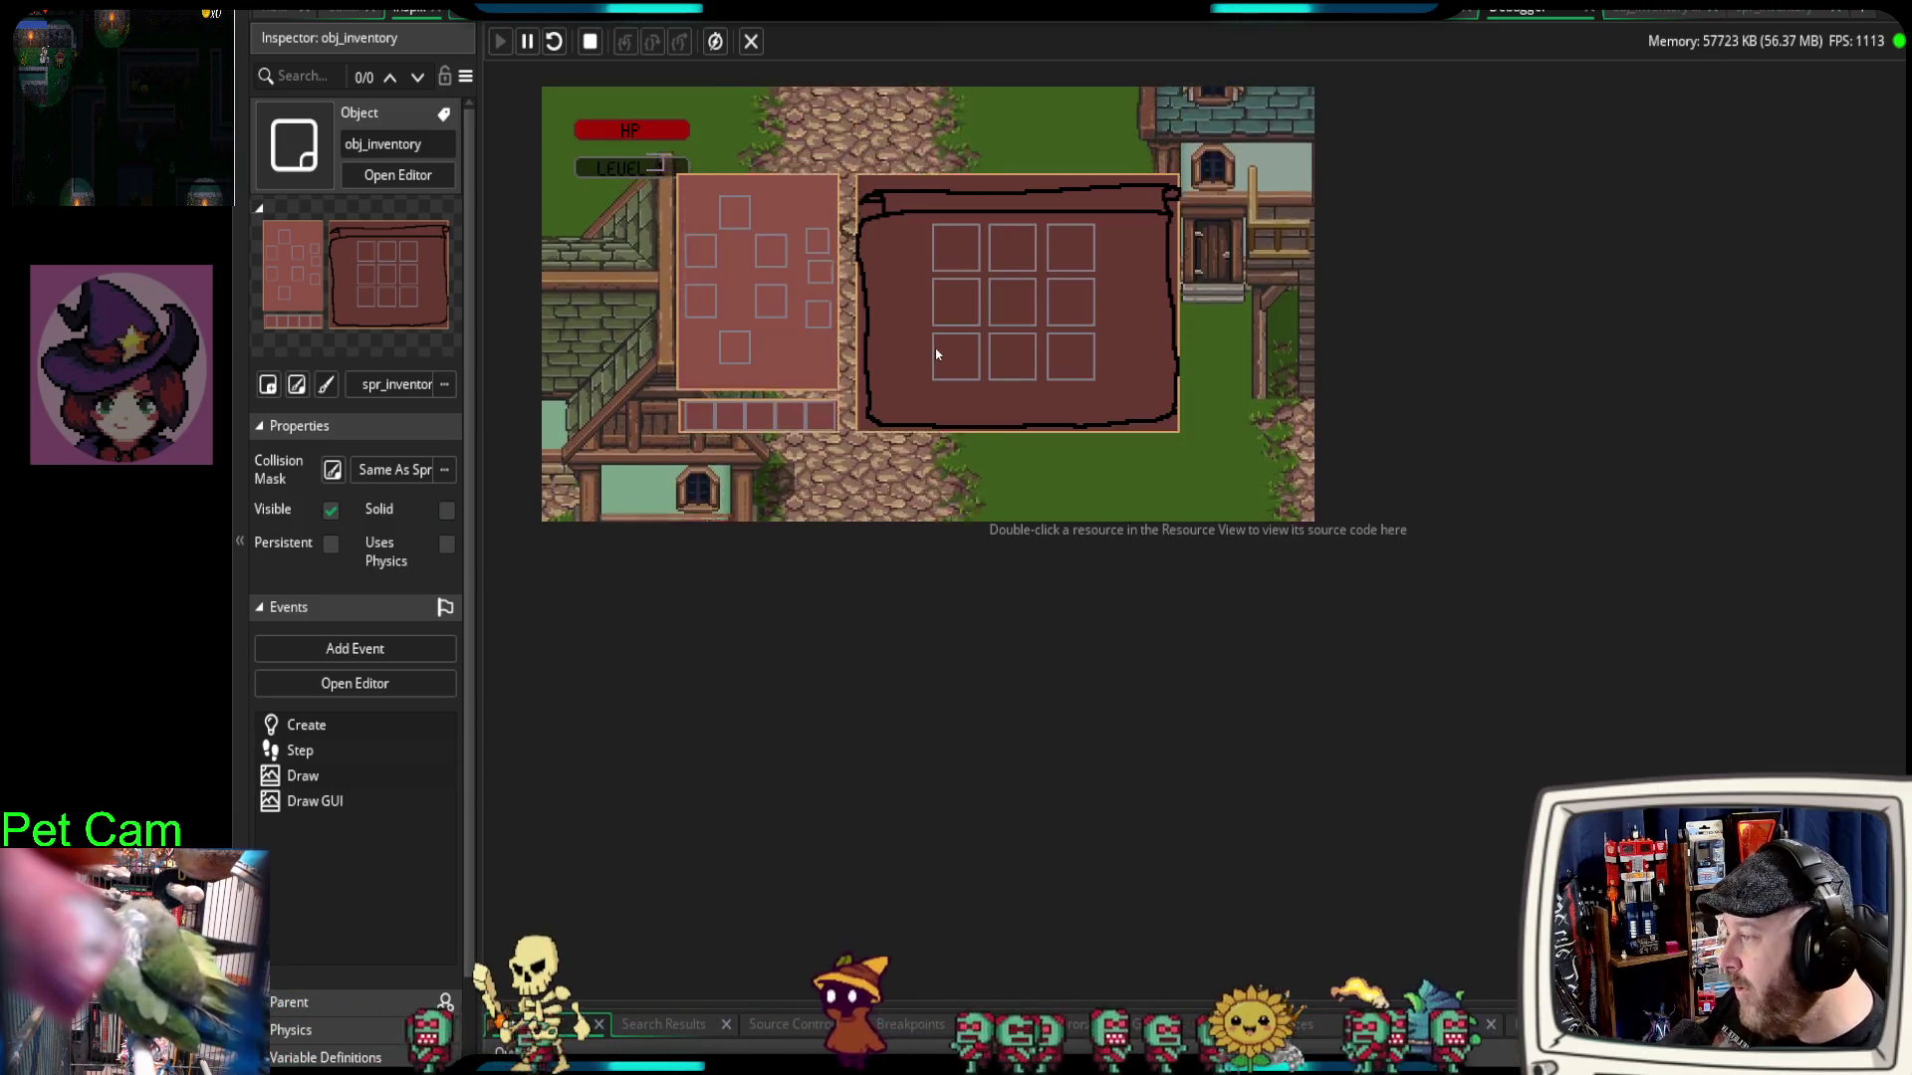
Step: Walk the player up and down to check the inventory overlay, then bring the debugger forward
{"action": "key", "text": "s"}
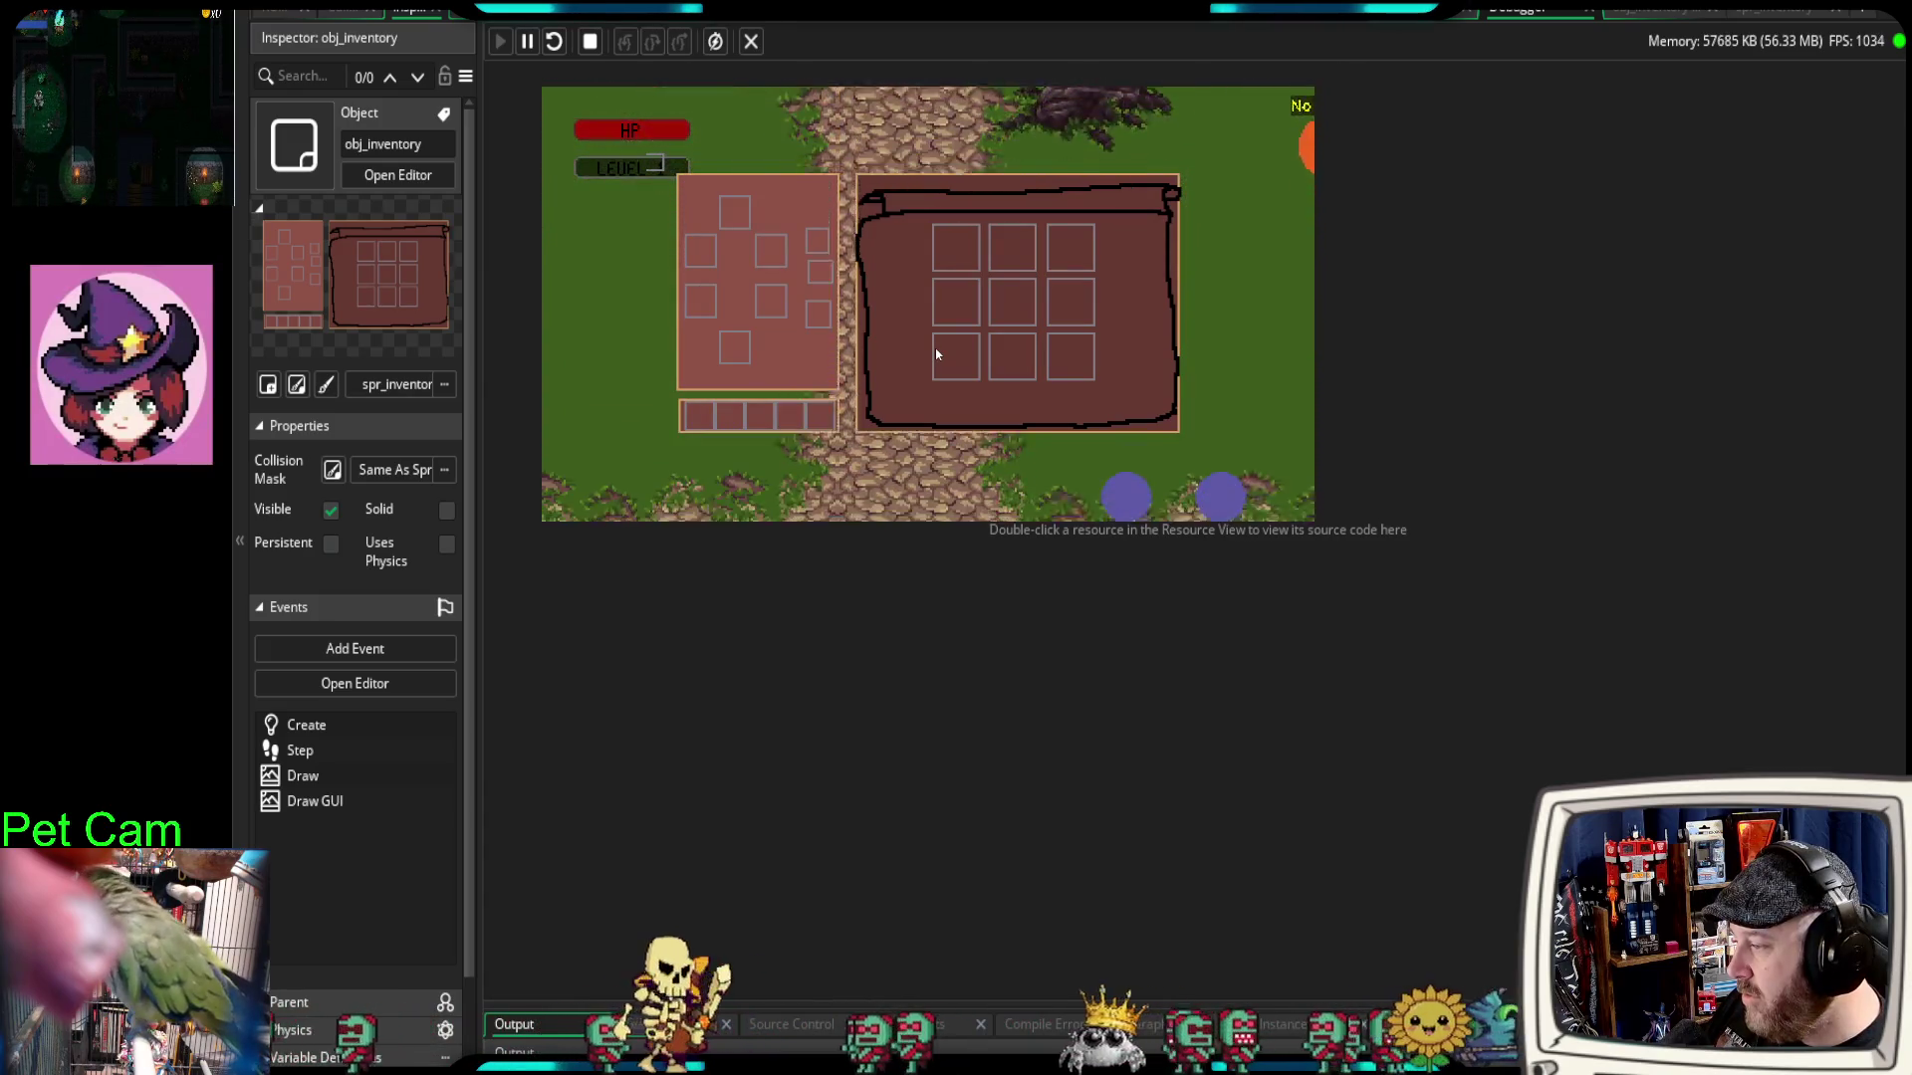
{"action": "key", "text": "s"}
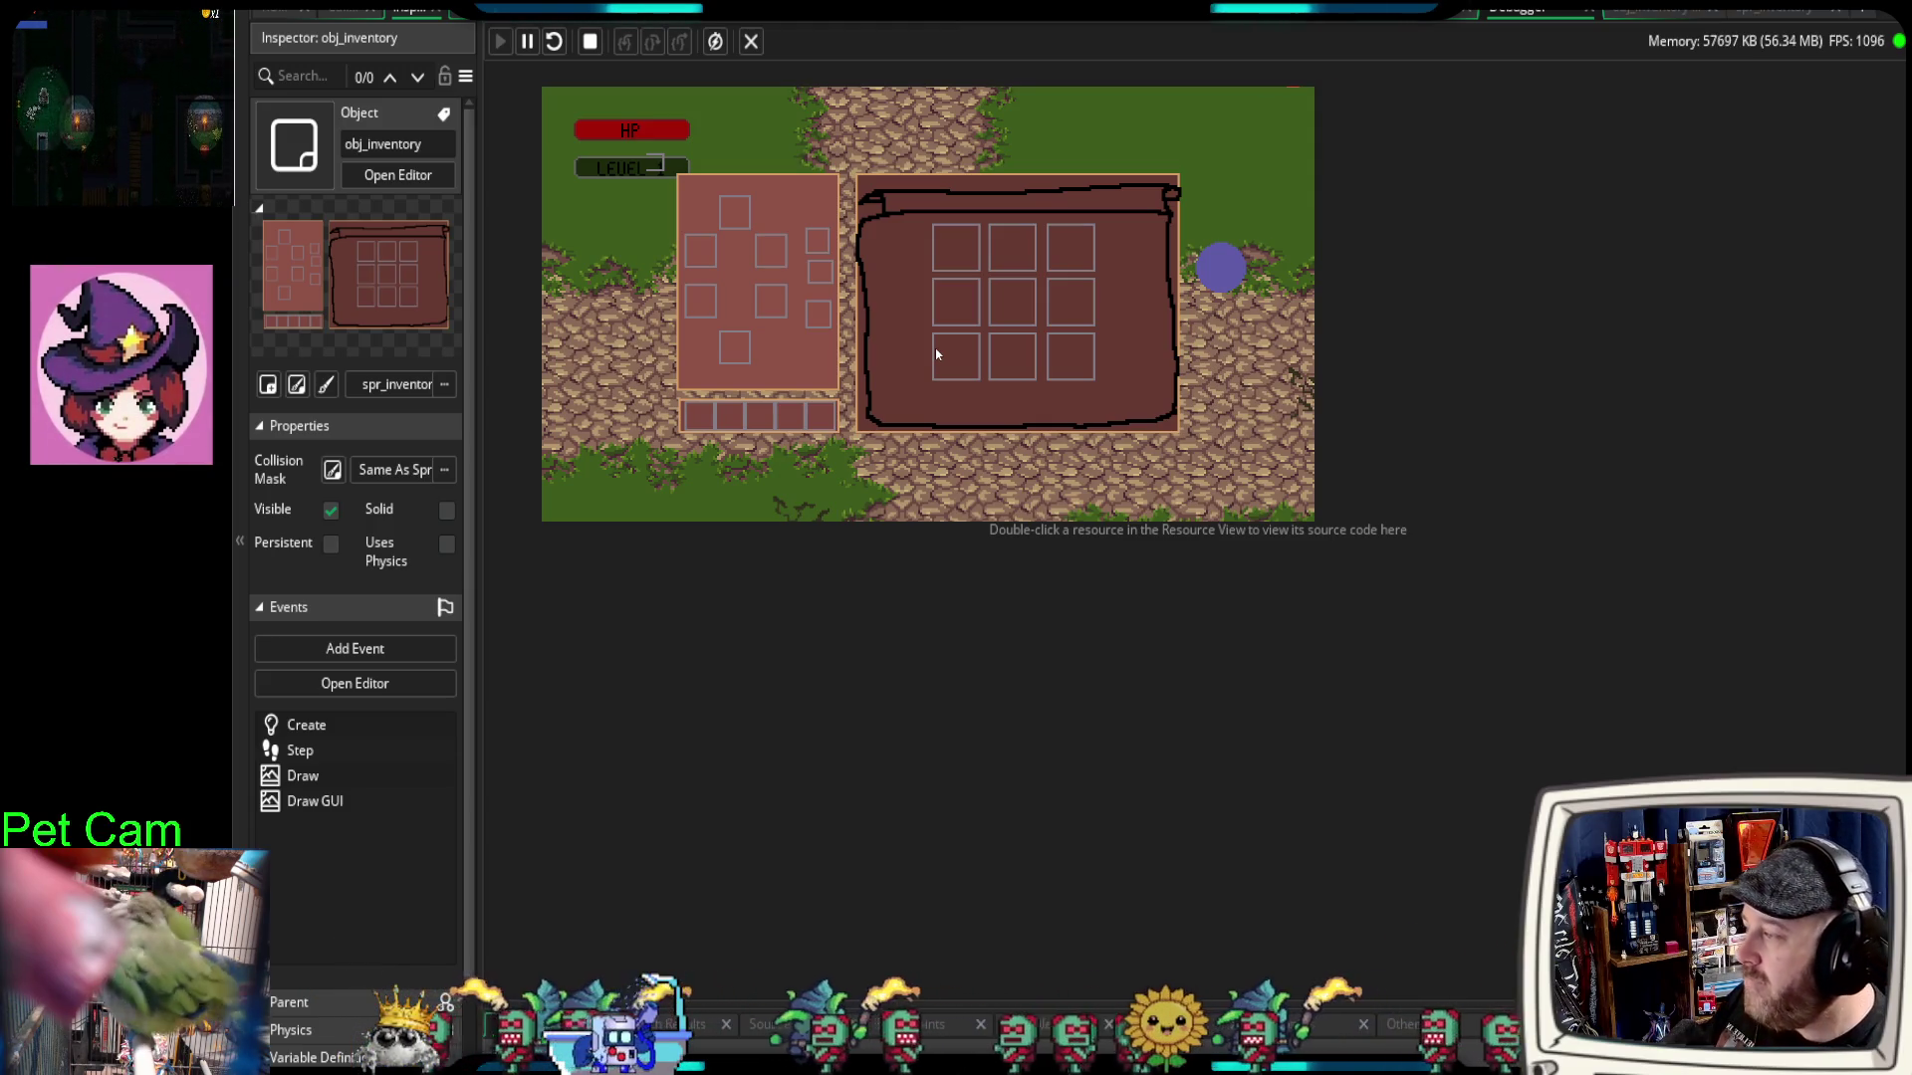
{"action": "key", "text": "w"}
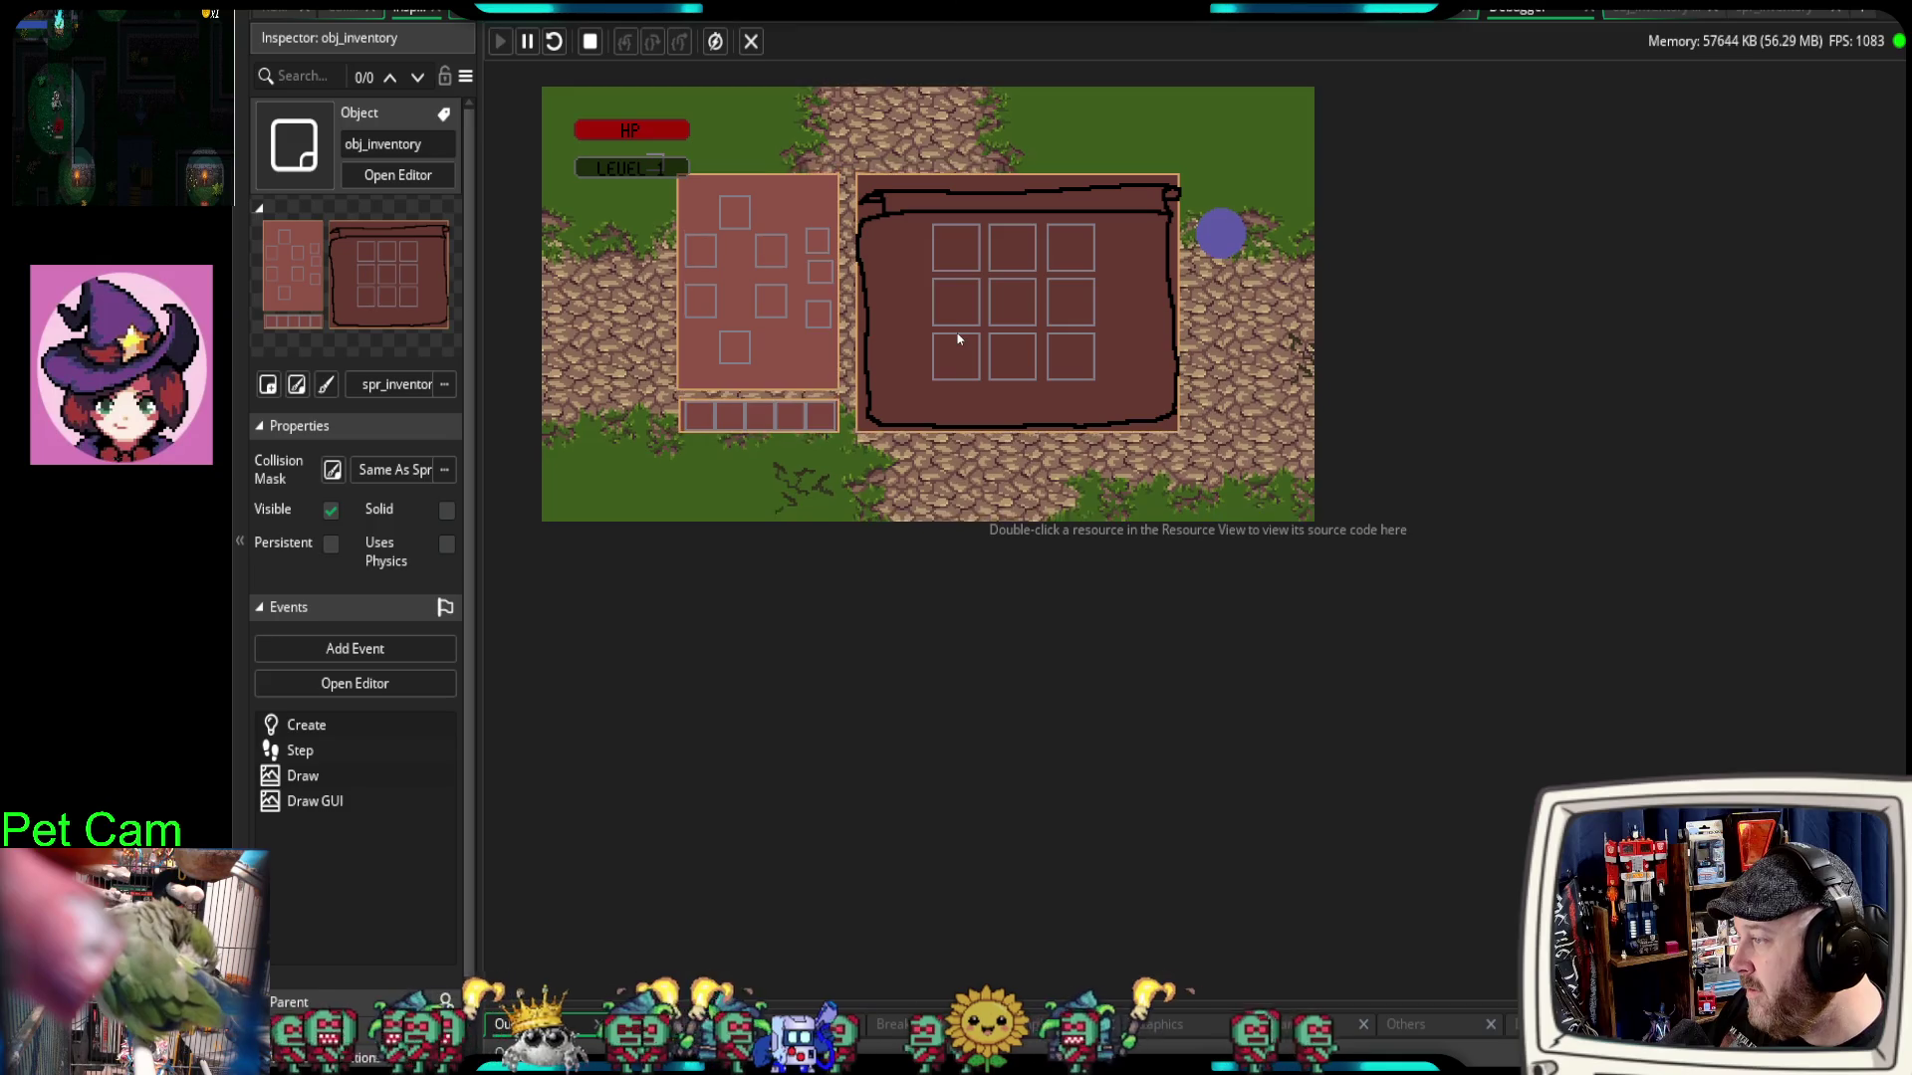
{"action": "key", "text": "s"}
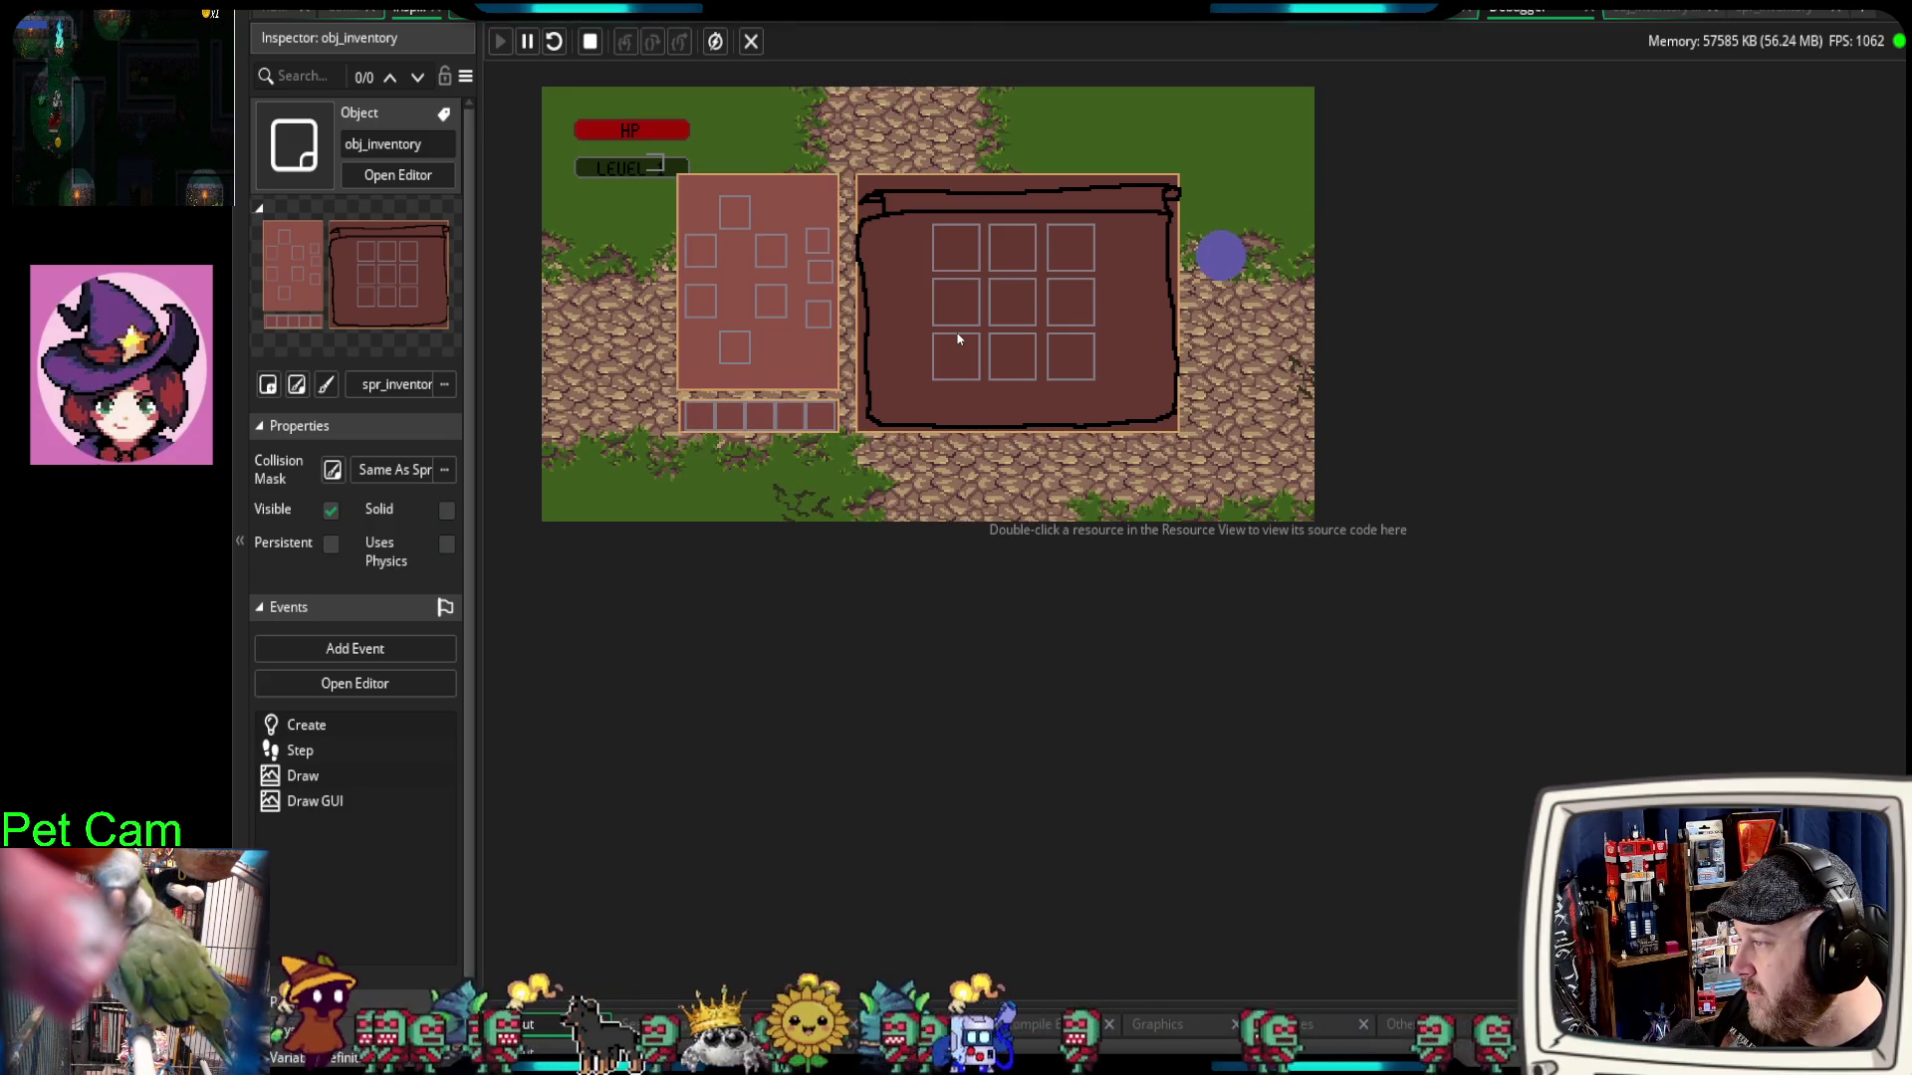
{"action": "key", "text": "w"}
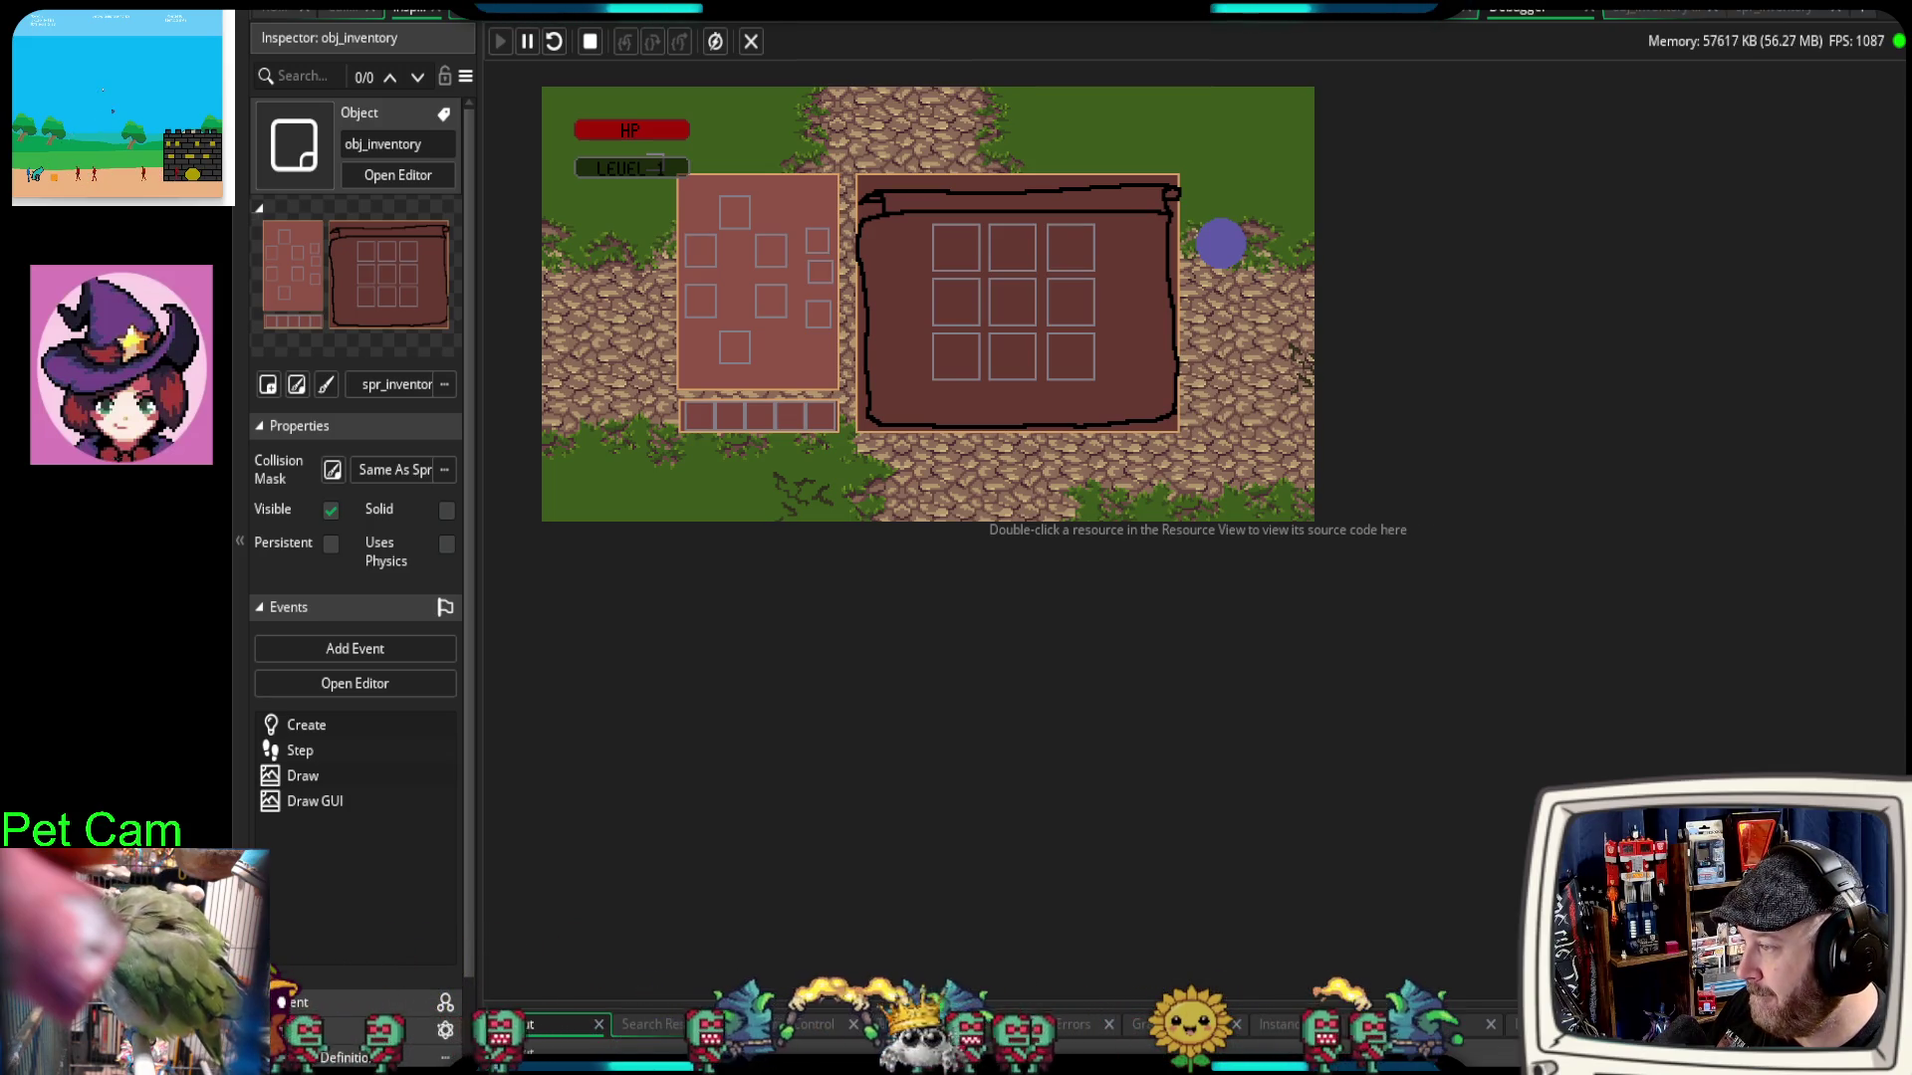
{"action": "left_click", "coordinate": [1673, 111]}
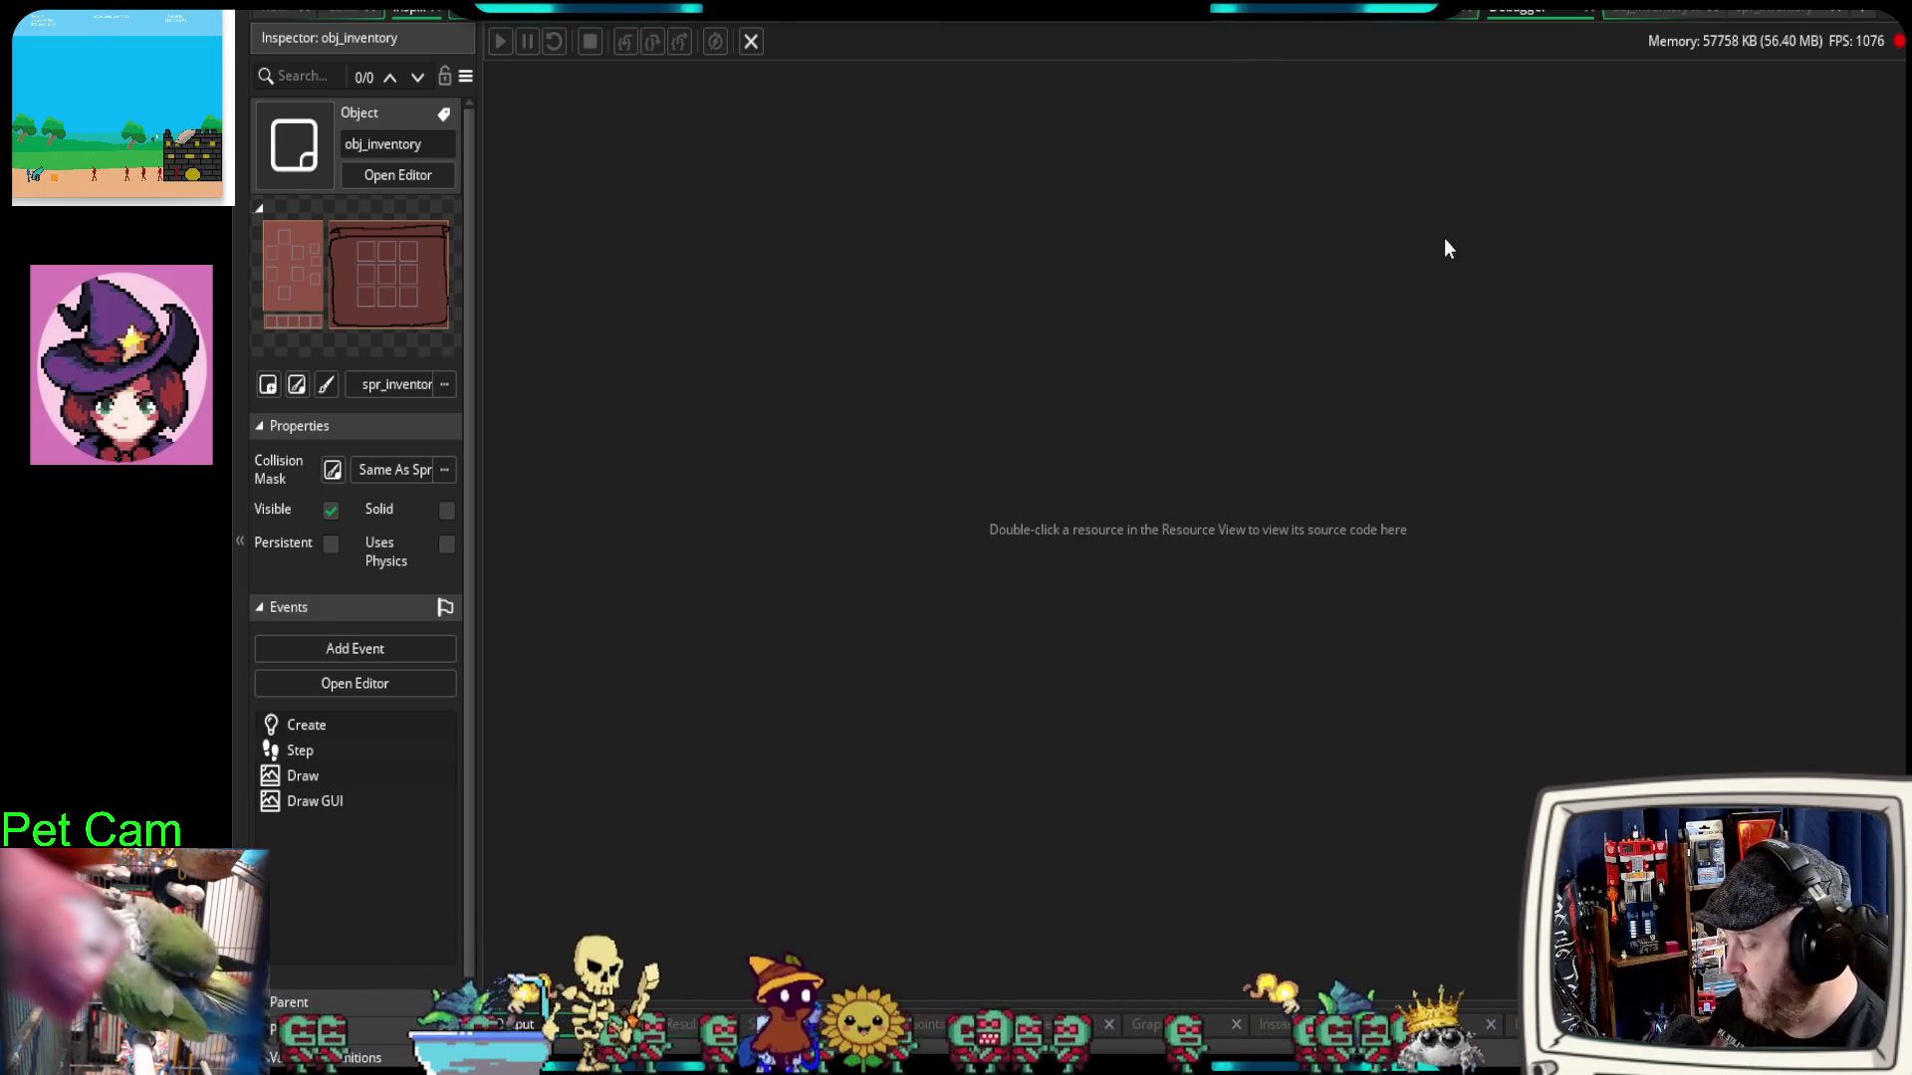
Step: Open spr_inventory, enter its image editor, pick the Eraser, then close the image editor
{"action": "left_click", "coordinate": [297, 384]}
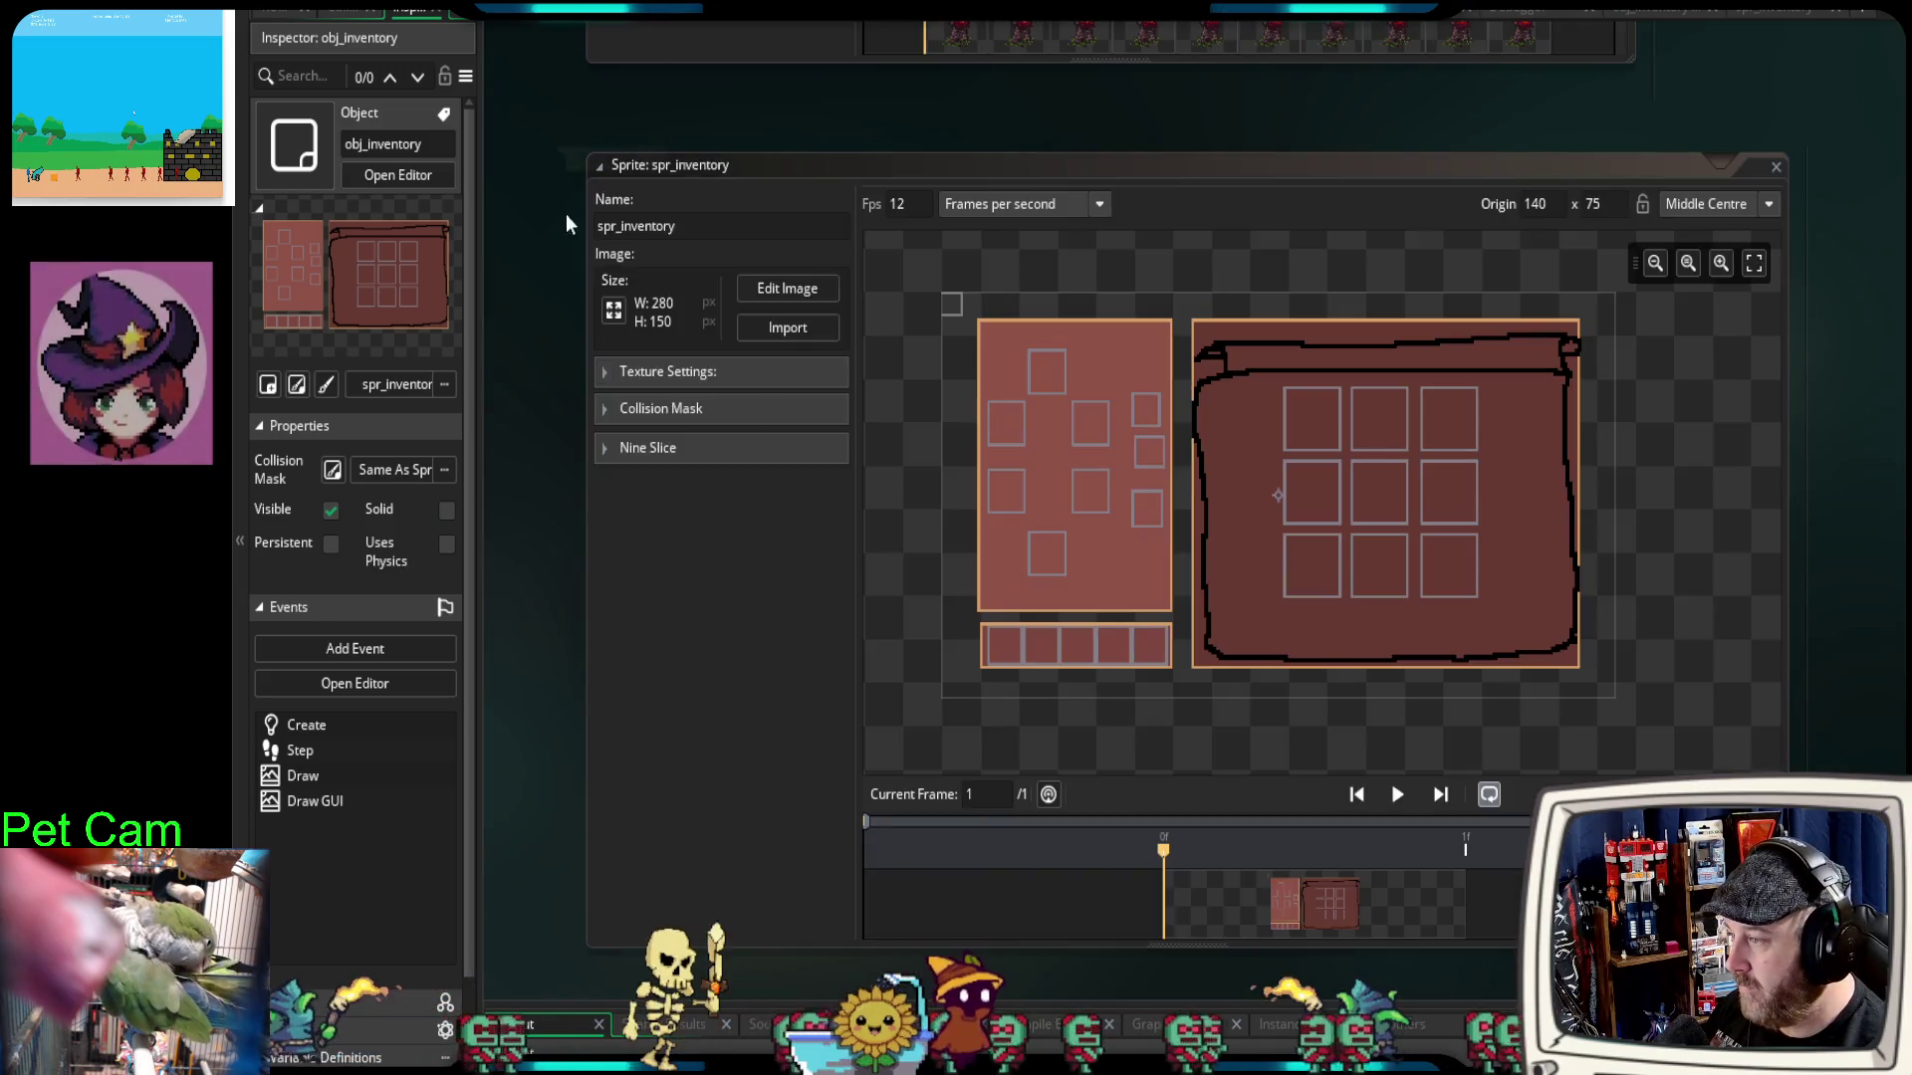
{"action": "left_click", "coordinate": [789, 286]}
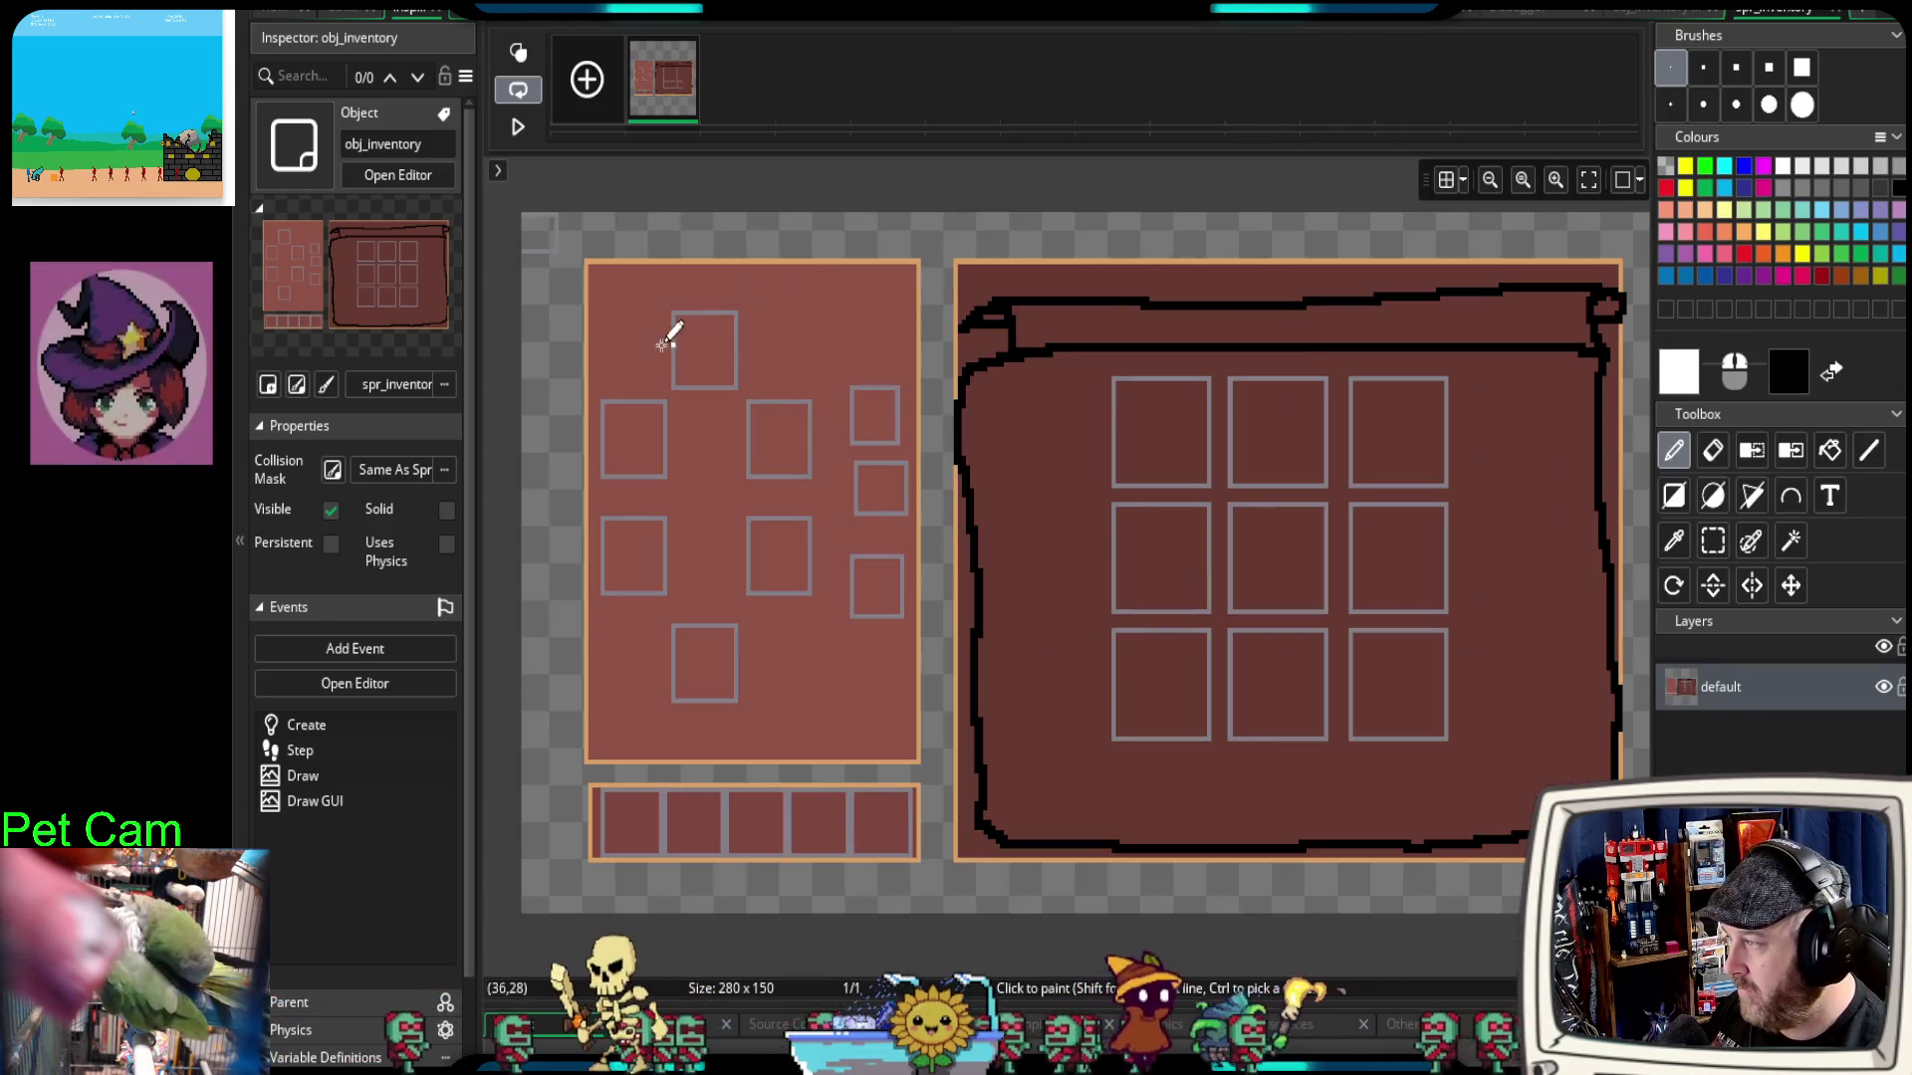
{"action": "left_click", "coordinate": [1713, 450]}
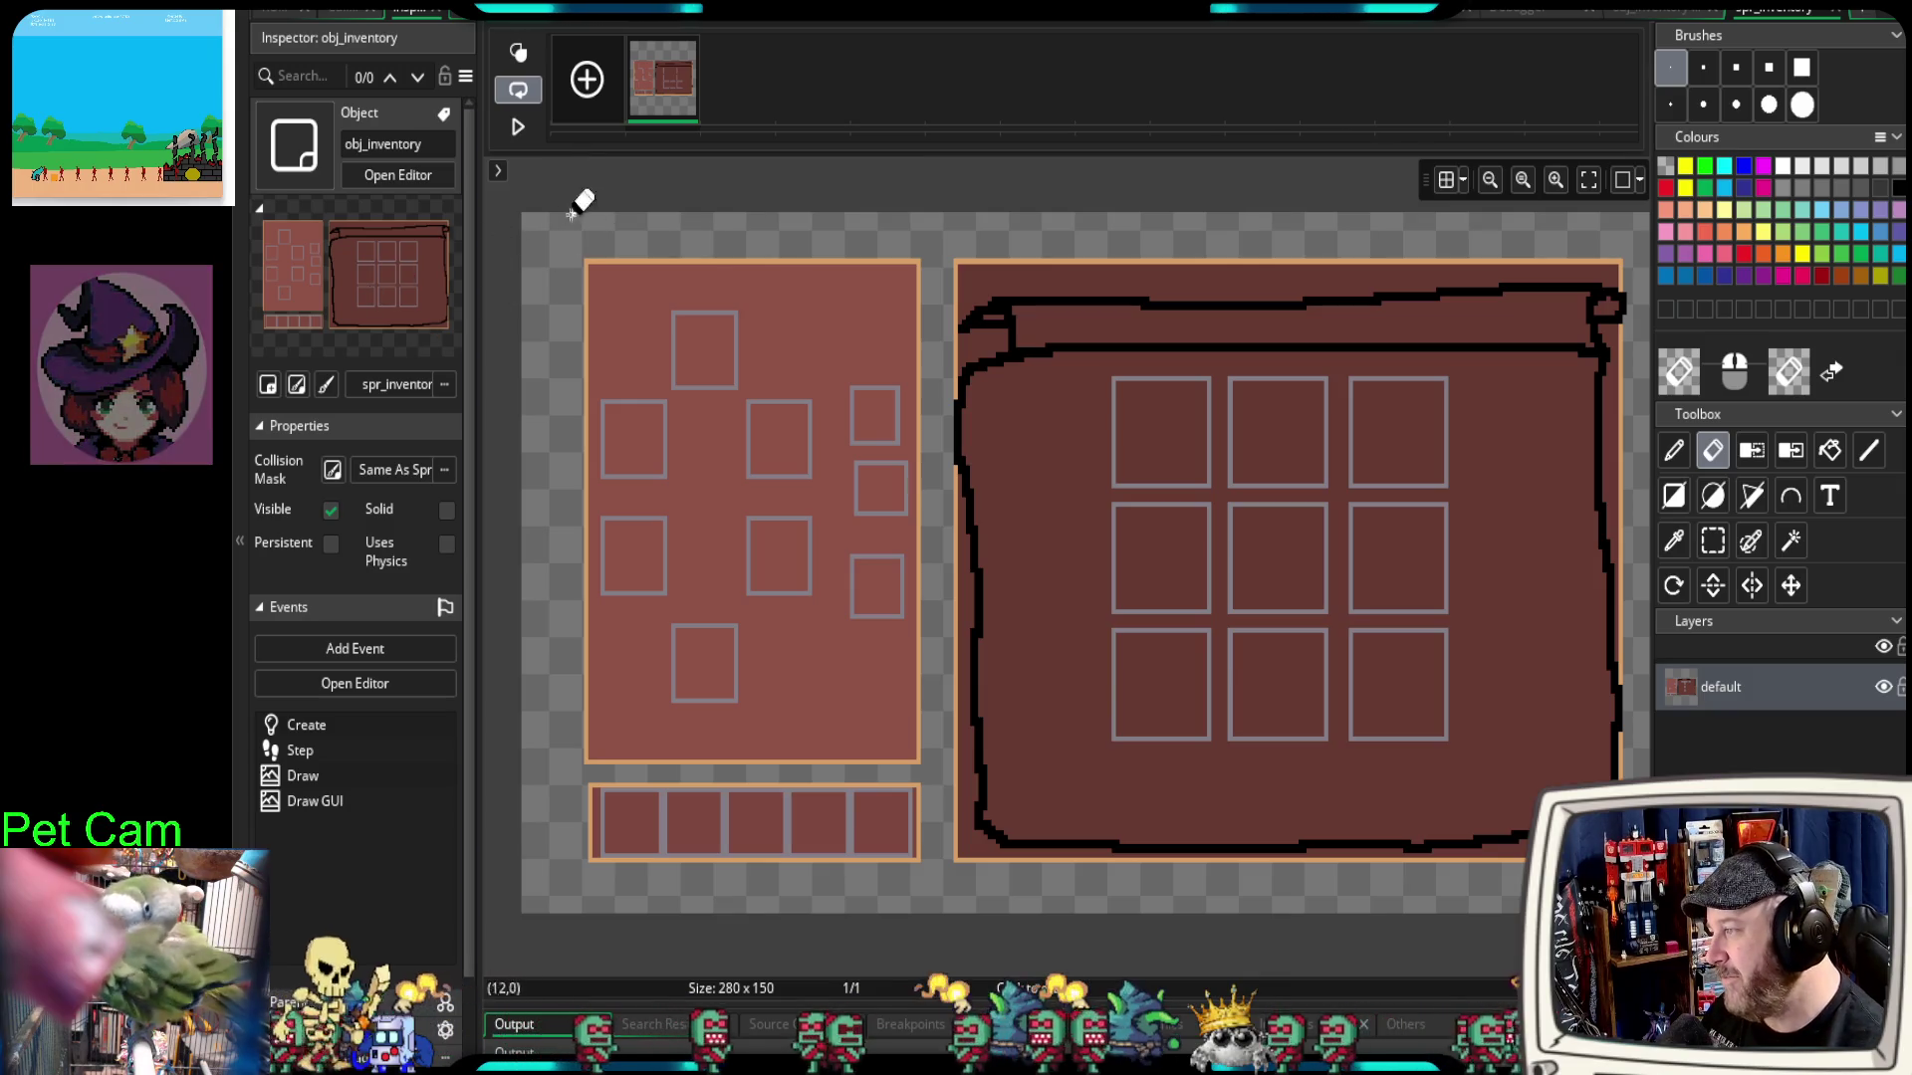
{"action": "left_click", "coordinate": [1845, 10]}
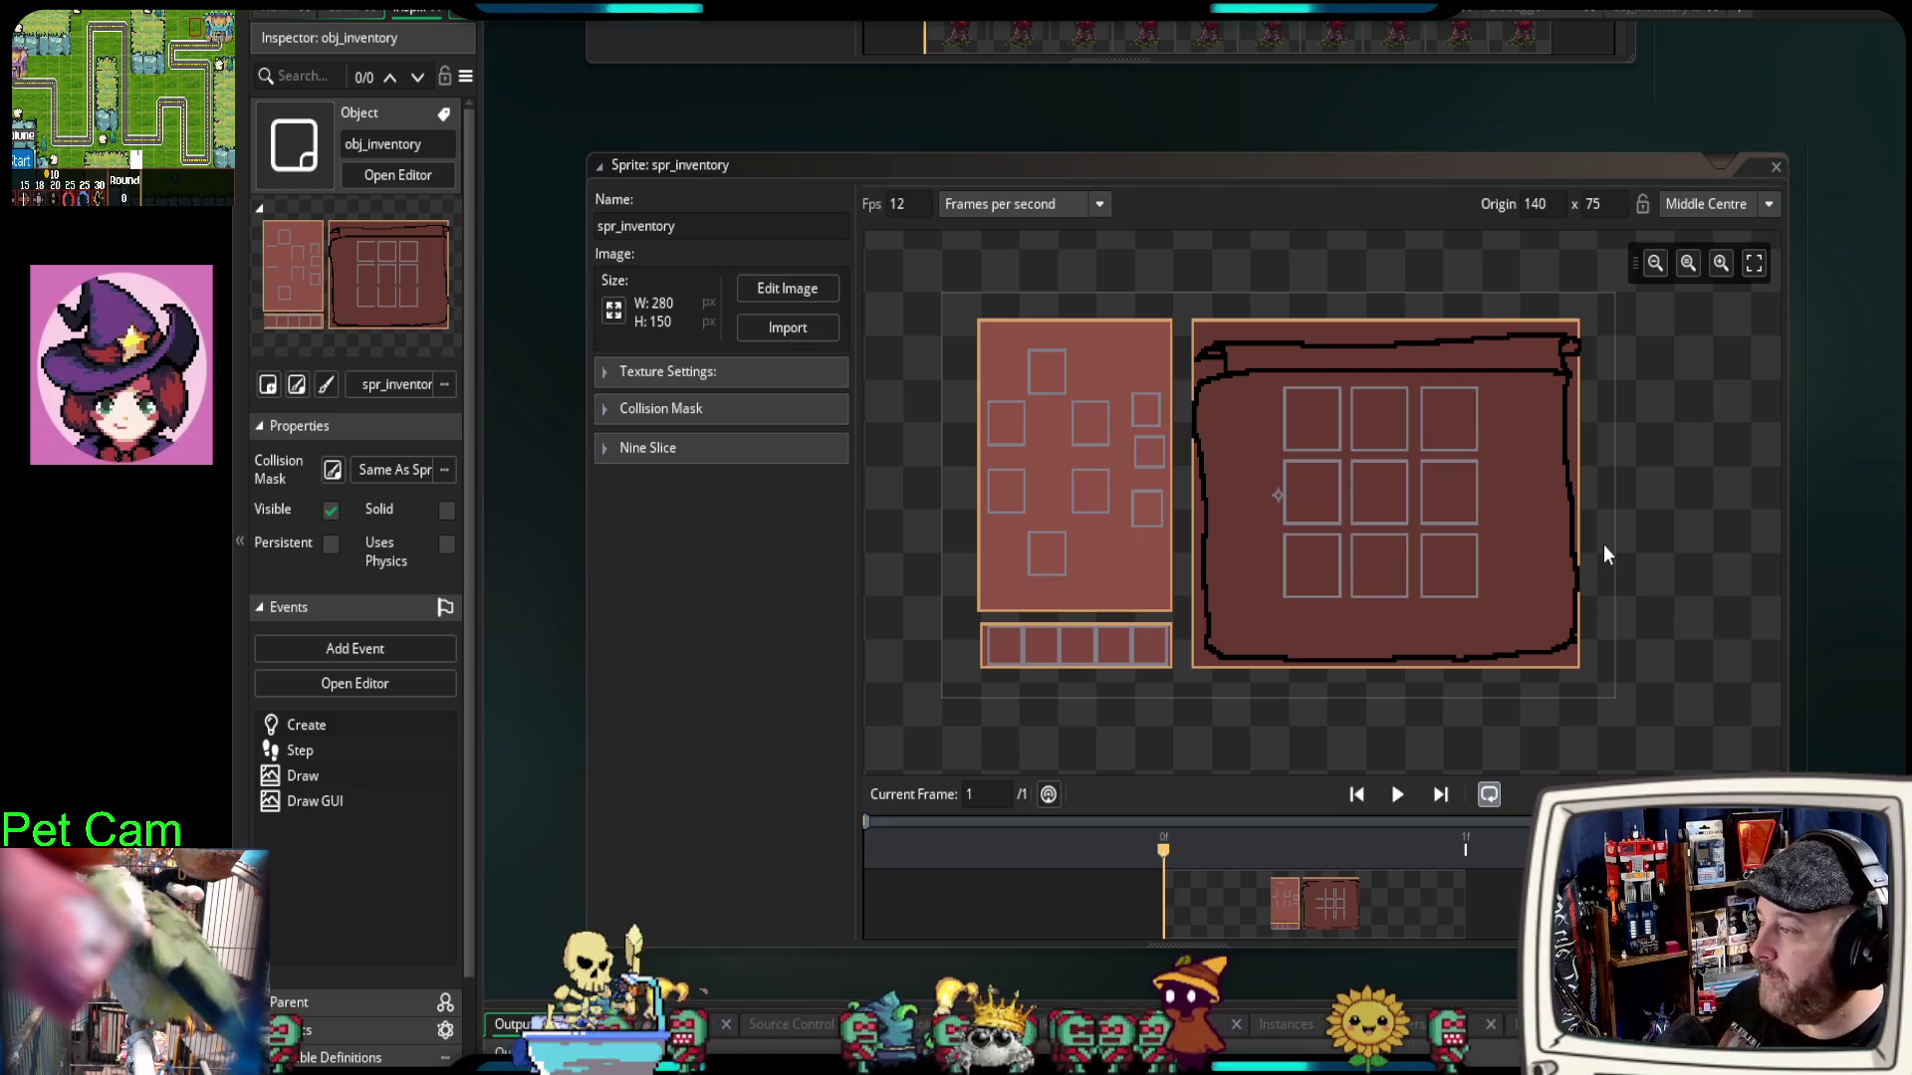
Step: Close the spr_inventory editor, scroll the workspace to the 10-frame tree sprite, and switch to Aseprite
{"action": "scroll", "coordinate": [1649, 567], "scroll_direction": "up", "scroll_amount": 2}
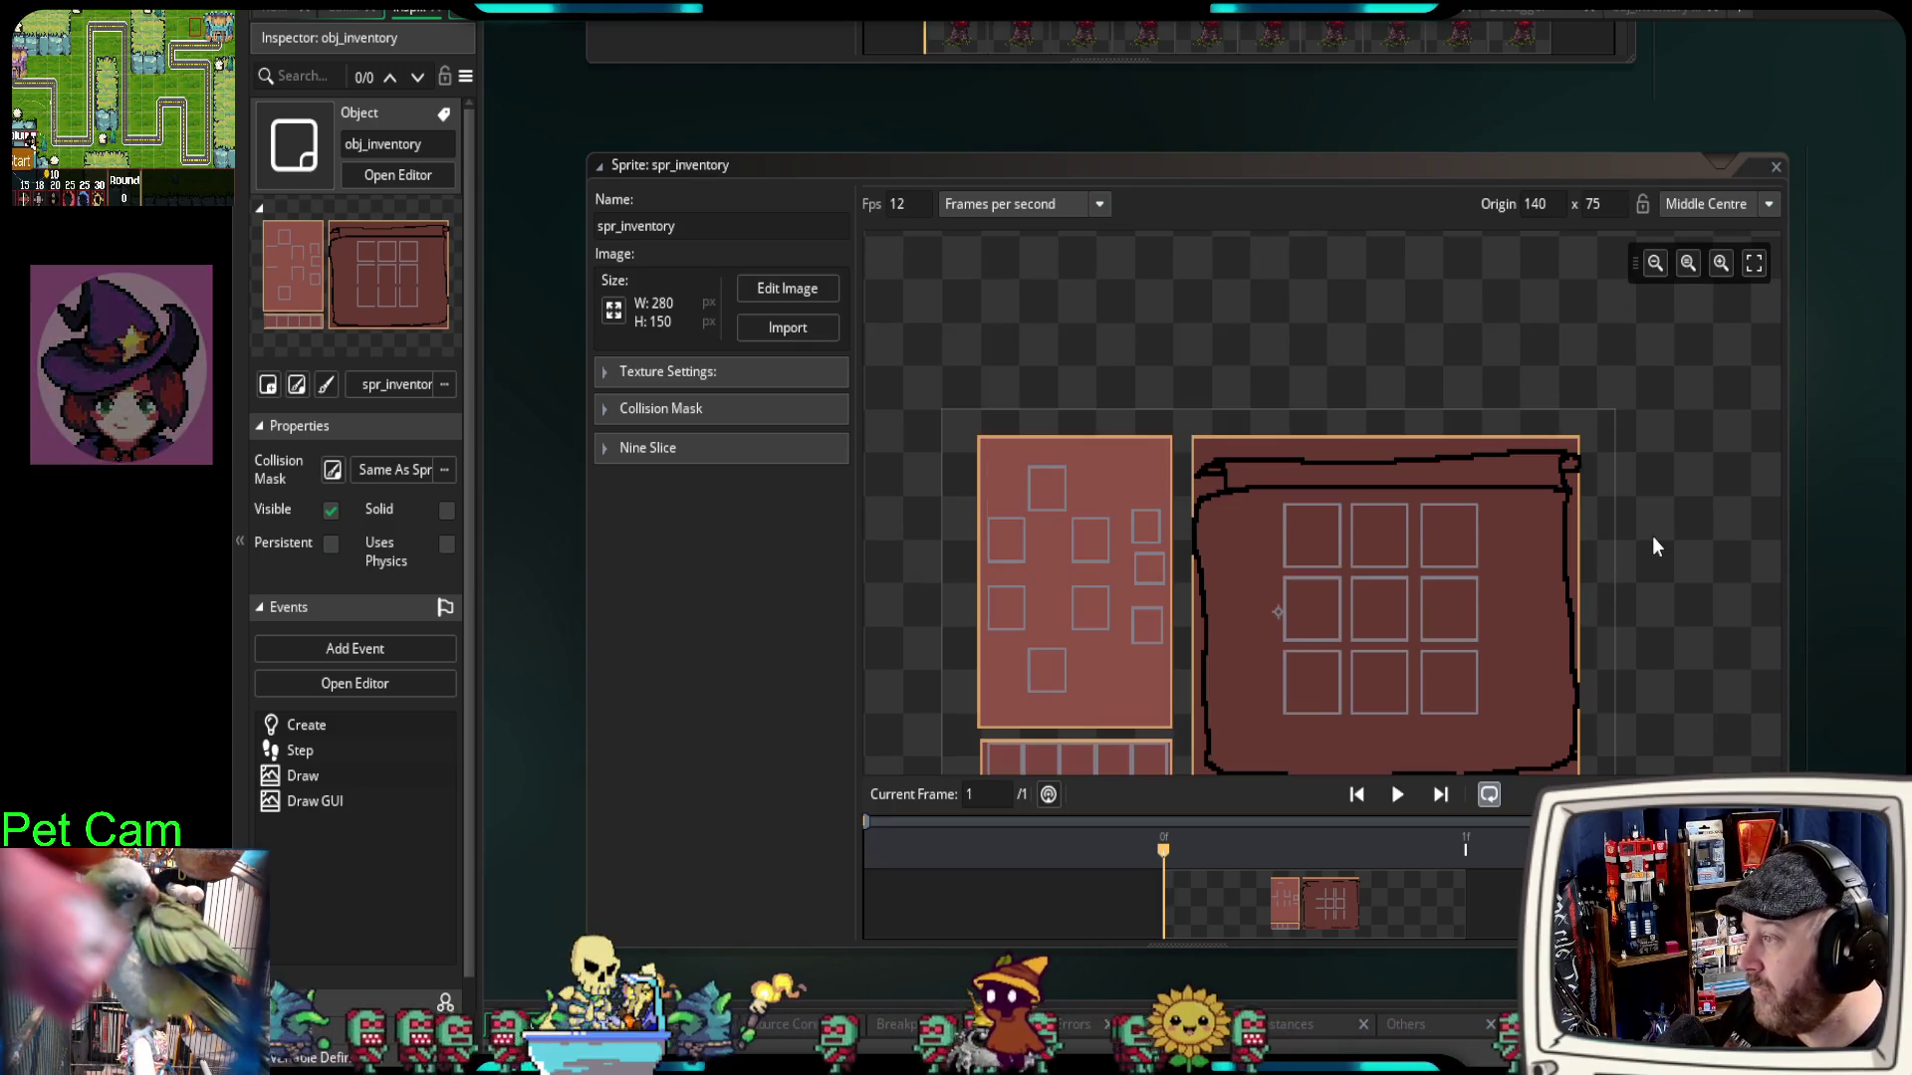
{"action": "scroll", "coordinate": [1828, 440], "scroll_direction": "down", "scroll_amount": 1}
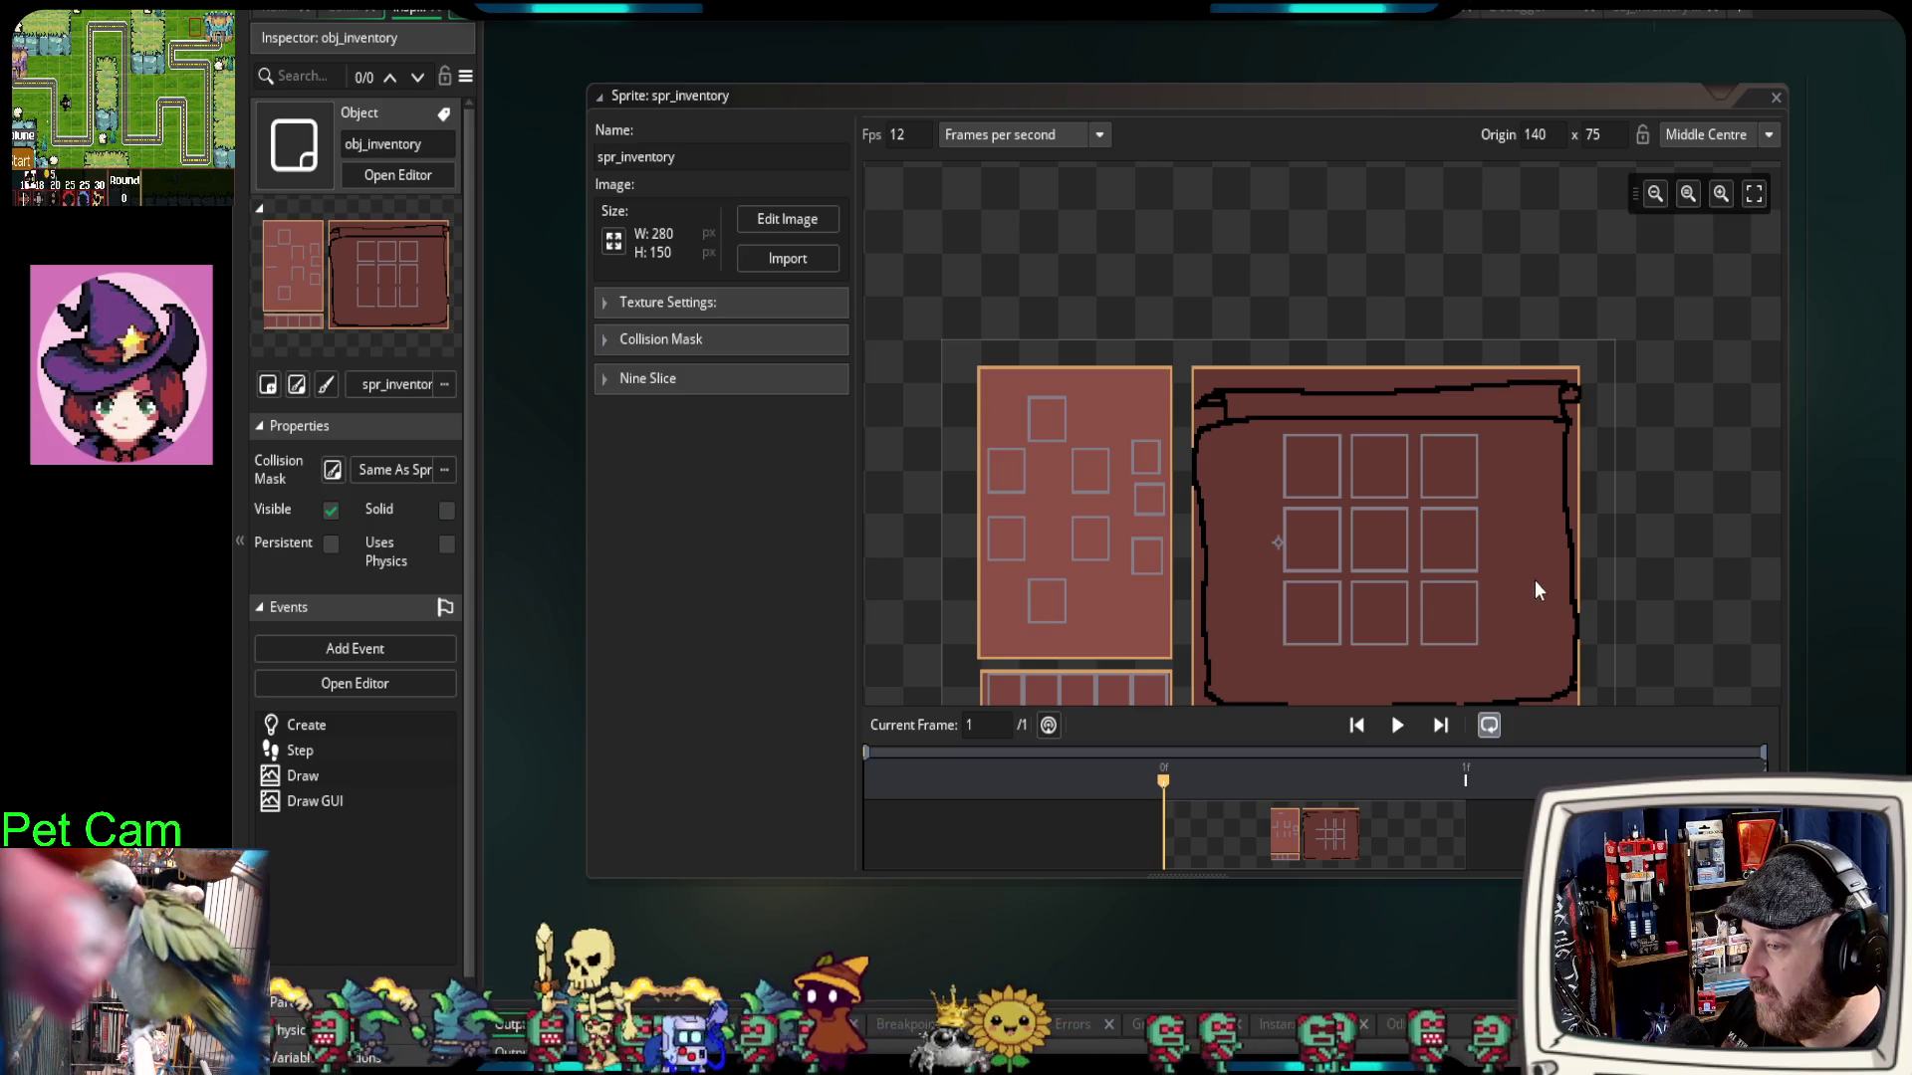
{"action": "scroll", "coordinate": [1537, 589], "scroll_direction": "down", "scroll_amount": 3}
{"action": "left_click", "coordinate": [1778, 96]}
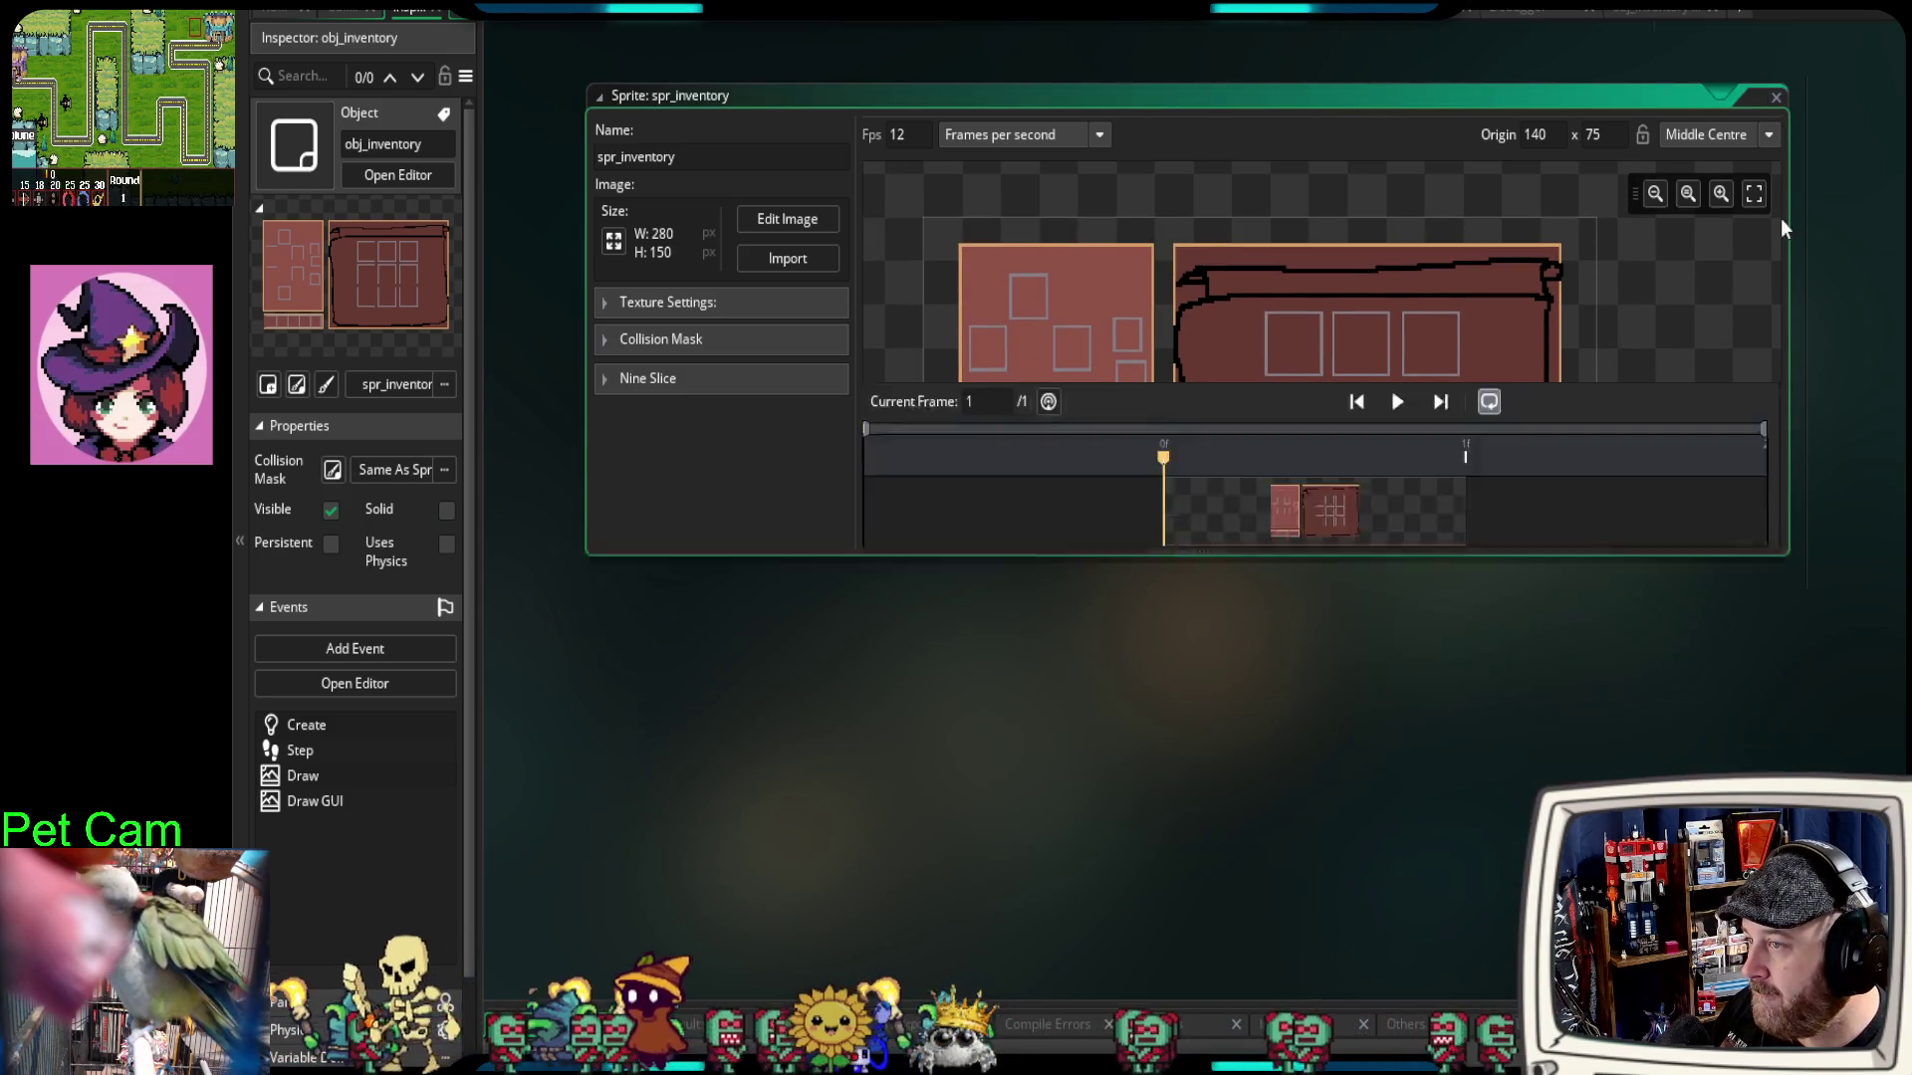
{"action": "scroll", "coordinate": [1618, 520], "scroll_direction": "up", "scroll_amount": 3}
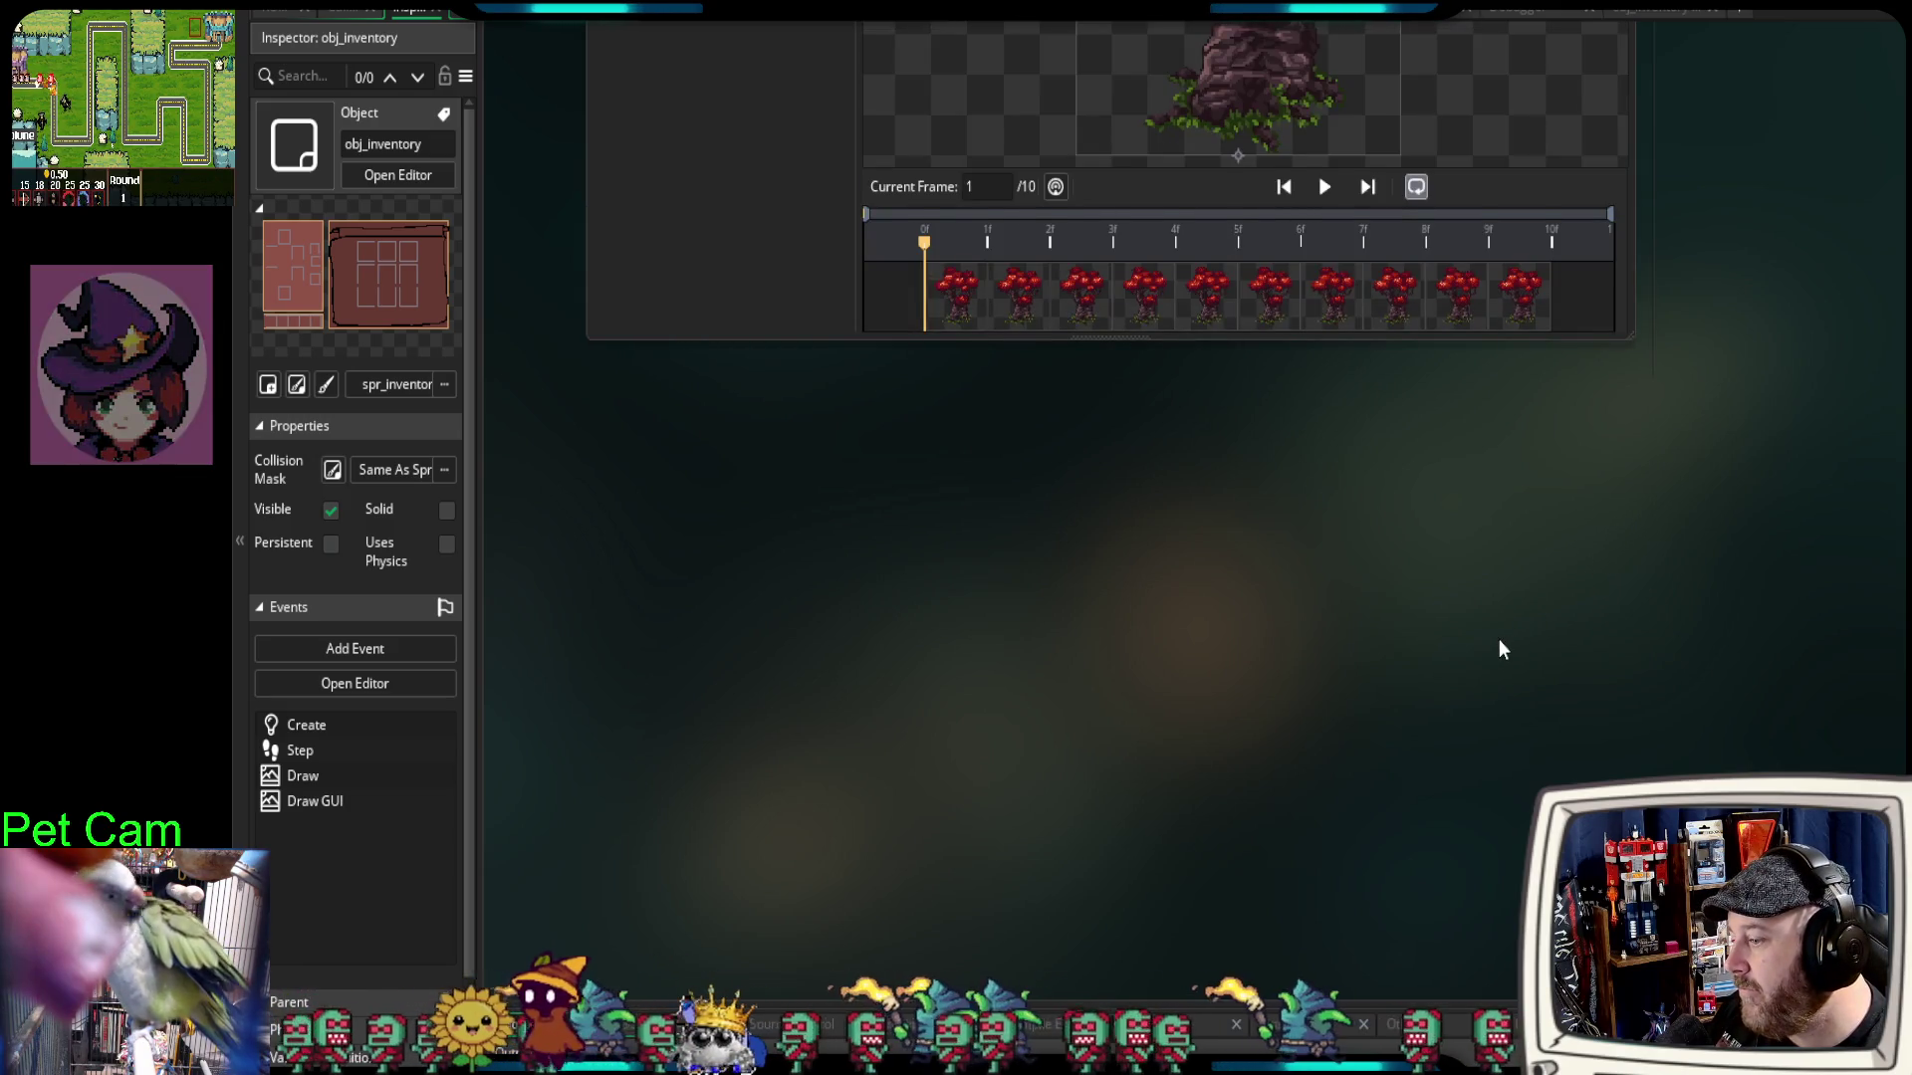
{"action": "scroll", "coordinate": [1497, 647], "scroll_direction": "down", "scroll_amount": 2}
{"action": "scroll", "coordinate": [1478, 651], "scroll_direction": "up", "scroll_amount": 3}
{"action": "scroll", "coordinate": [1478, 654], "scroll_direction": "up", "scroll_amount": 3}
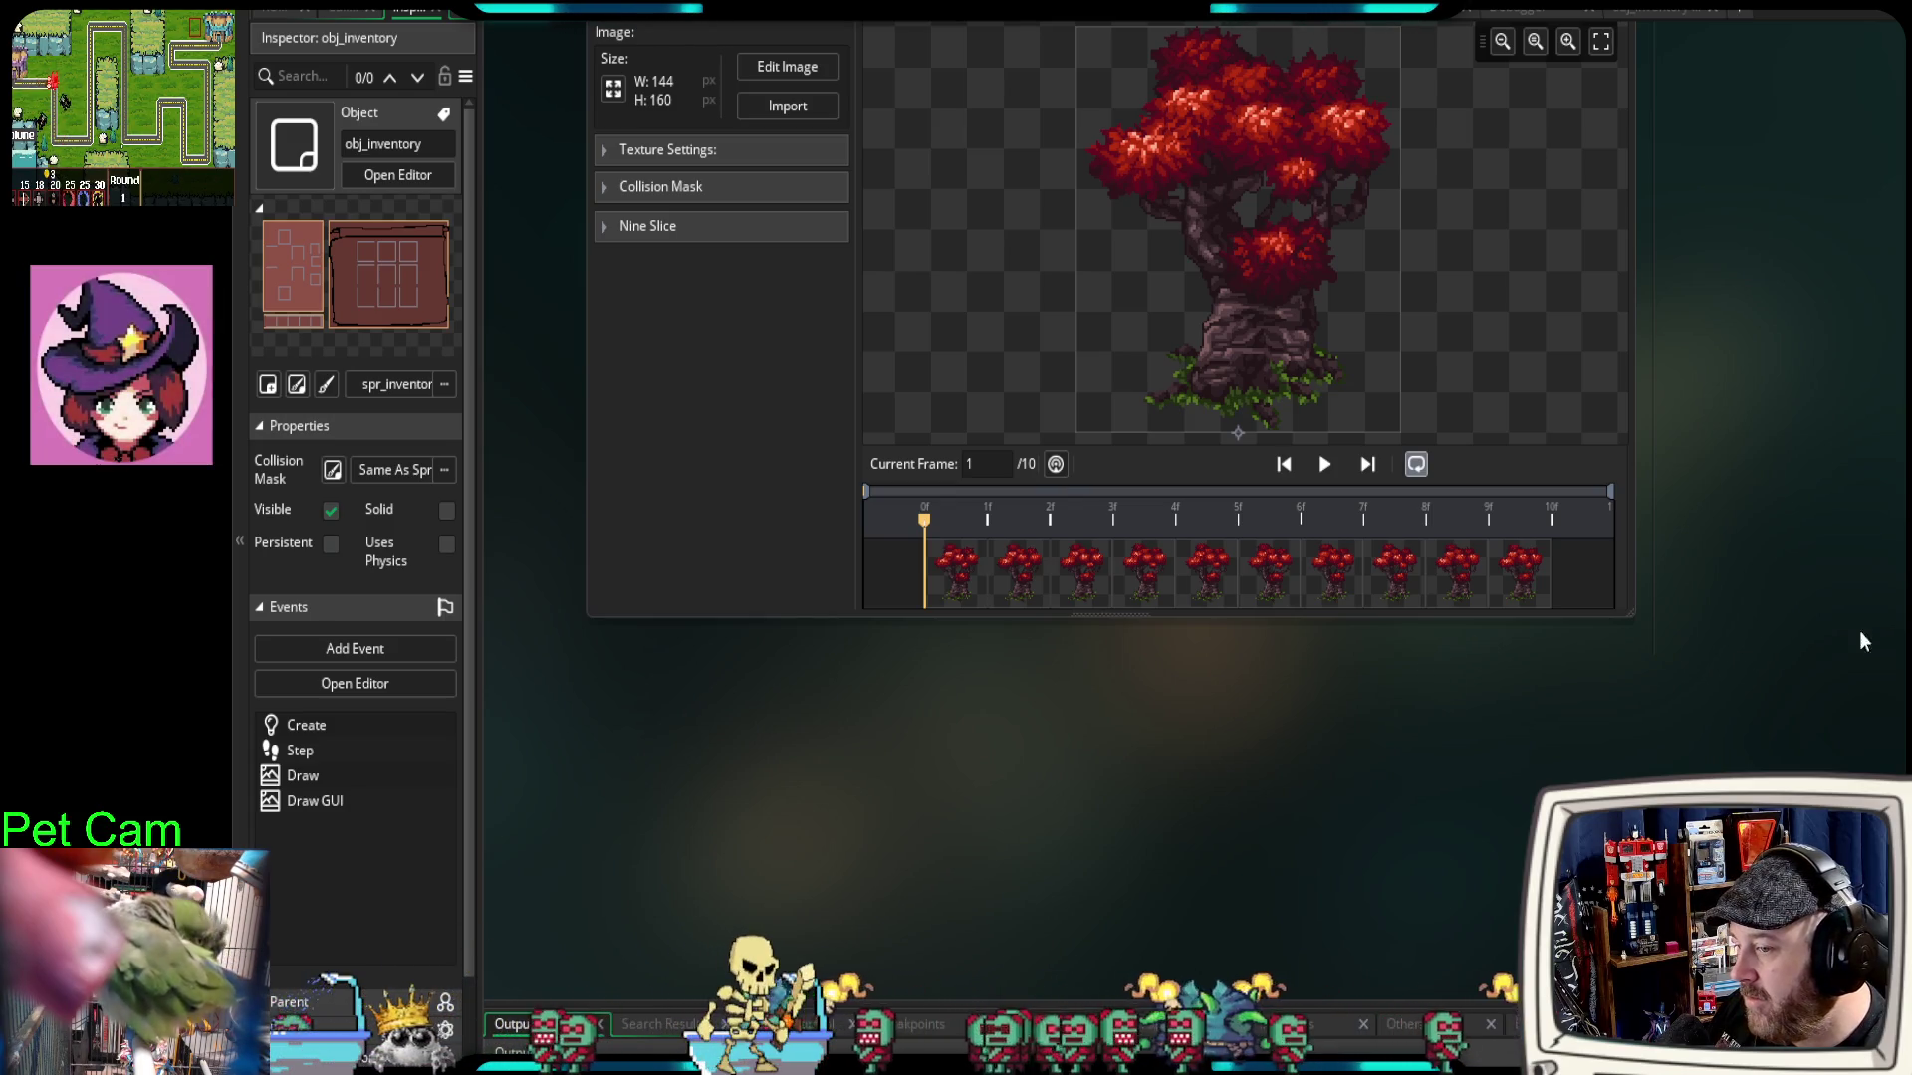
{"action": "key", "text": "alt+Tab"}
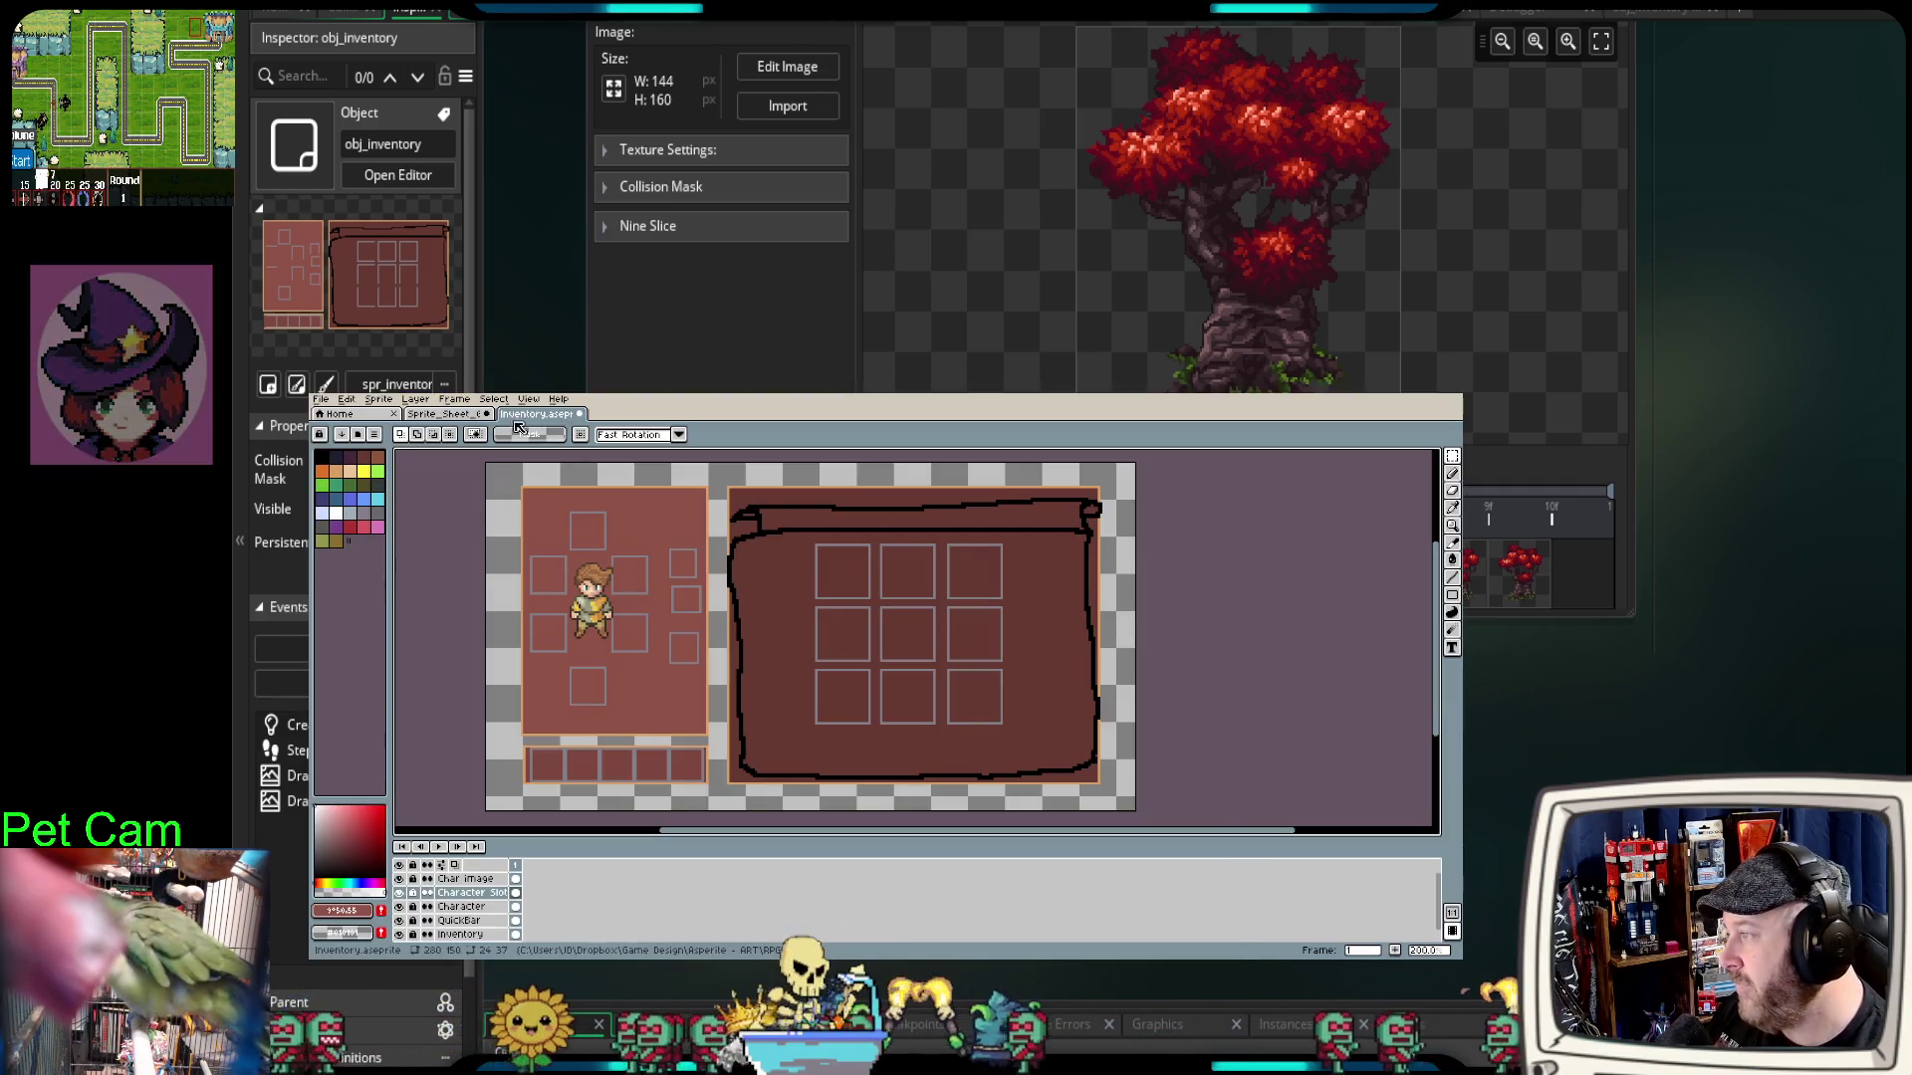
Step: Switch to the tree sprite sheet document, scroll over it, then switch back to GameMaker
{"action": "left_click", "coordinate": [443, 415]}
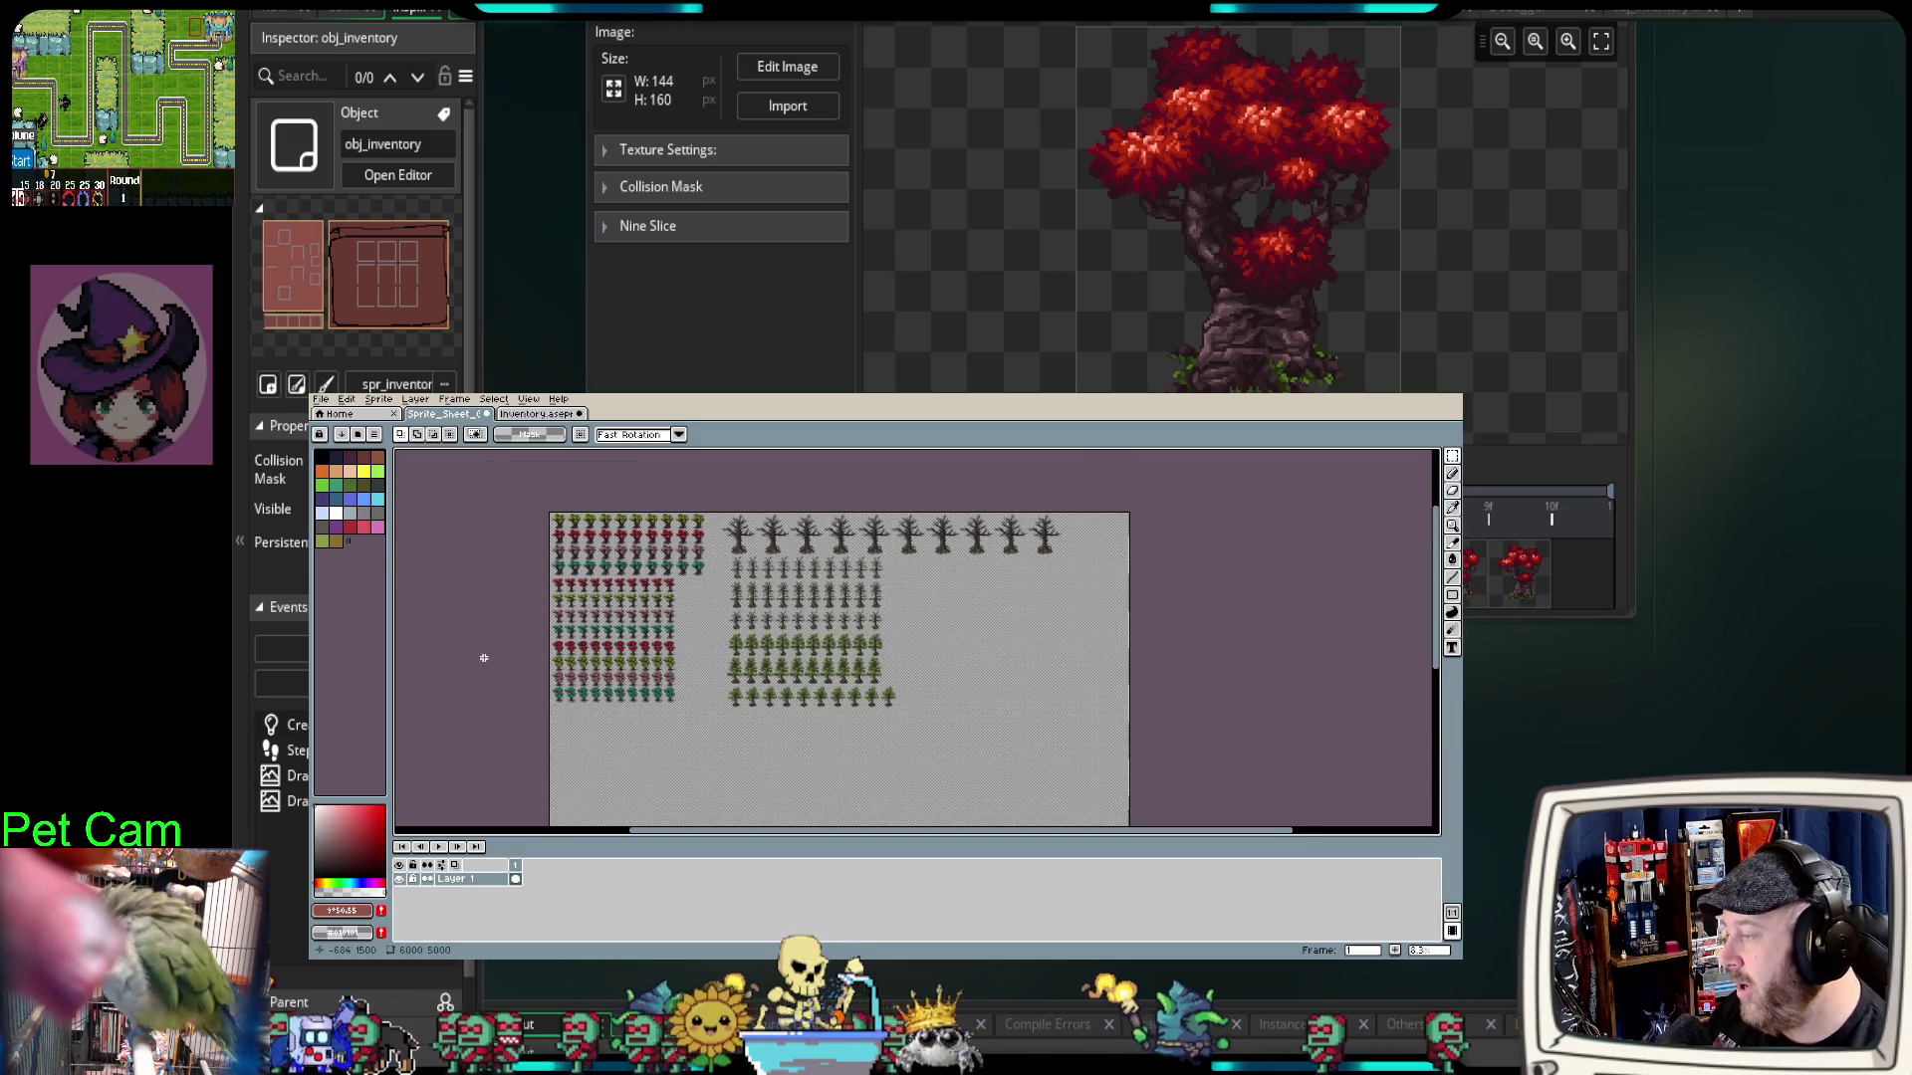
{"action": "scroll", "coordinate": [504, 654], "scroll_direction": "up", "scroll_amount": 1}
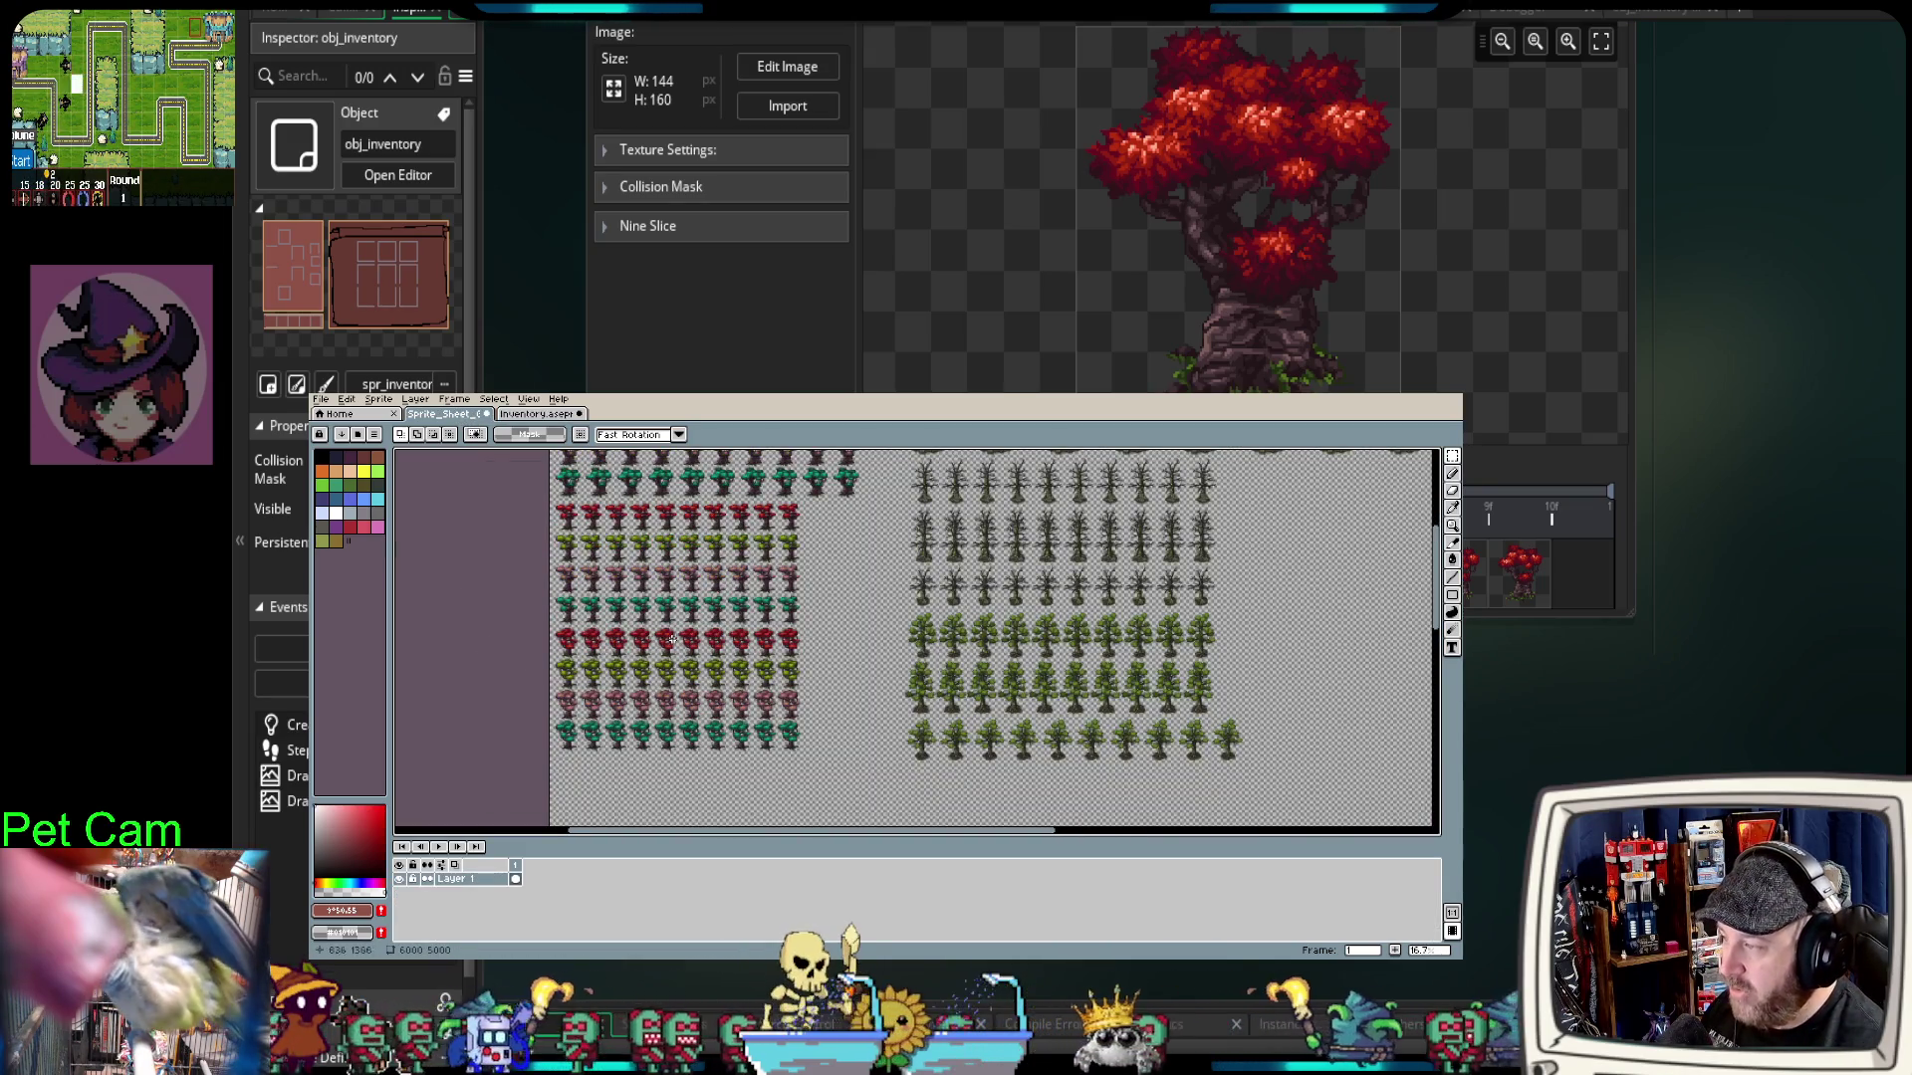
{"action": "scroll", "coordinate": [748, 711], "scroll_direction": "up", "scroll_amount": 2}
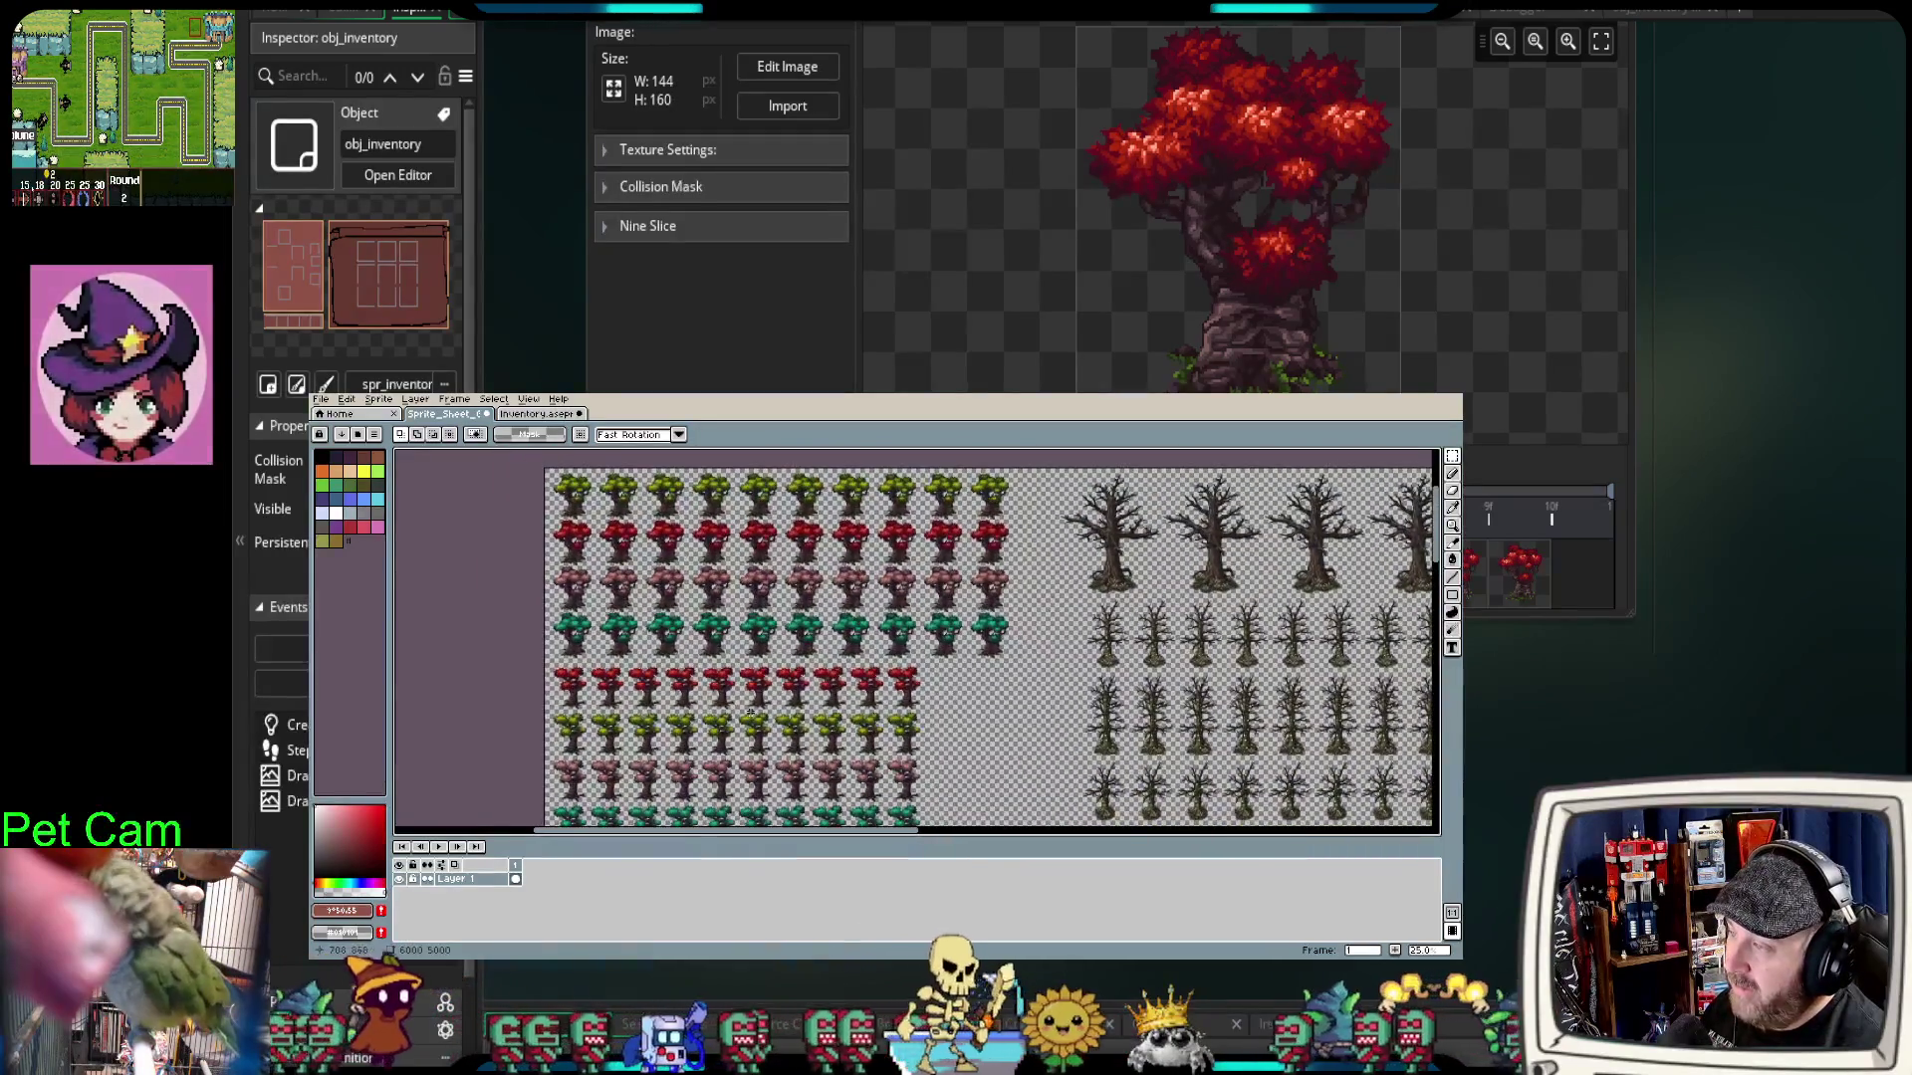
{"action": "scroll", "coordinate": [697, 647], "scroll_direction": "up", "scroll_amount": 1}
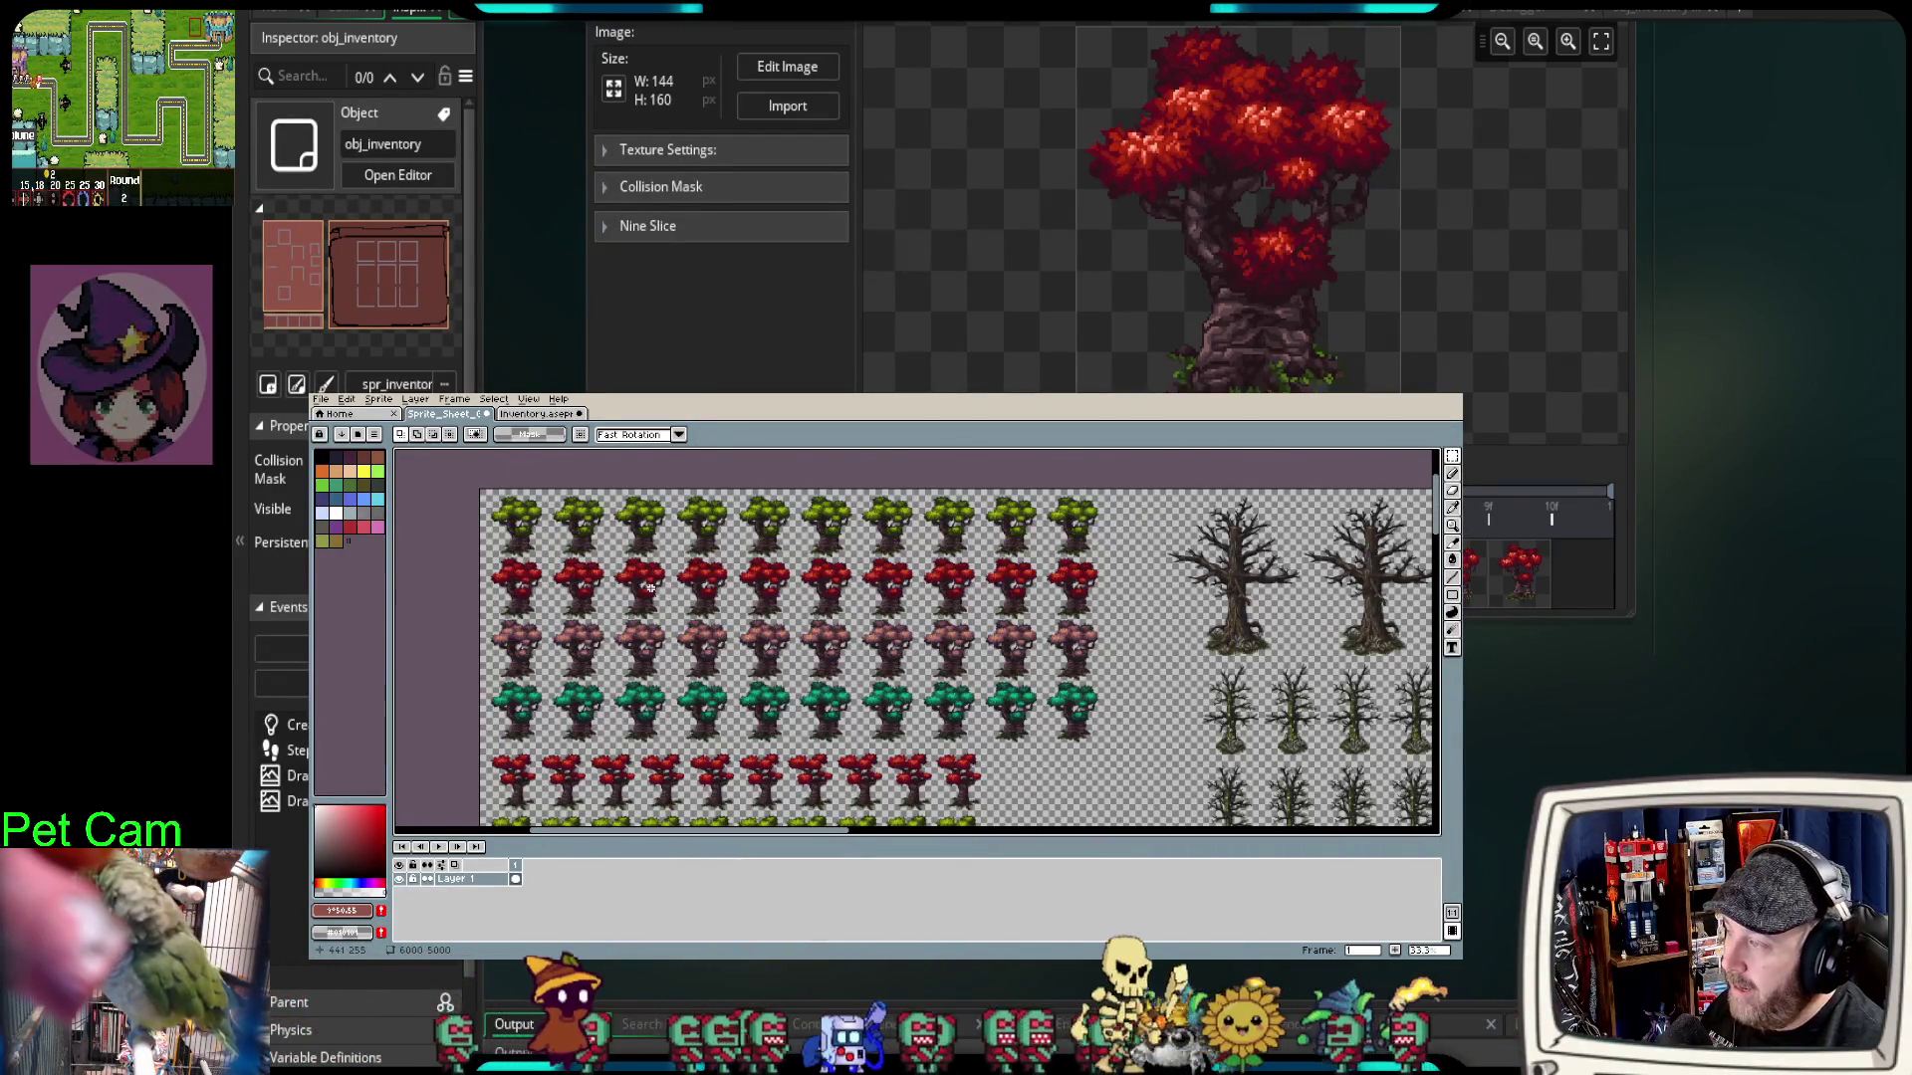
{"action": "scroll", "coordinate": [650, 589], "scroll_direction": "up", "scroll_amount": 1}
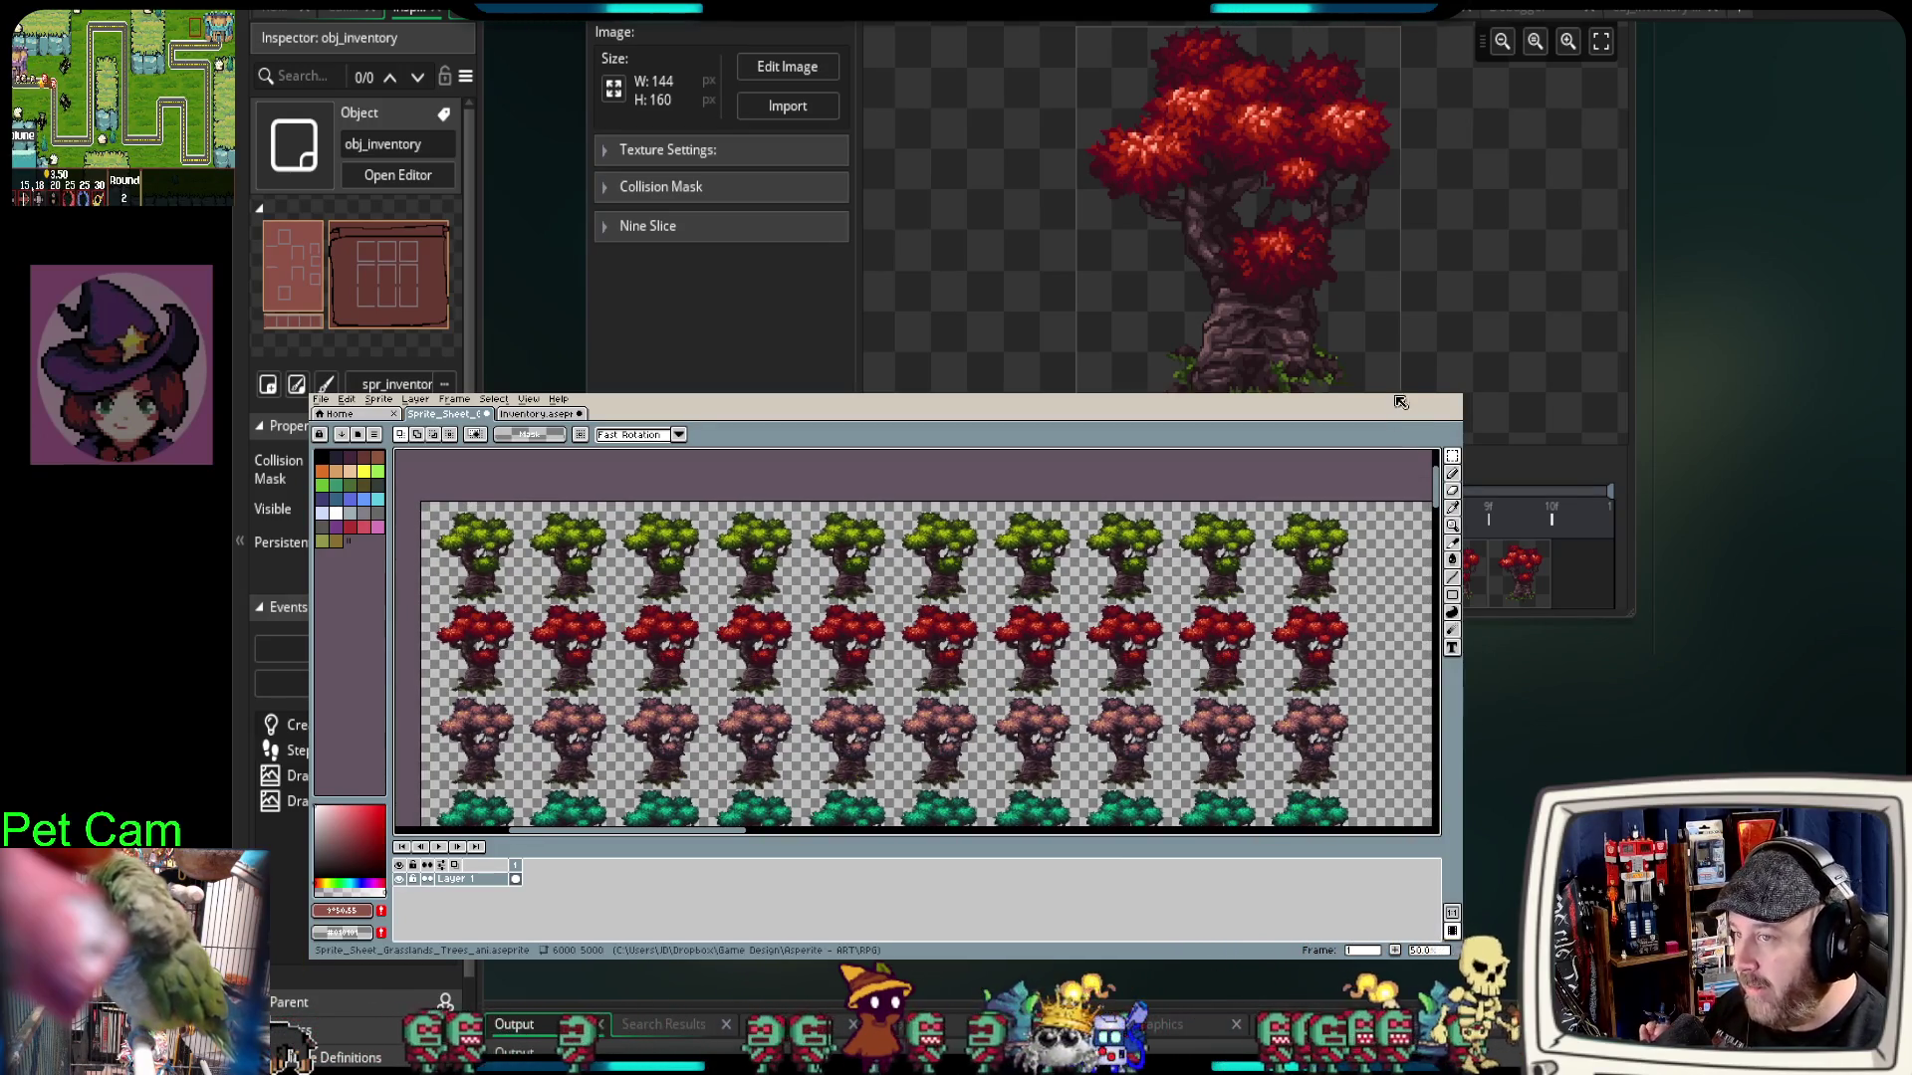
{"action": "key", "text": "alt+Tab"}
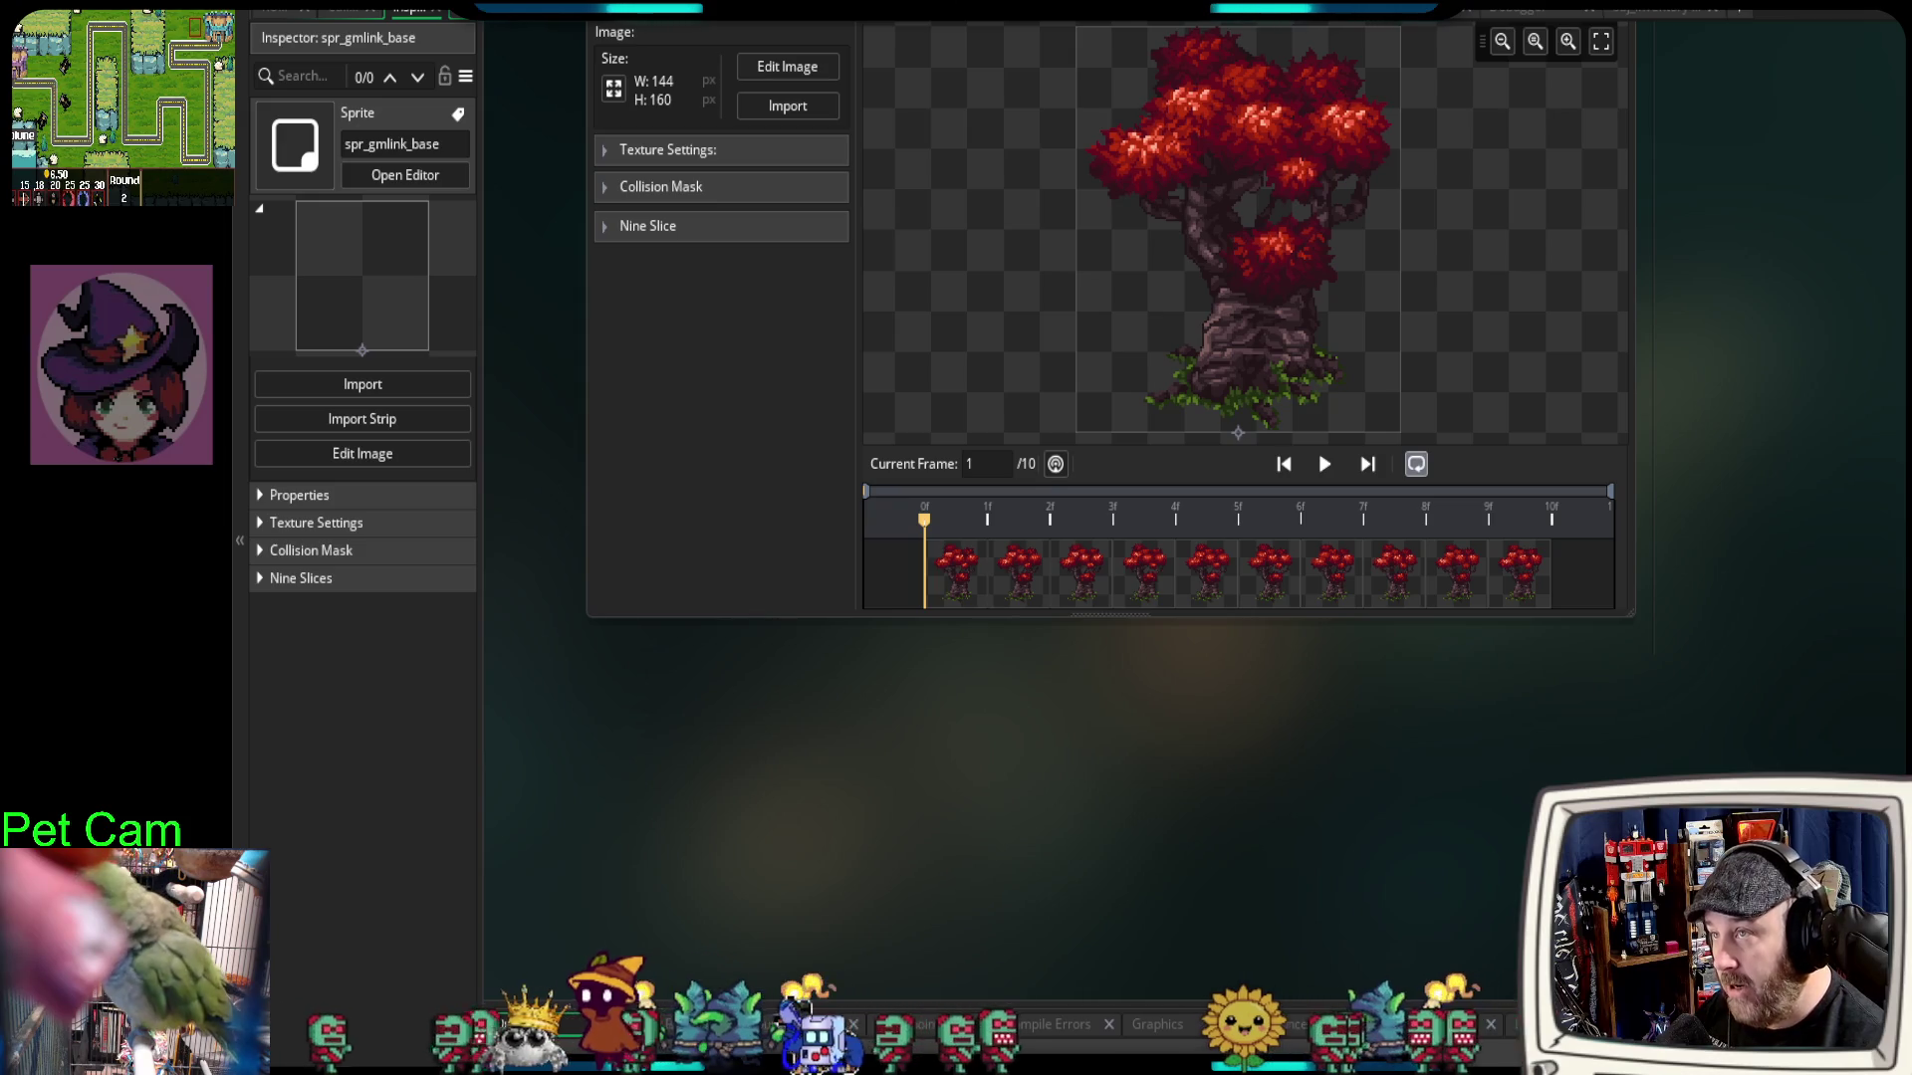
Step: Open and close the Asset Browser sprite list, then bring Aseprite's tree sheet back to front
{"action": "mouse_move", "coordinate": [1897, 644]}
{"action": "left_mouse_down"}
{"action": "mouse_move", "coordinate": [1443, 661]}
{"action": "mouse_move", "coordinate": [1694, 645]}
{"action": "left_mouse_up"}
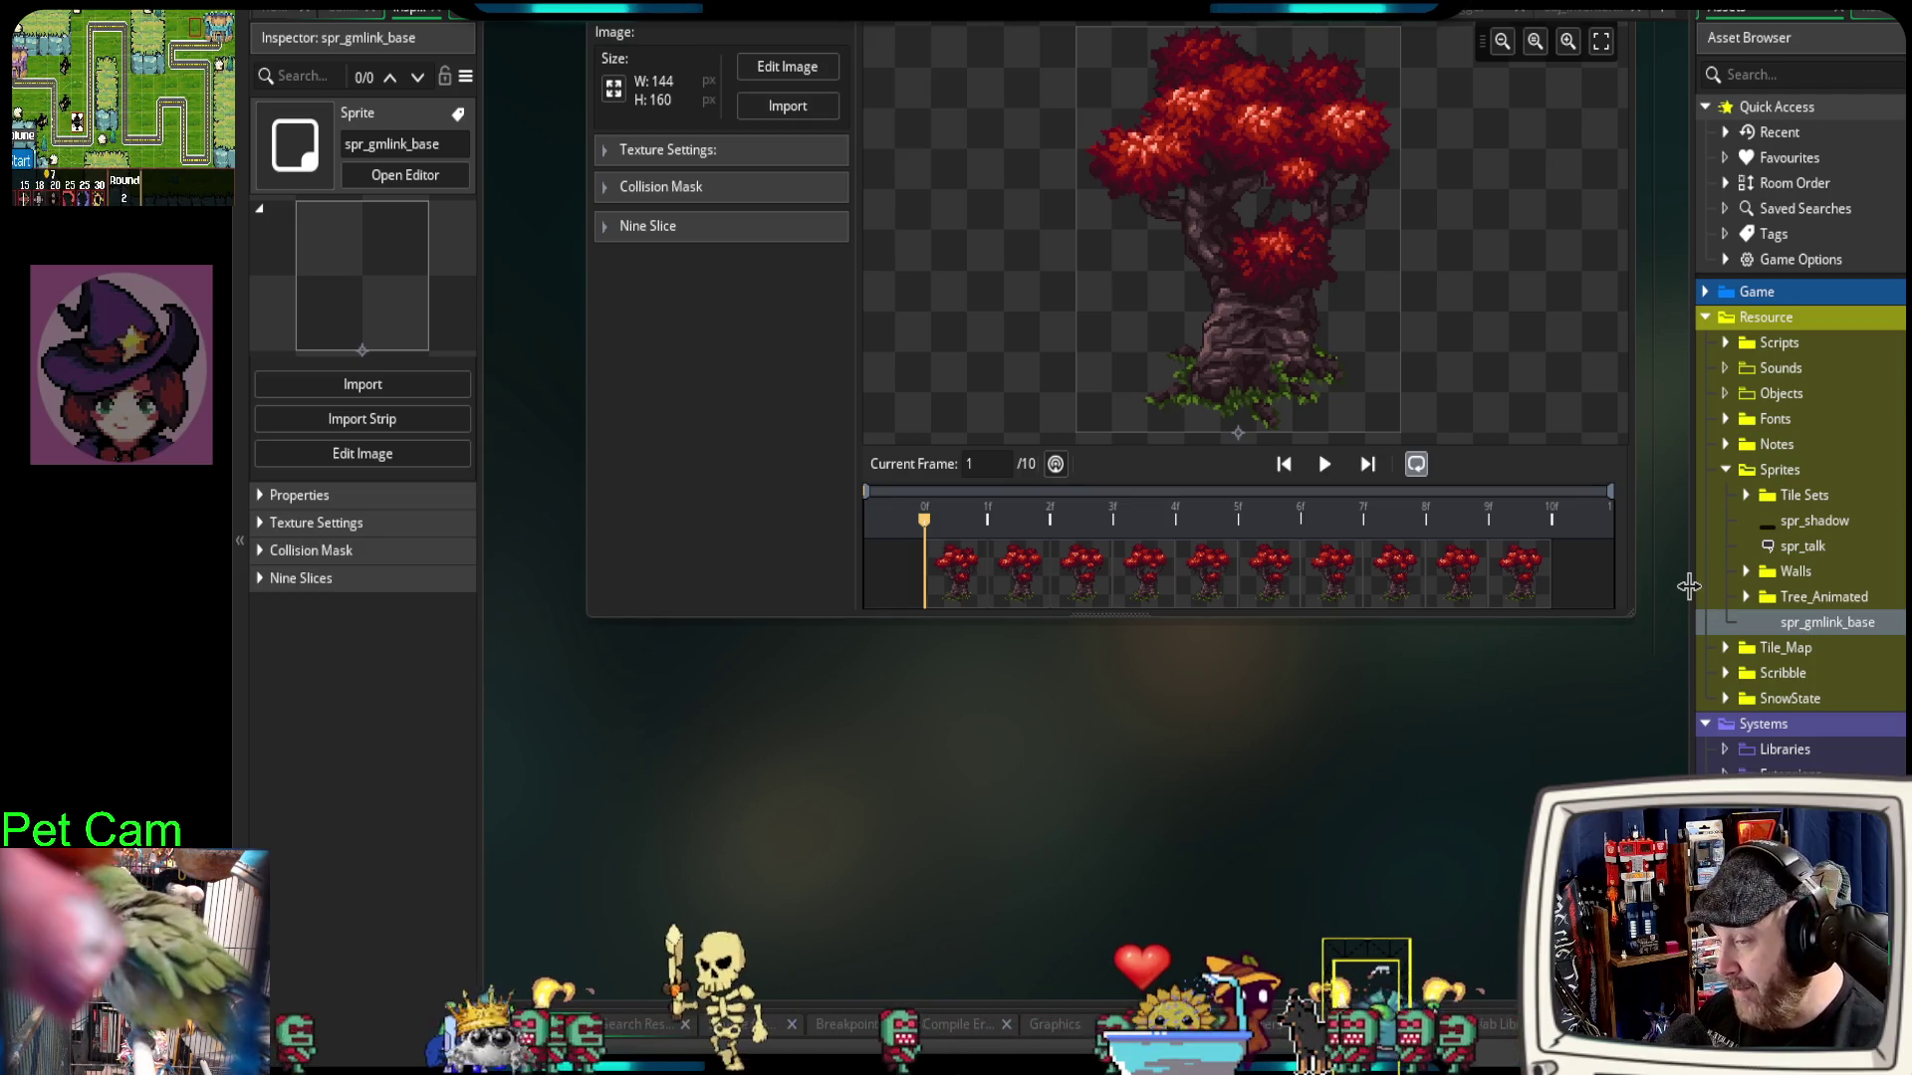
{"action": "left_click_drag", "start_coordinate": [1819, 582], "coordinate": [1906, 582]}
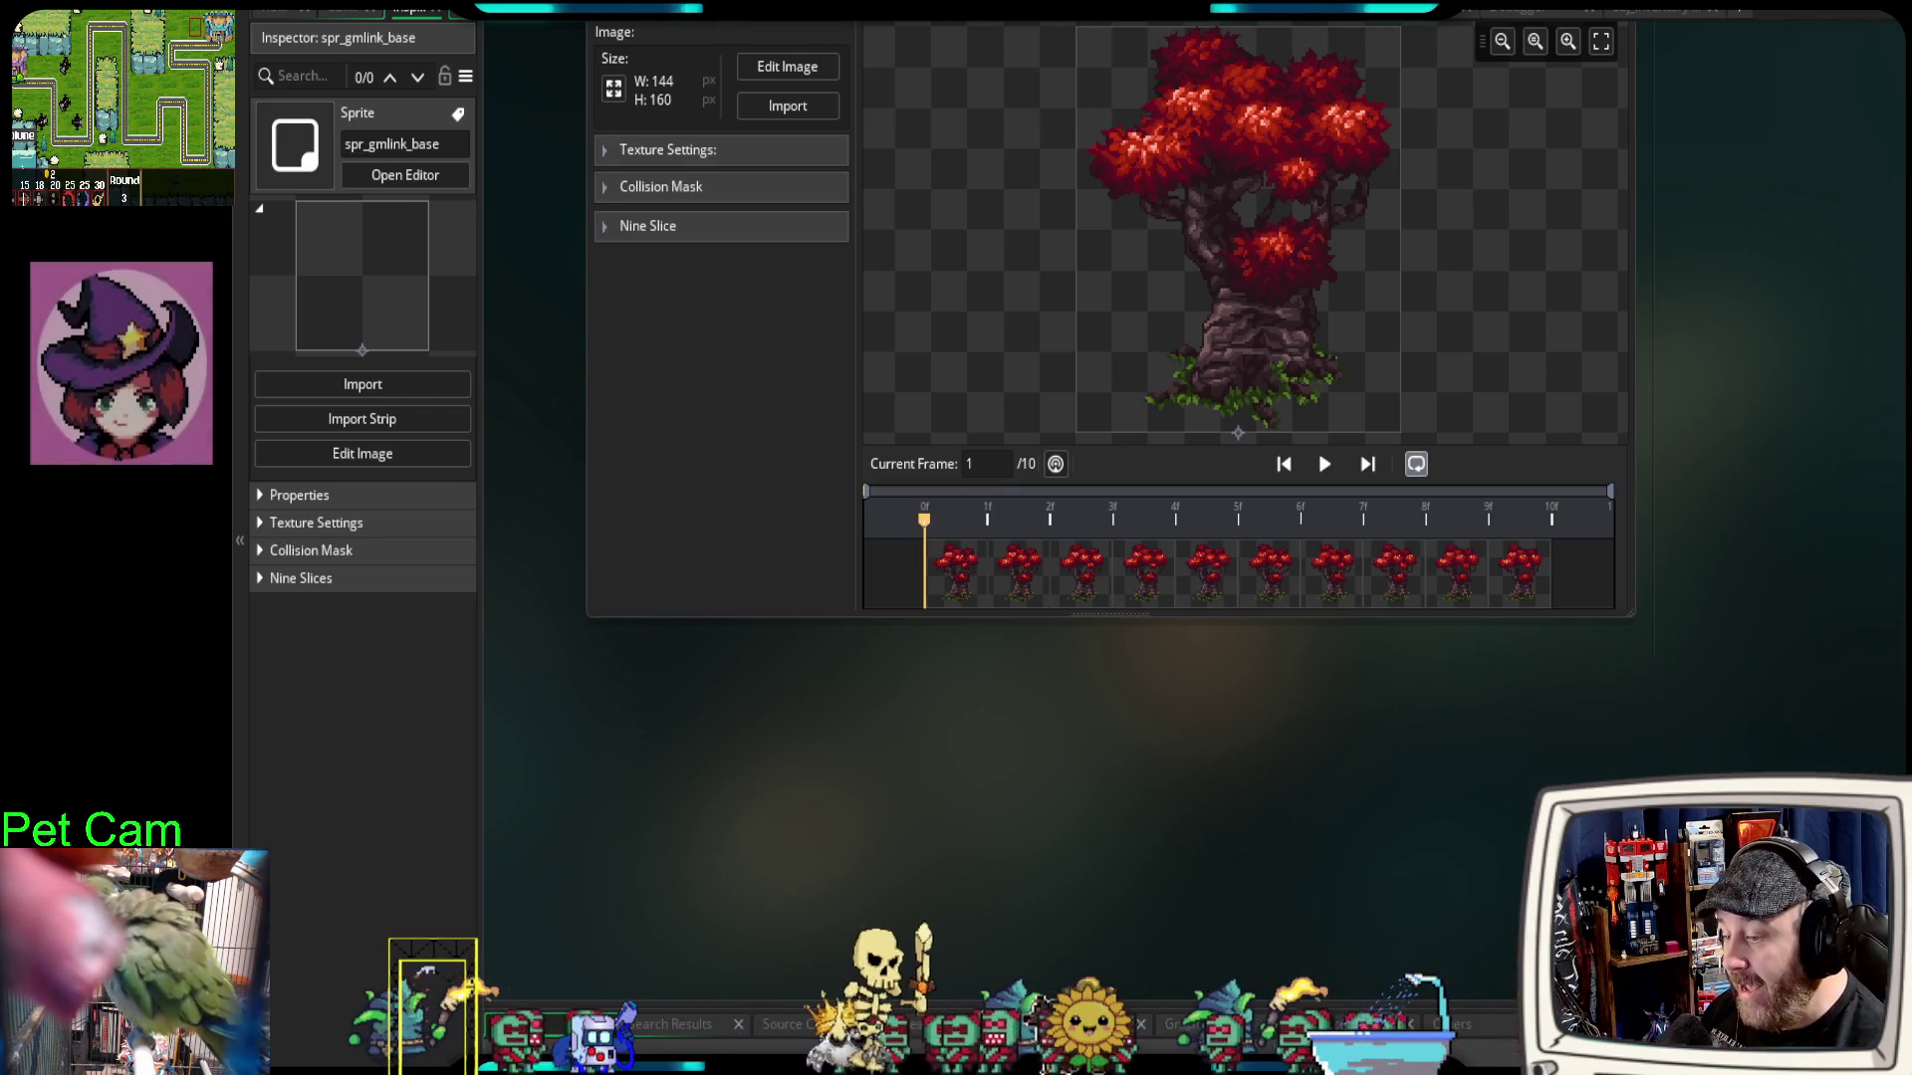
{"action": "key", "text": "alt+Tab"}
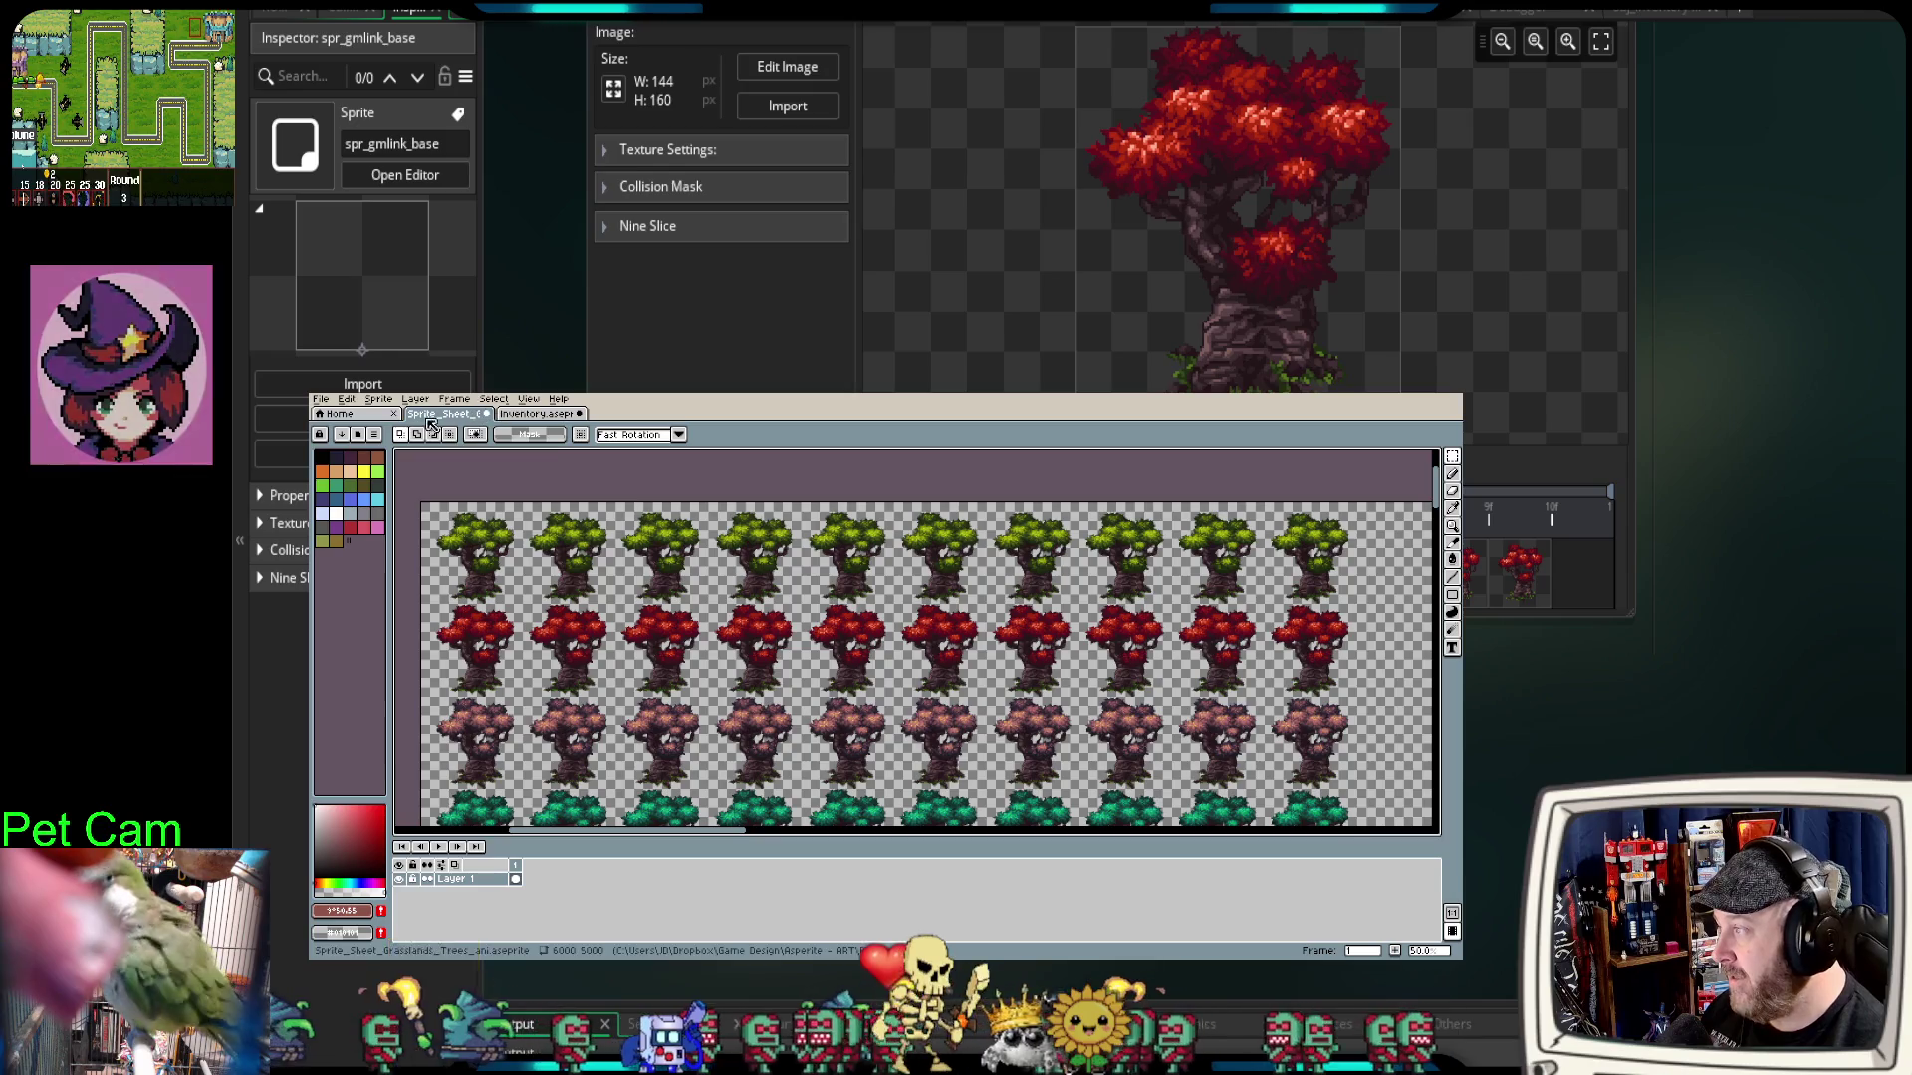
Step: Start File > GM Link > Connect and enlarge the Configure GM Link dialog
{"action": "left_click", "coordinate": [321, 402]}
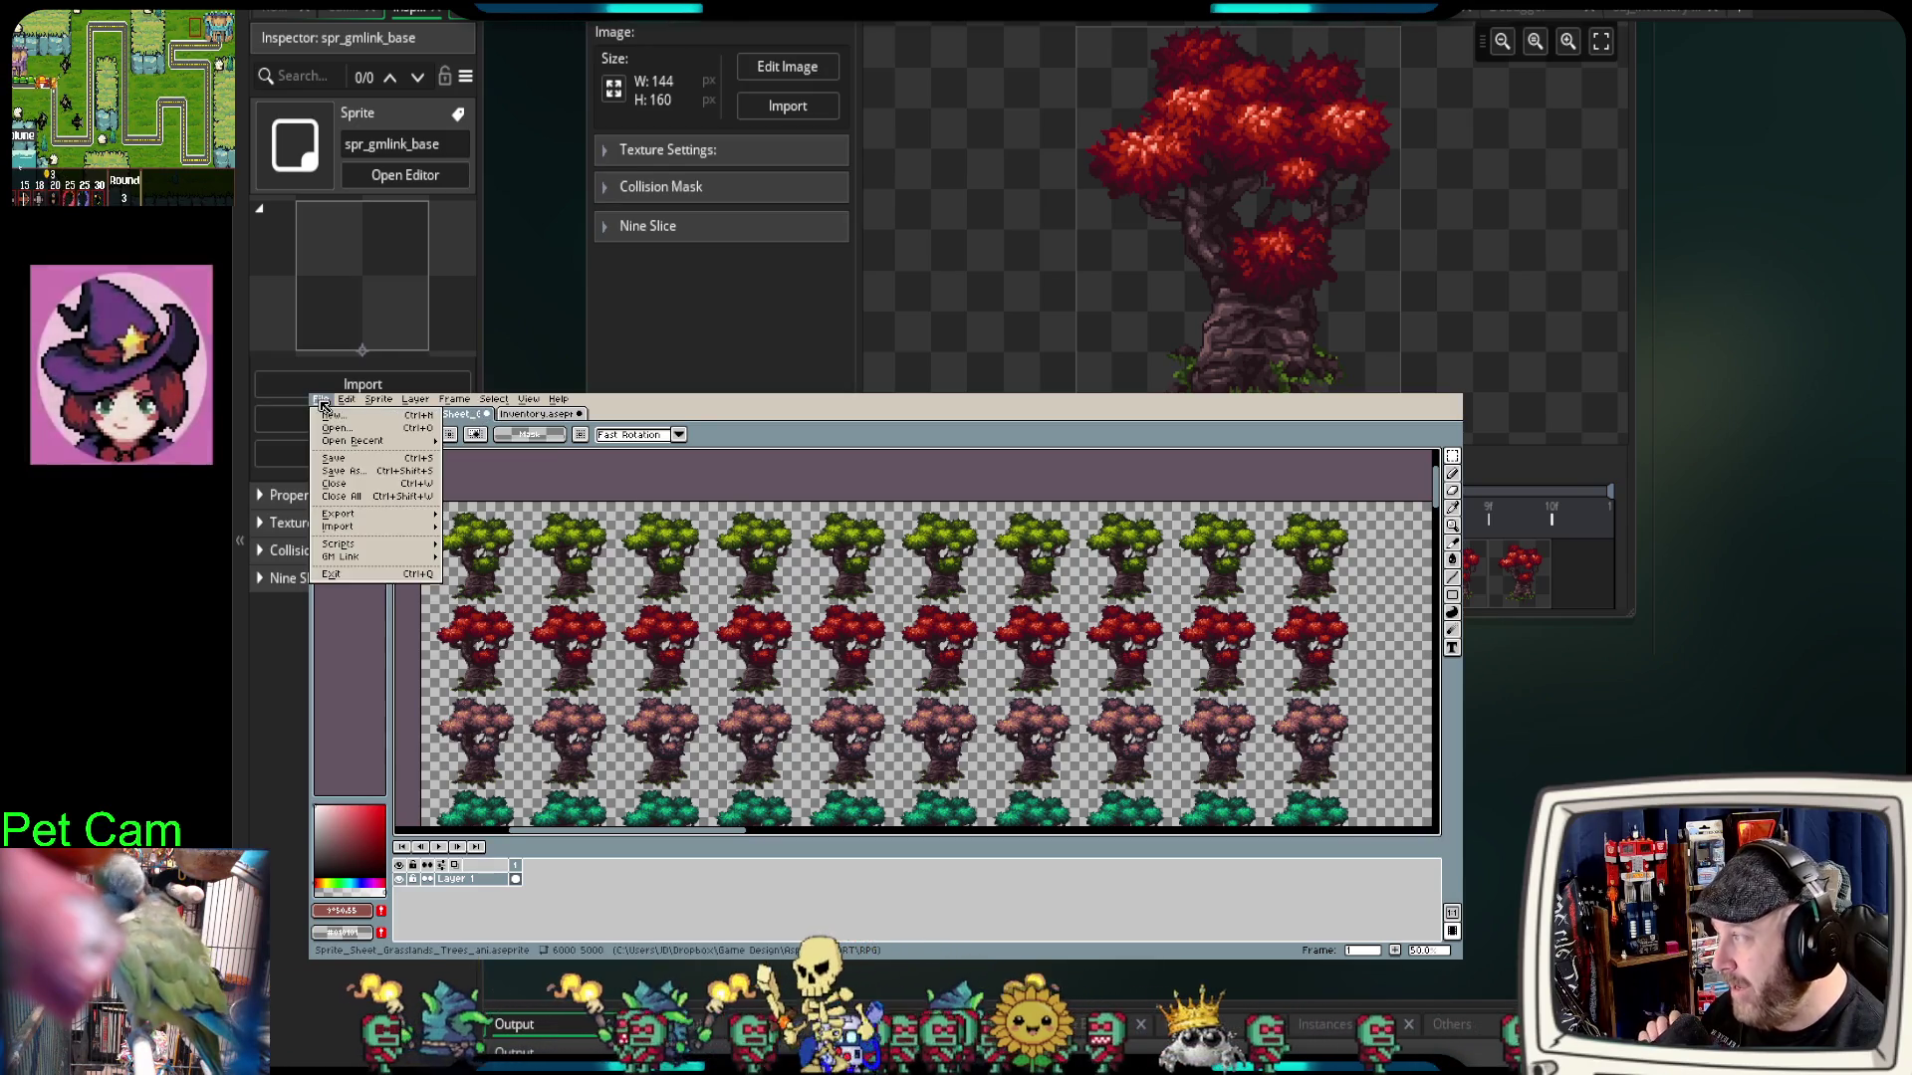
{"action": "mouse_move", "coordinate": [378, 557]}
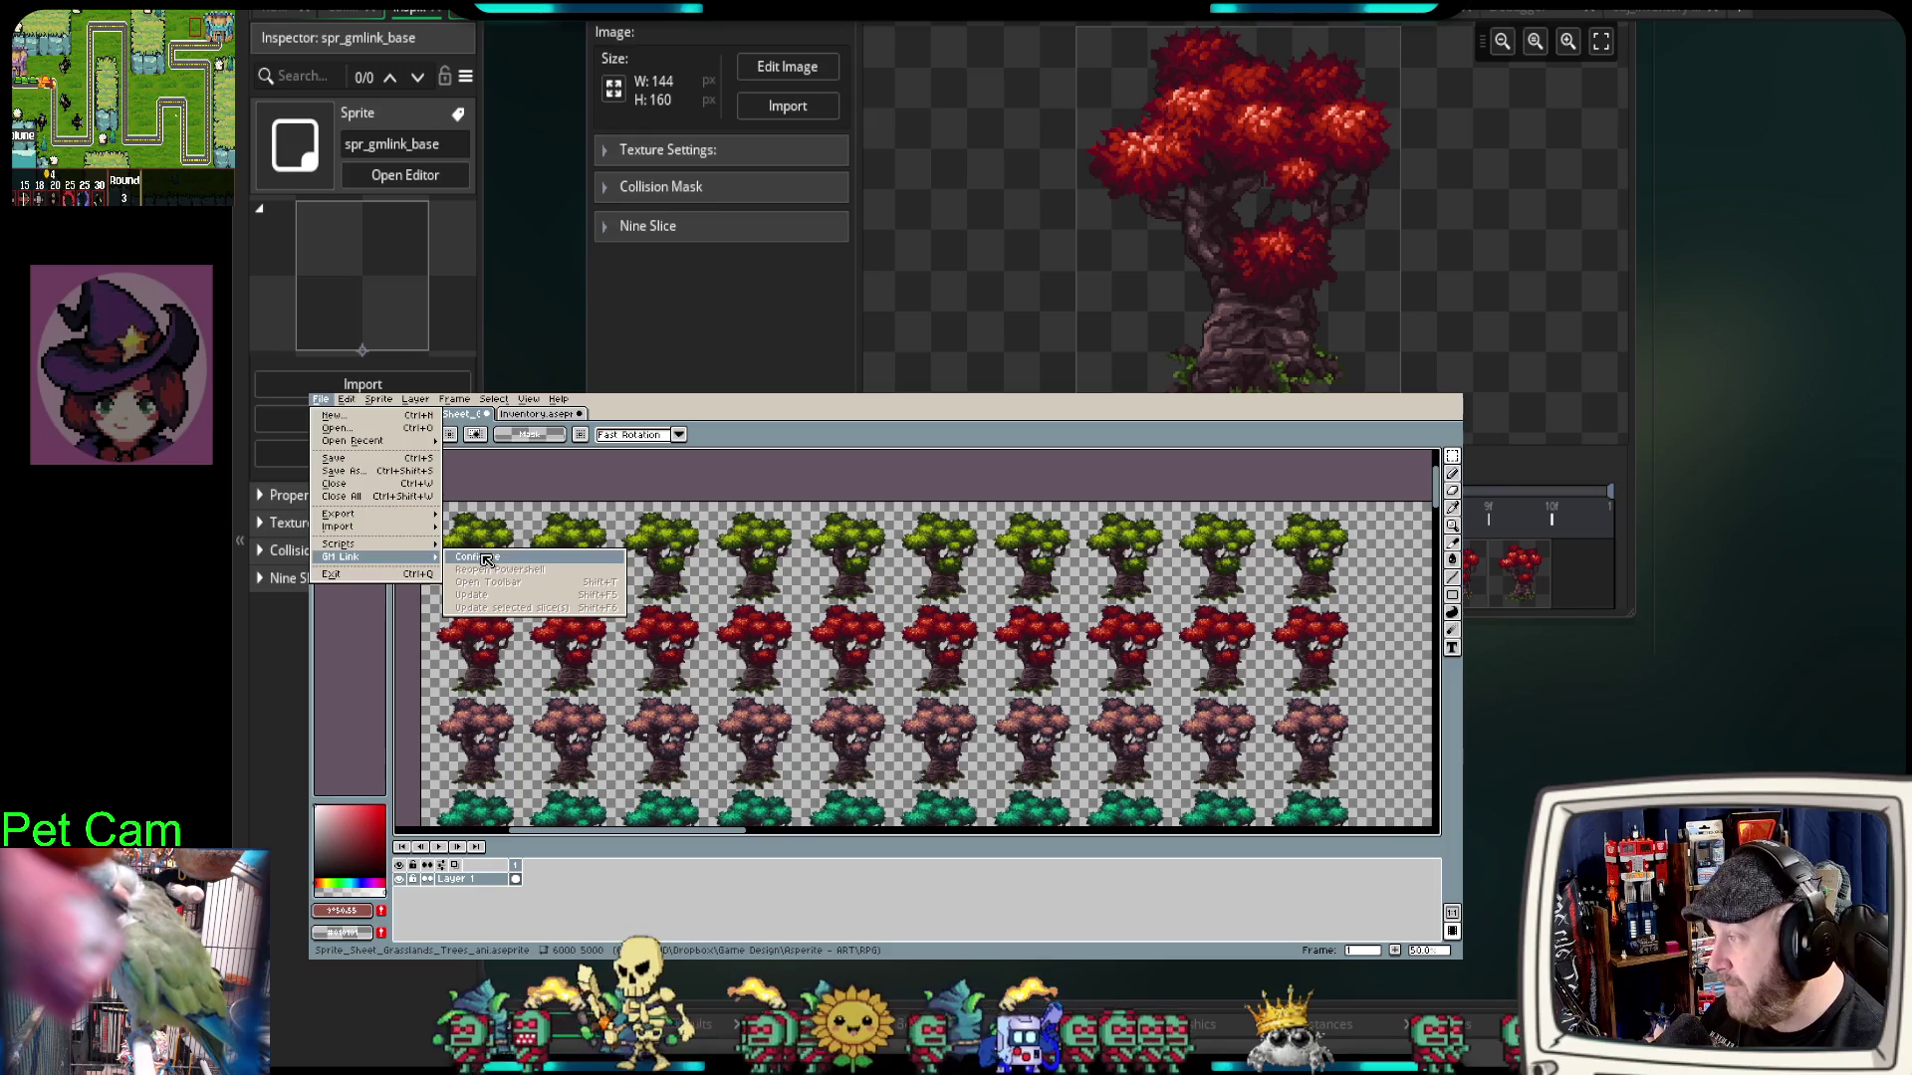
{"action": "left_click", "coordinate": [486, 558]}
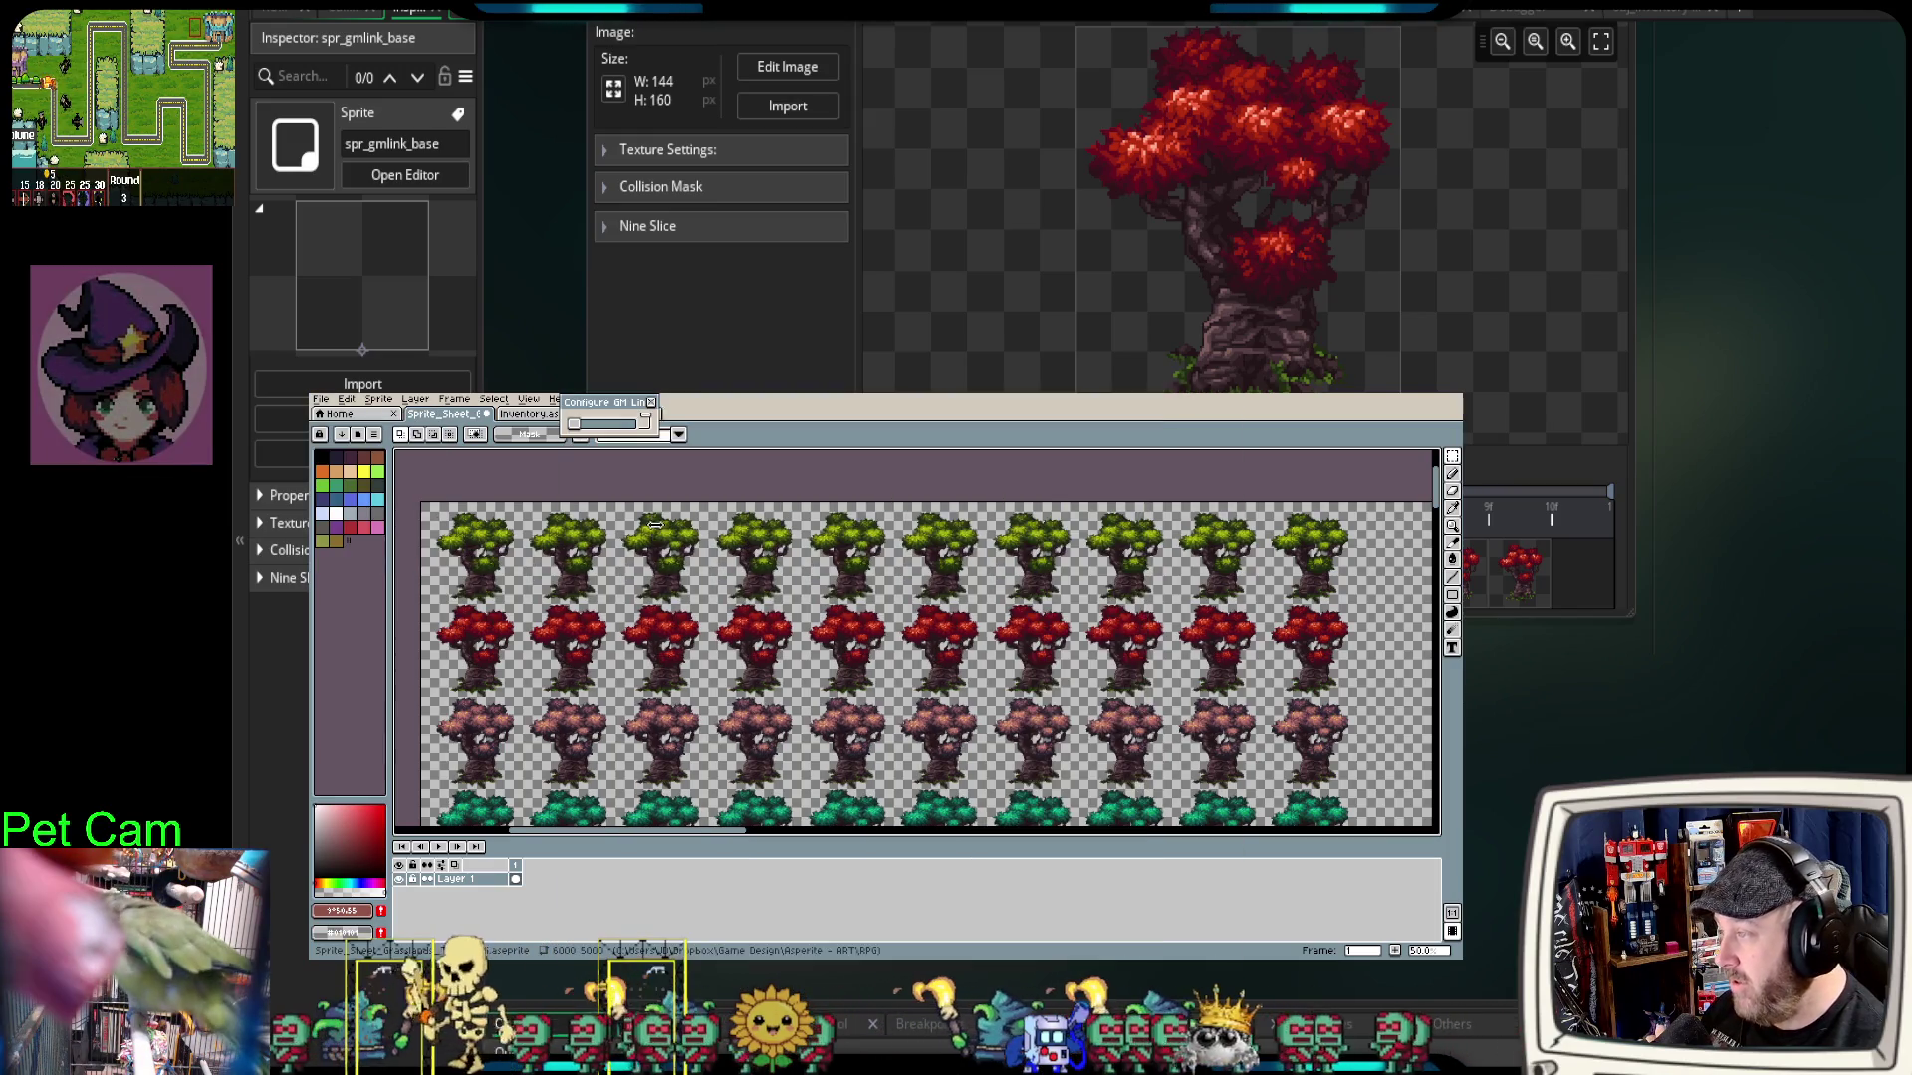
{"action": "left_click", "coordinate": [661, 438]}
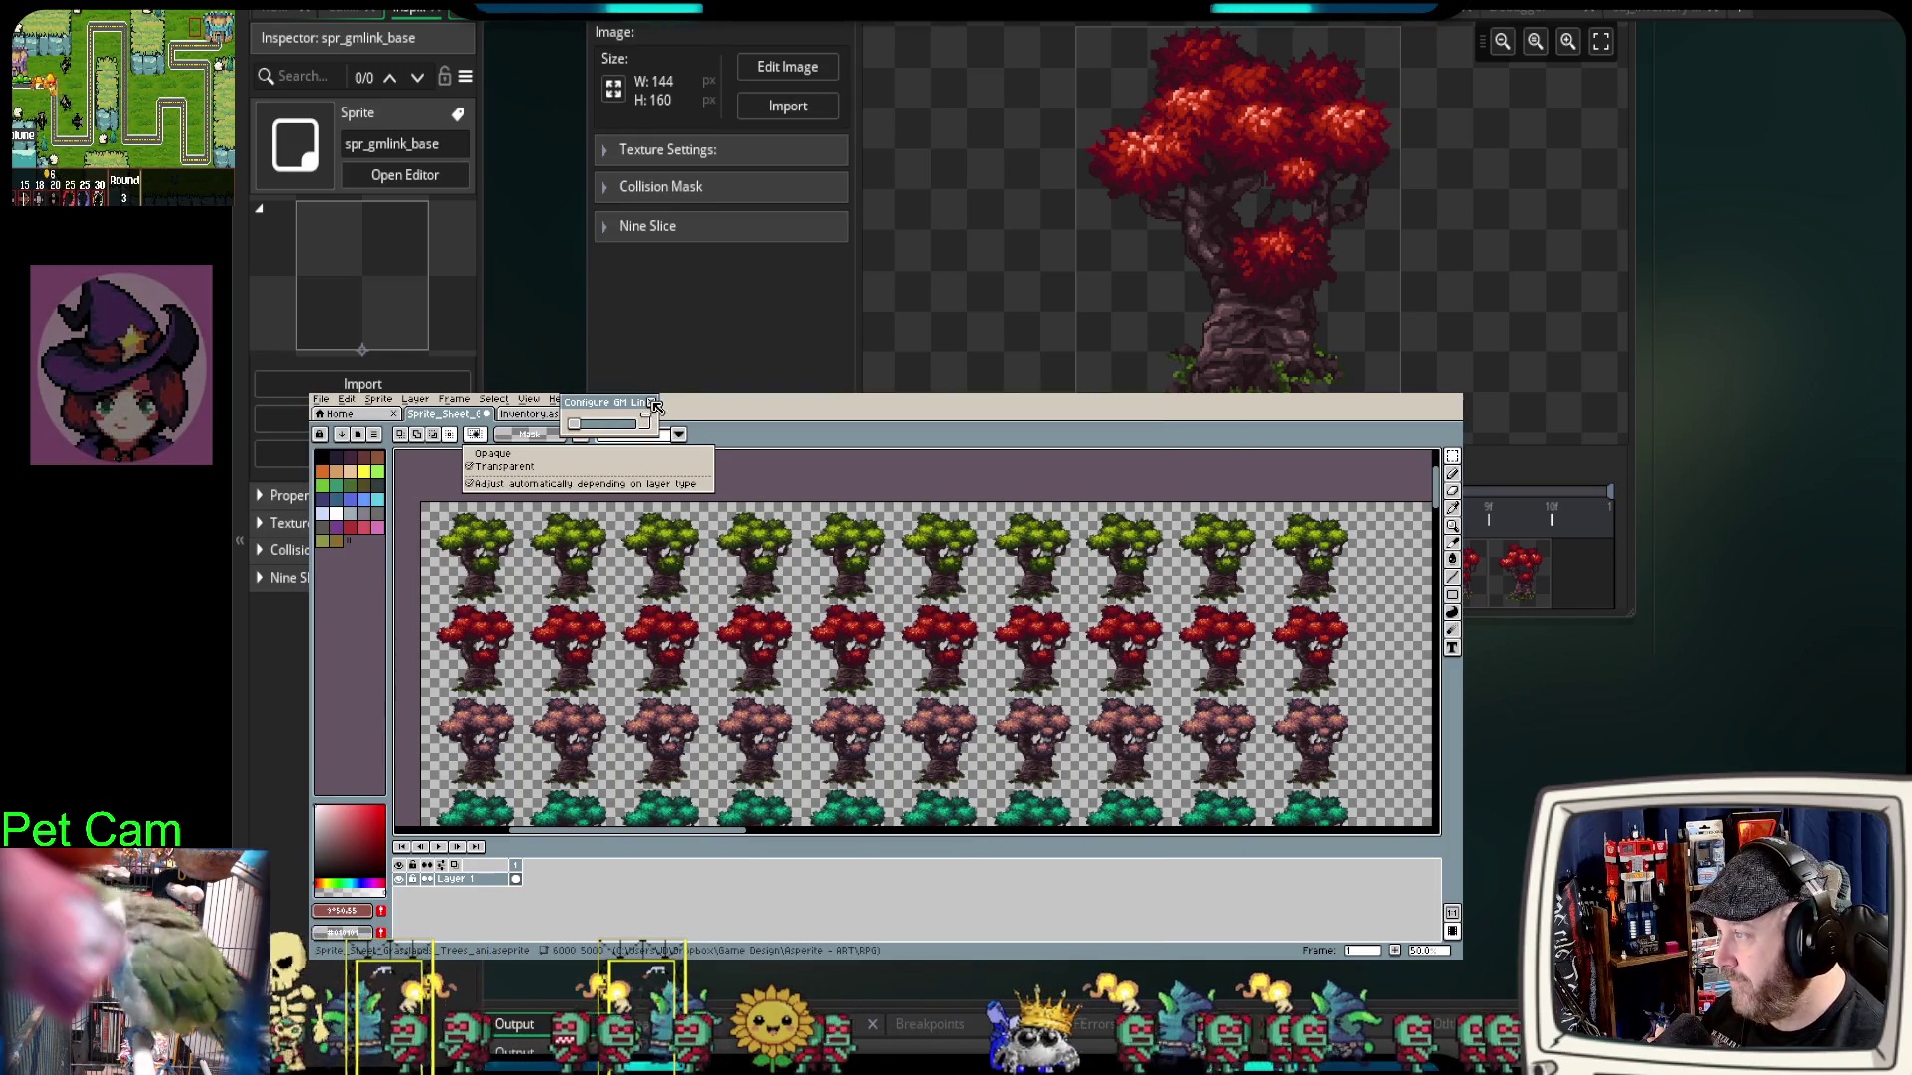
{"action": "left_click", "coordinate": [777, 482]}
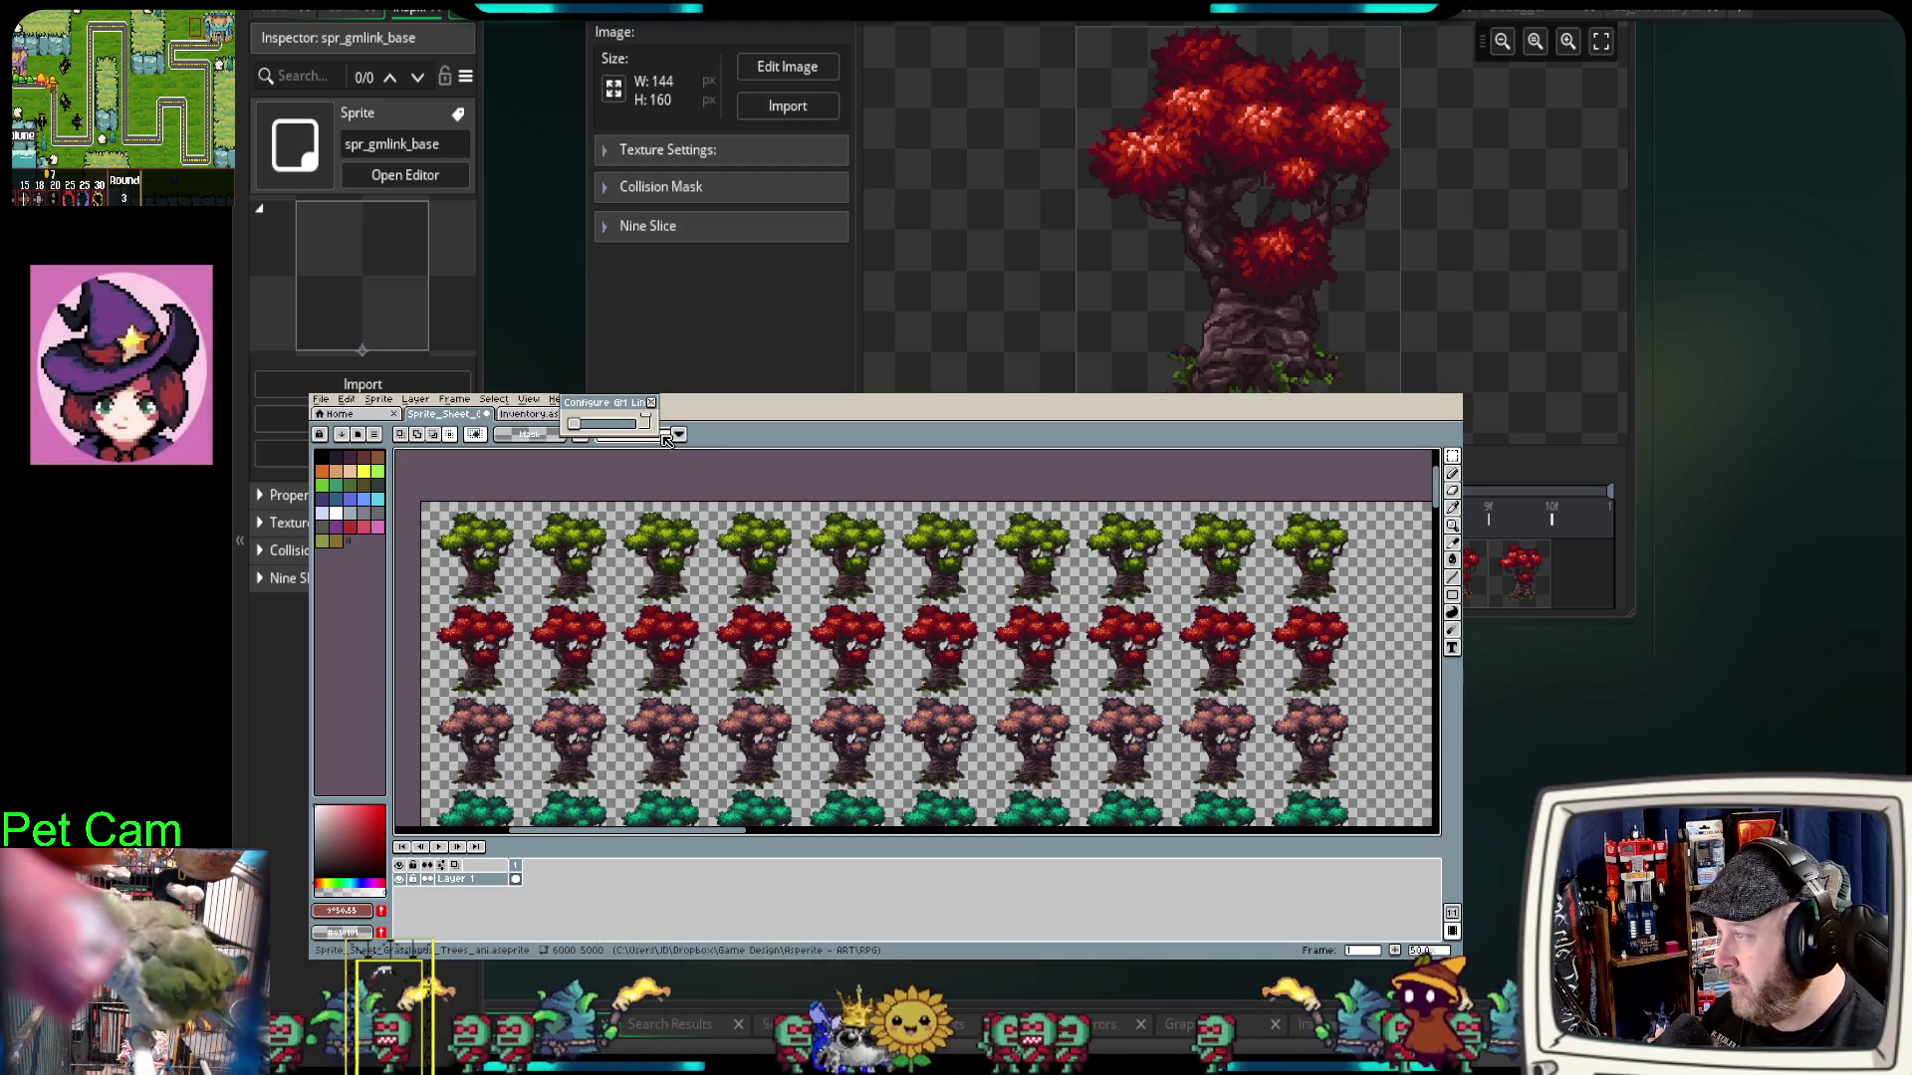
{"action": "mouse_move", "coordinate": [655, 435]}
{"action": "left_mouse_down"}
{"action": "mouse_move", "coordinate": [876, 703]}
{"action": "mouse_move", "coordinate": [1197, 844]}
{"action": "left_mouse_up"}
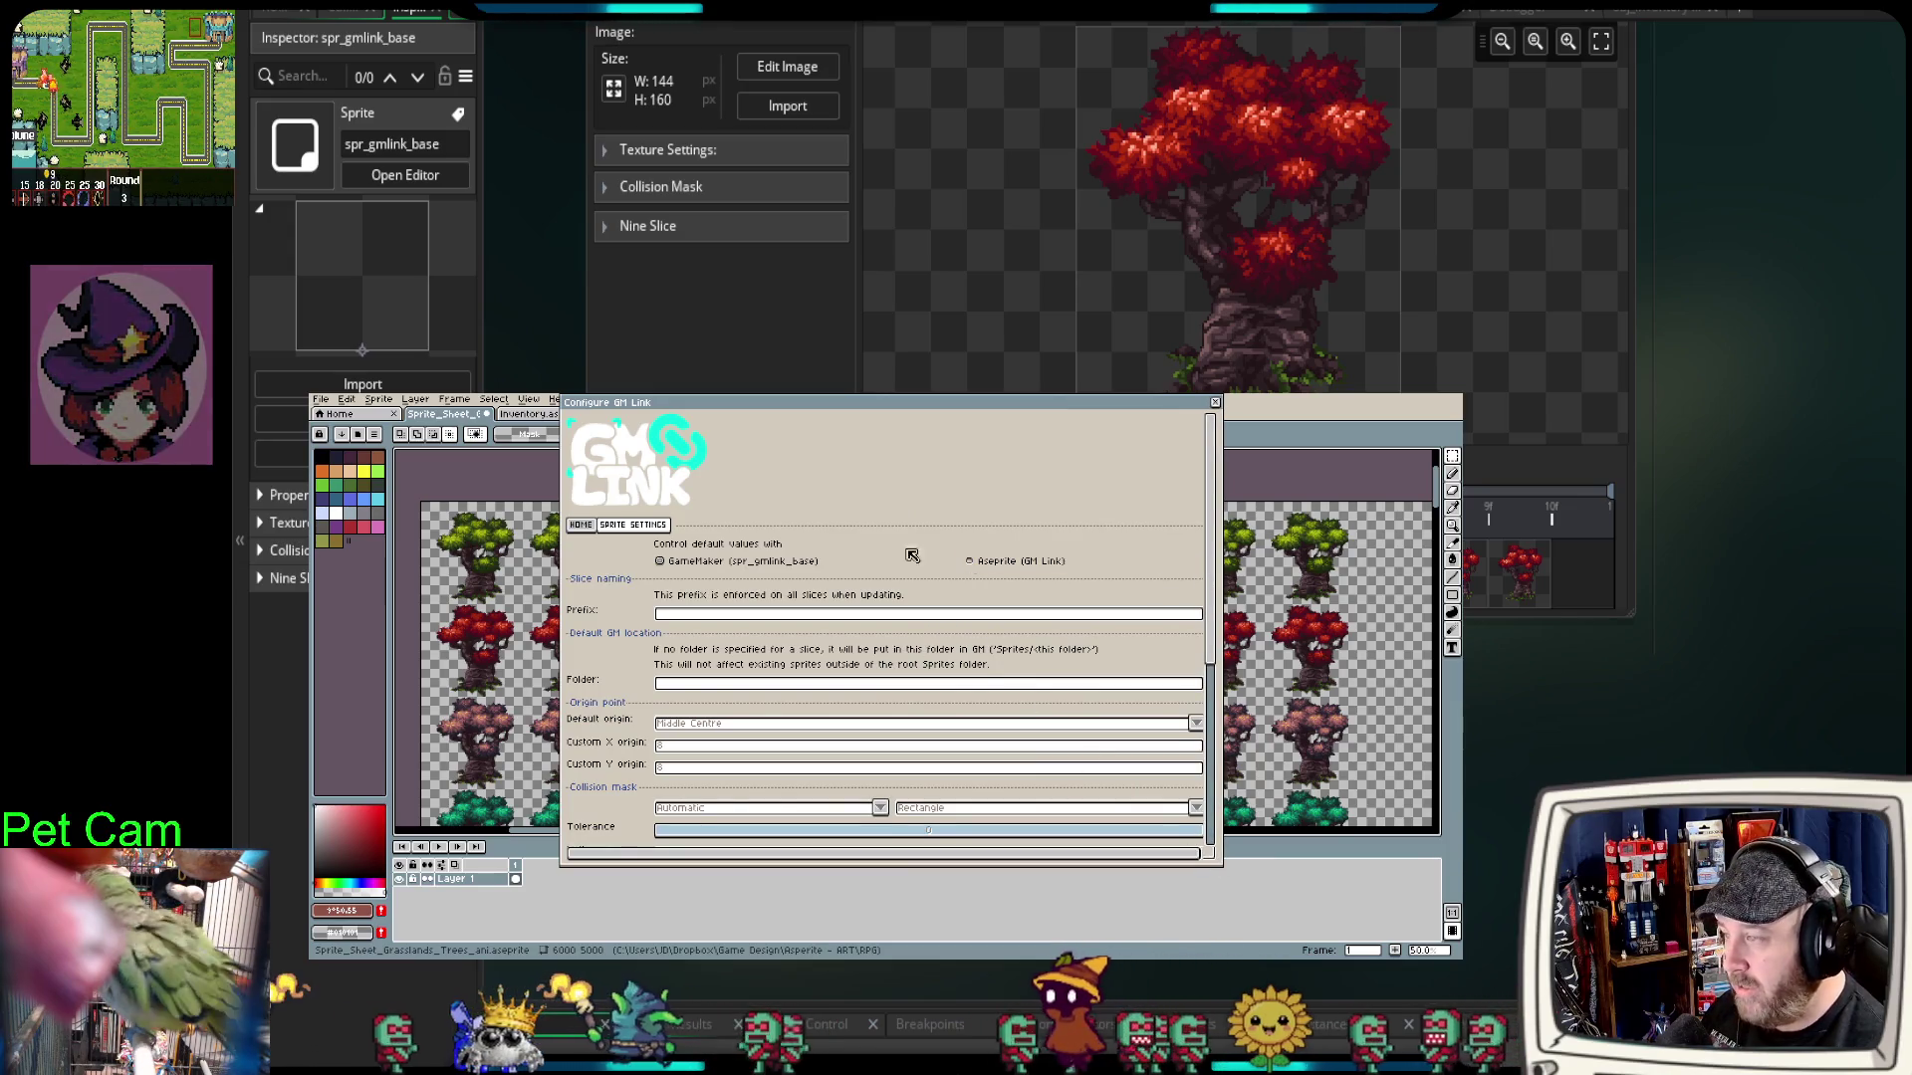
{"action": "left_click_drag", "start_coordinate": [1217, 543], "coordinate": [1214, 726]}
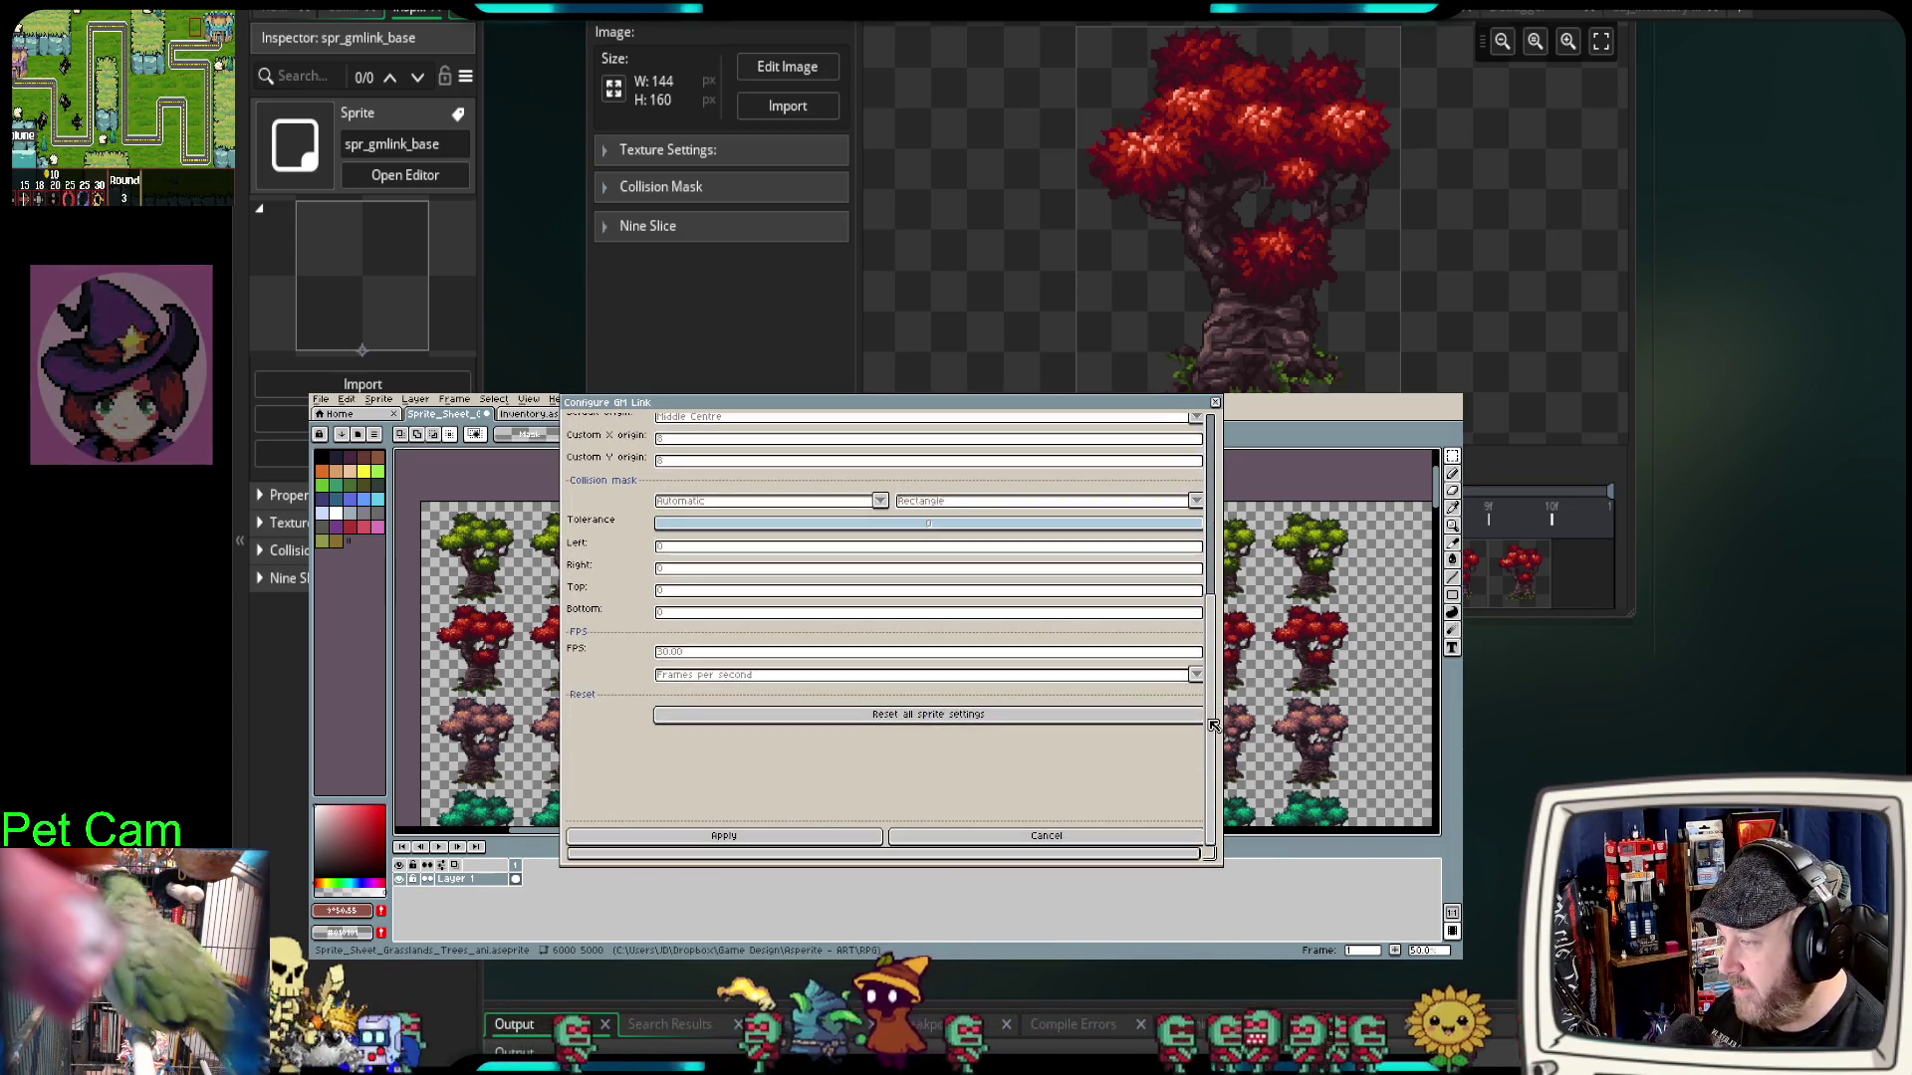
{"action": "left_click_drag", "start_coordinate": [1213, 791], "coordinate": [1215, 509]}
Step: On the Home page, select the GameMaker .yyp project file and apply the configuration
{"action": "left_click", "coordinate": [593, 526]}
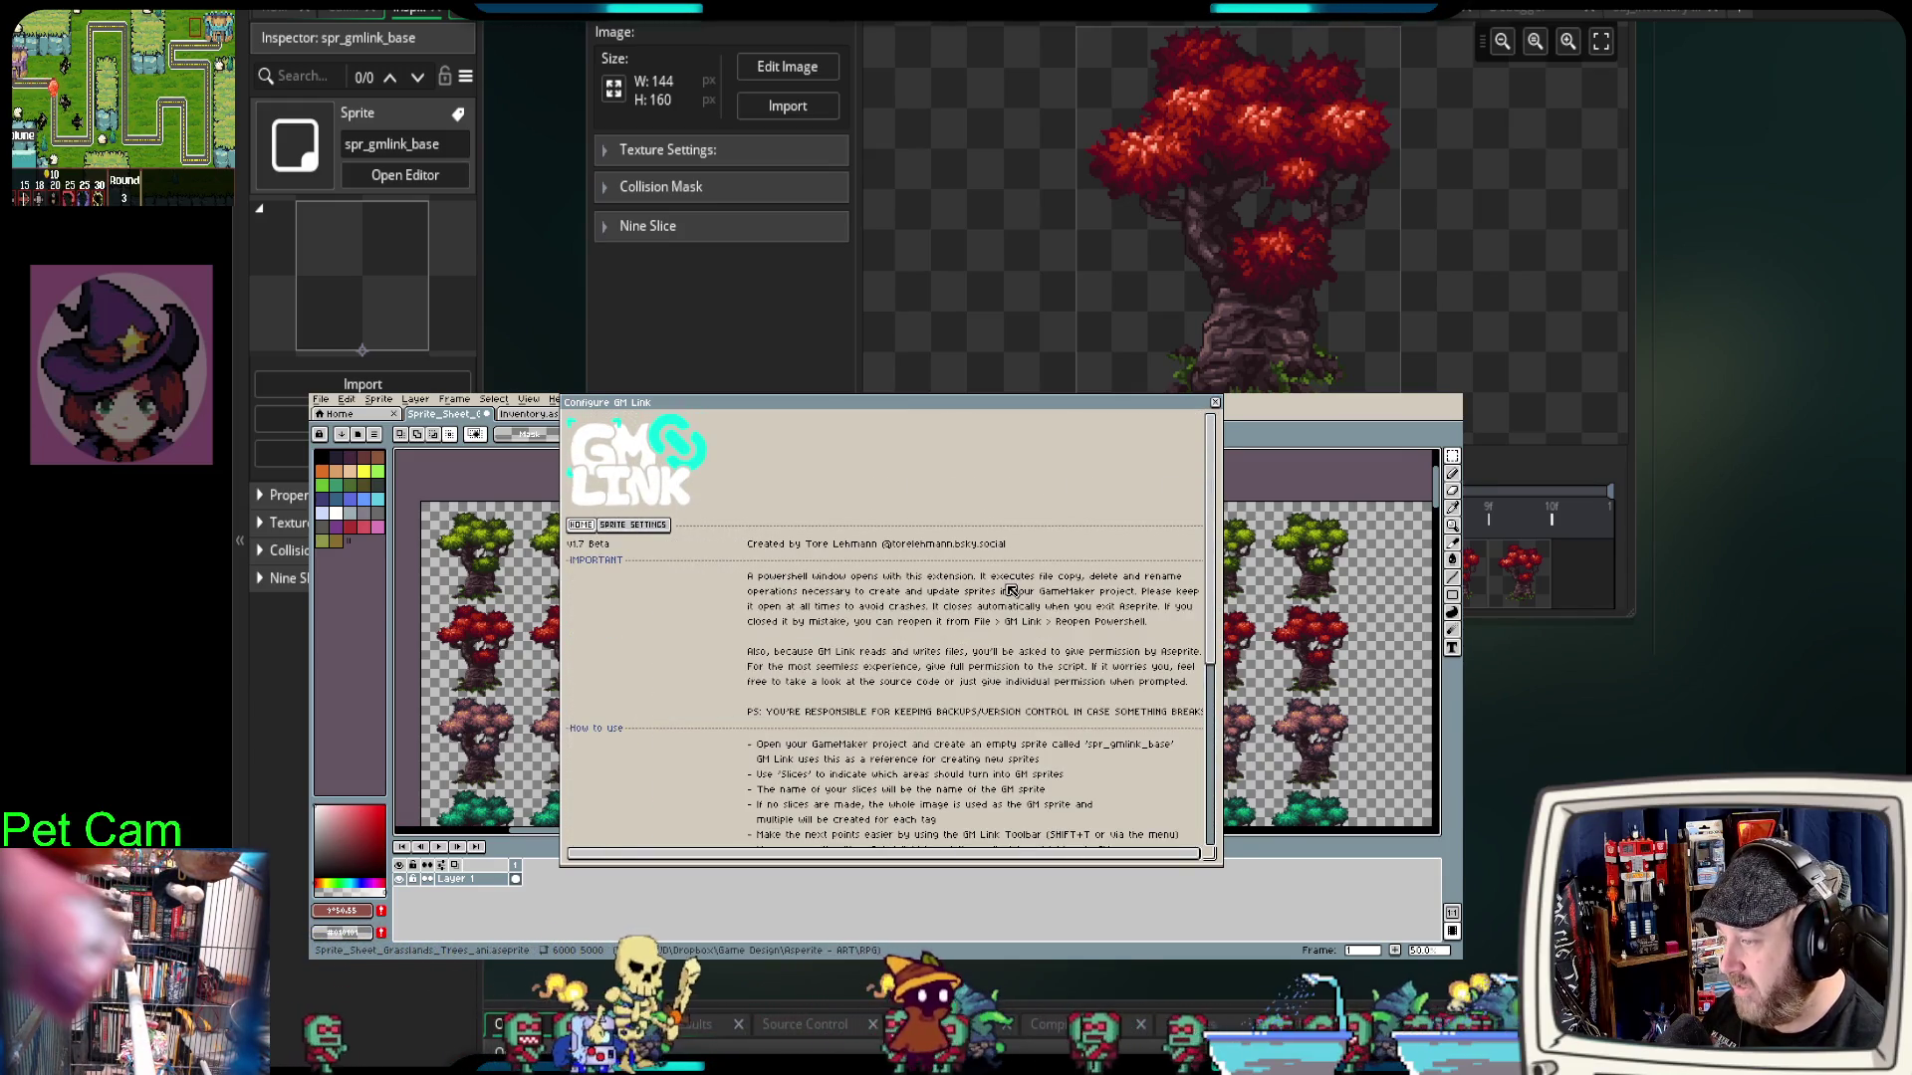
{"action": "scroll", "coordinate": [824, 777], "scroll_direction": "down", "scroll_amount": 5}
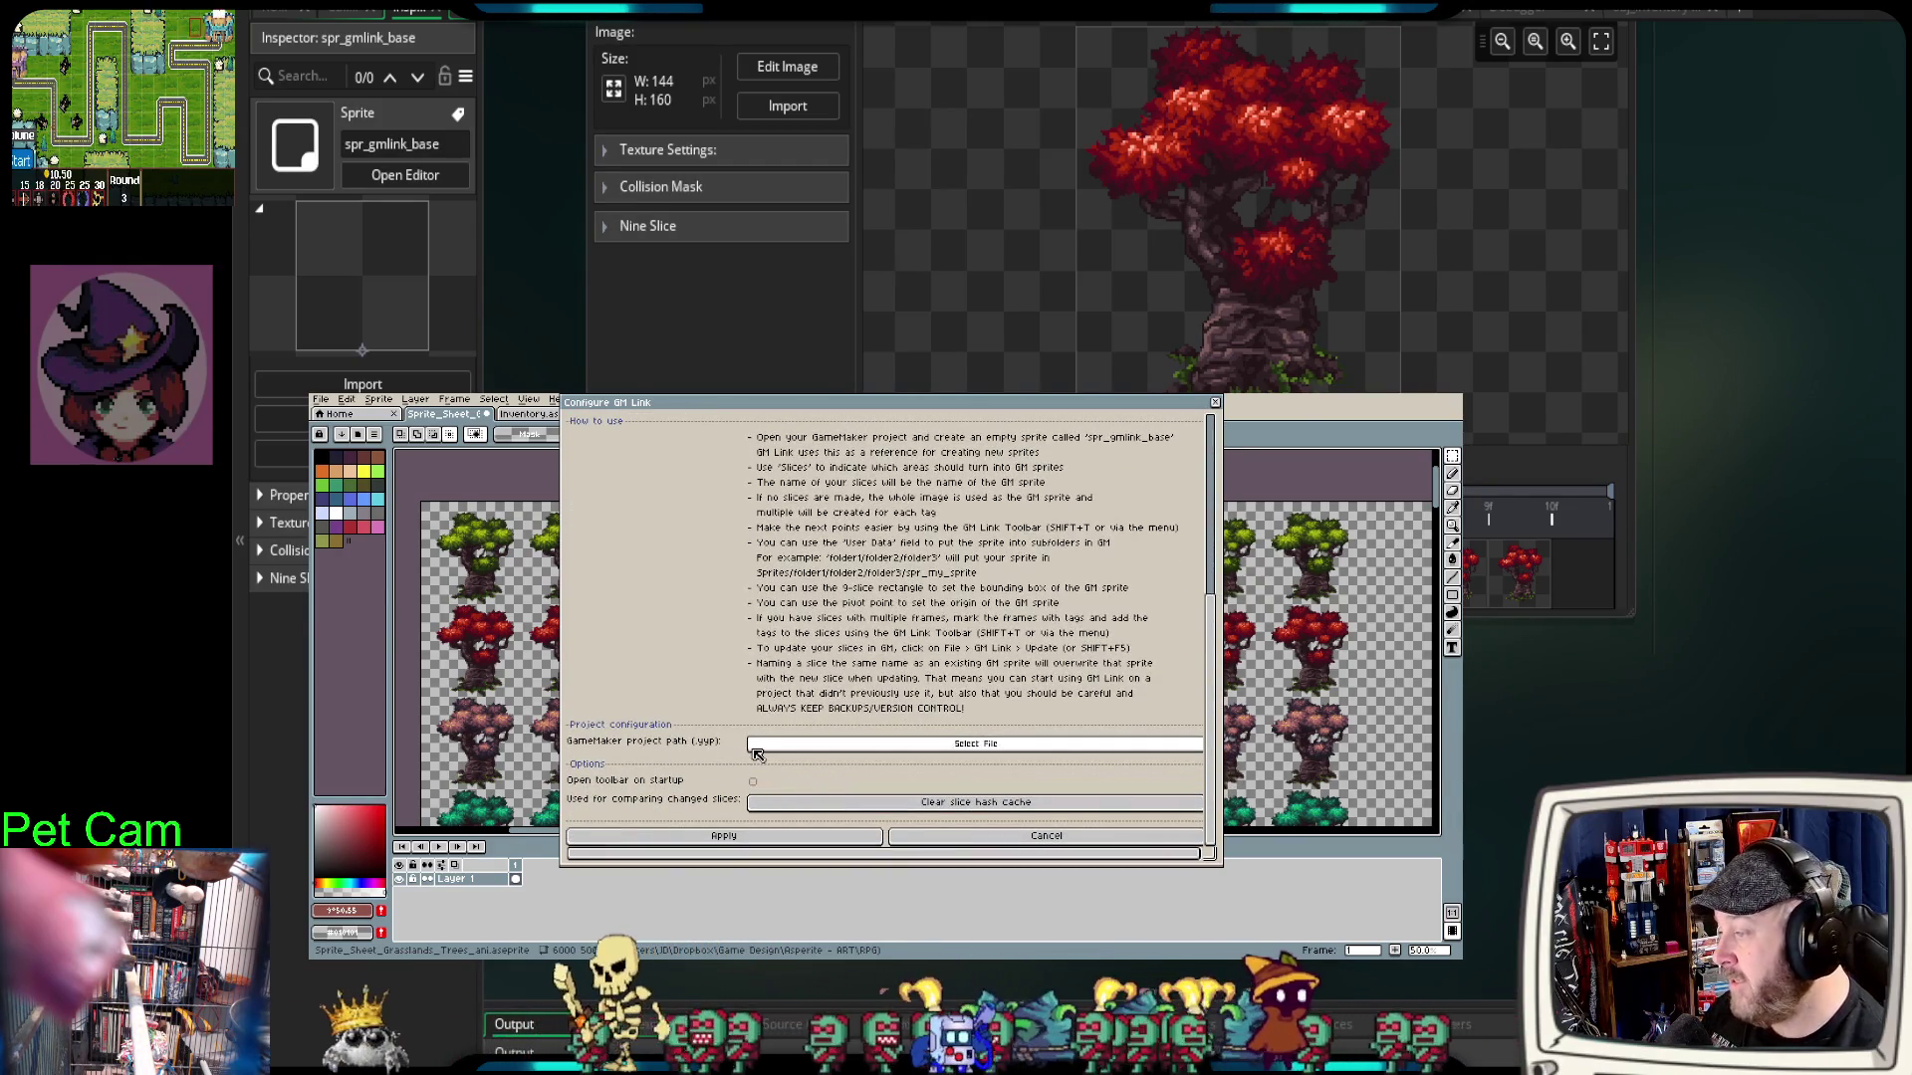
{"action": "left_click", "coordinate": [853, 749]}
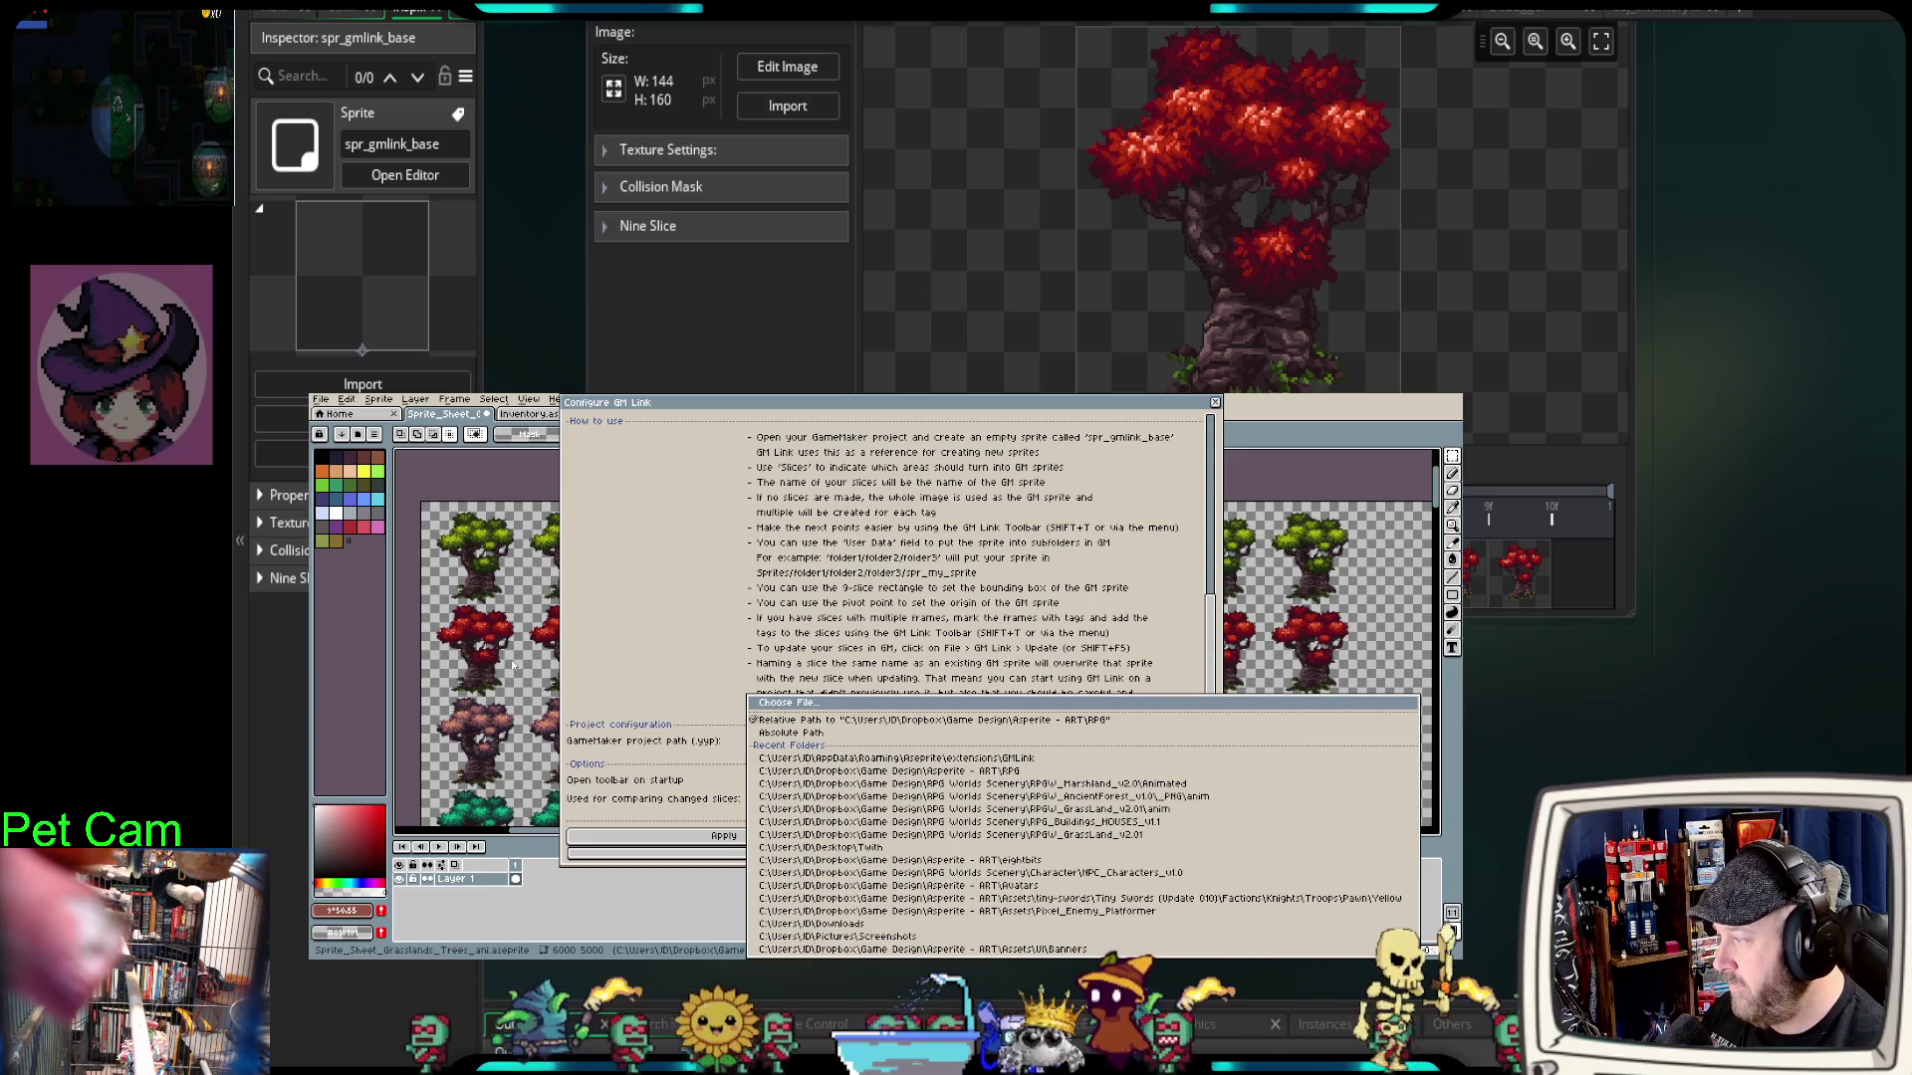
{"action": "left_click", "coordinate": [962, 861]}
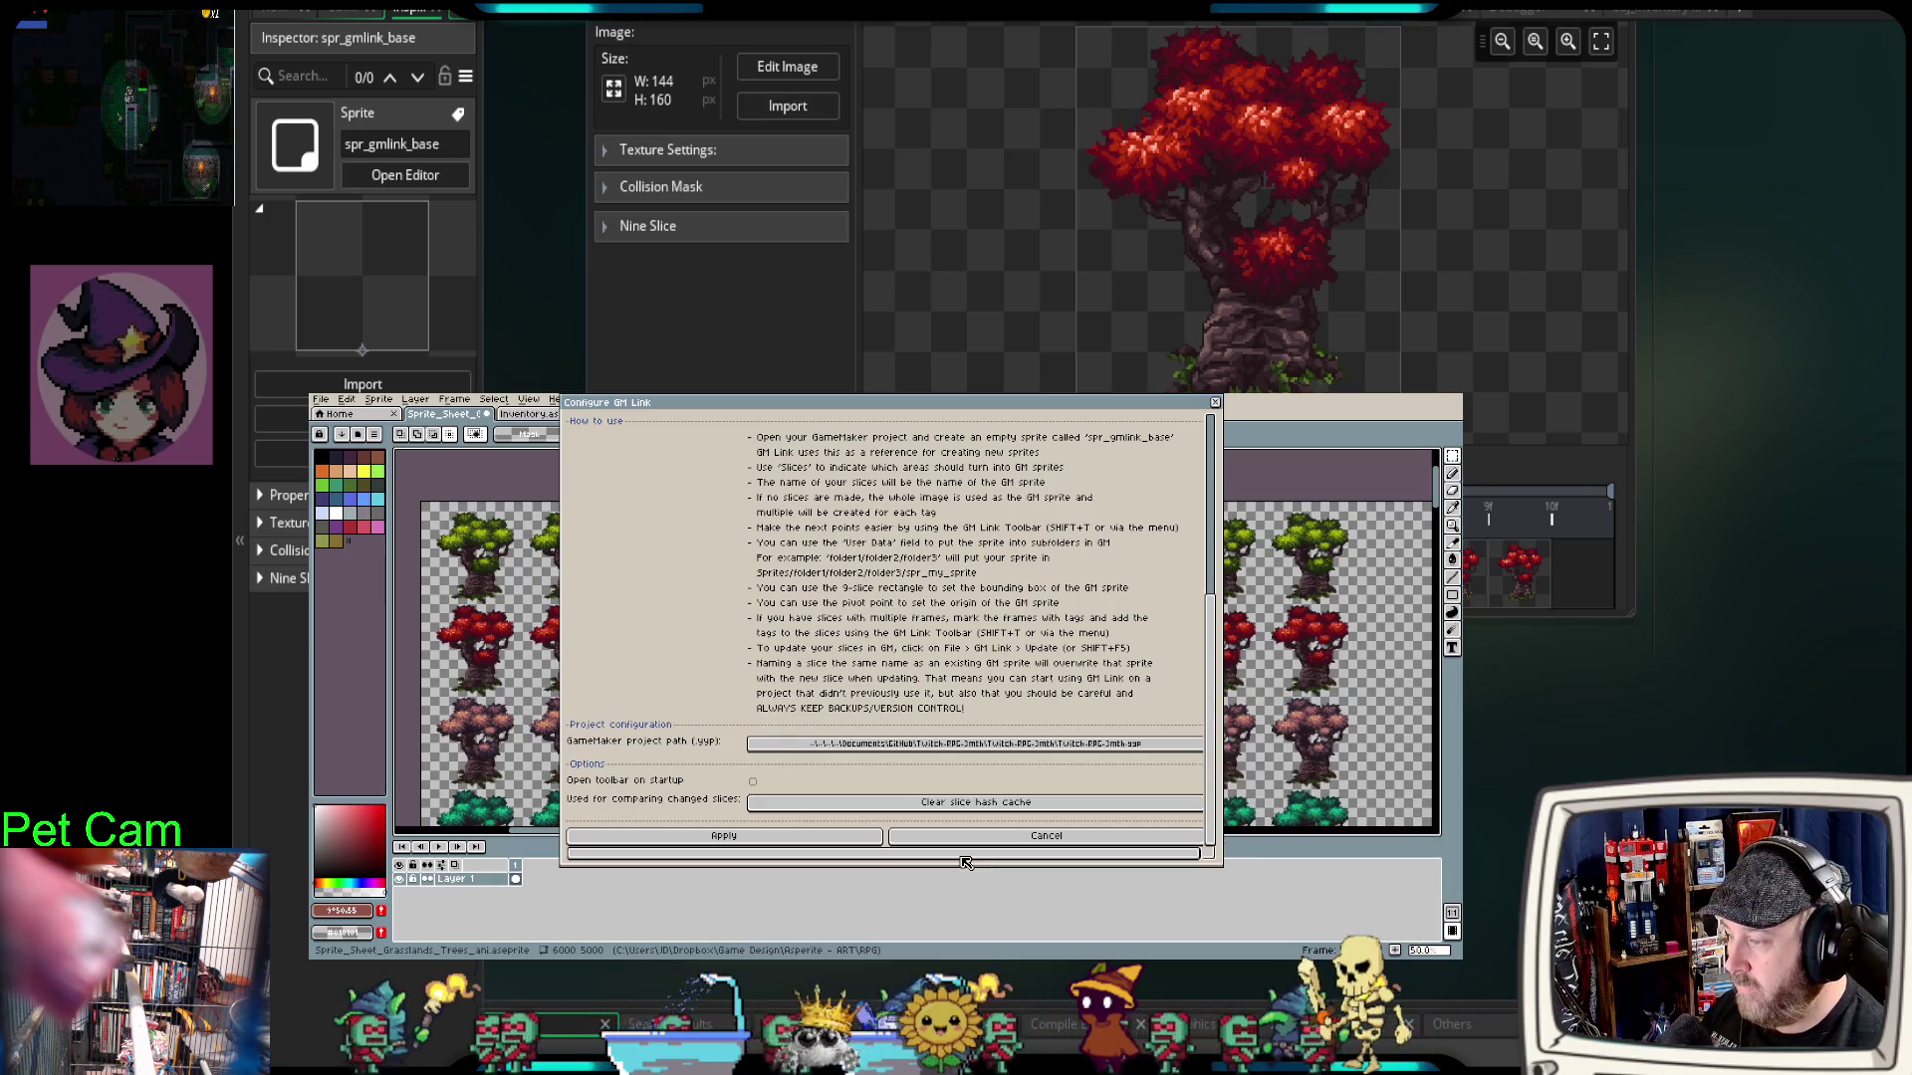
{"action": "left_click", "coordinate": [765, 836]}
{"action": "left_click_drag", "start_coordinate": [766, 837], "coordinate": [777, 929]}
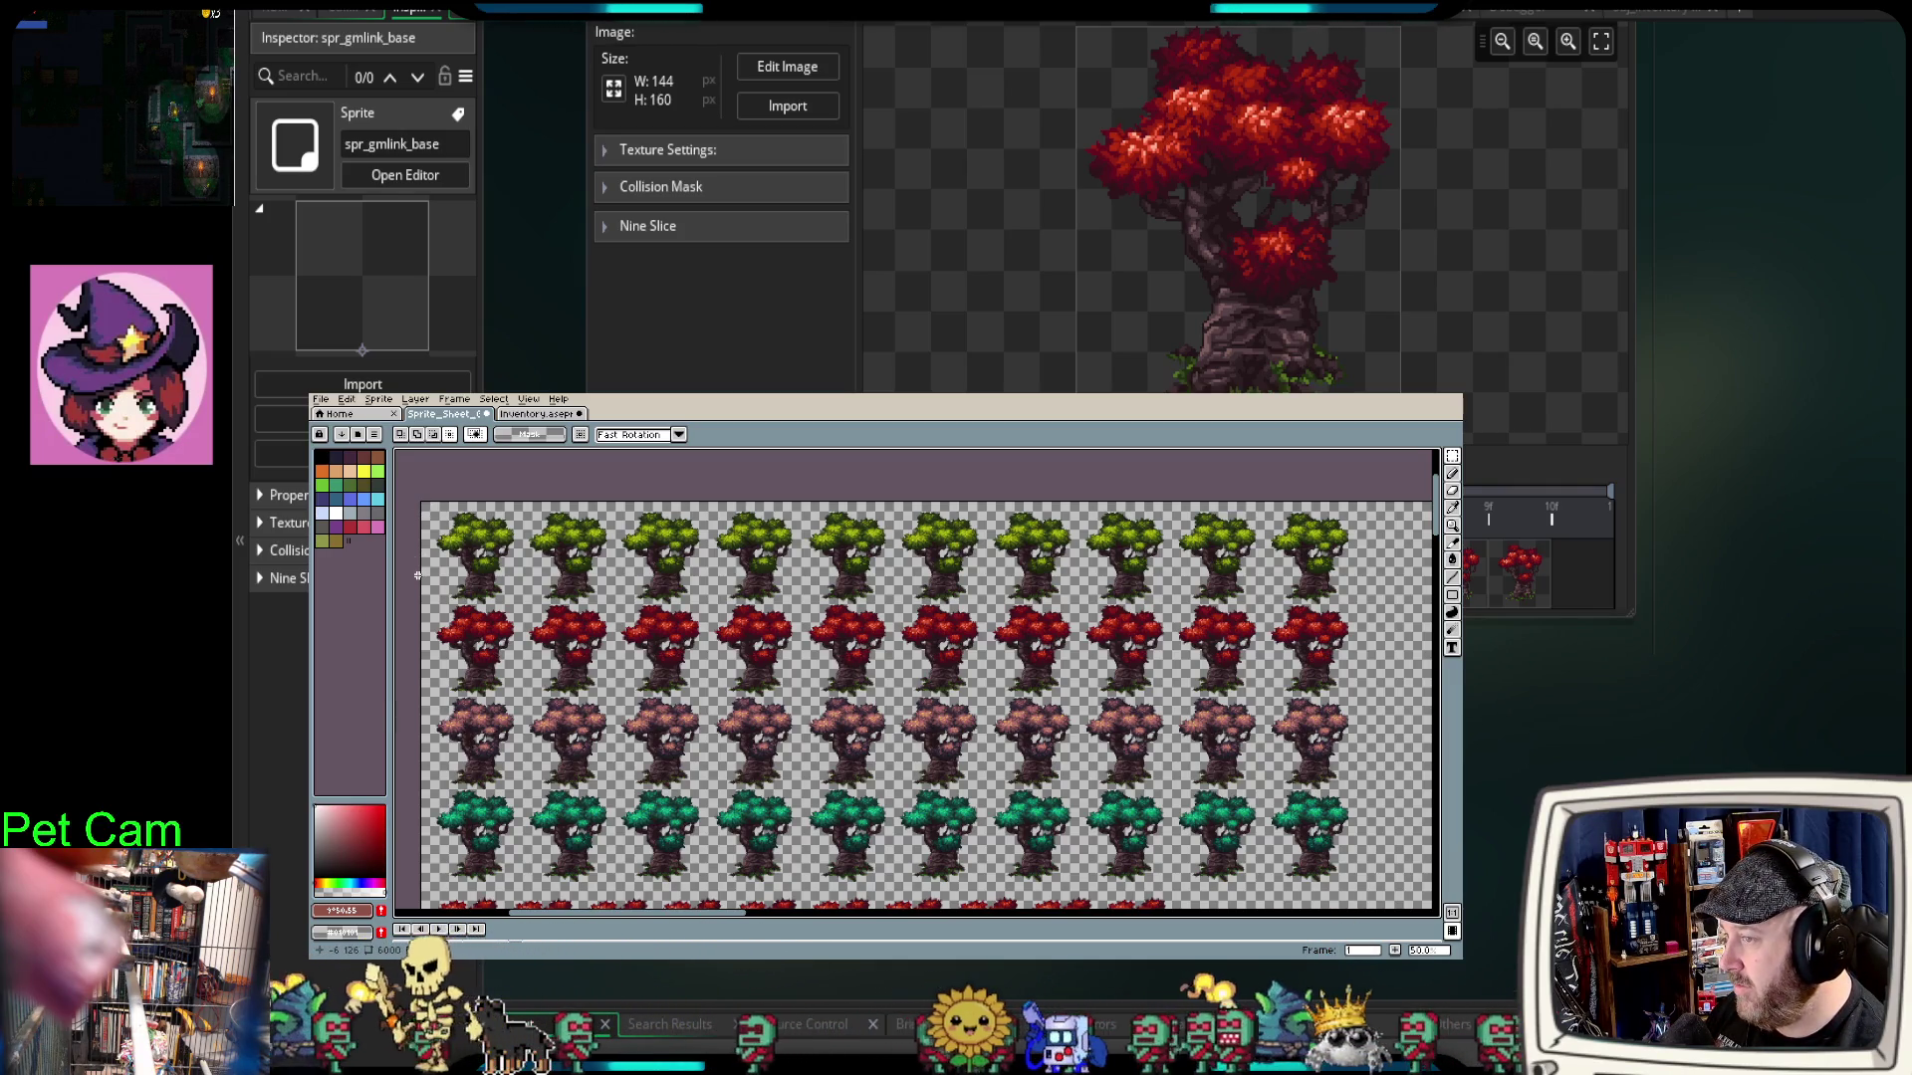
Step: Give the canvas more room and zoom from 50% to 200% over the green trees
{"action": "left_click_drag", "start_coordinate": [613, 700], "coordinate": [610, 696]}
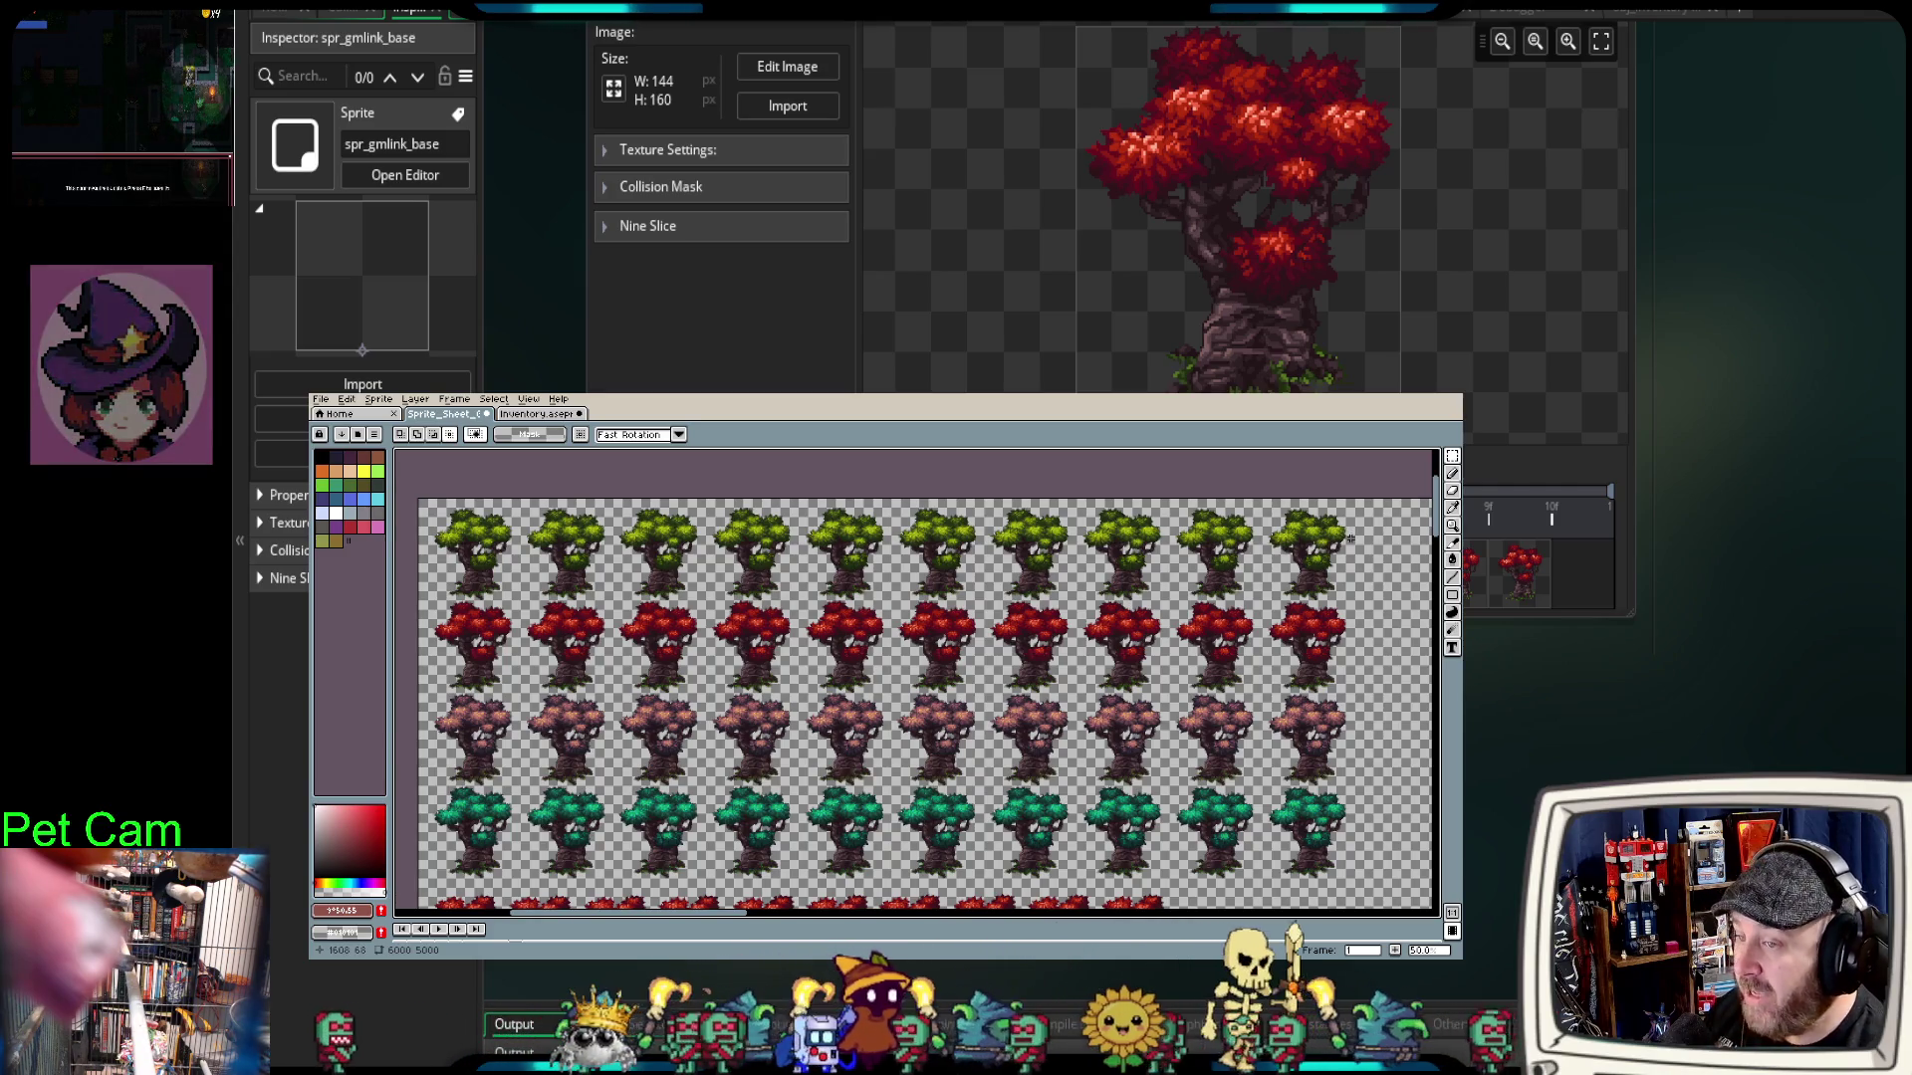
{"action": "scroll", "coordinate": [1350, 538], "scroll_direction": "up", "scroll_amount": 1}
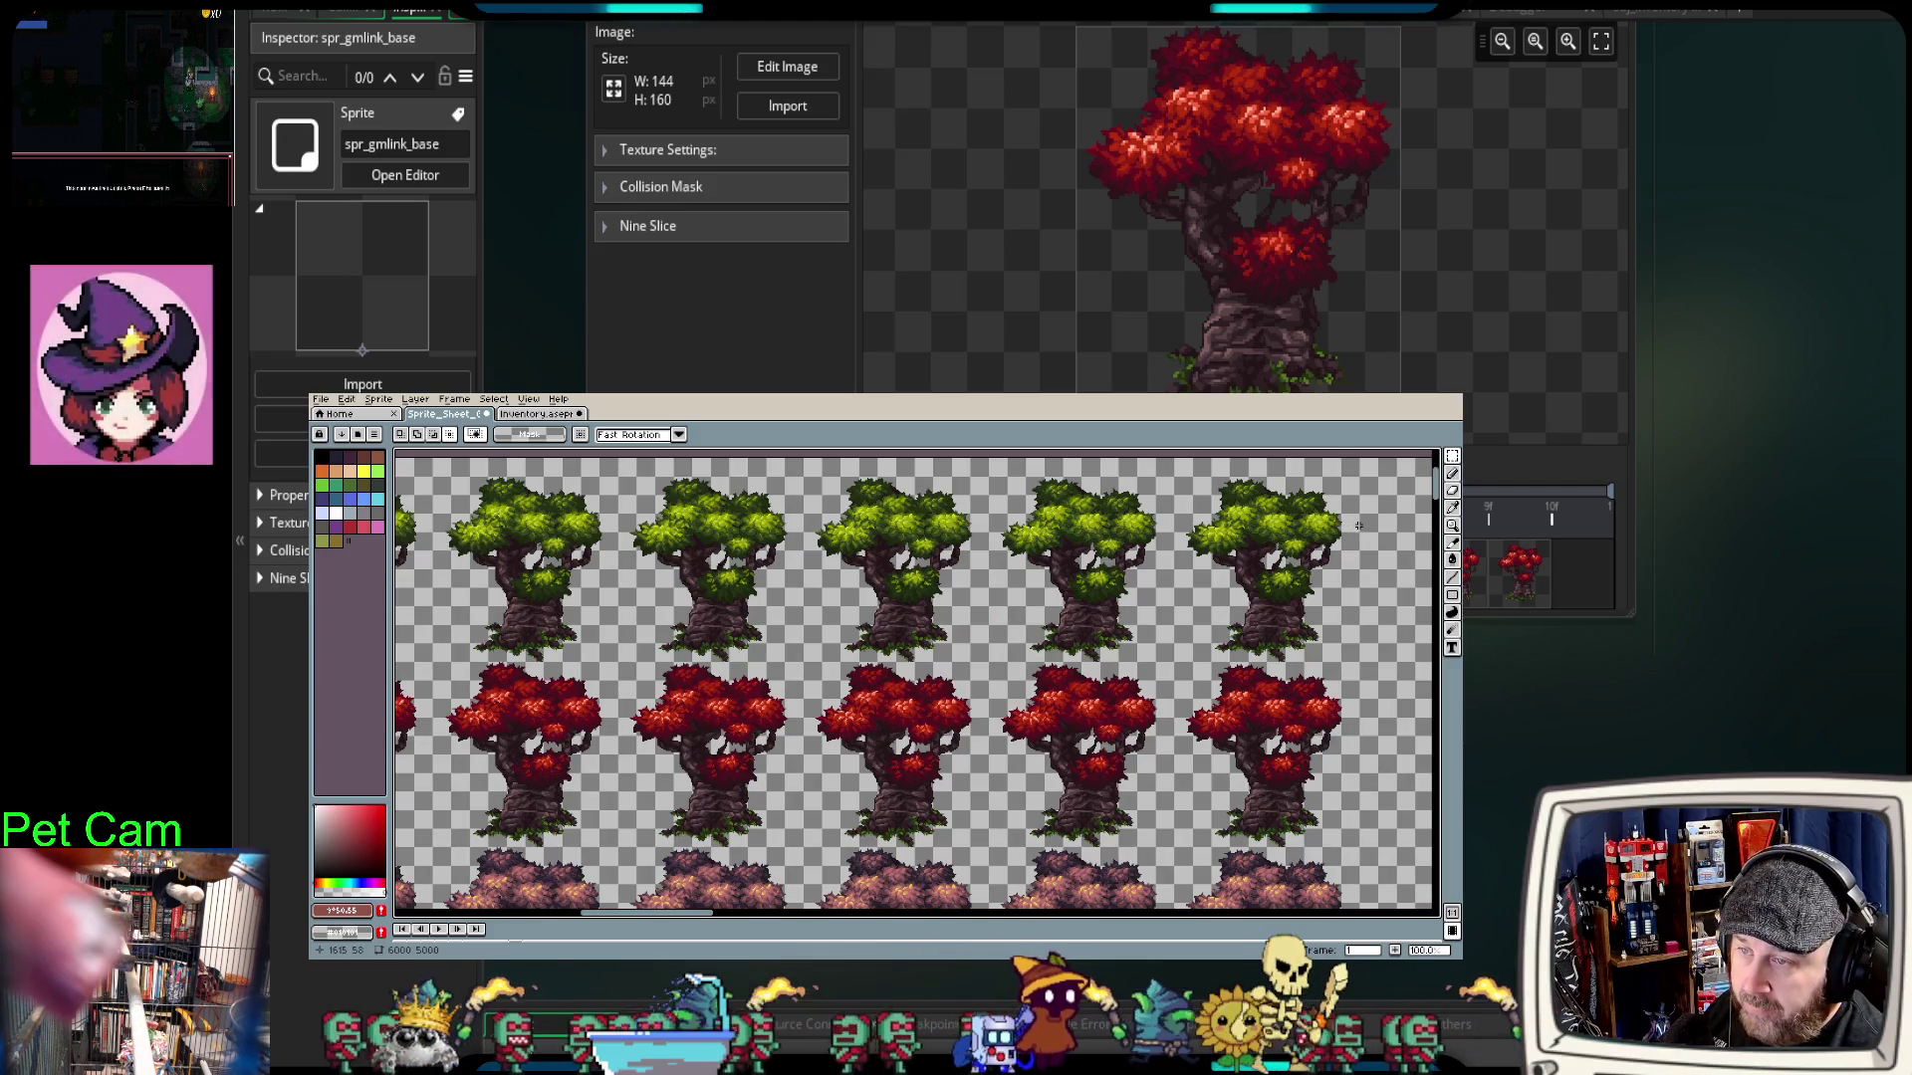
{"action": "scroll", "coordinate": [1360, 526], "scroll_direction": "up", "scroll_amount": 1}
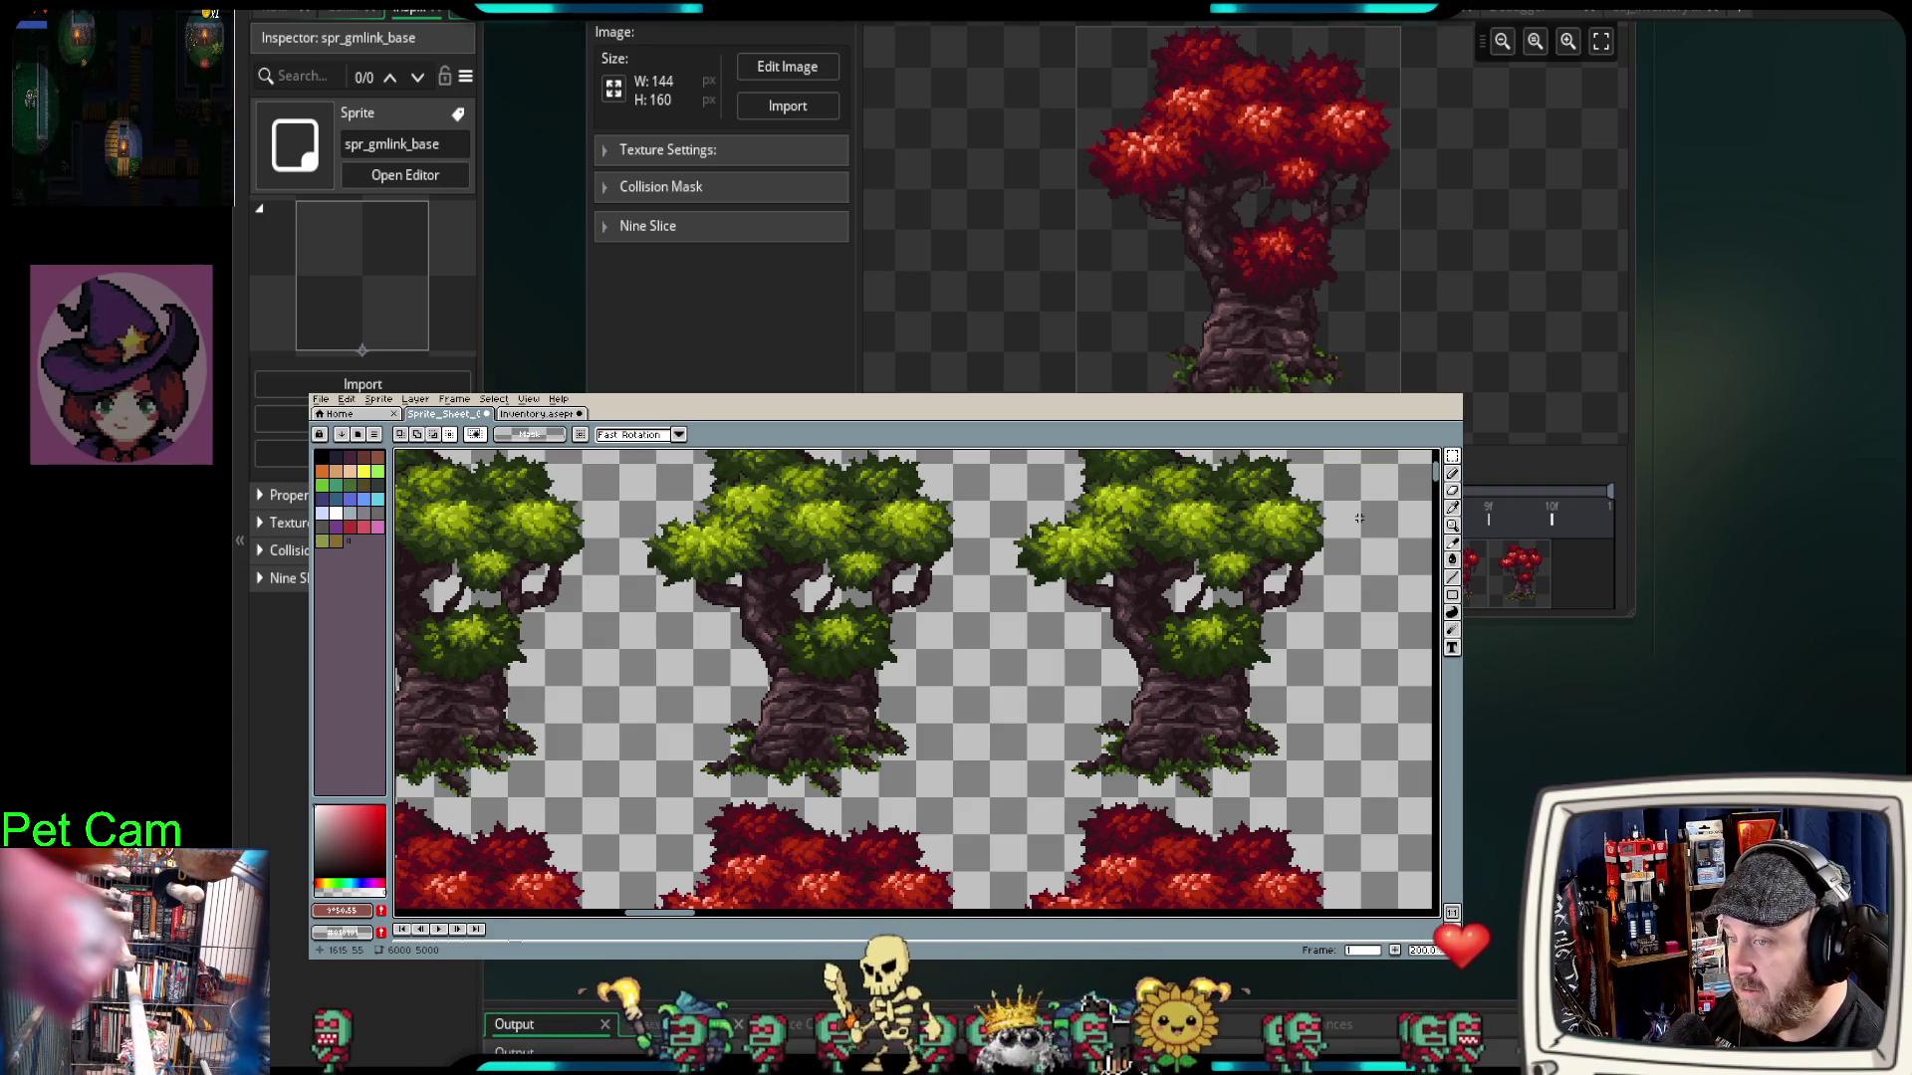
{"action": "left_click_drag", "start_coordinate": [1249, 560], "coordinate": [965, 680]}
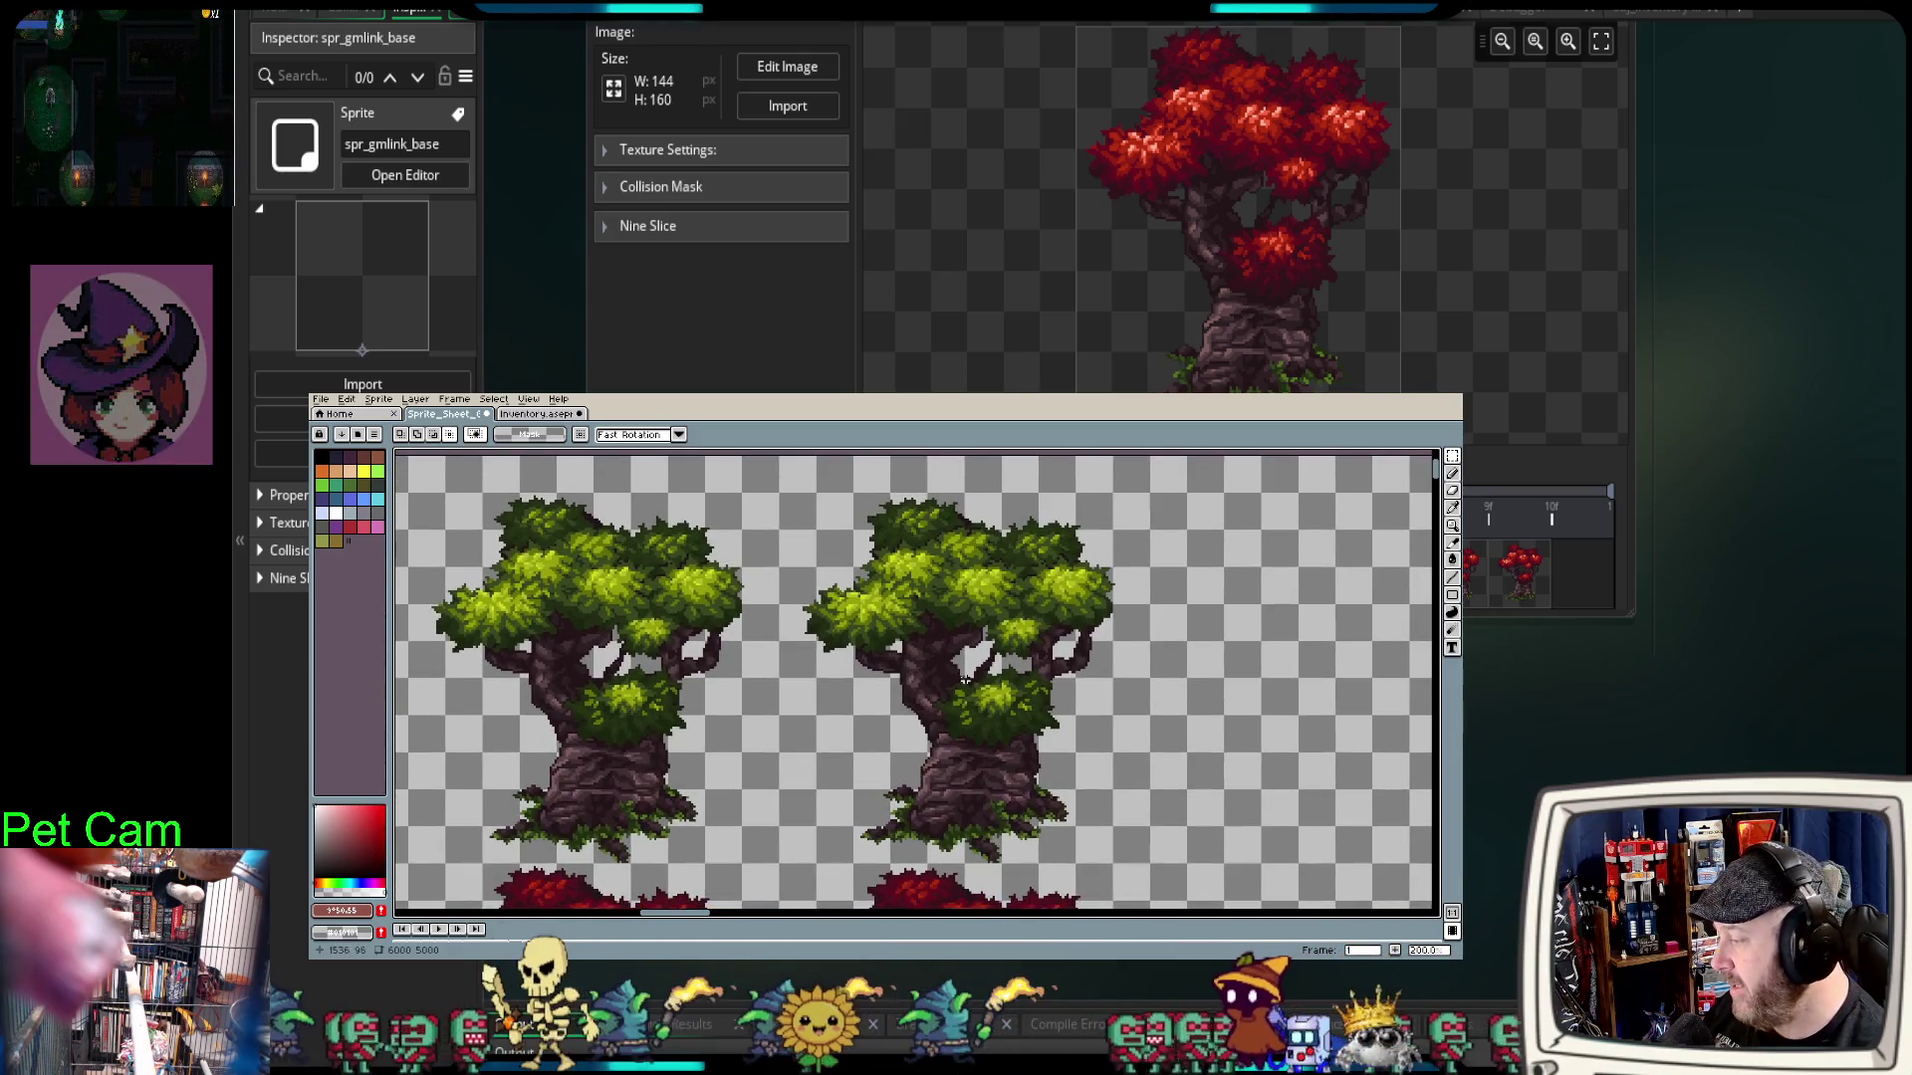
Step: Marquee-select the areas around the right and middle green trees to gauge their size
{"action": "mouse_move", "coordinate": [783, 460]}
{"action": "left_mouse_down"}
{"action": "mouse_move", "coordinate": [1116, 762]}
{"action": "mouse_move", "coordinate": [1185, 865]}
{"action": "mouse_move", "coordinate": [1148, 863]}
{"action": "left_mouse_up"}
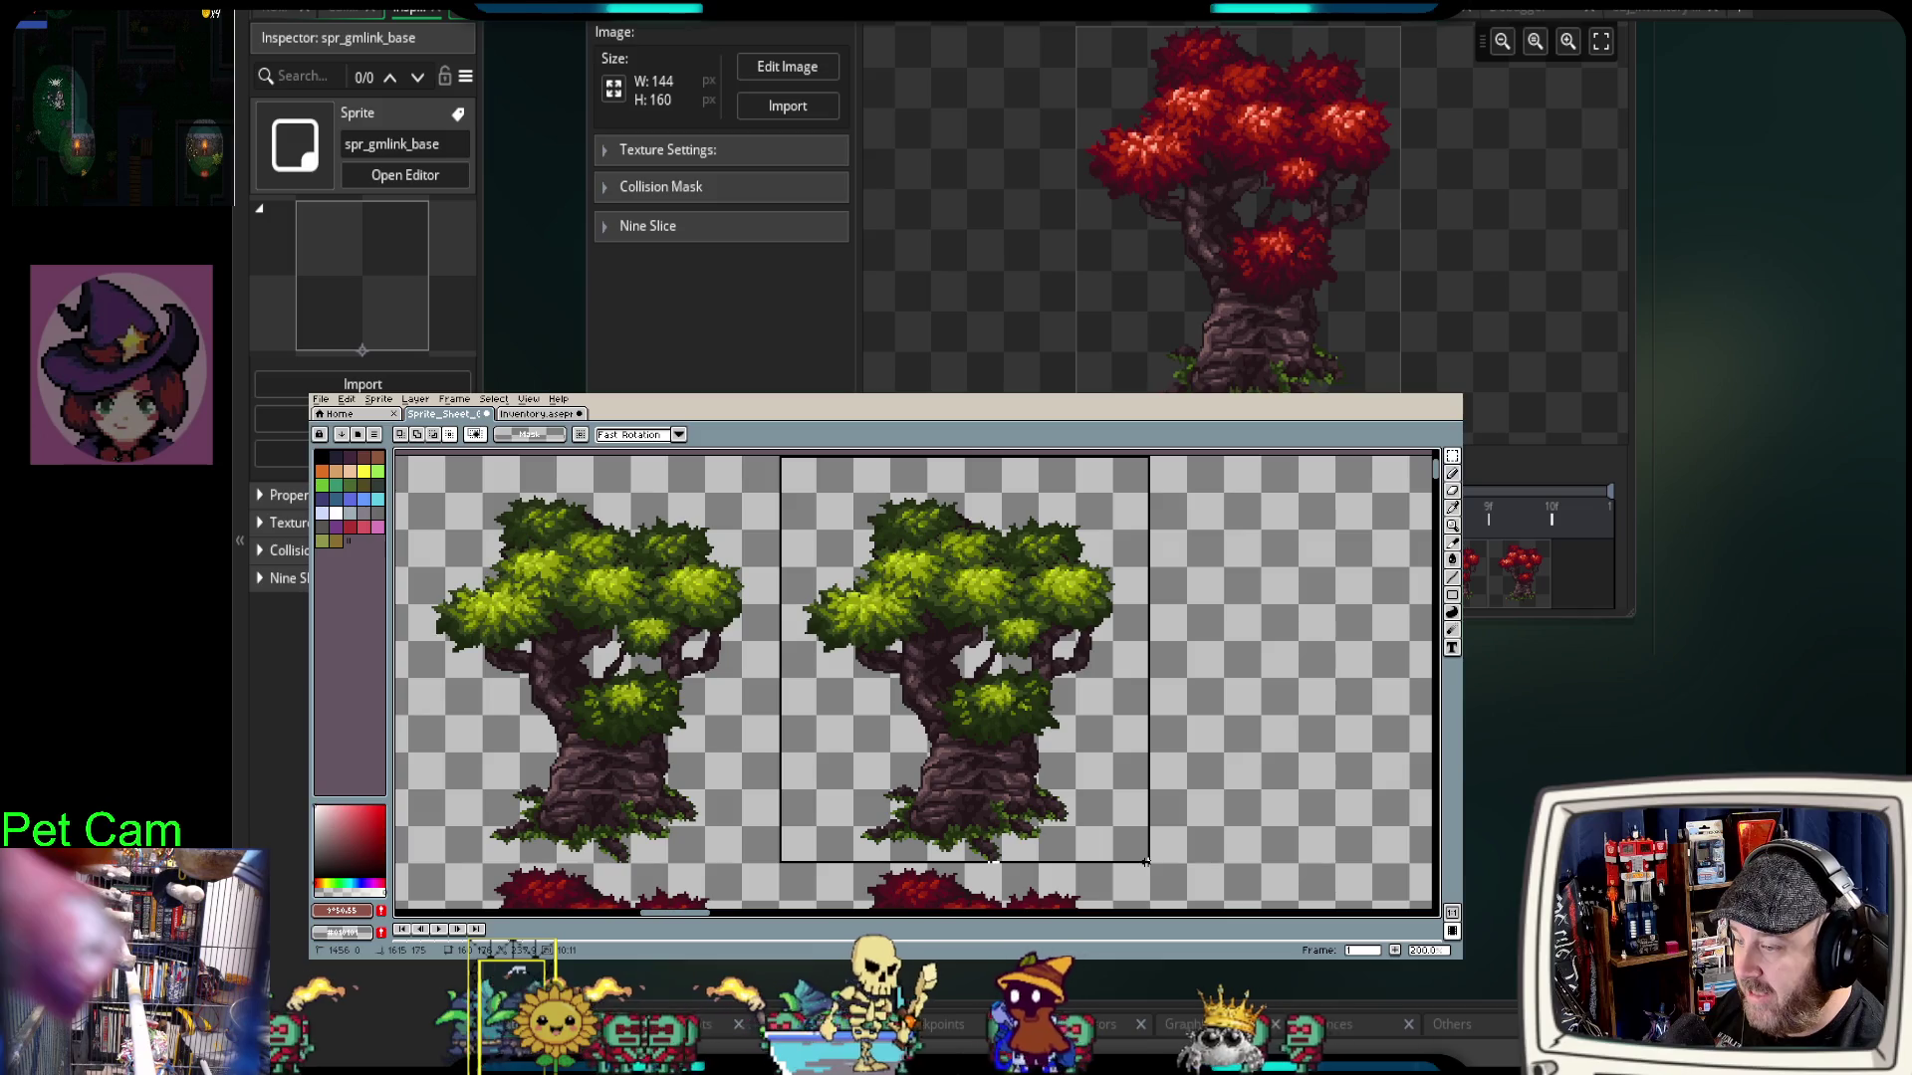
{"action": "left_click_drag", "start_coordinate": [1149, 866], "coordinate": [1150, 865]}
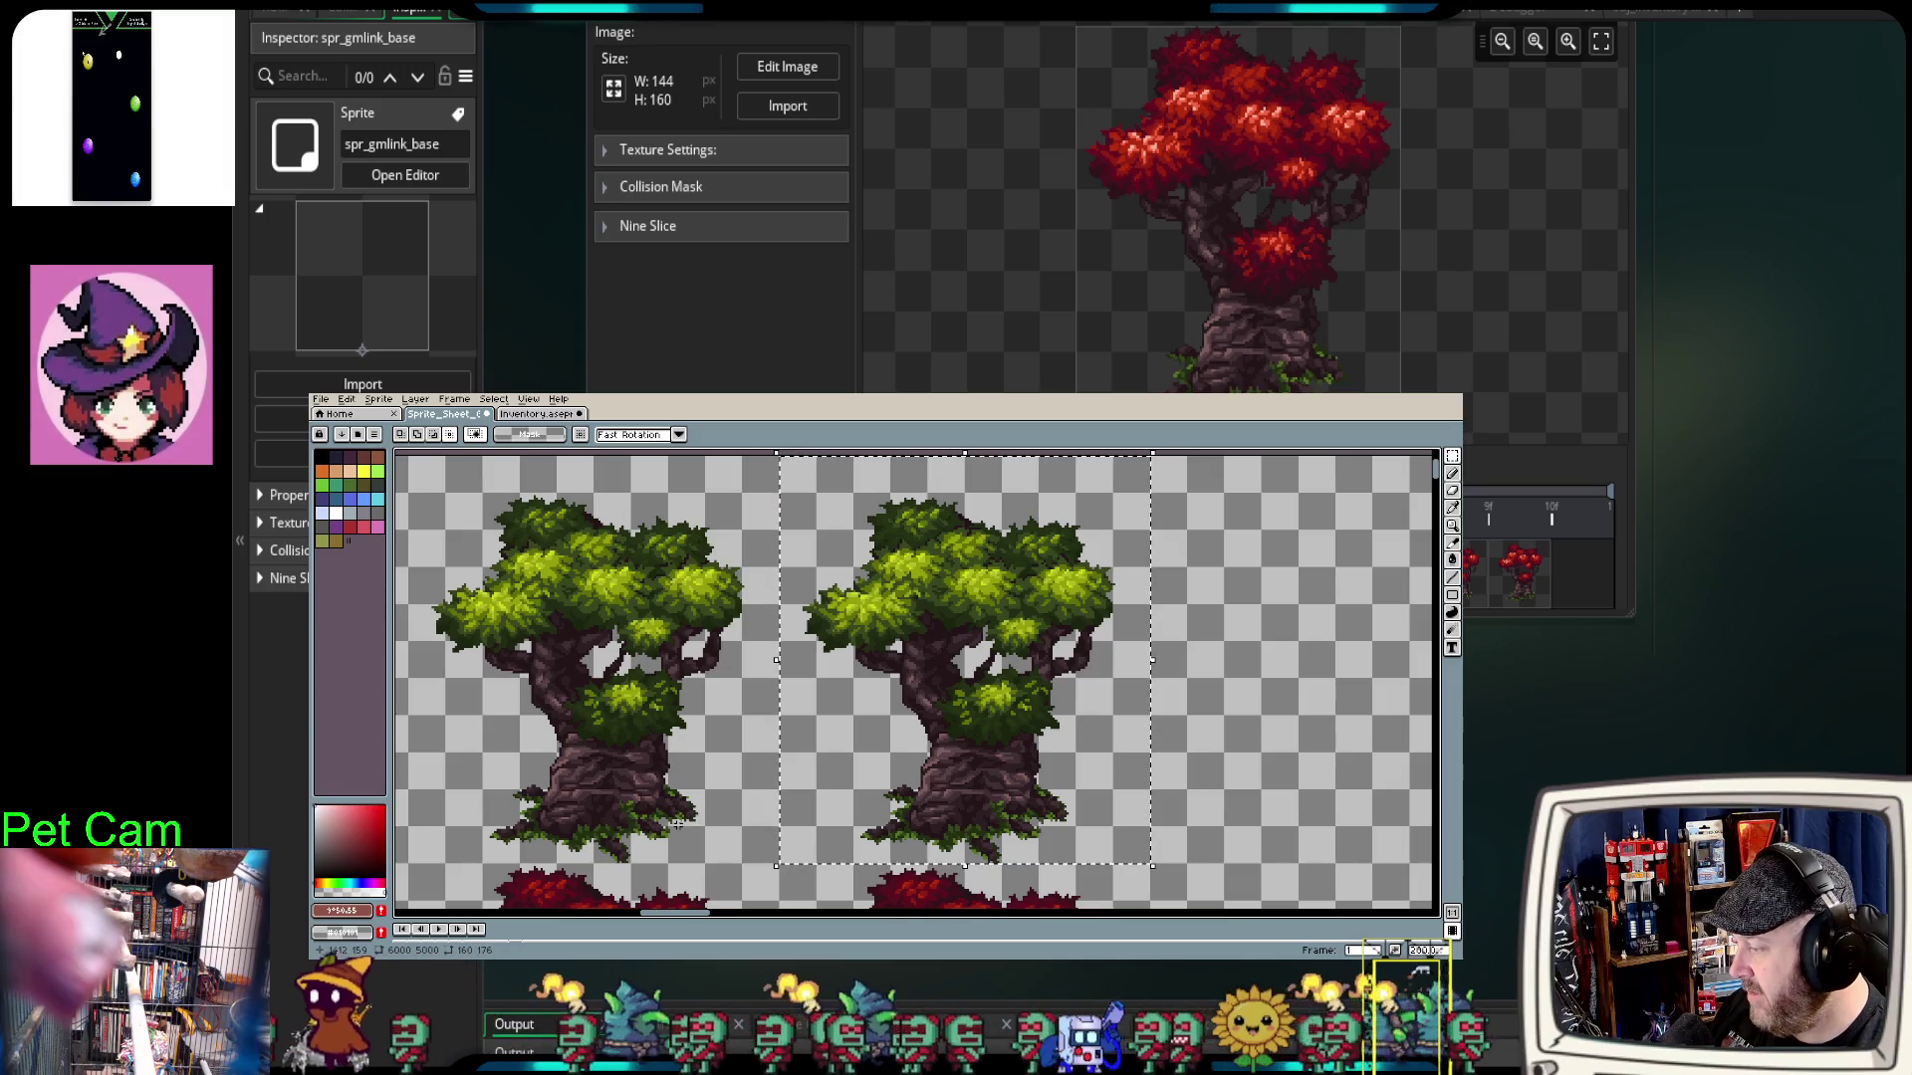
{"action": "mouse_move", "coordinate": [677, 822]}
{"action": "left_mouse_down"}
{"action": "mouse_move", "coordinate": [914, 788]}
{"action": "mouse_move", "coordinate": [898, 793]}
{"action": "left_mouse_up"}
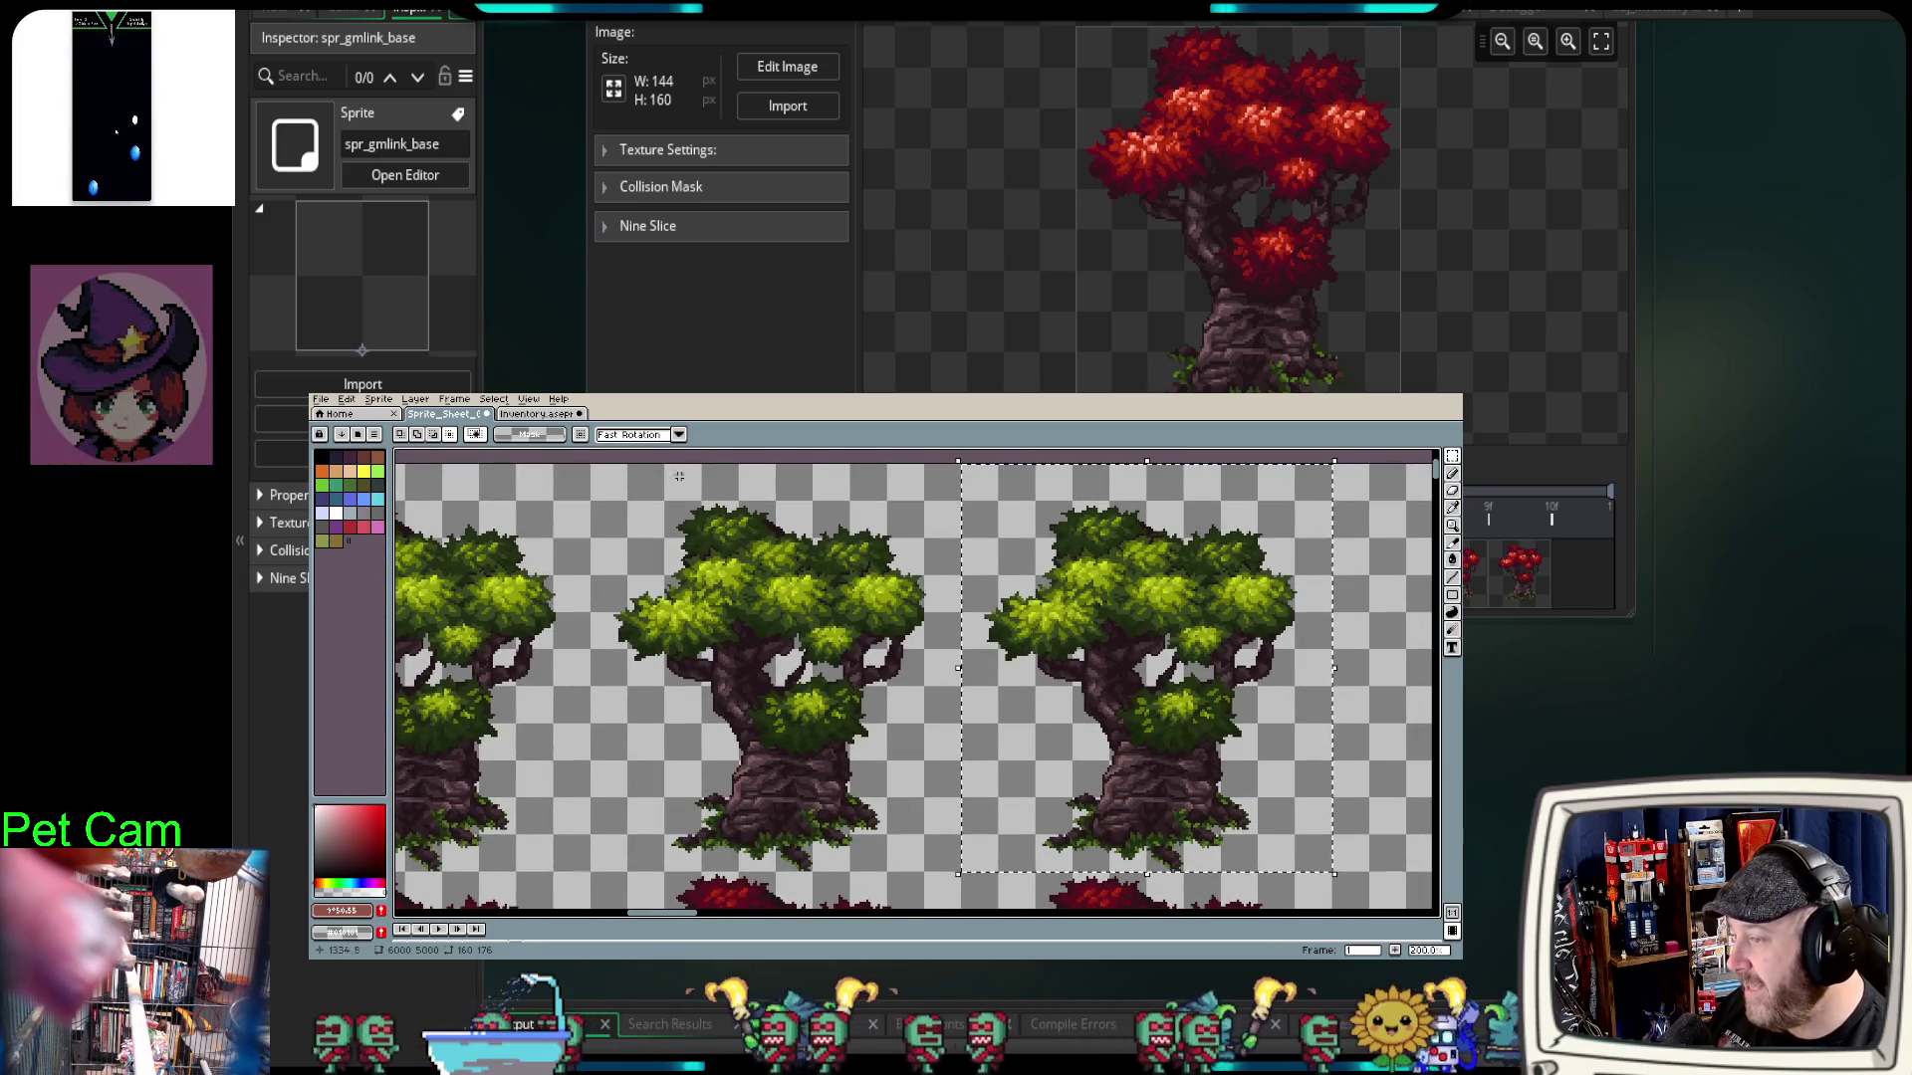
{"action": "left_click_drag", "start_coordinate": [554, 465], "coordinate": [960, 875]}
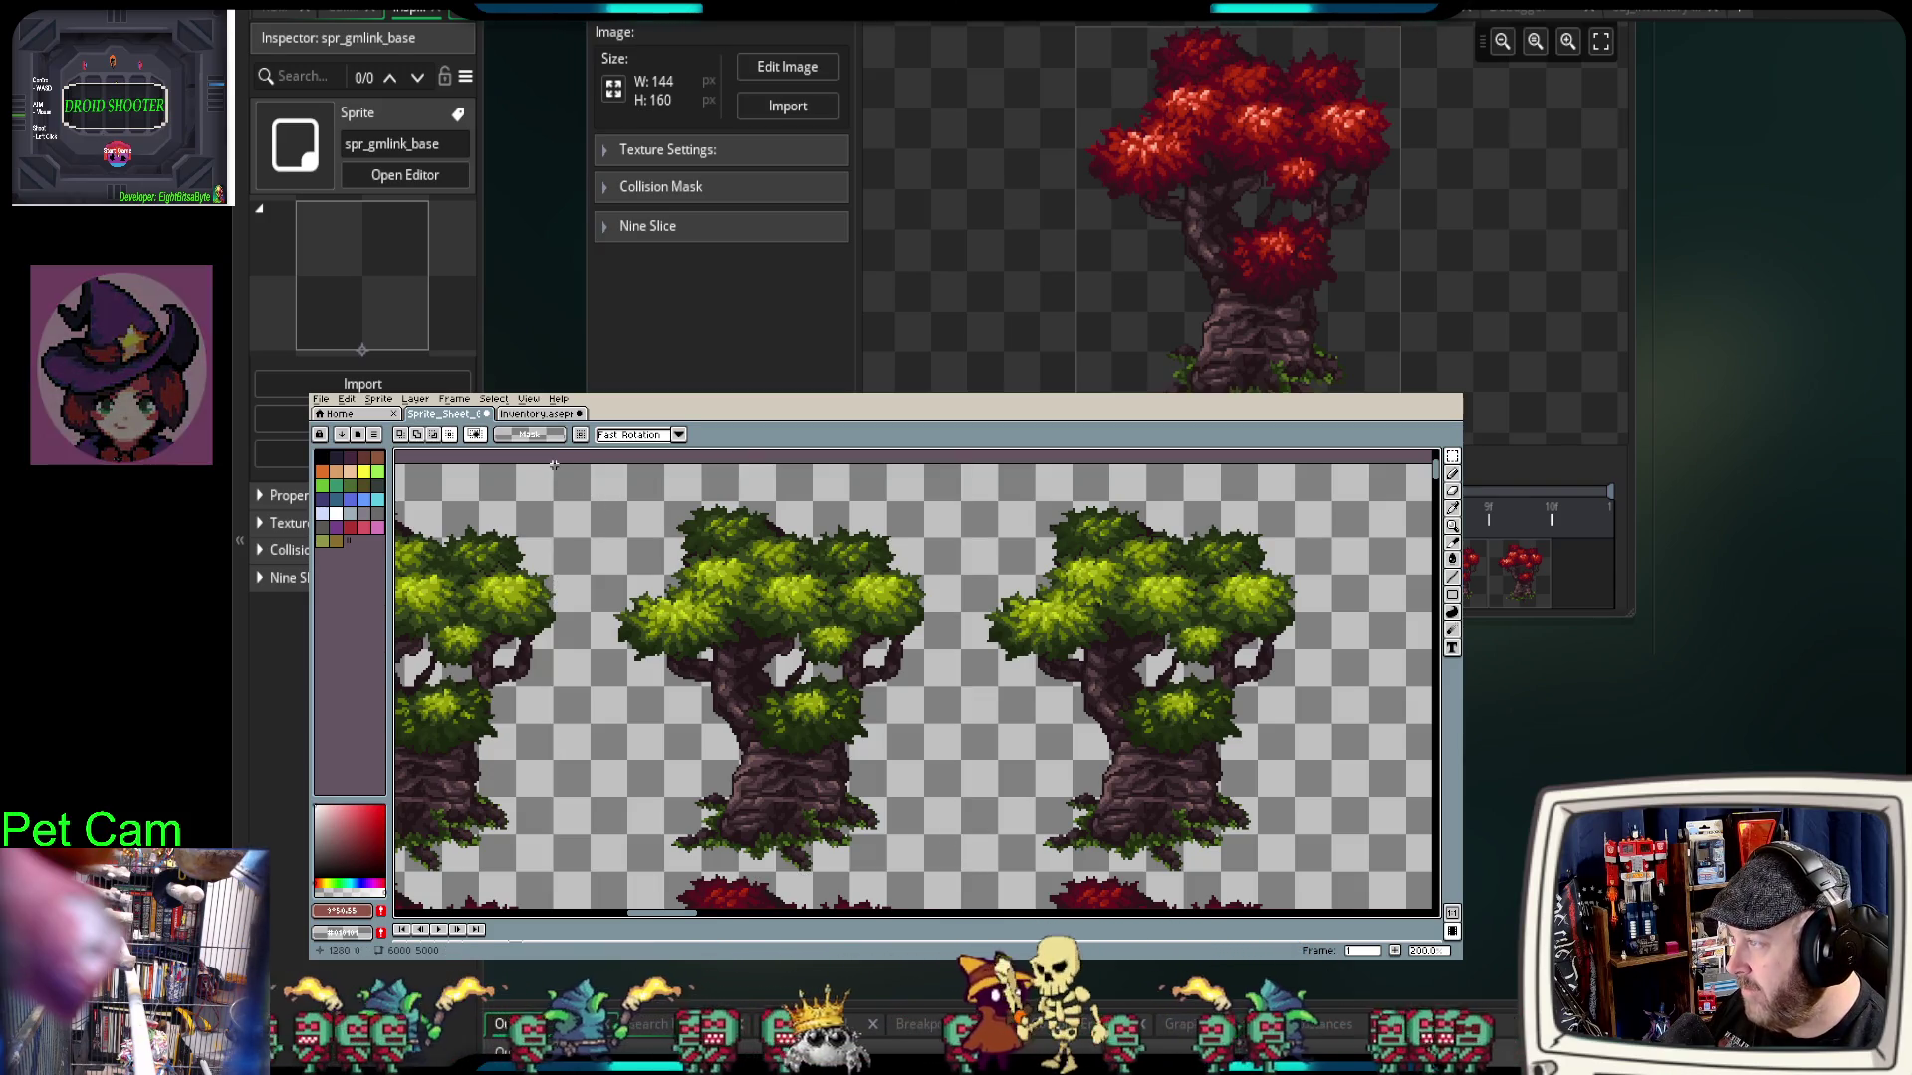
{"action": "mouse_move", "coordinate": [593, 465]}
{"action": "left_mouse_down"}
{"action": "mouse_move", "coordinate": [896, 738]}
{"action": "mouse_move", "coordinate": [947, 848]}
{"action": "left_mouse_up"}
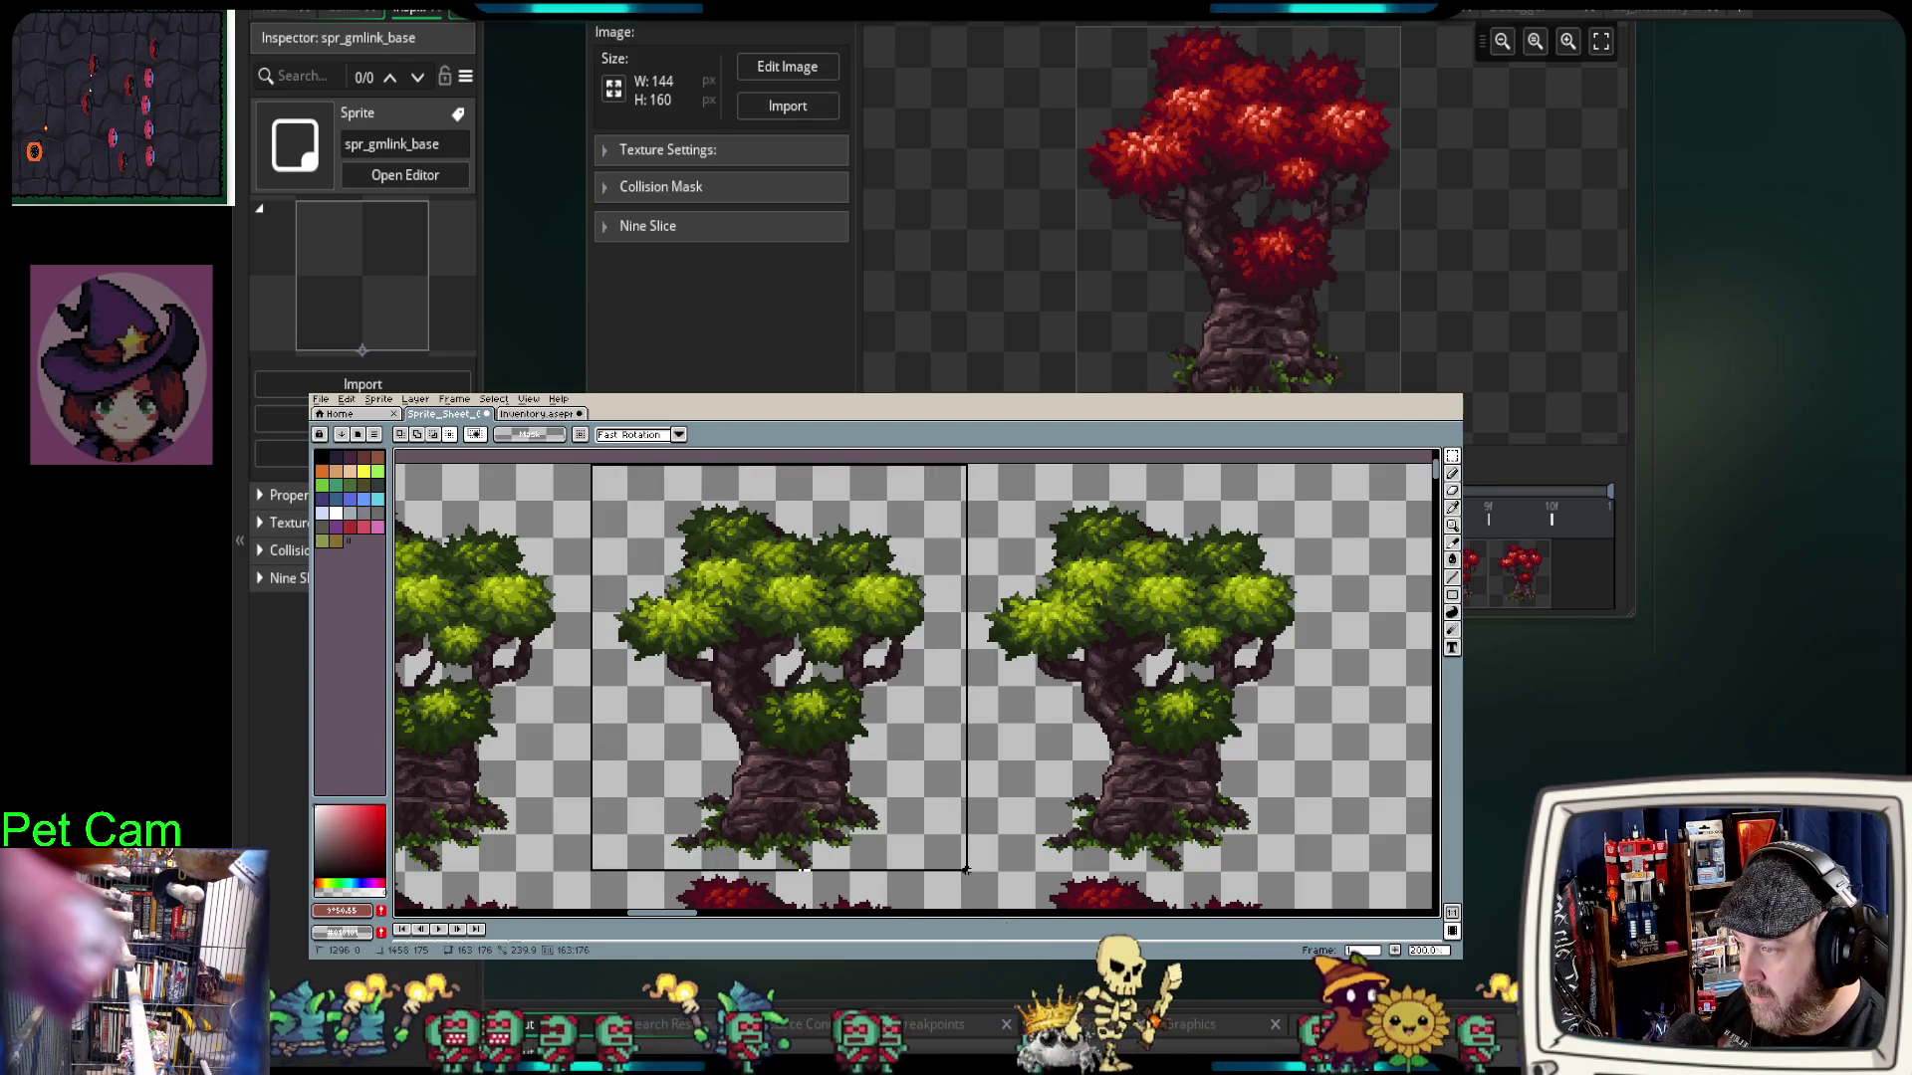
{"action": "left_click_drag", "start_coordinate": [958, 869], "coordinate": [962, 873]}
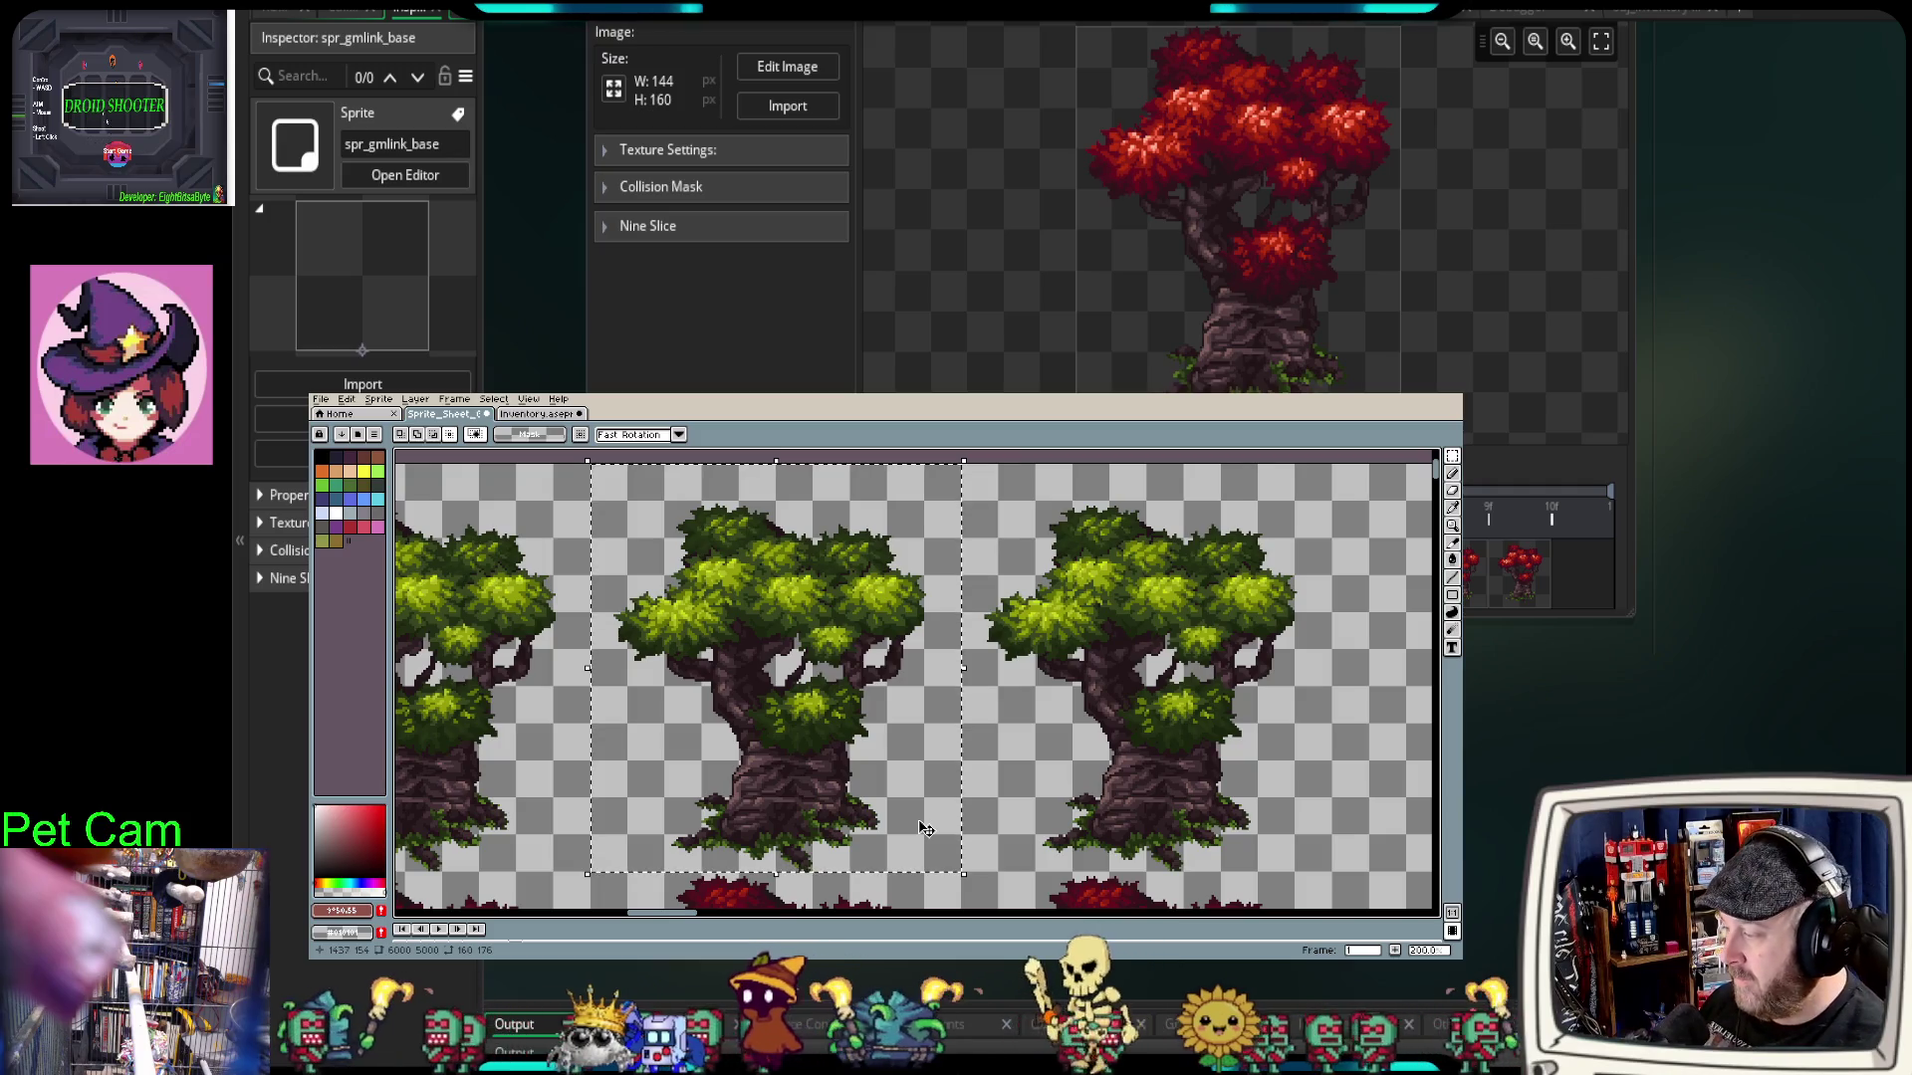
Step: Select from the sheet's top-left corner around the first green tree, then clear the selection
{"action": "mouse_move", "coordinate": [912, 792]}
{"action": "left_mouse_down"}
{"action": "mouse_move", "coordinate": [1125, 737]}
{"action": "mouse_move", "coordinate": [1259, 676]}
{"action": "mouse_move", "coordinate": [633, 662]}
{"action": "mouse_move", "coordinate": [1188, 688]}
{"action": "left_mouse_up"}
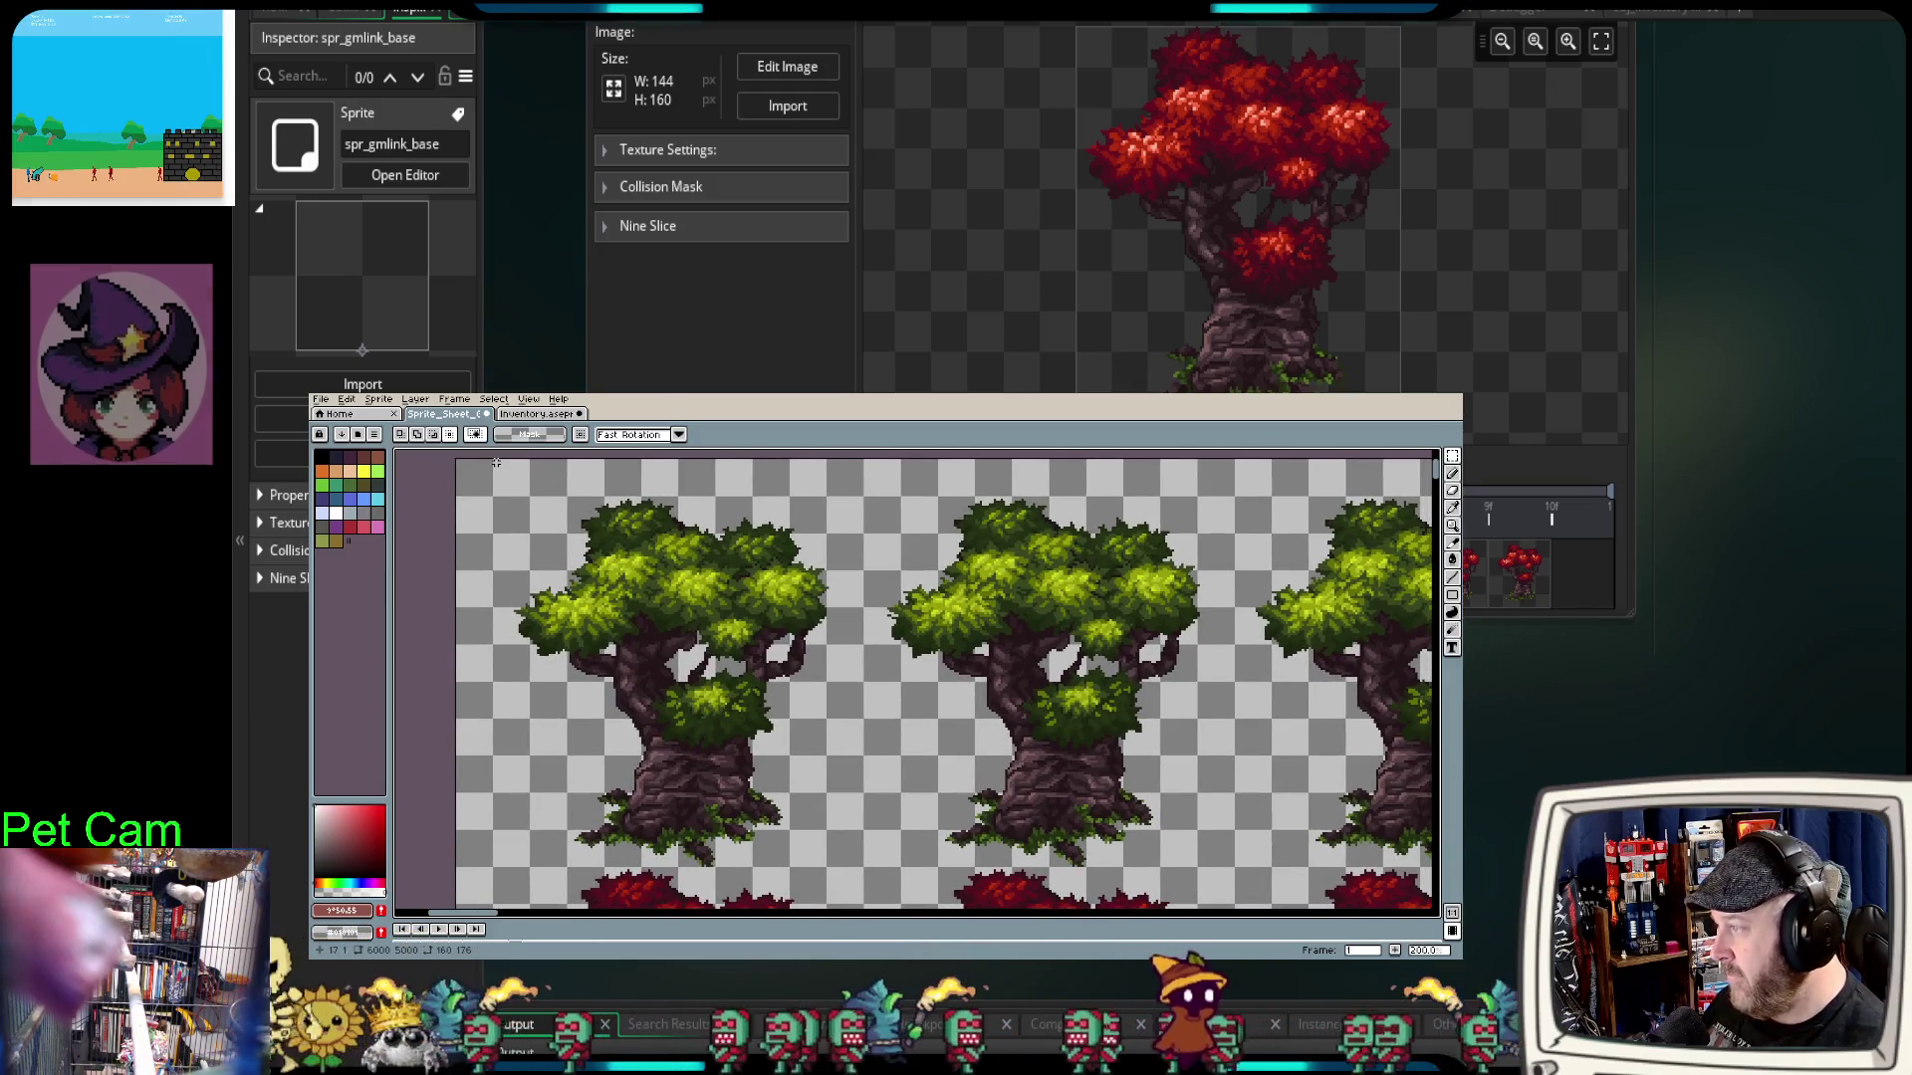
{"action": "mouse_move", "coordinate": [494, 460]}
{"action": "left_mouse_down"}
{"action": "mouse_move", "coordinate": [686, 636]}
{"action": "mouse_move", "coordinate": [839, 809]}
{"action": "mouse_move", "coordinate": [863, 866]}
{"action": "left_mouse_up"}
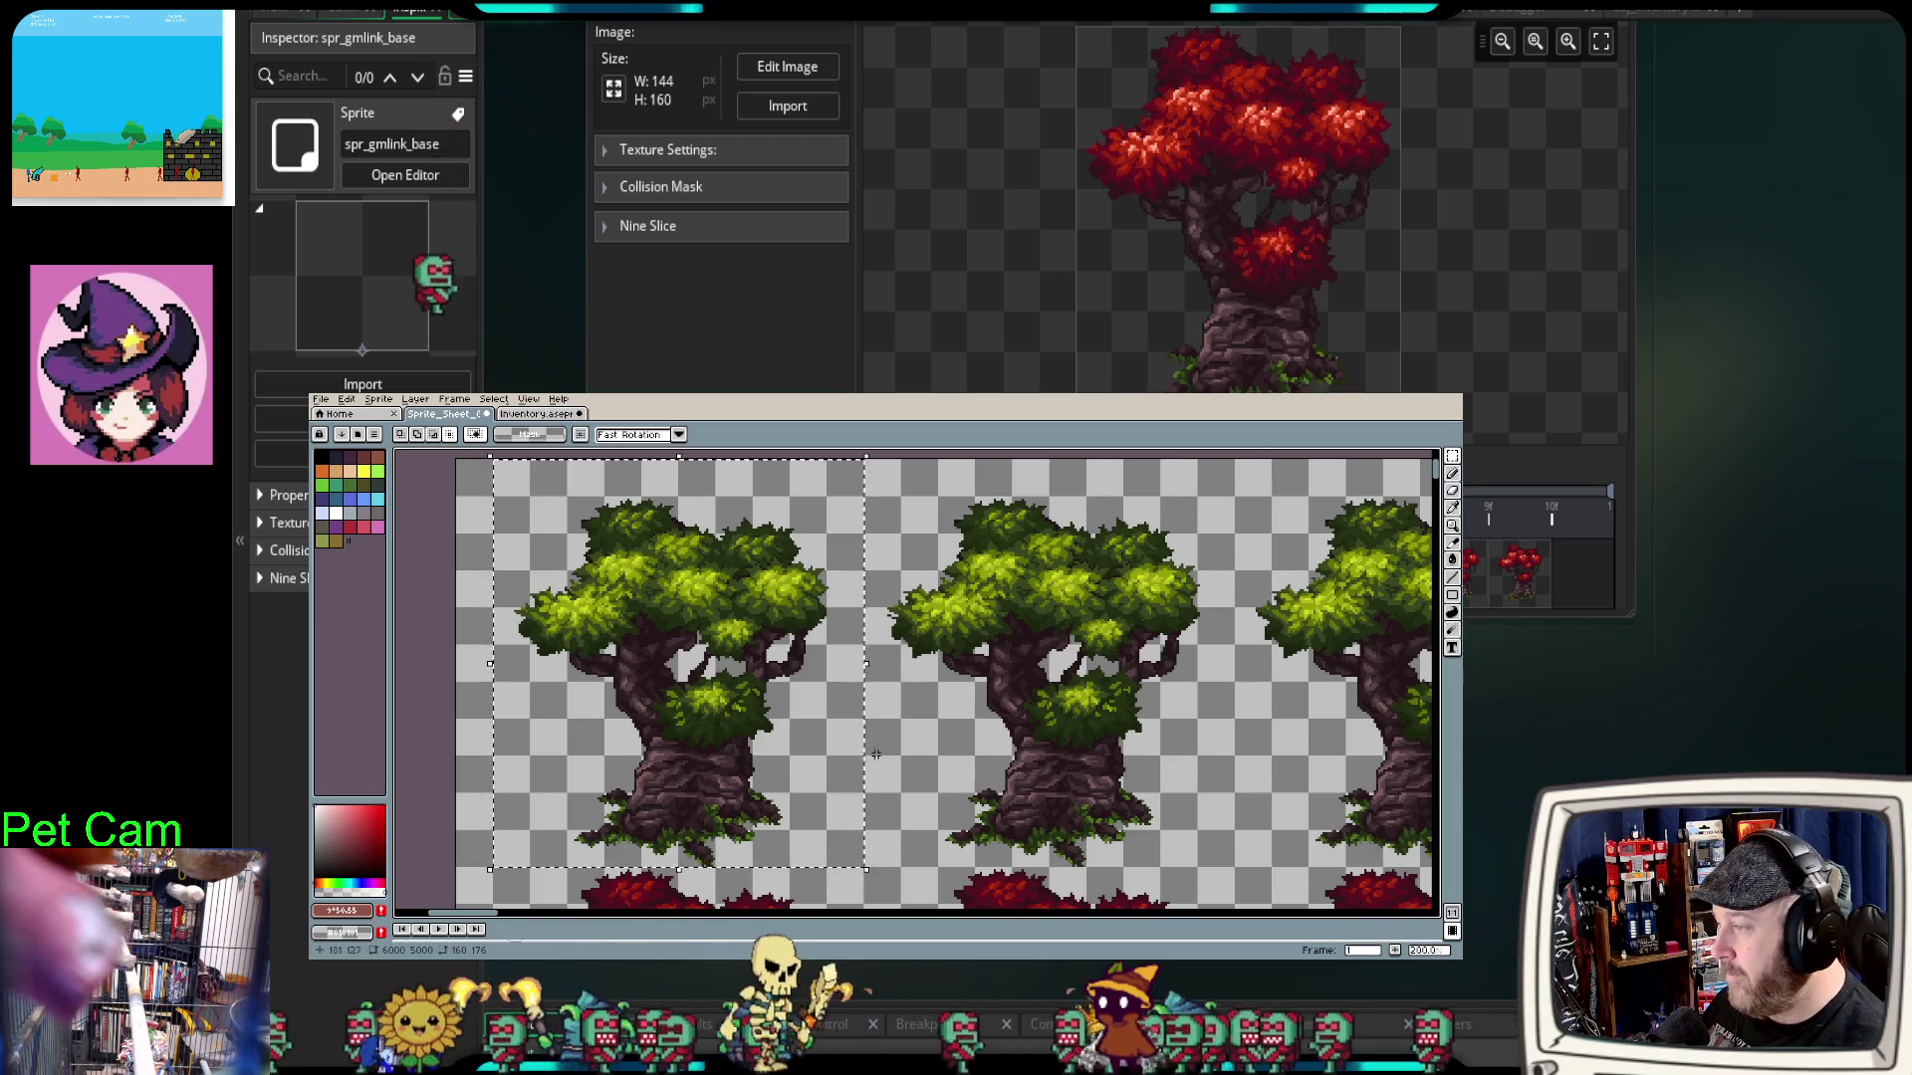
{"action": "key", "text": "ctrl+d"}
Step: Draw Slice 1 around the first green tree with the Slice tool
{"action": "scroll", "coordinate": [857, 747], "scroll_direction": "down", "scroll_amount": 2}
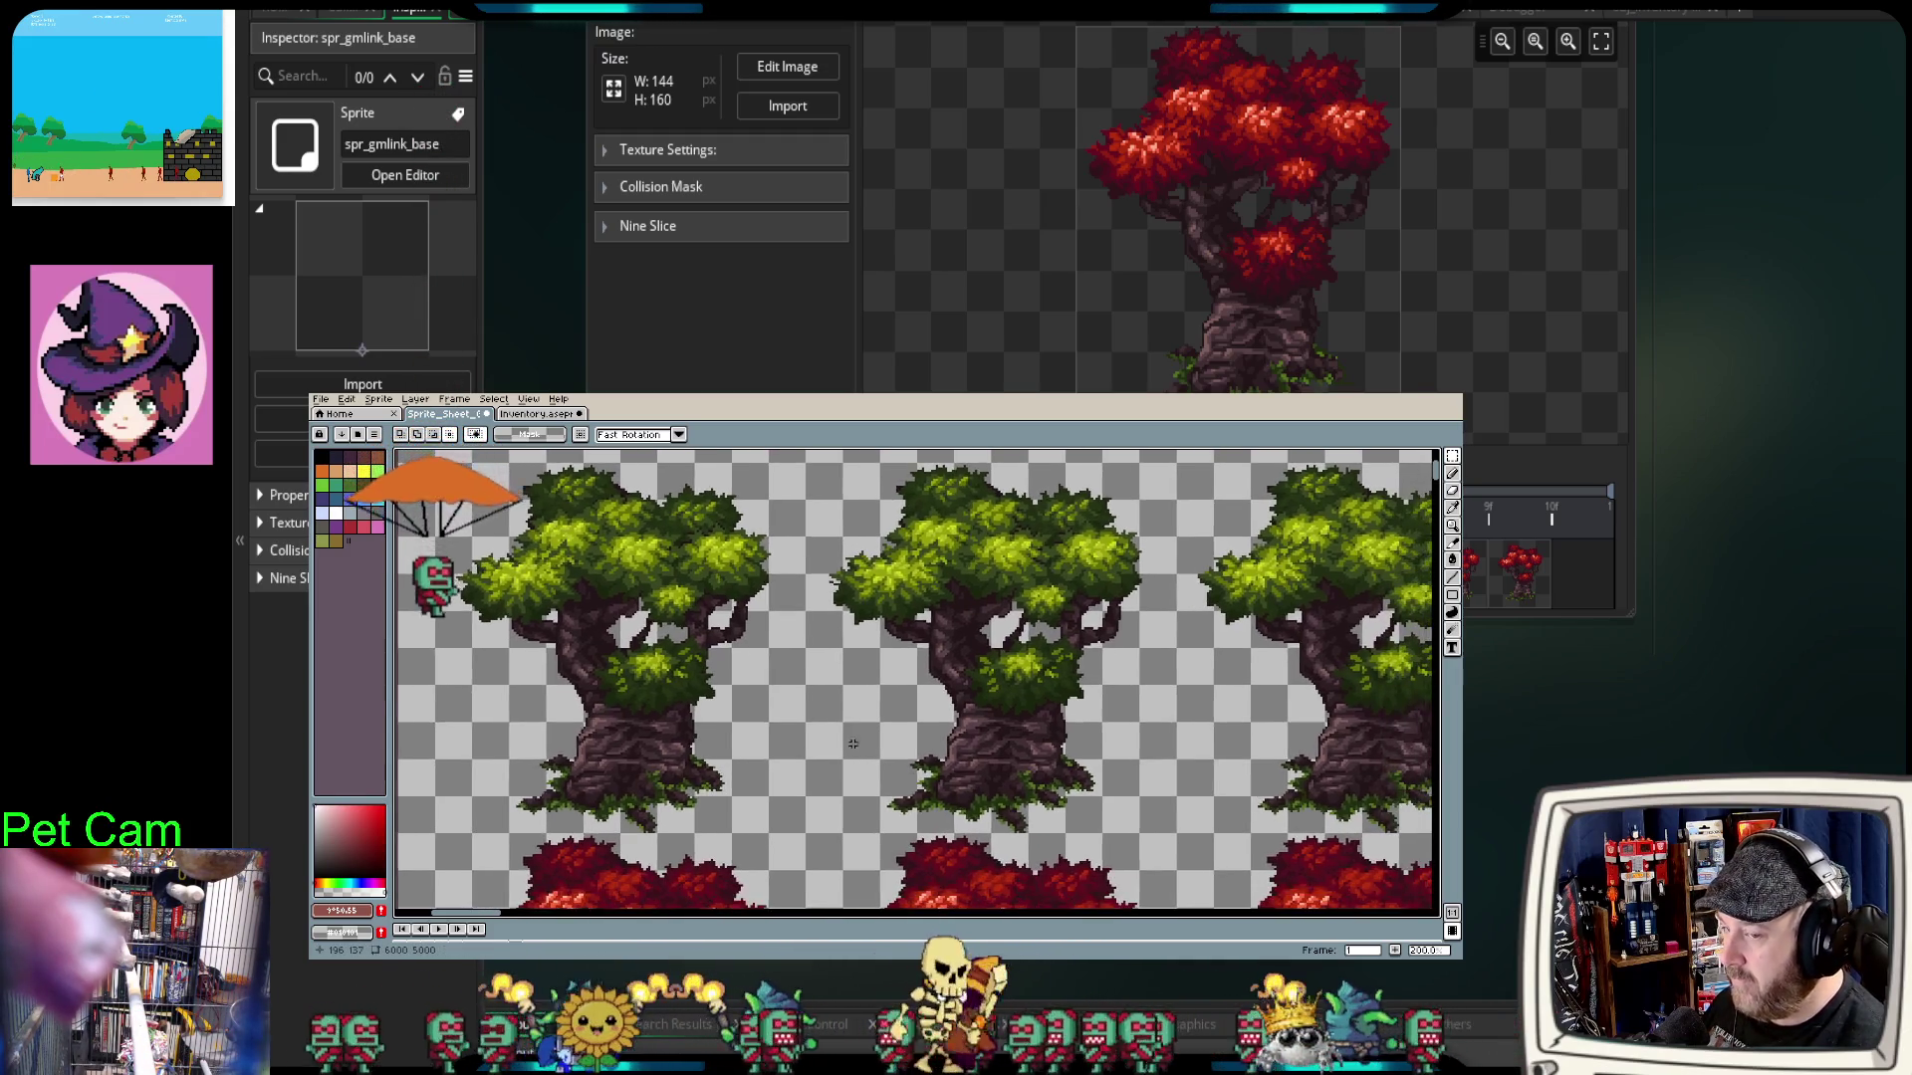
{"action": "scroll", "coordinate": [853, 743], "scroll_direction": "down", "scroll_amount": 3}
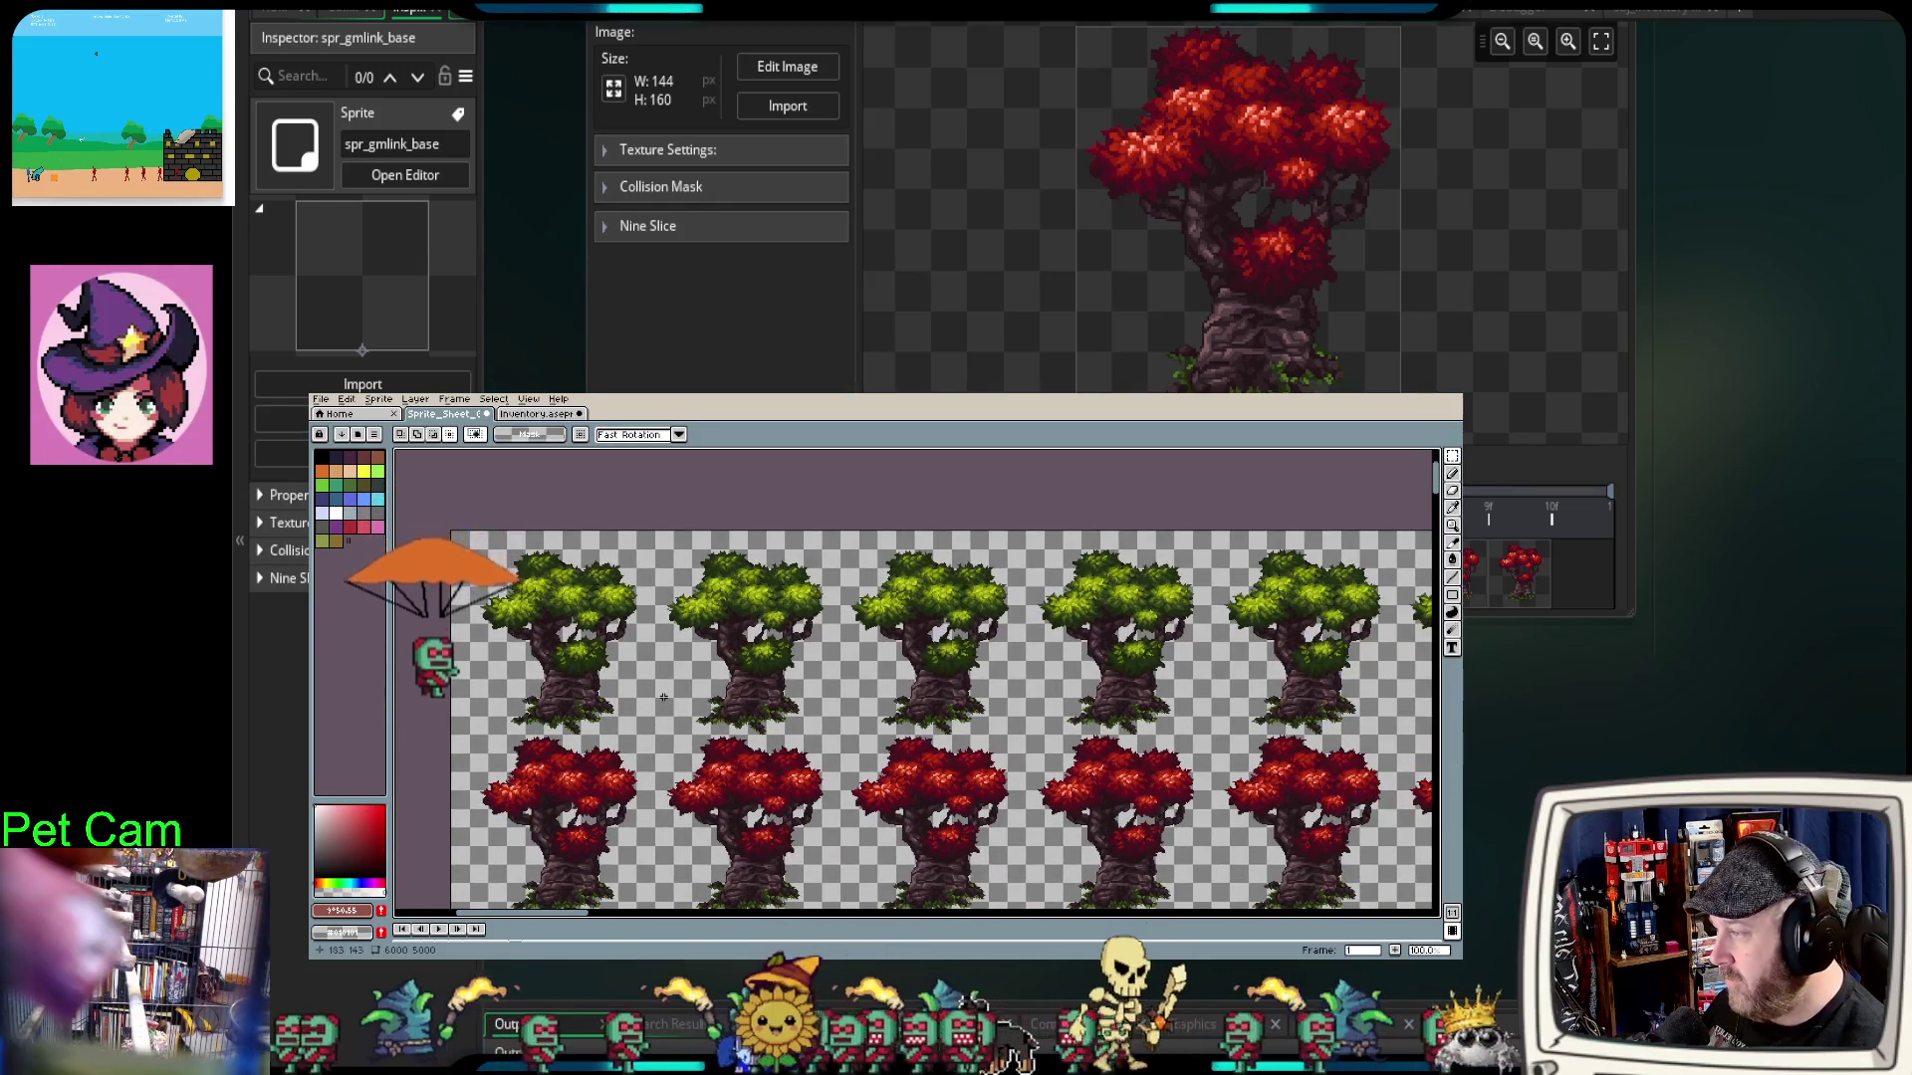
{"action": "key", "text": "shift+c"}
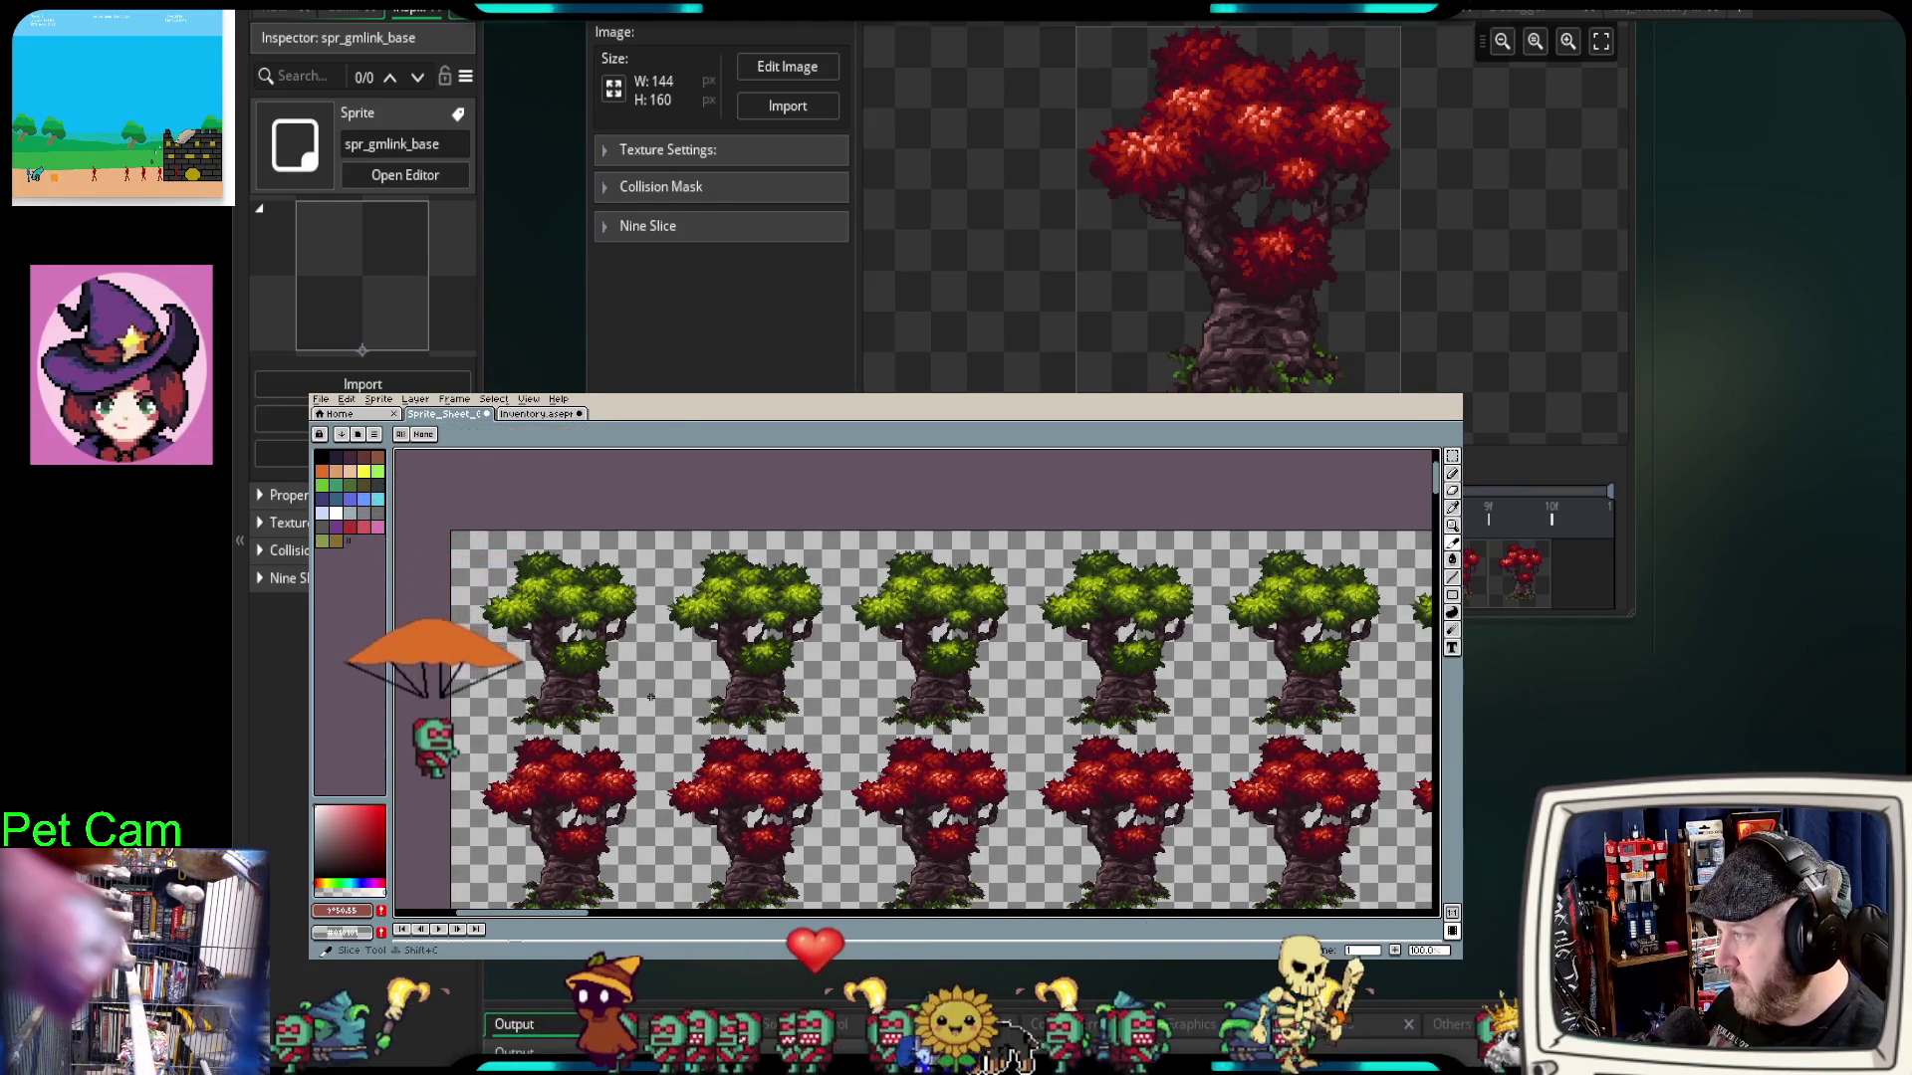
{"action": "scroll", "coordinate": [594, 629], "scroll_direction": "down", "scroll_amount": 1}
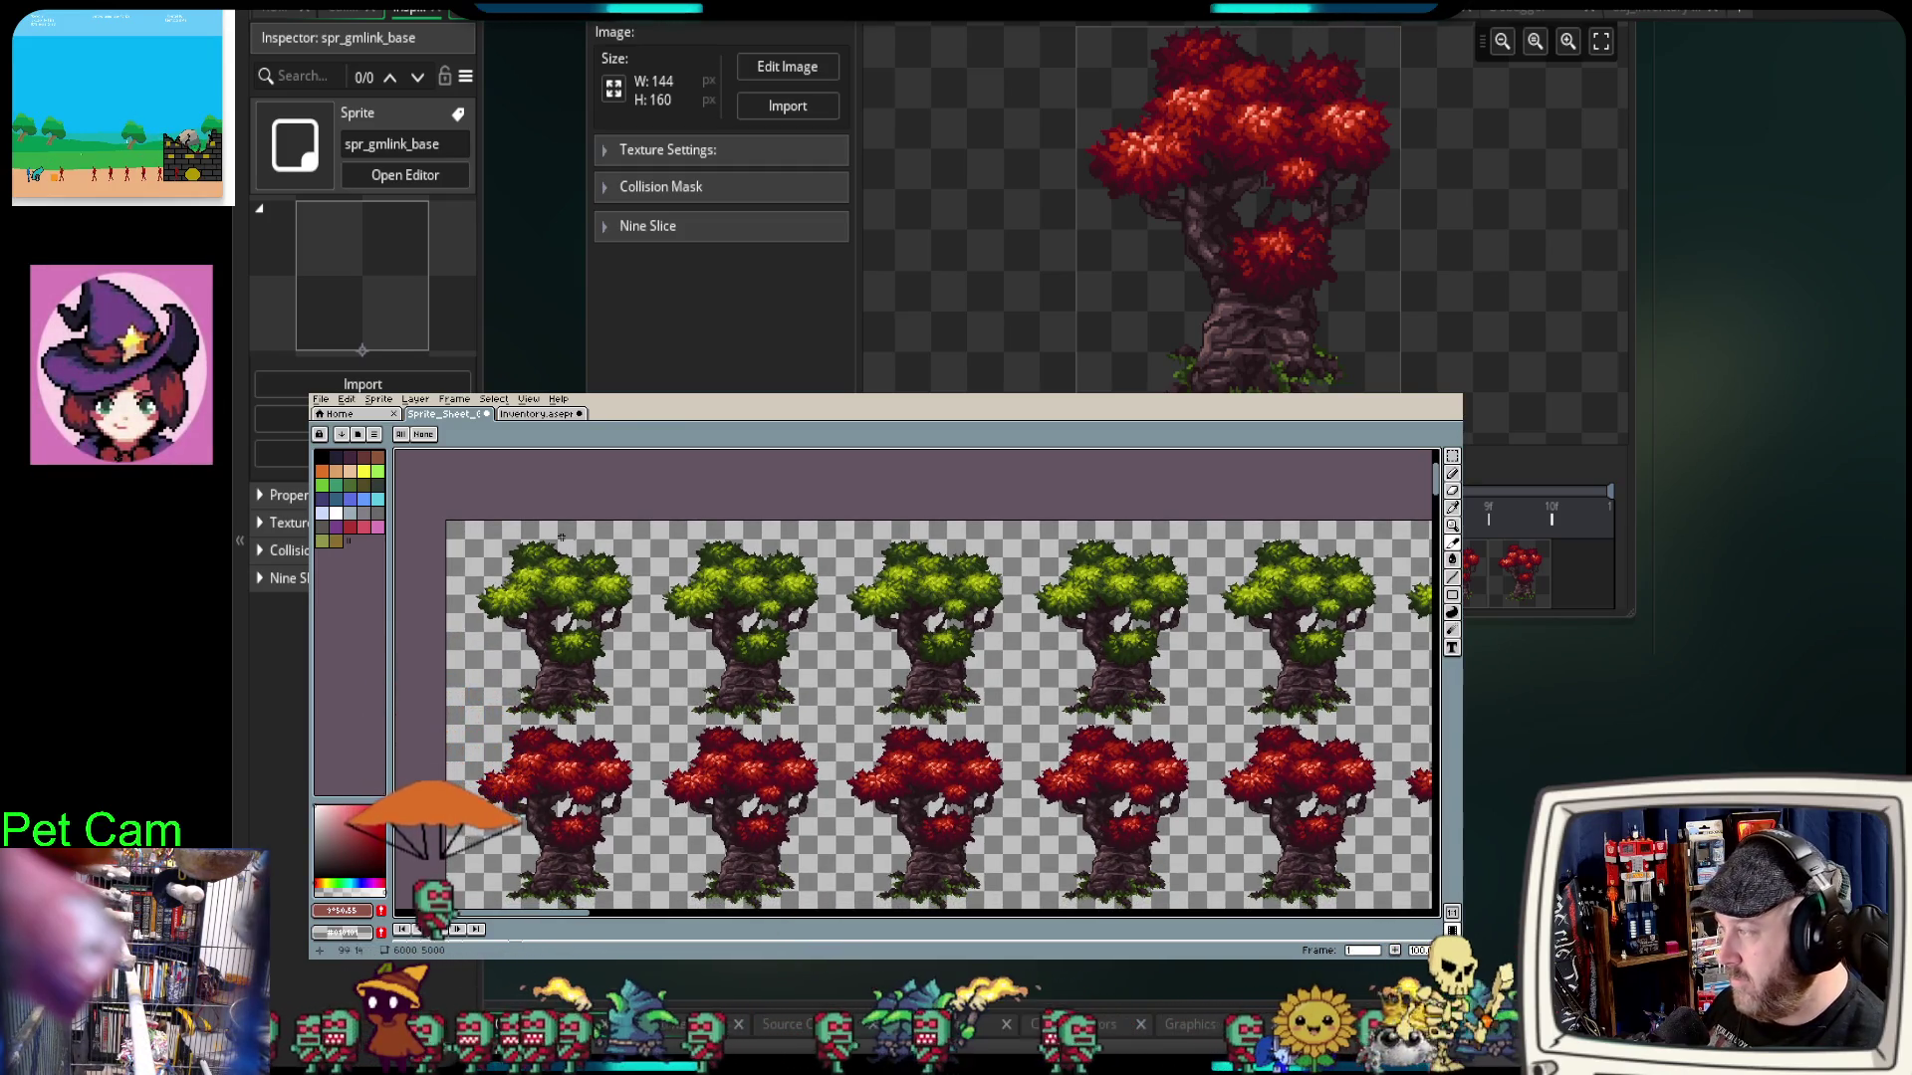
{"action": "scroll", "coordinate": [466, 537], "scroll_direction": "up", "scroll_amount": 1}
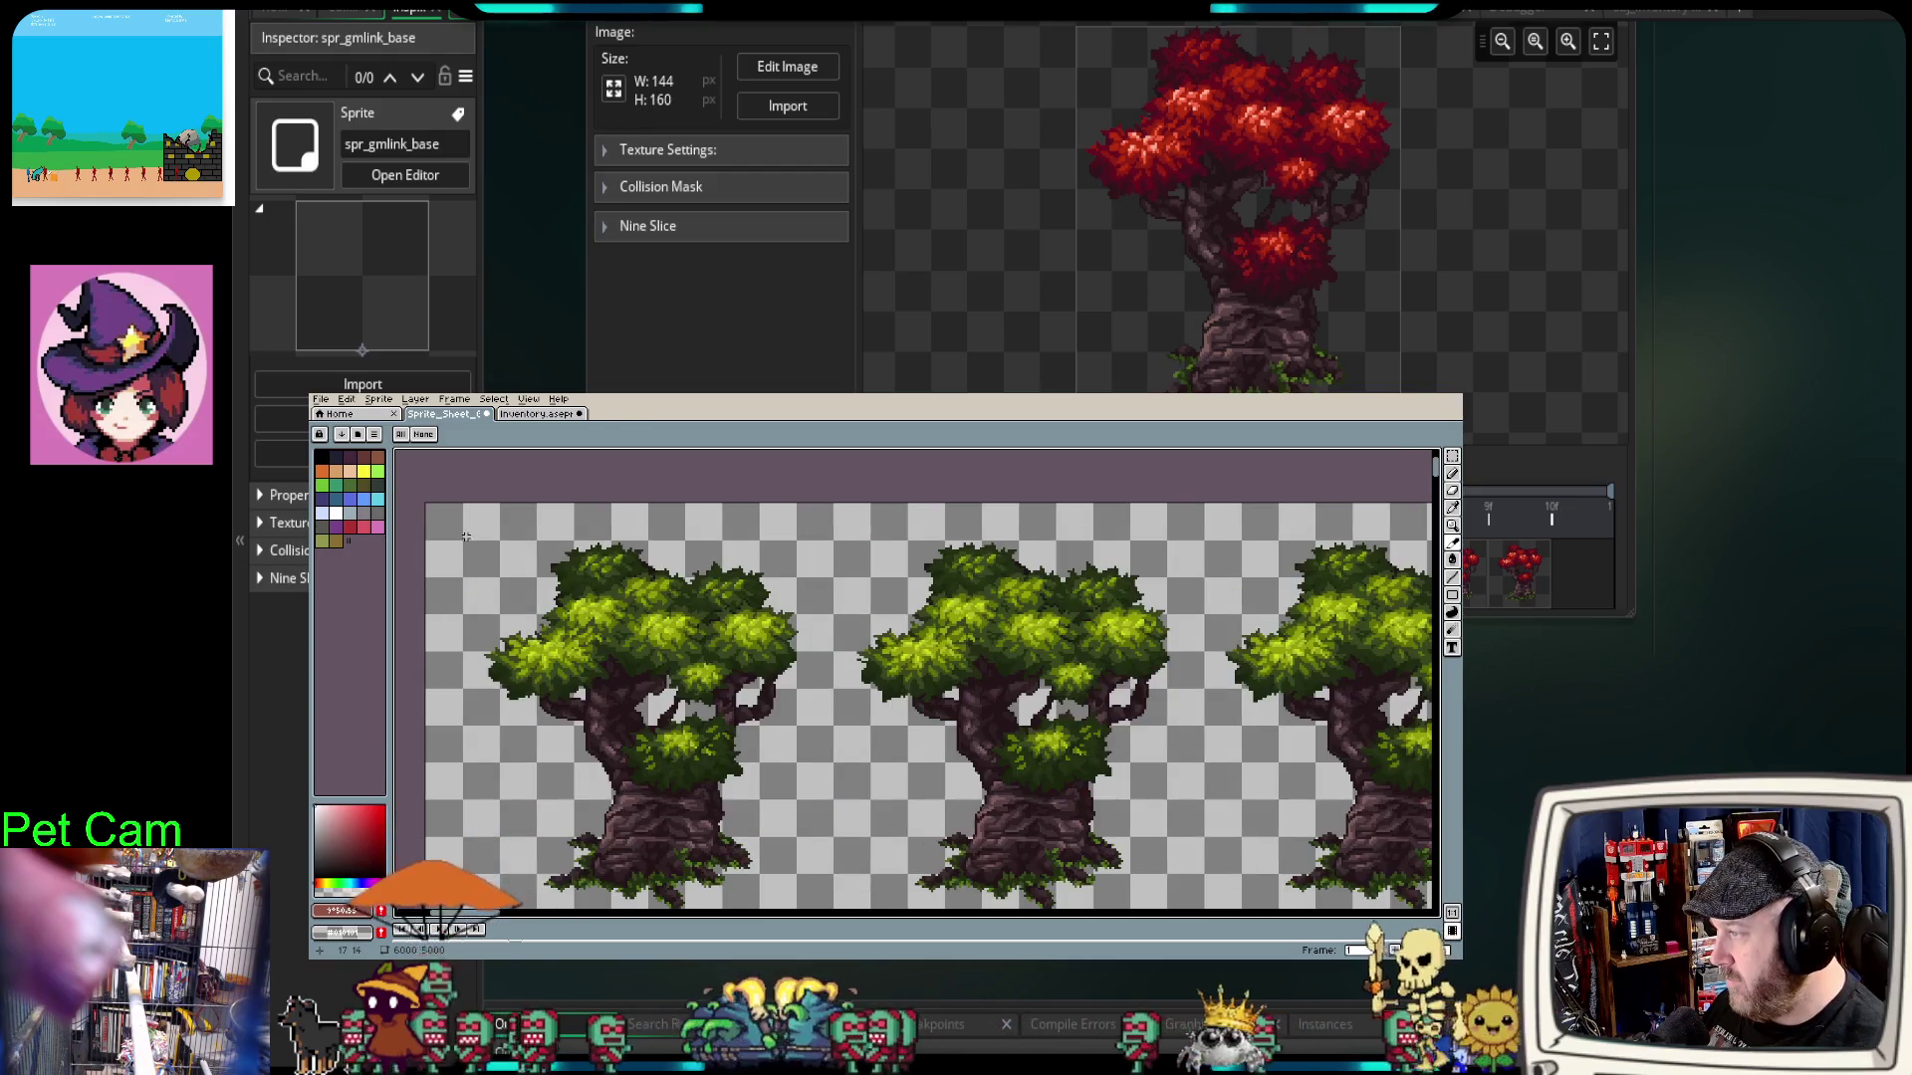
{"action": "scroll", "coordinate": [507, 580], "scroll_direction": "down", "scroll_amount": 1}
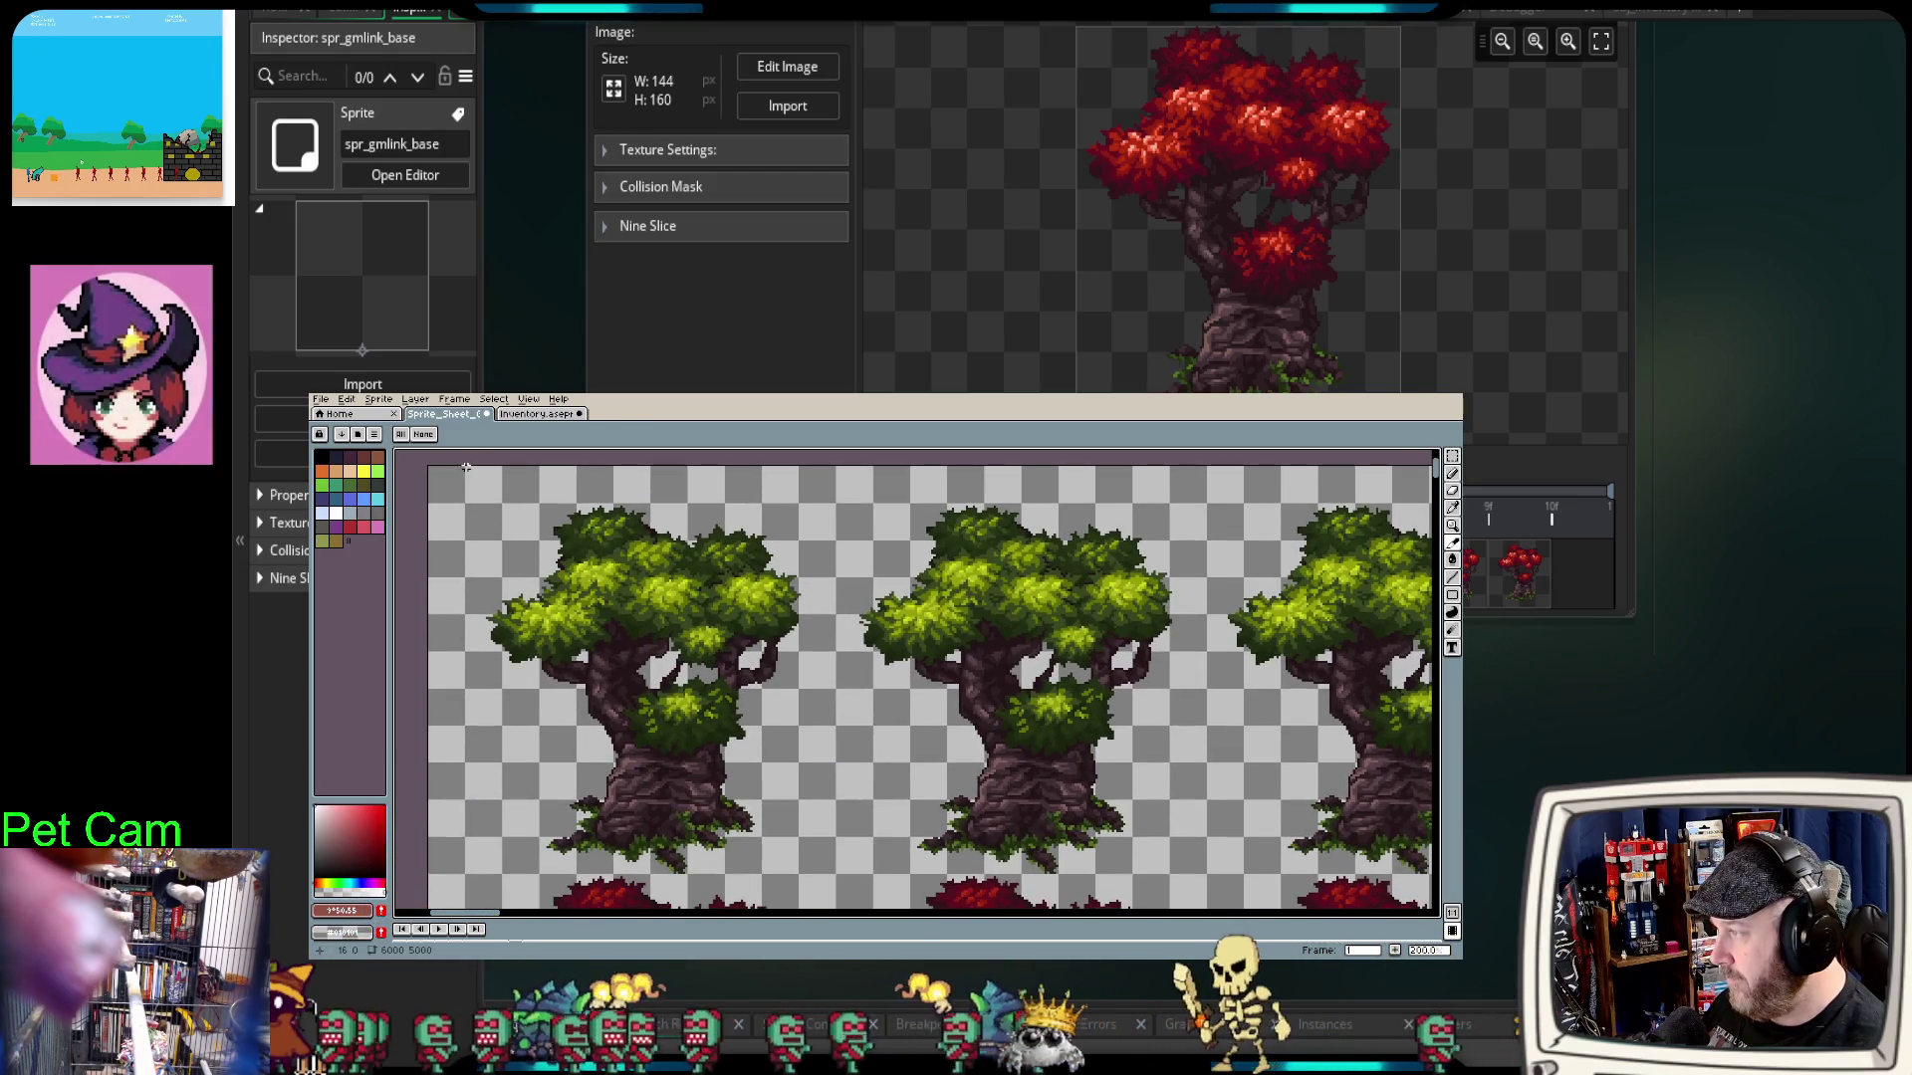
{"action": "left_click_drag", "start_coordinate": [466, 470], "coordinate": [502, 504]}
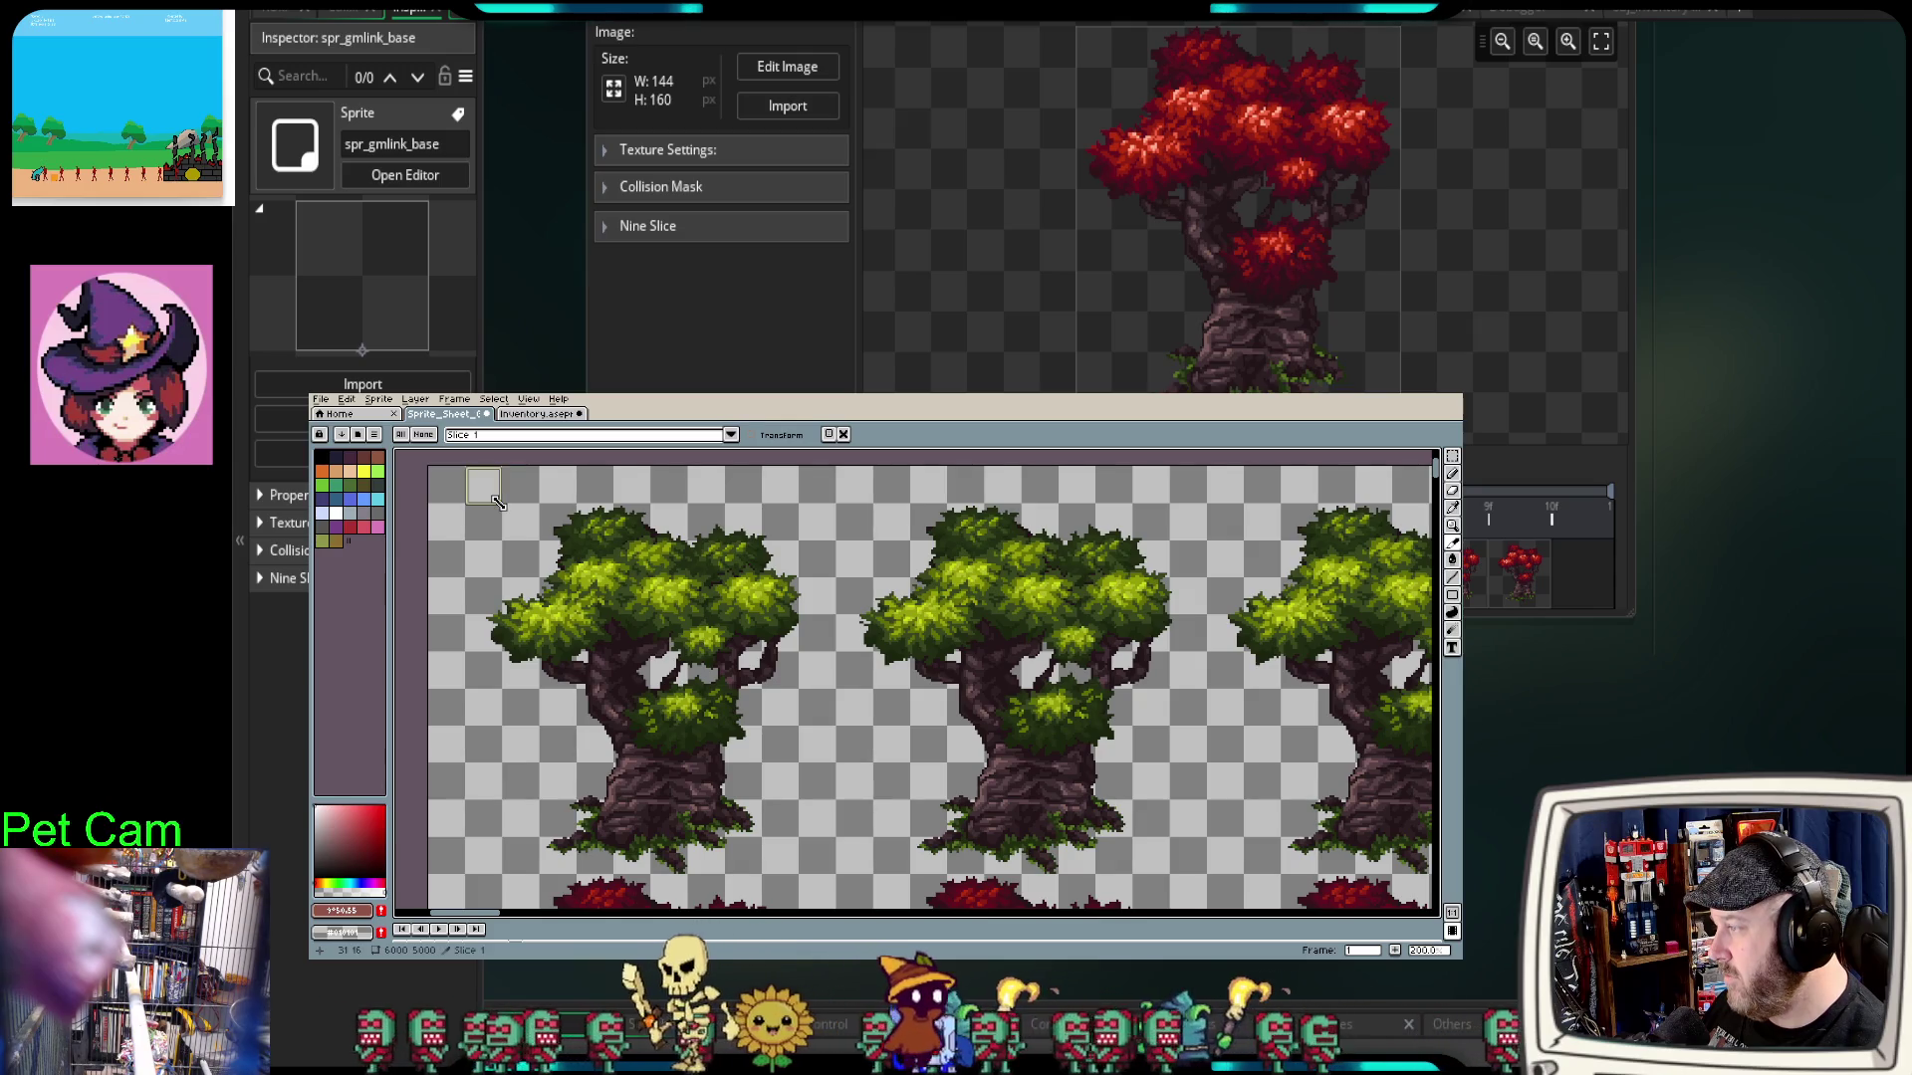
{"action": "scroll", "coordinate": [466, 548], "scroll_direction": "up", "scroll_amount": 1}
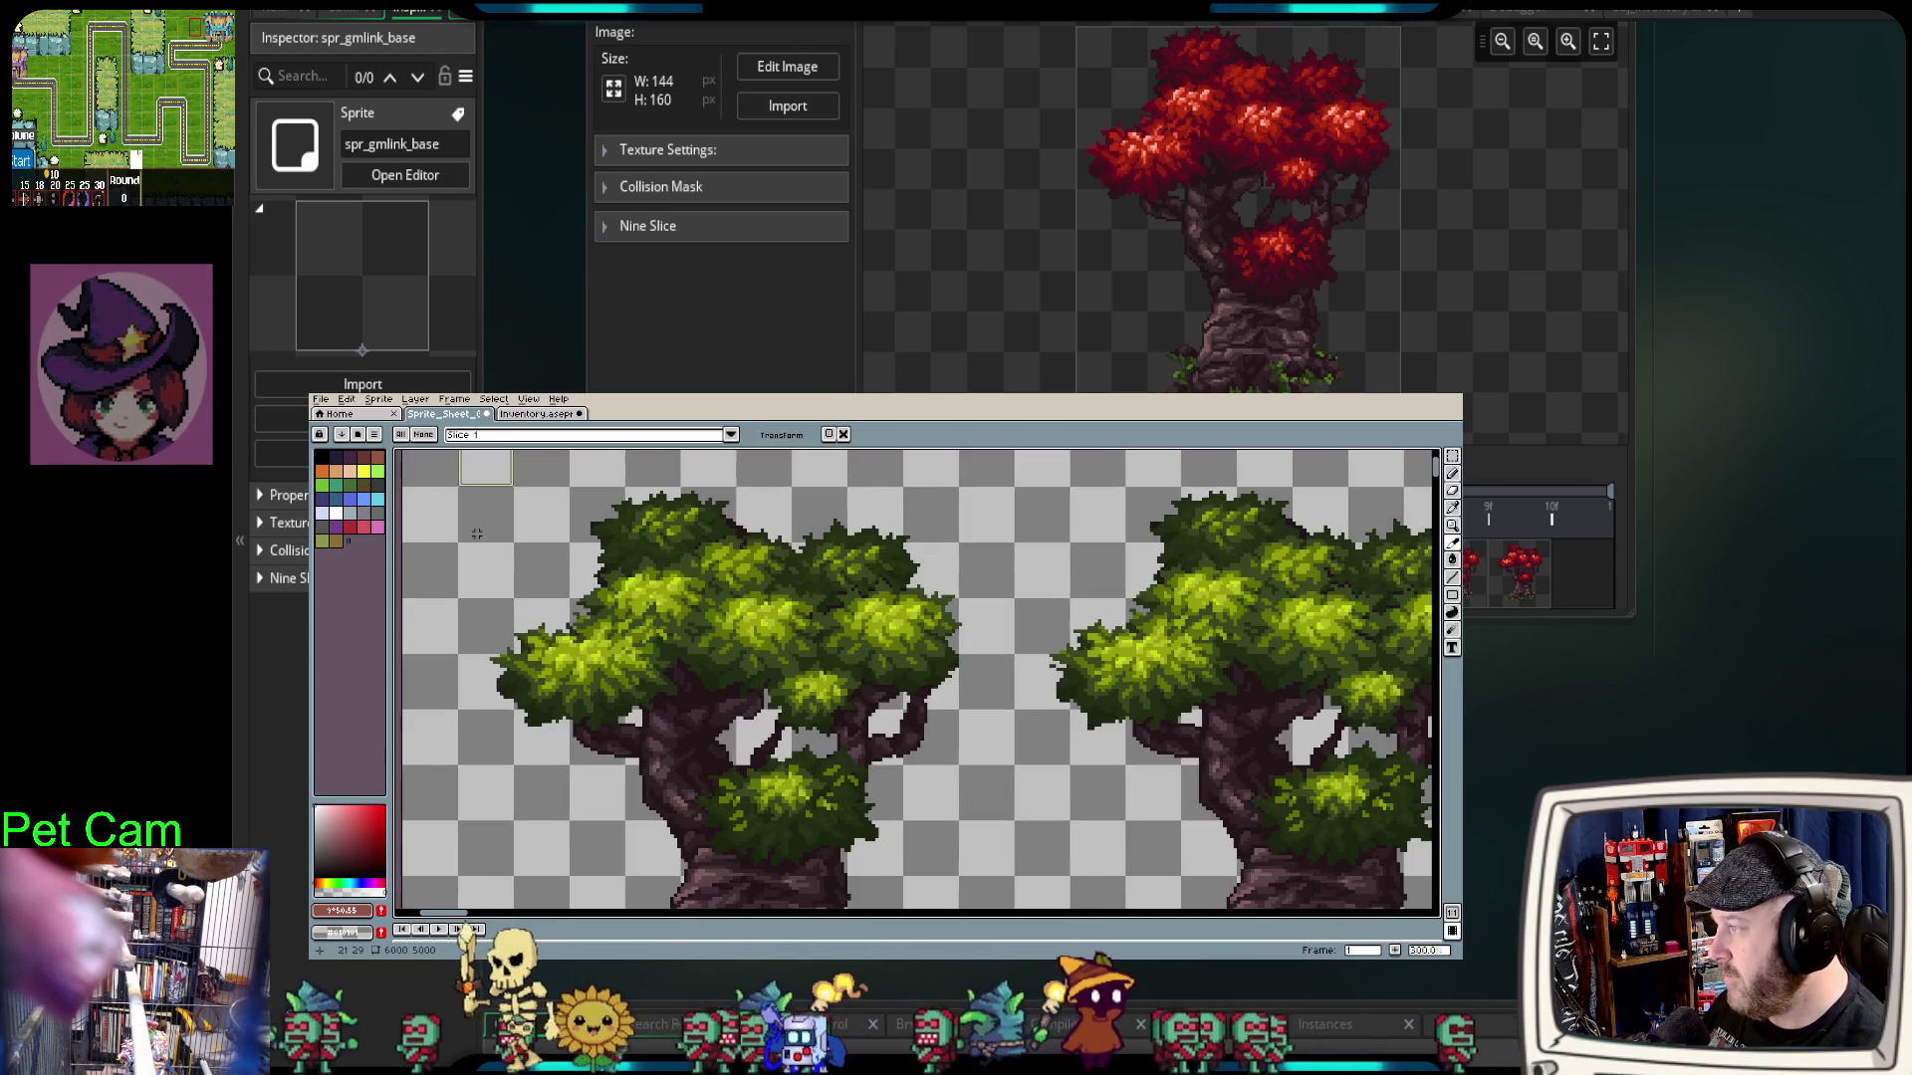
{"action": "scroll", "coordinate": [523, 637], "scroll_direction": "up", "scroll_amount": 2}
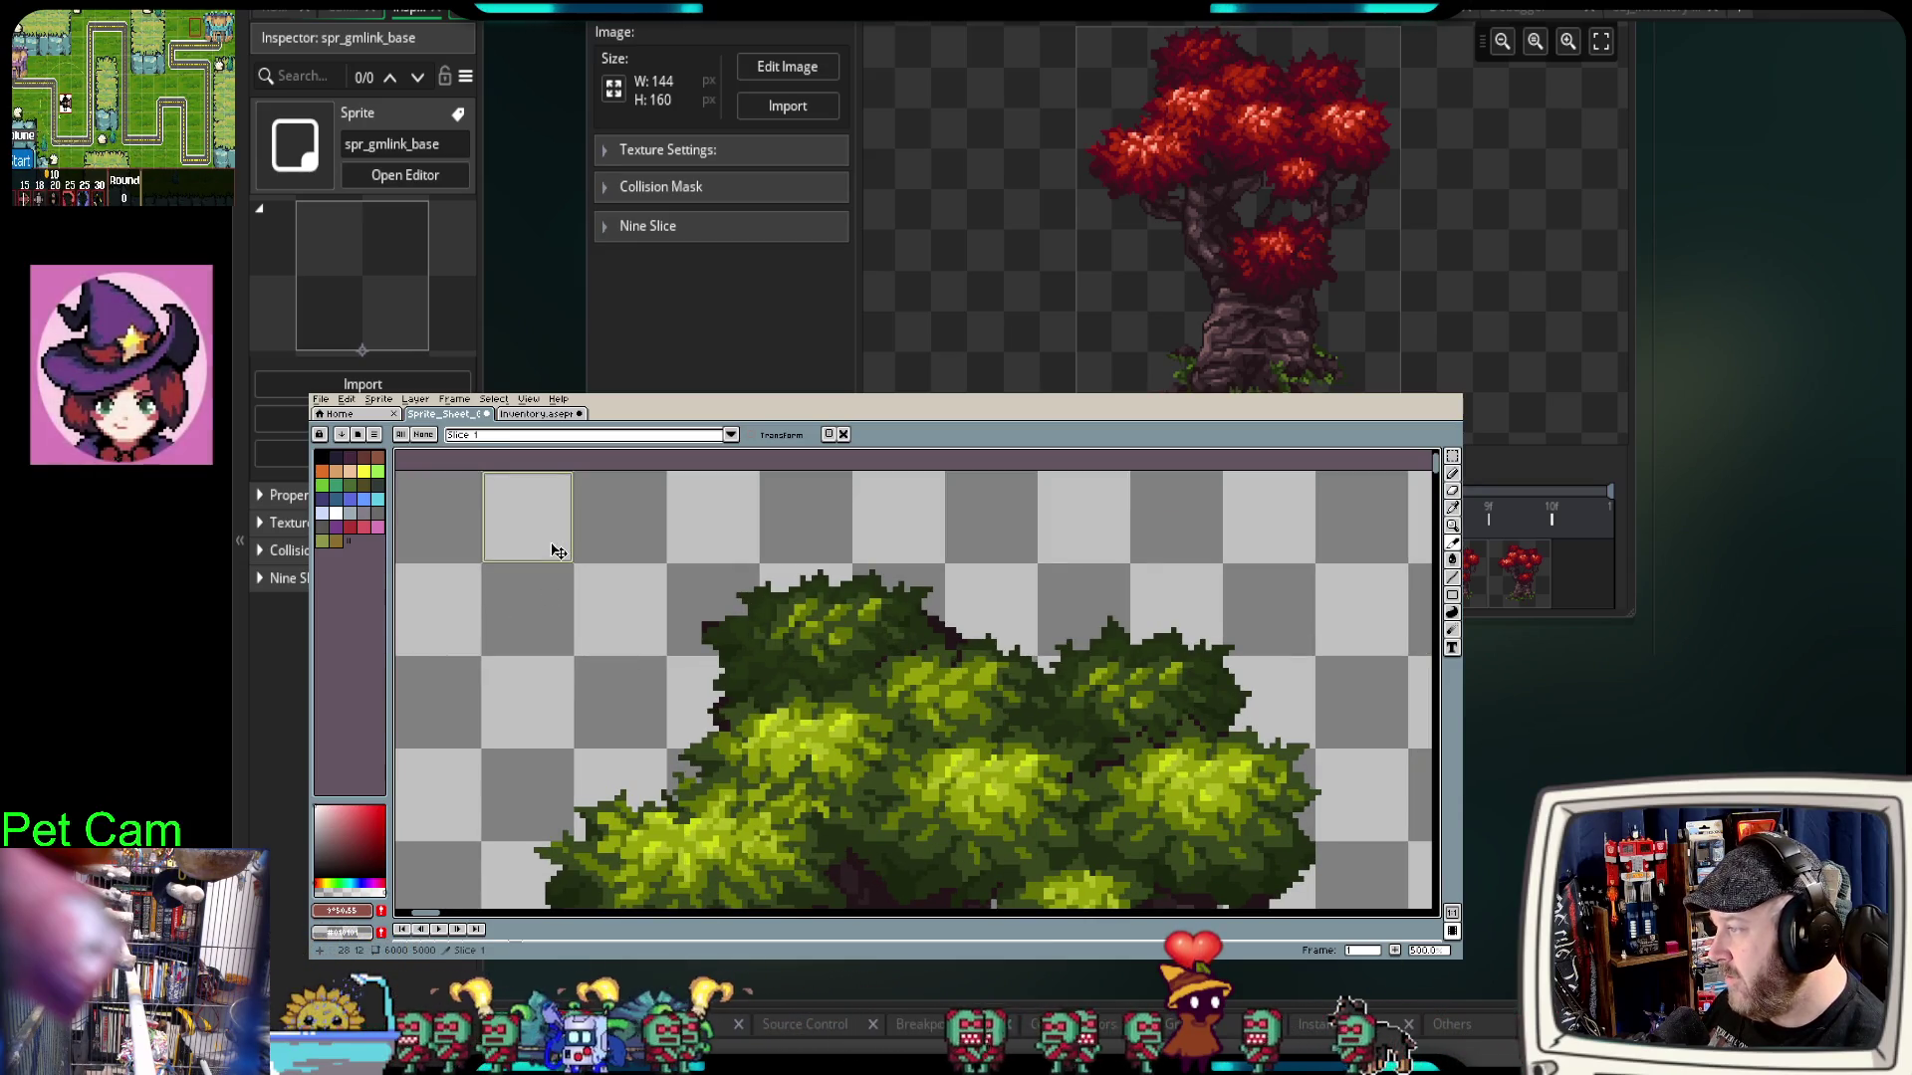
{"action": "scroll", "coordinate": [557, 562], "scroll_direction": "down", "scroll_amount": 3}
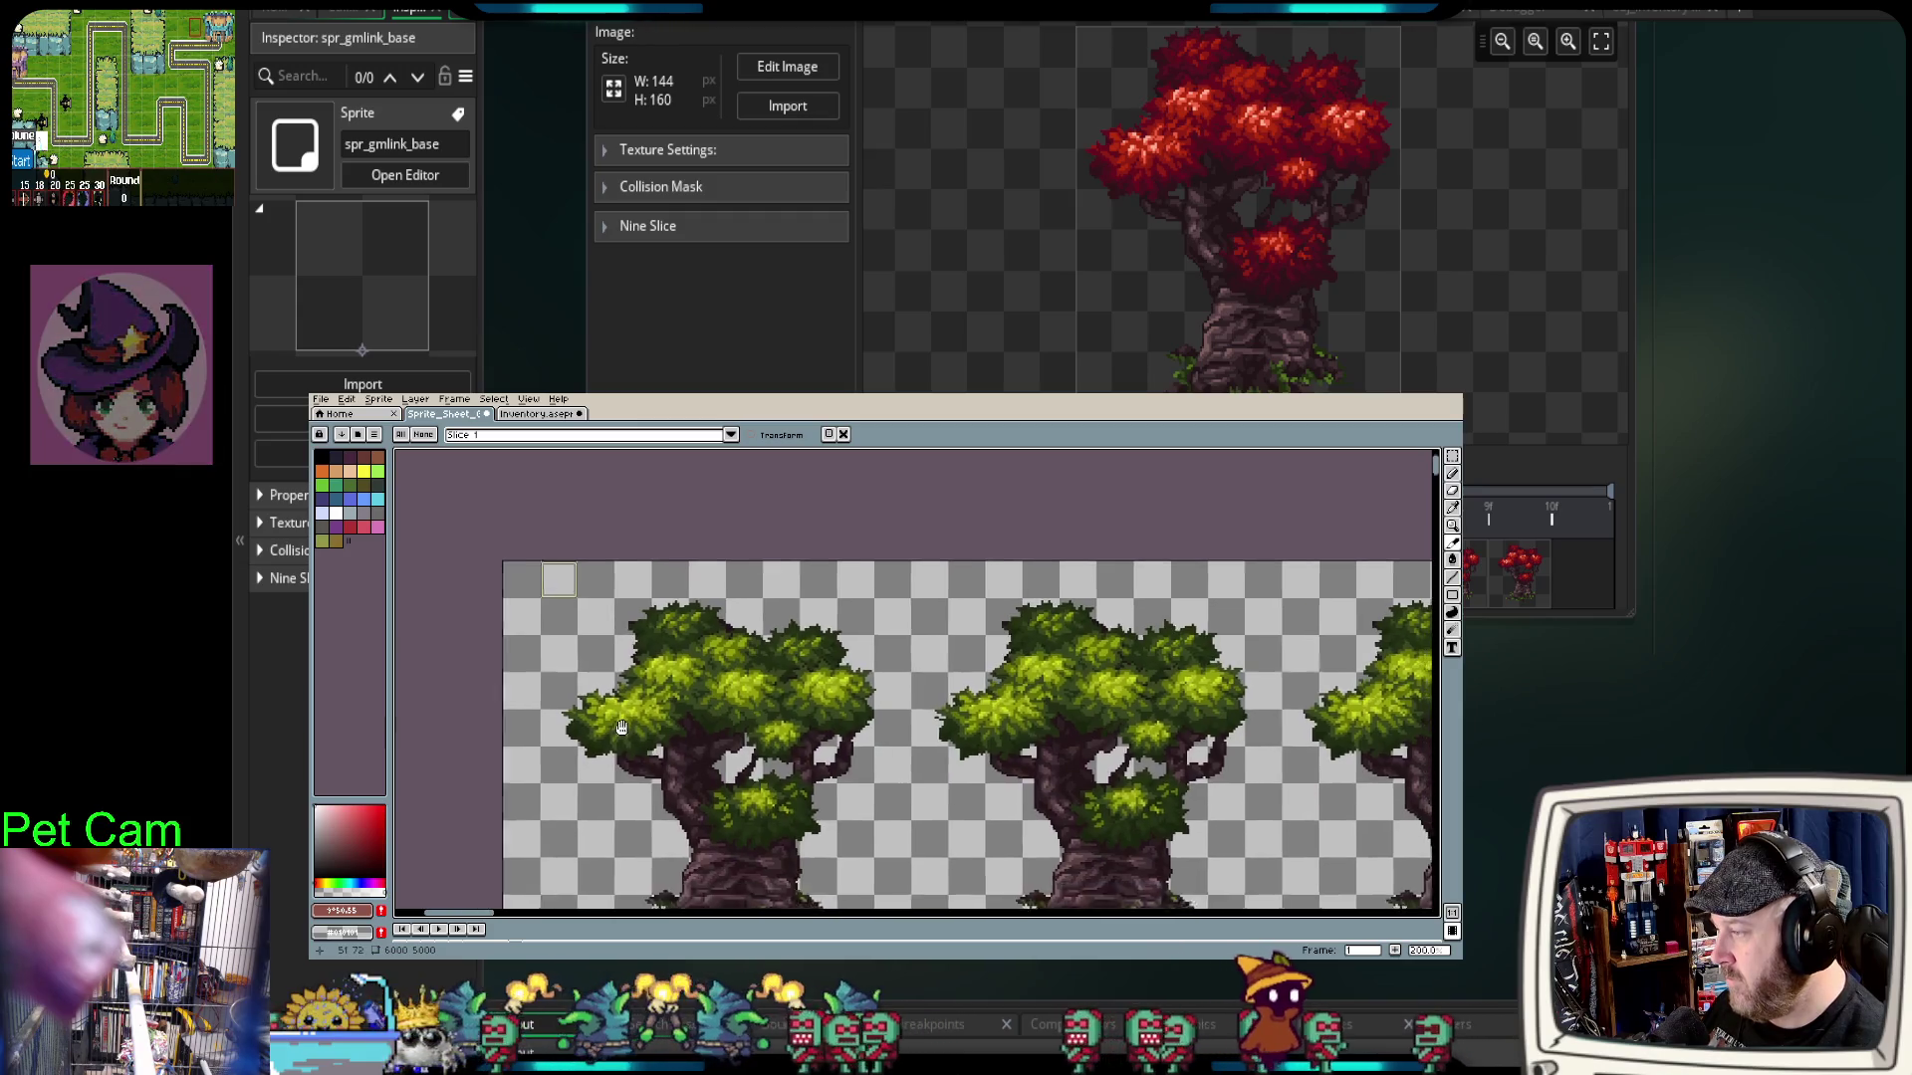
{"action": "mouse_move", "coordinate": [539, 474]}
{"action": "left_mouse_down"}
{"action": "mouse_move", "coordinate": [639, 699]}
{"action": "mouse_move", "coordinate": [845, 815]}
{"action": "left_mouse_up"}
{"action": "left_click_drag", "start_coordinate": [862, 834], "coordinate": [872, 846]}
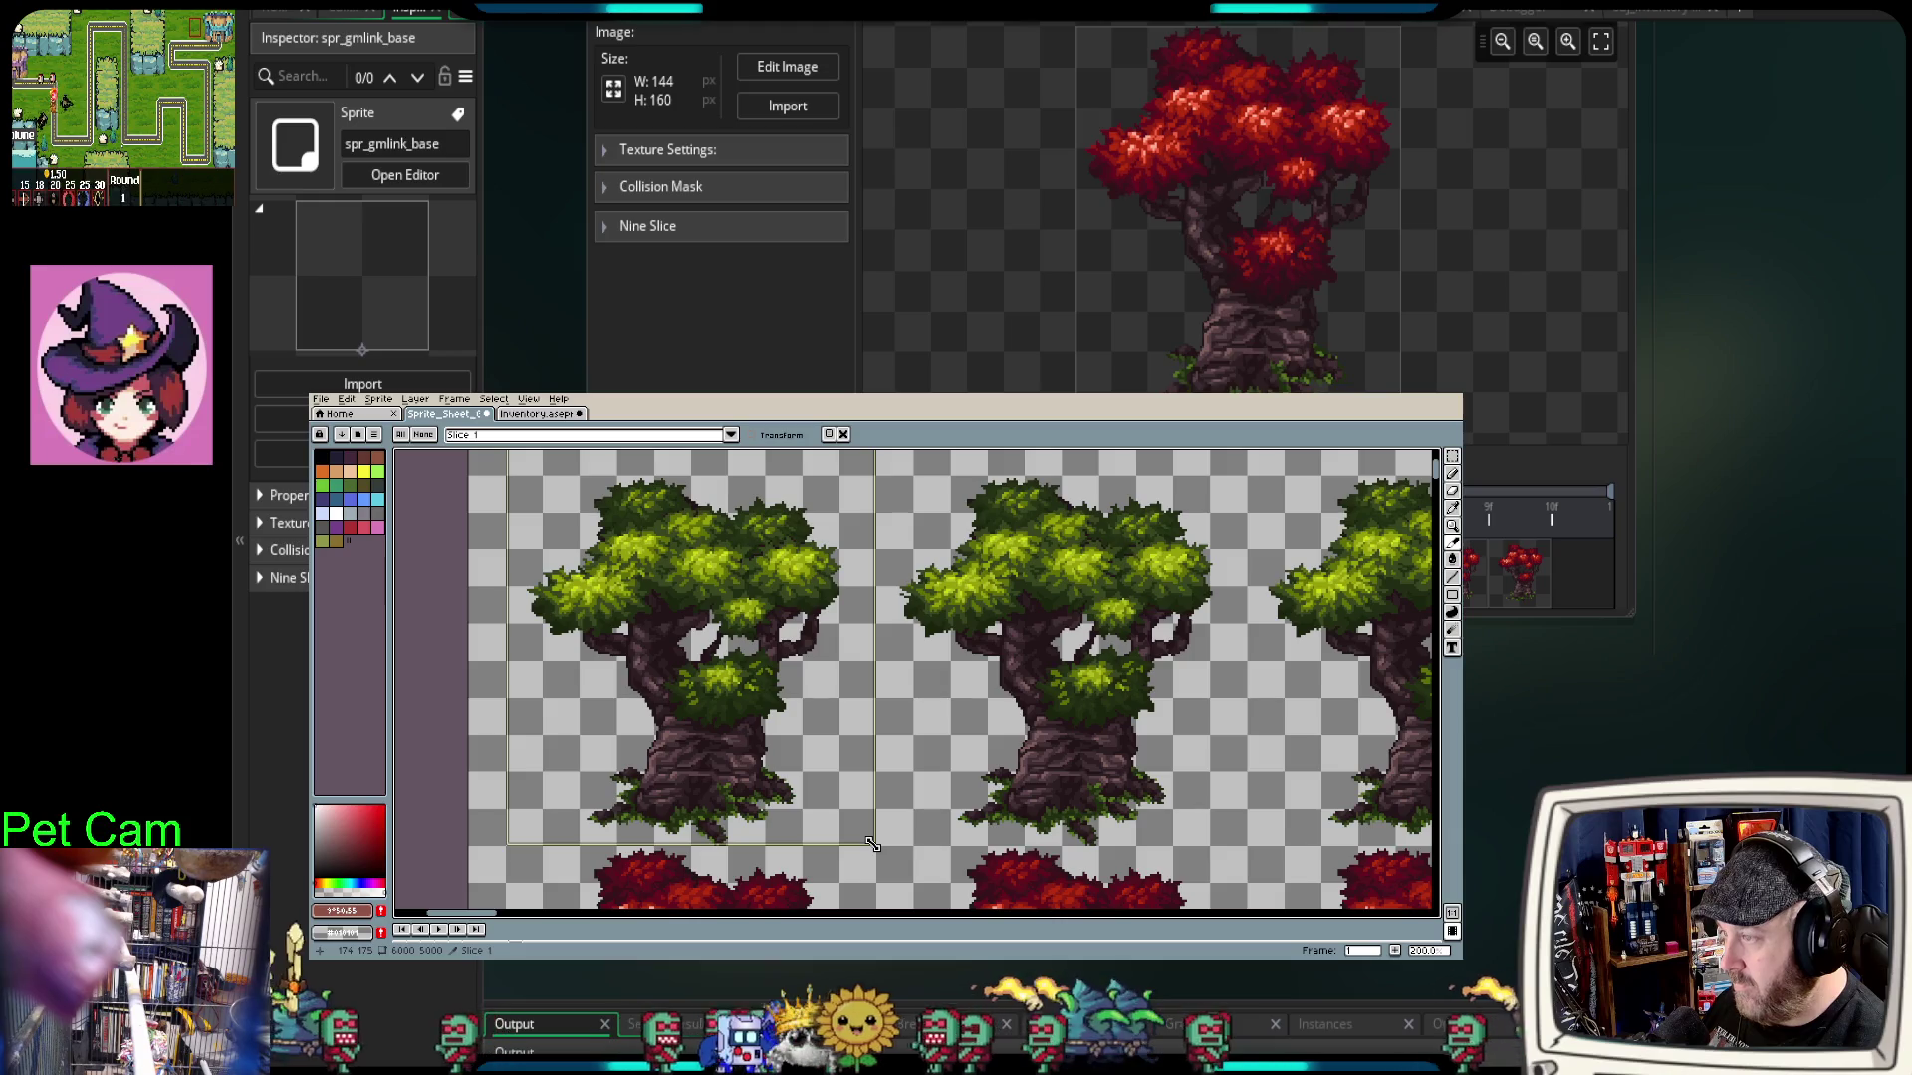
Step: Stretch Slice 1 across all ten green trees and check it in Slice Properties
{"action": "scroll", "coordinate": [958, 783], "scroll_direction": "down", "scroll_amount": 2}
{"action": "scroll", "coordinate": [830, 722], "scroll_direction": "up", "scroll_amount": 3}
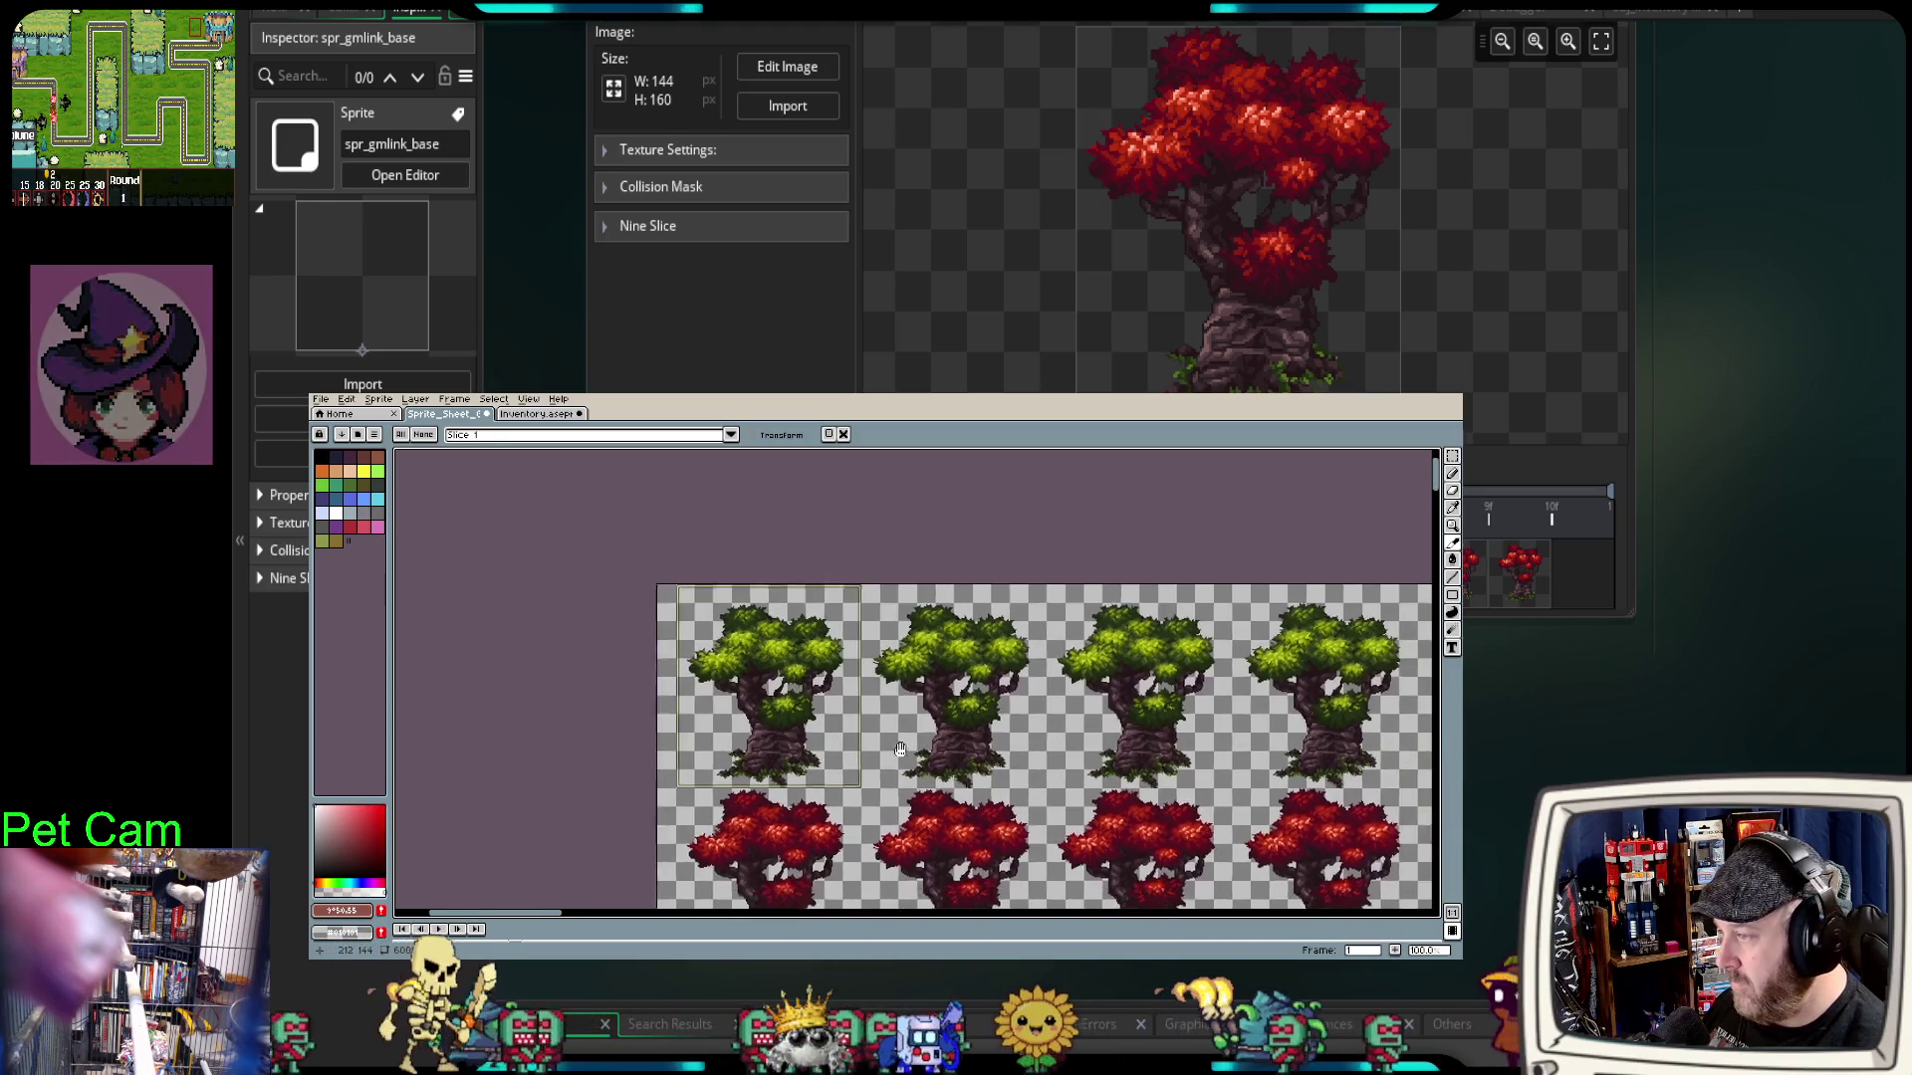
{"action": "scroll", "coordinate": [833, 729], "scroll_direction": "down", "scroll_amount": 1}
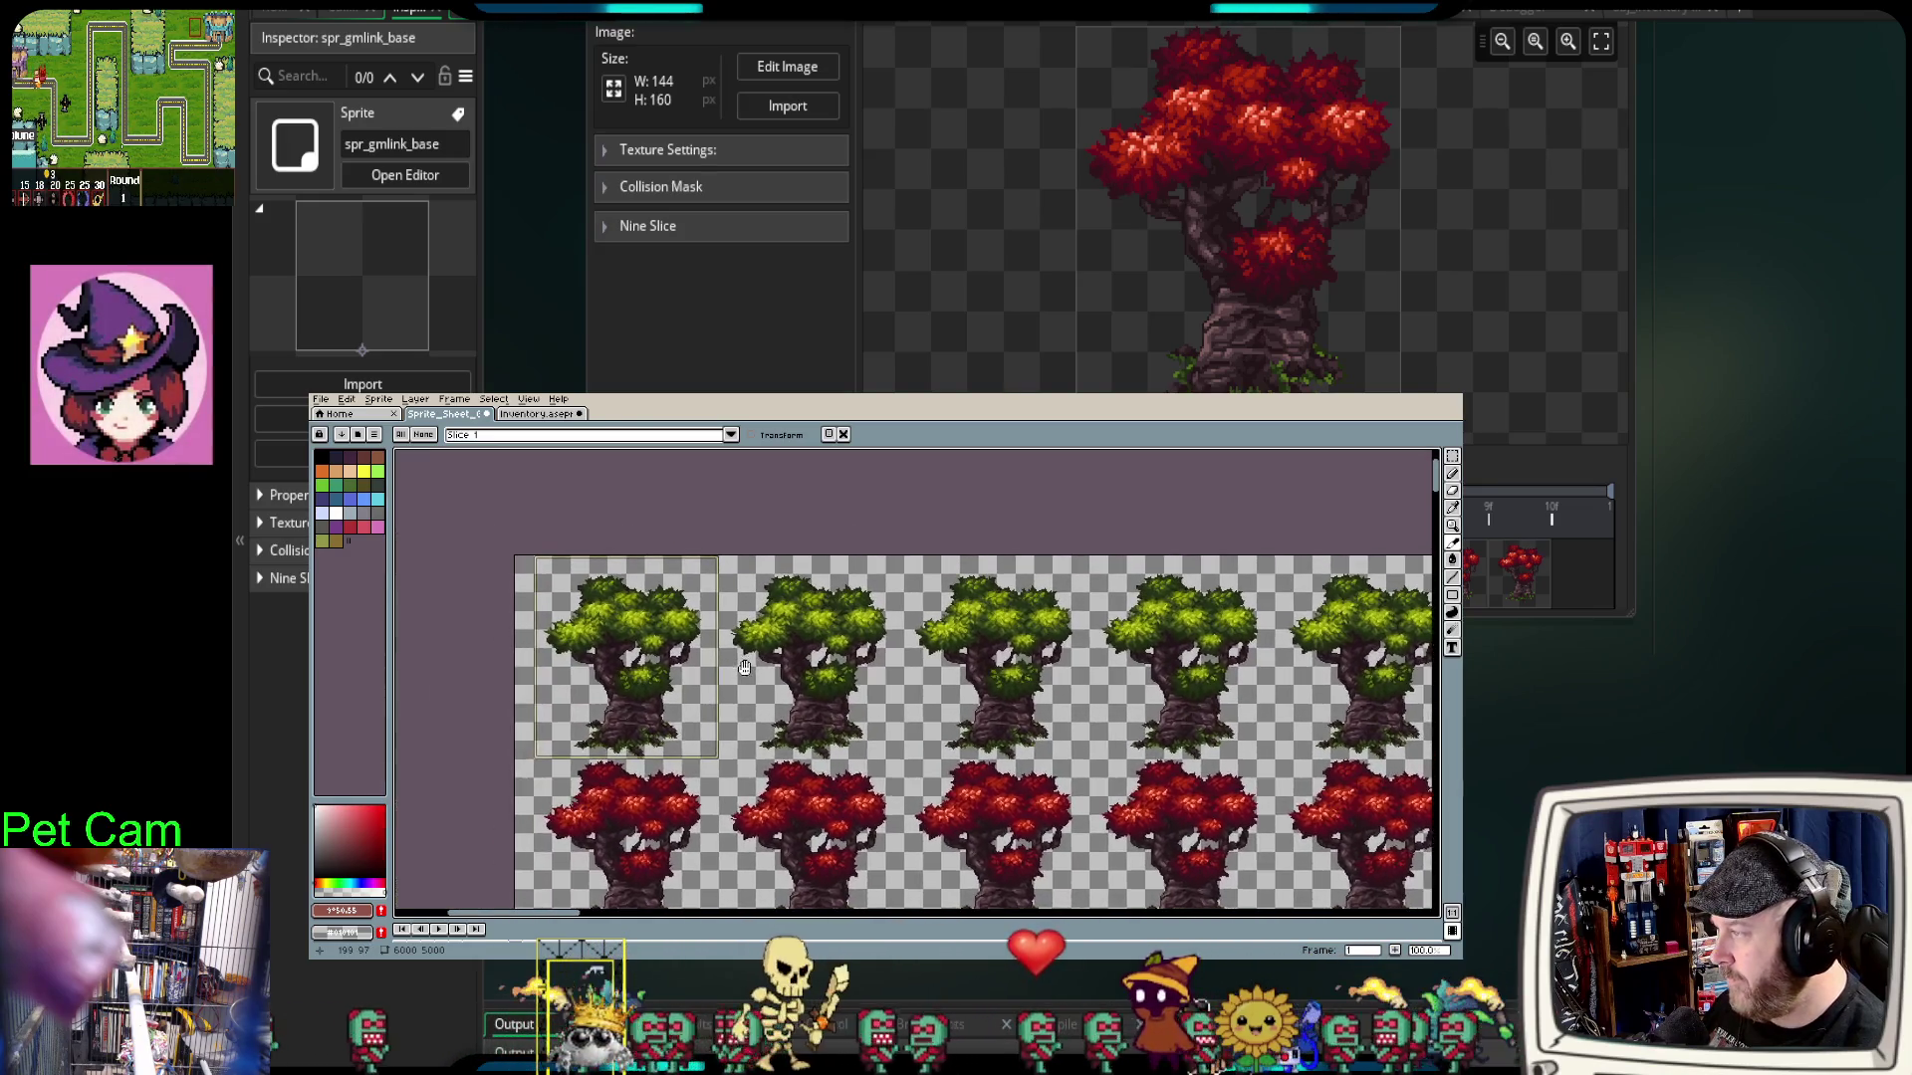
{"action": "scroll", "coordinate": [594, 576], "scroll_direction": "up", "scroll_amount": 2}
{"action": "scroll", "coordinate": [593, 579], "scroll_direction": "up", "scroll_amount": 3}
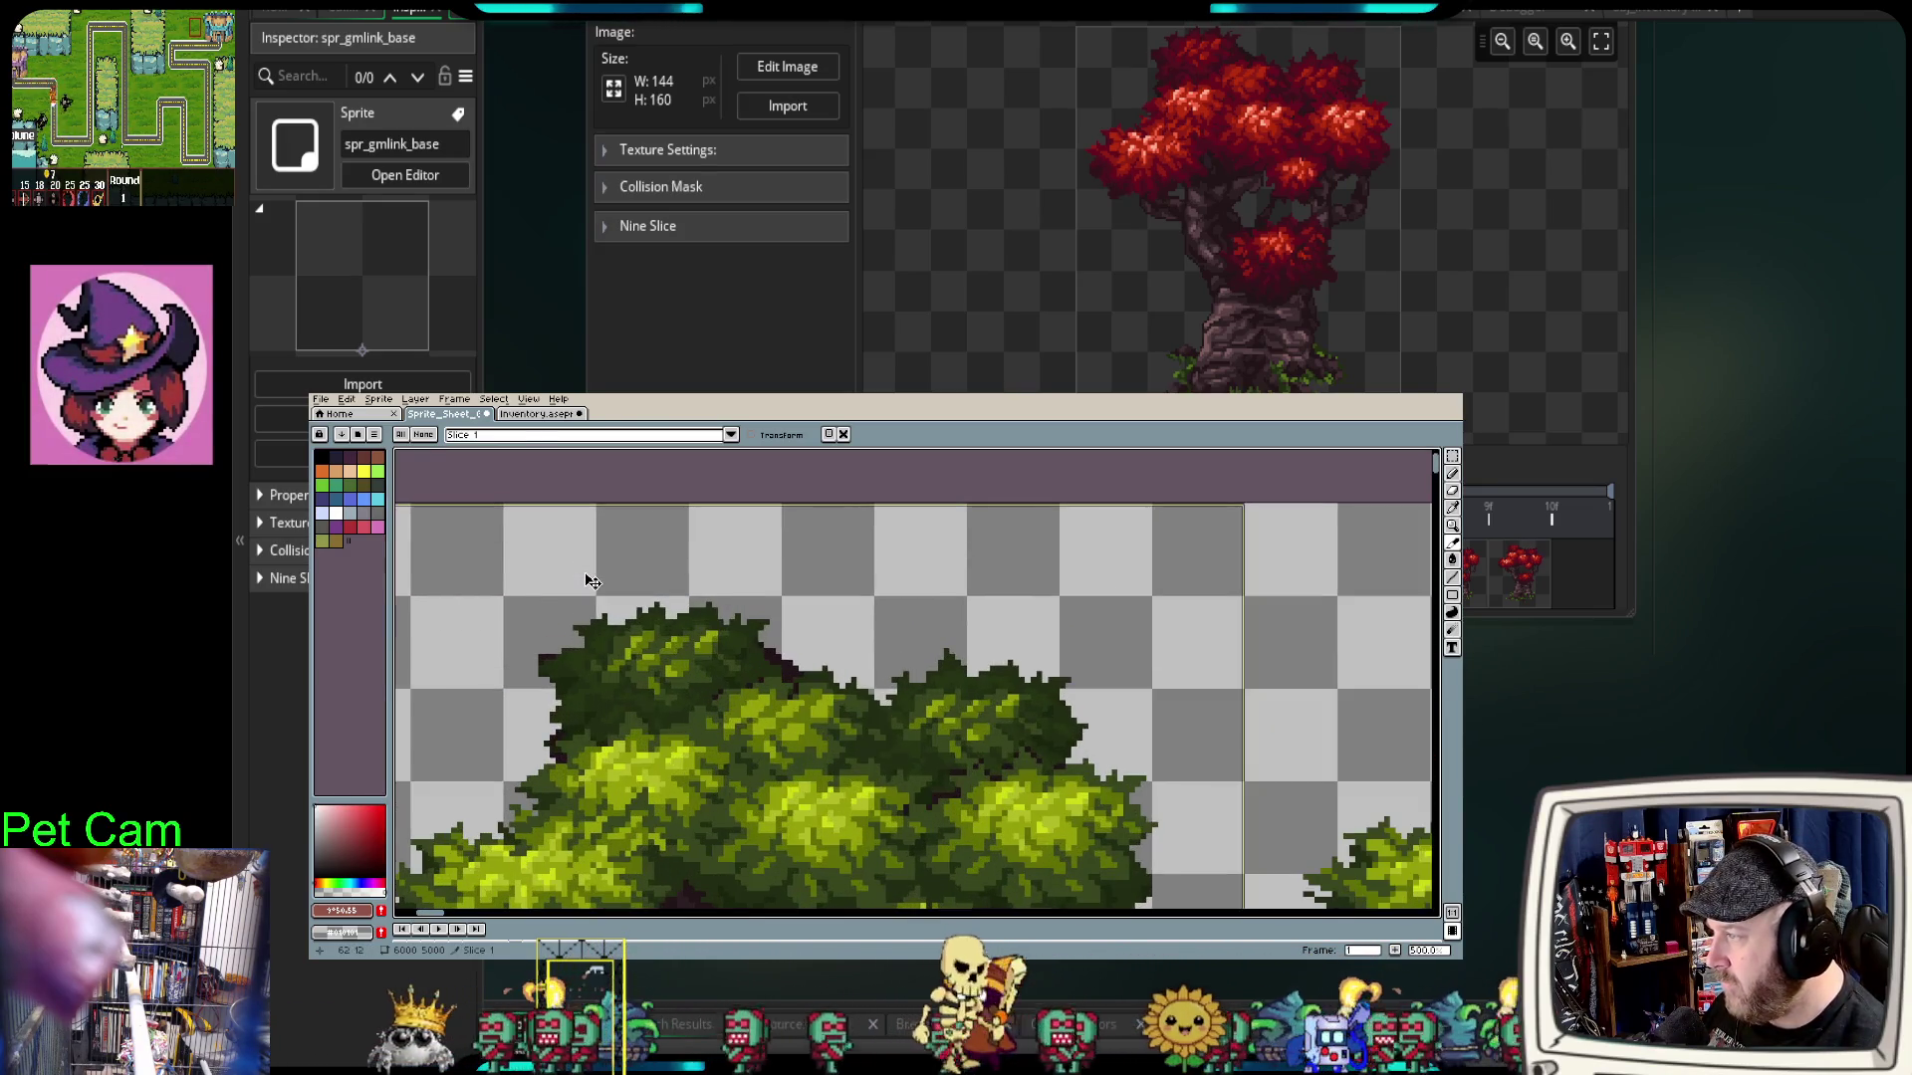
{"action": "scroll", "coordinate": [590, 582], "scroll_direction": "down", "scroll_amount": 4}
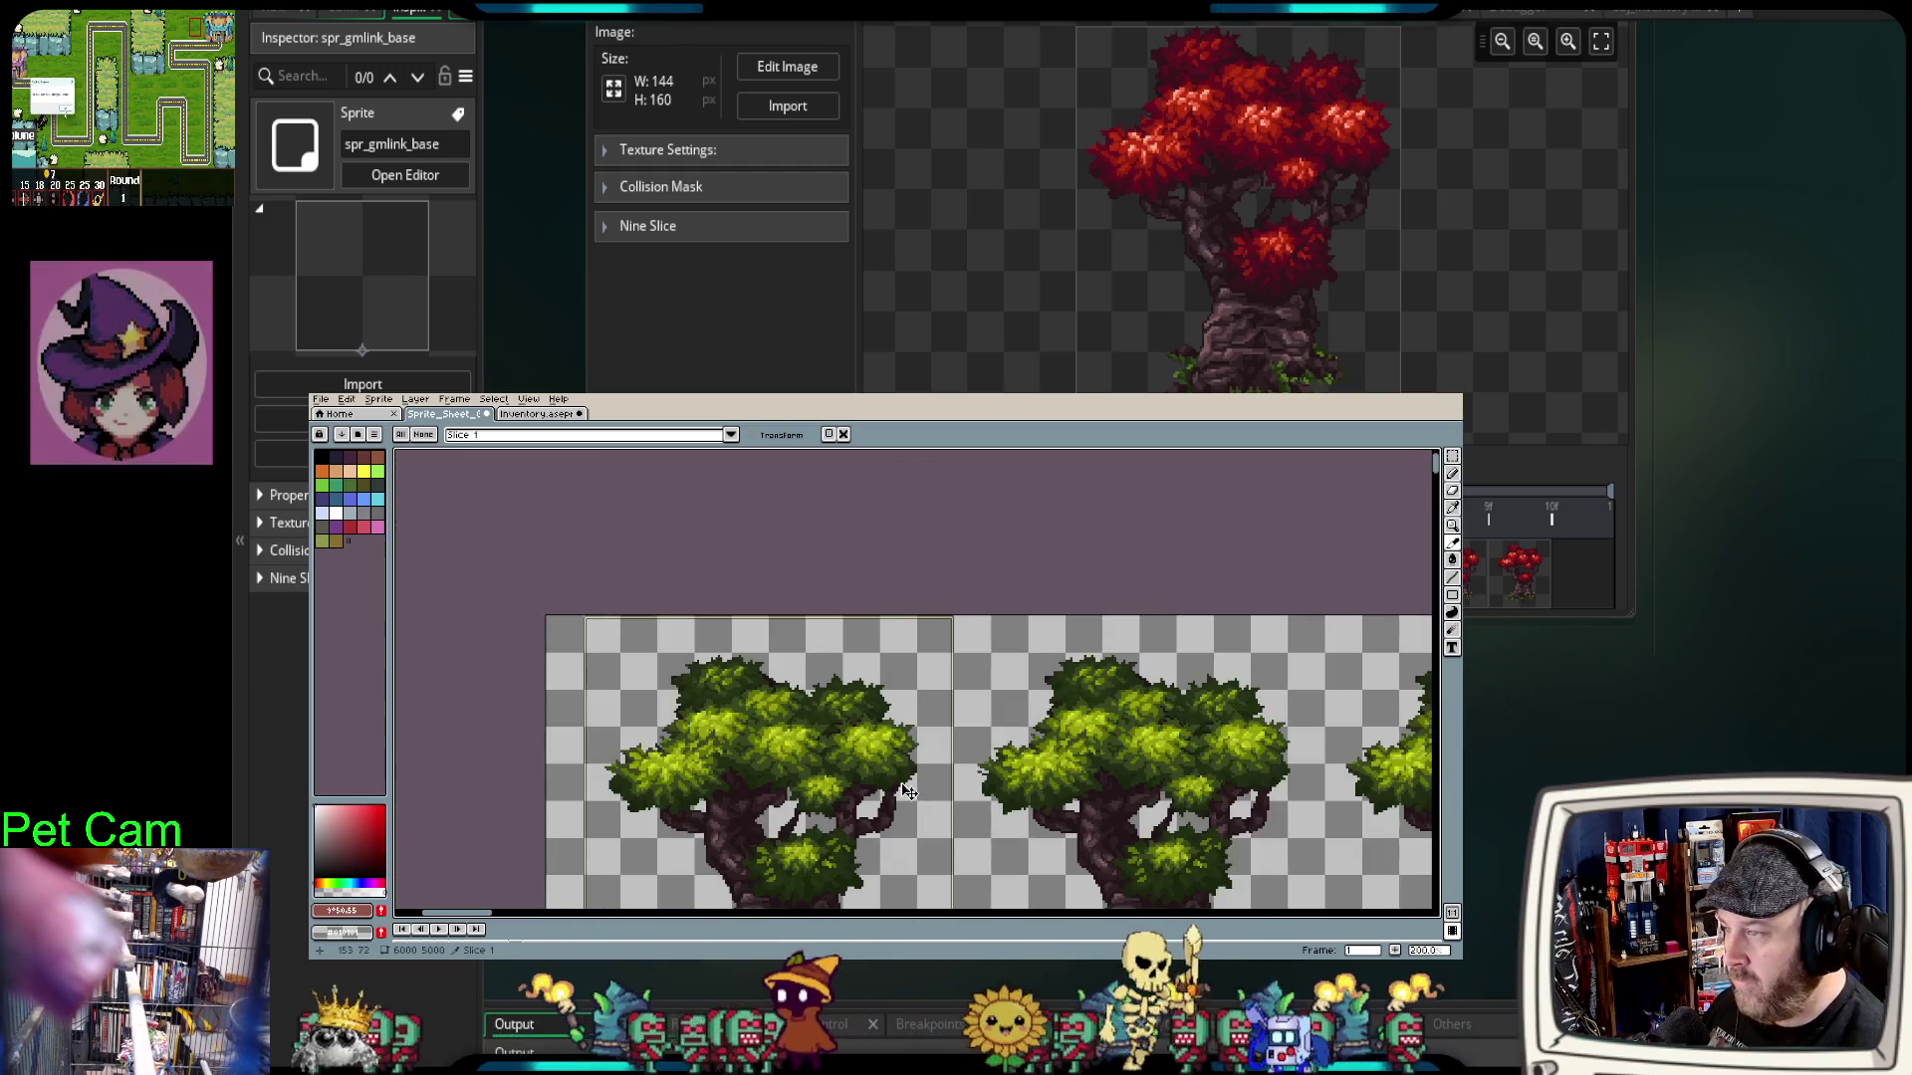
{"action": "scroll", "coordinate": [676, 625], "scroll_direction": "down", "scroll_amount": 1}
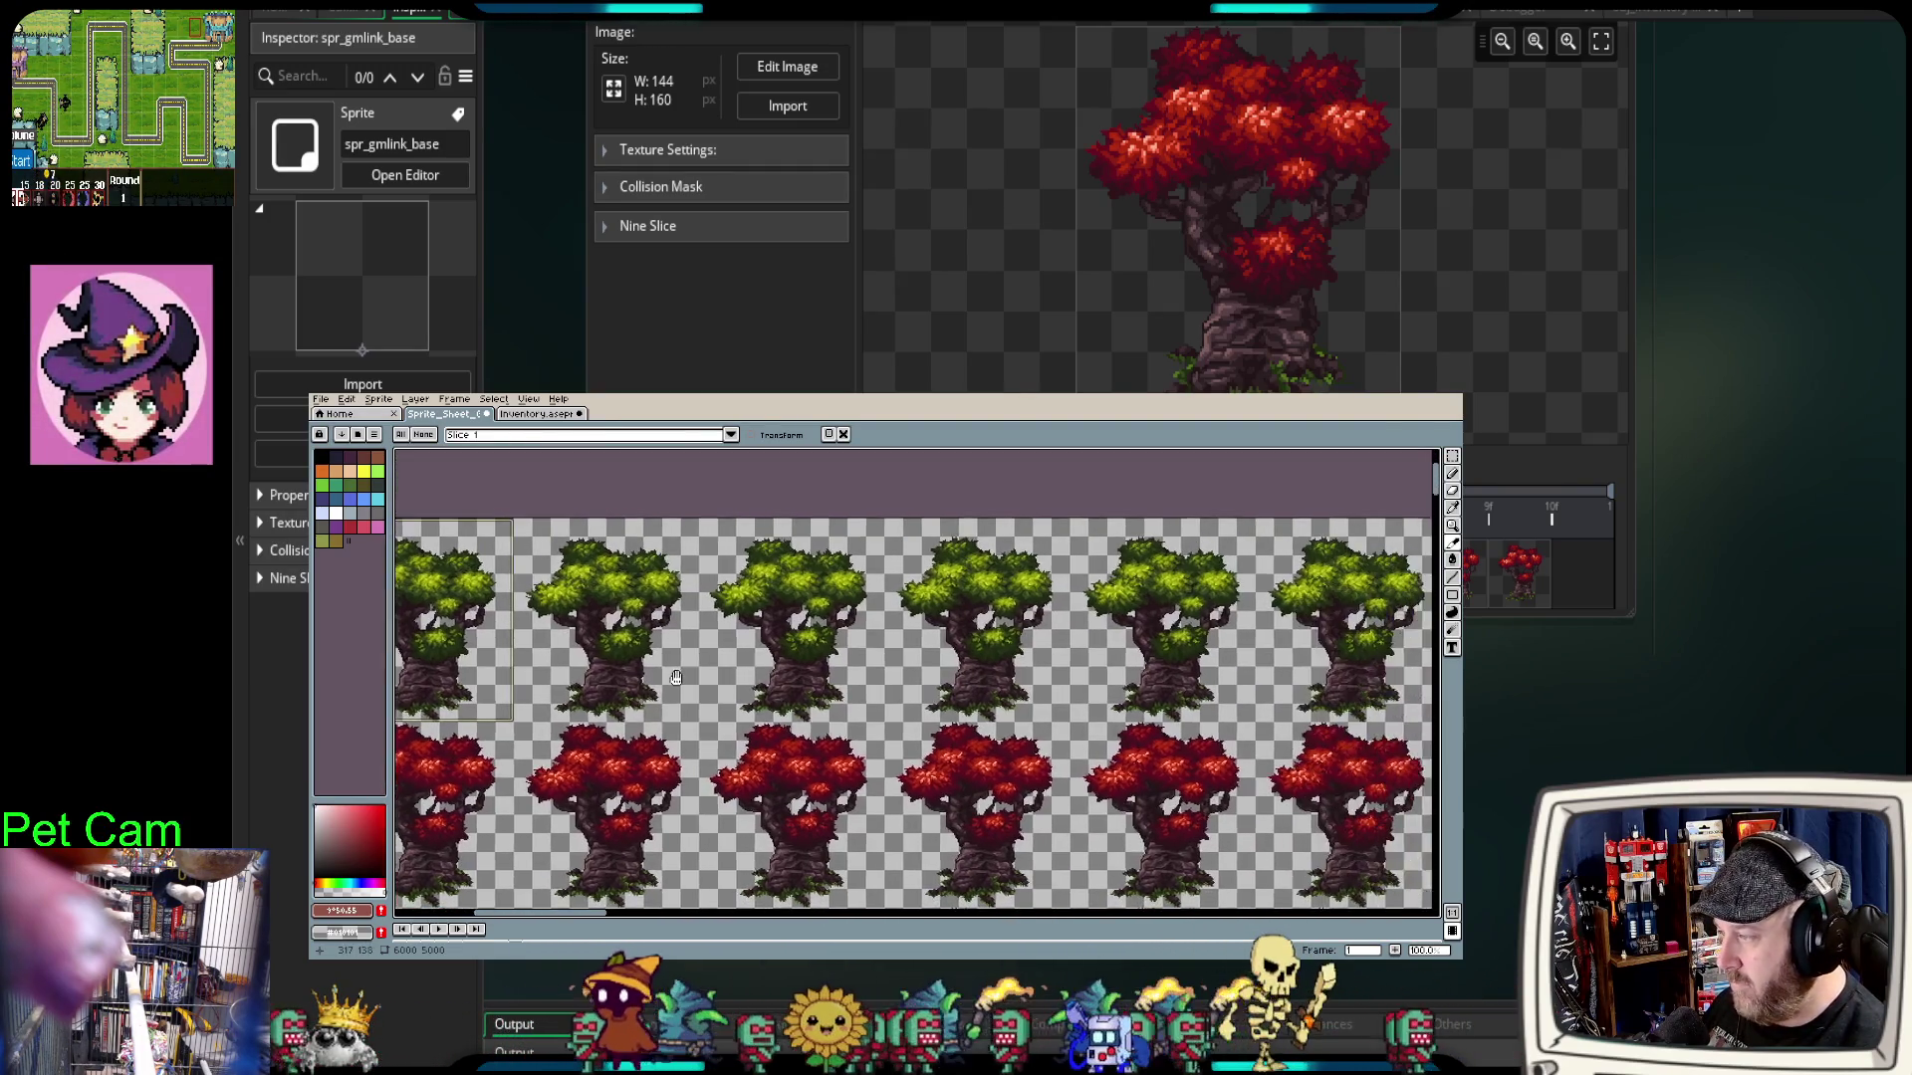
{"action": "mouse_move", "coordinate": [507, 635]}
{"action": "left_mouse_down"}
{"action": "mouse_move", "coordinate": [1364, 665]}
{"action": "mouse_move", "coordinate": [418, 642]}
{"action": "mouse_move", "coordinate": [1278, 656]}
{"action": "left_mouse_up"}
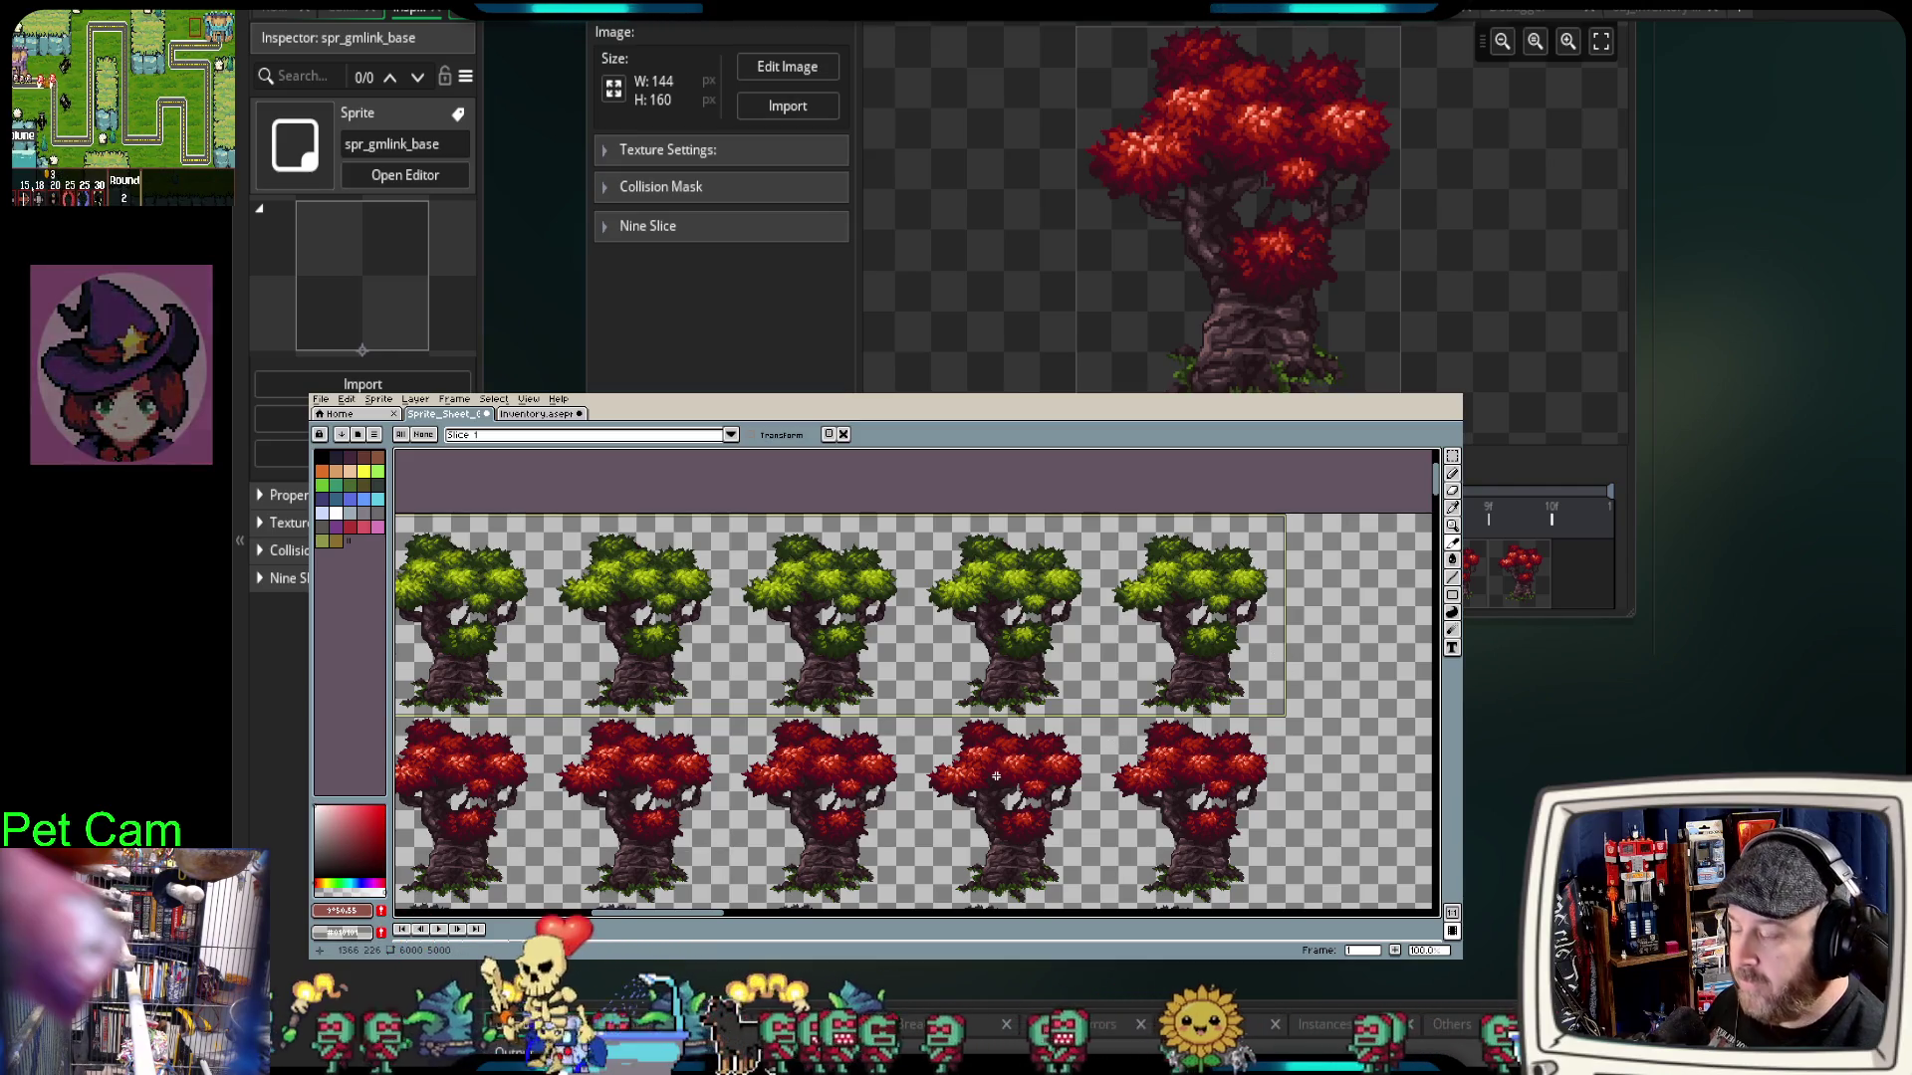
{"action": "scroll", "coordinate": [812, 823], "scroll_direction": "down", "scroll_amount": 1}
{"action": "left_click_drag", "start_coordinate": [811, 823], "coordinate": [1038, 719]}
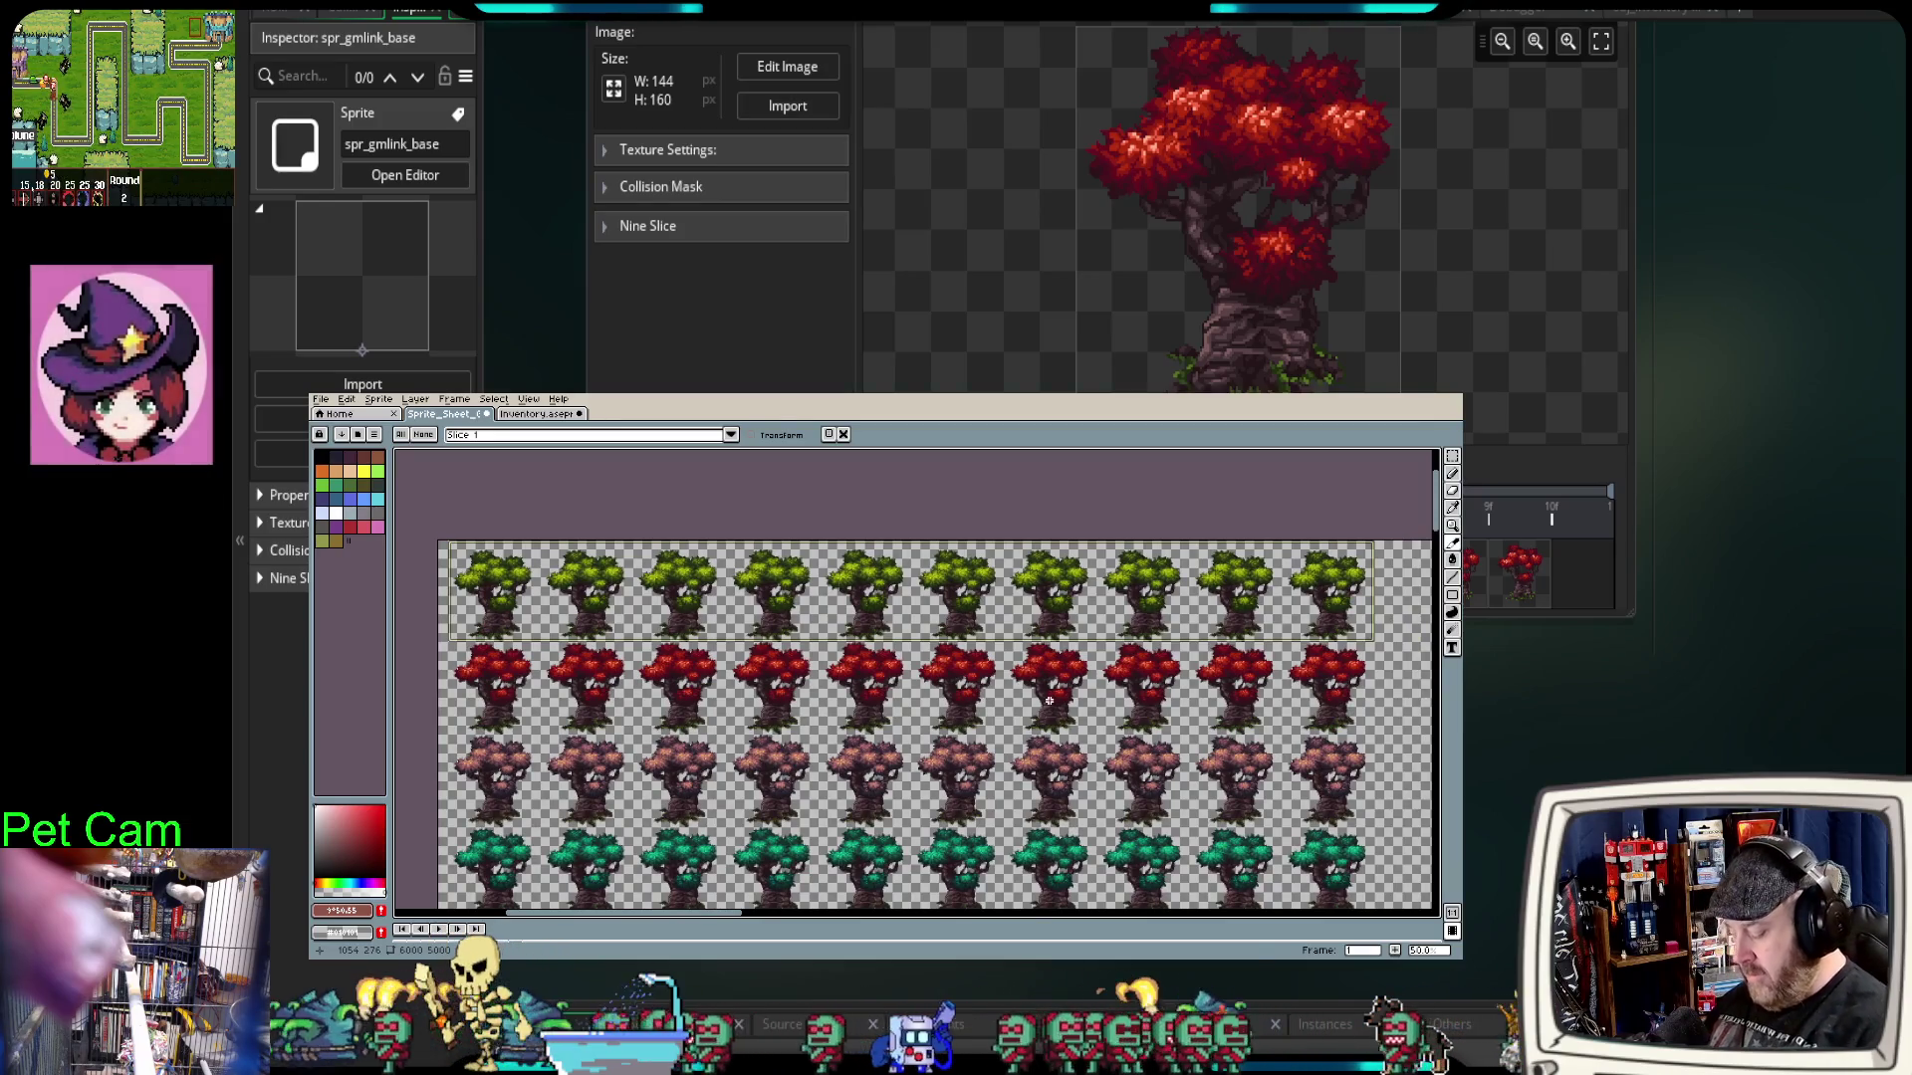
{"action": "double_click", "coordinate": [815, 635]}
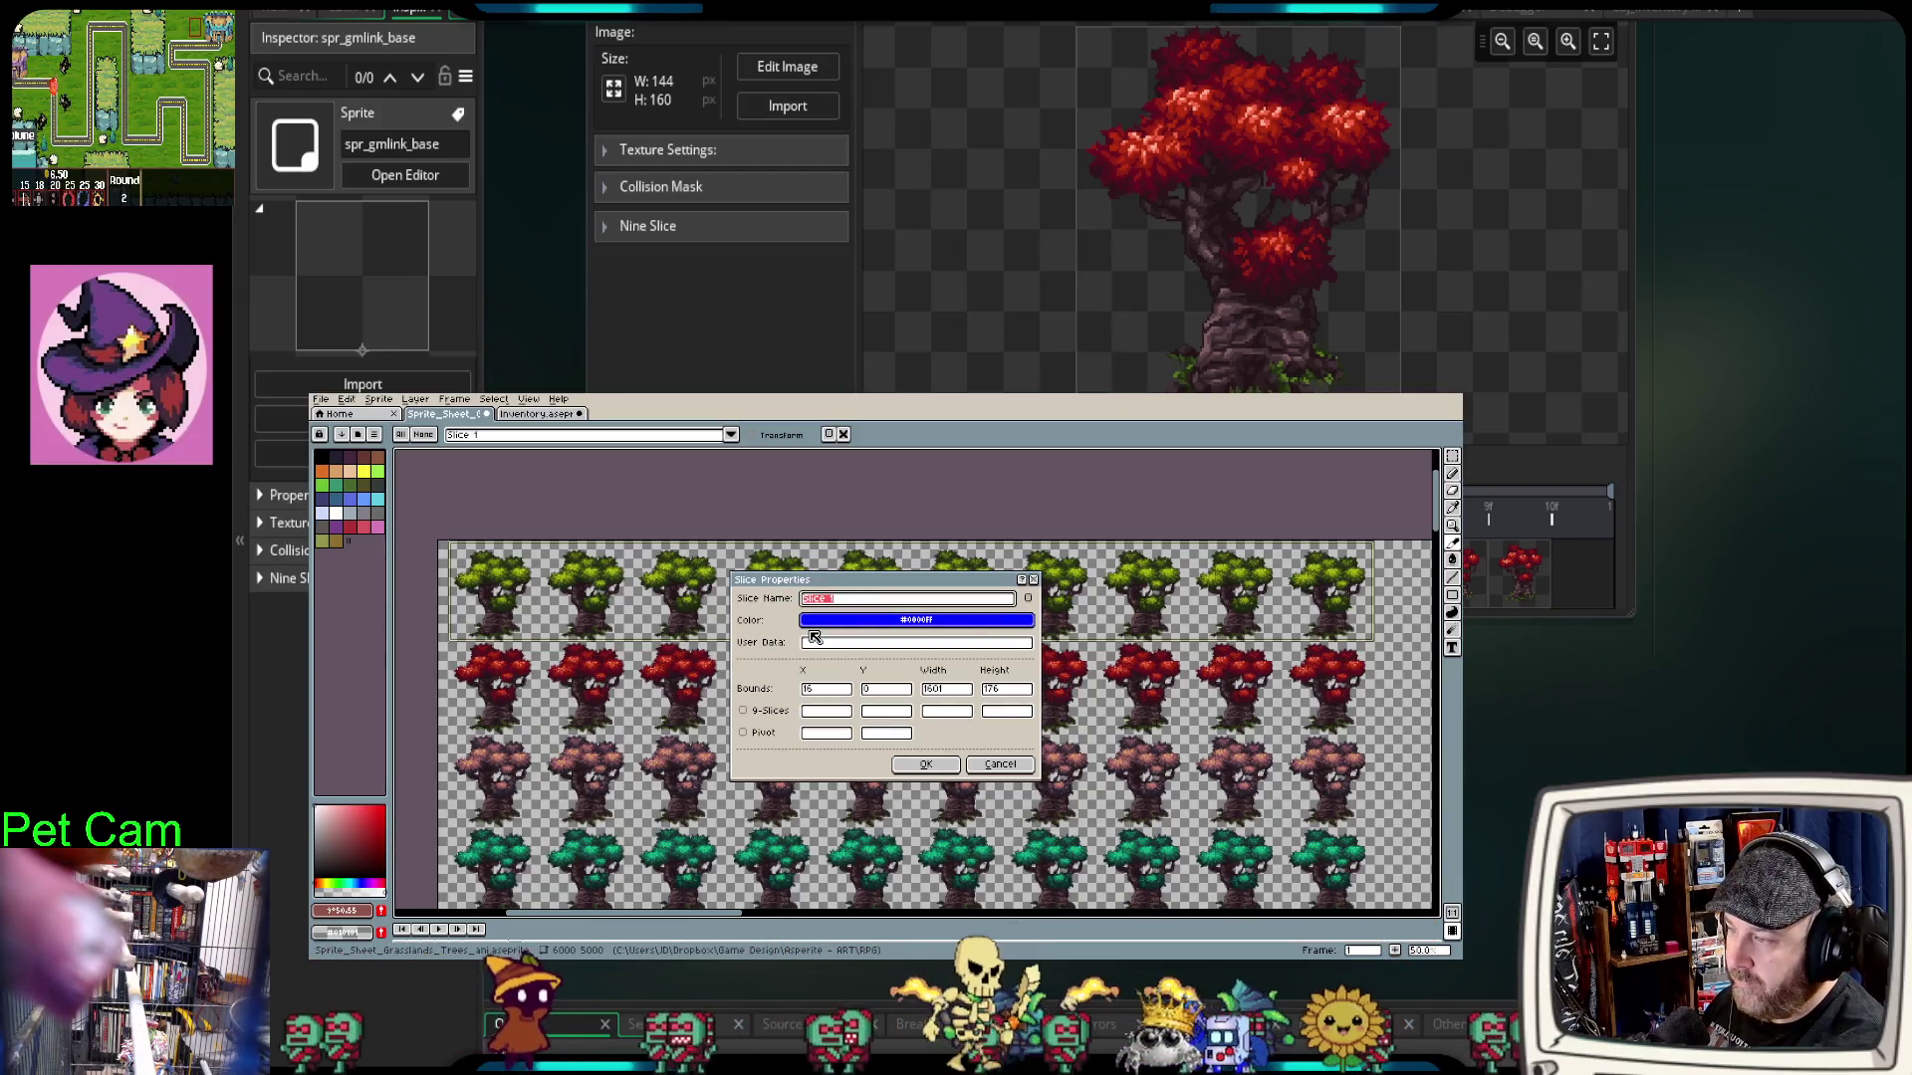
{"action": "left_click", "coordinate": [1000, 765]}
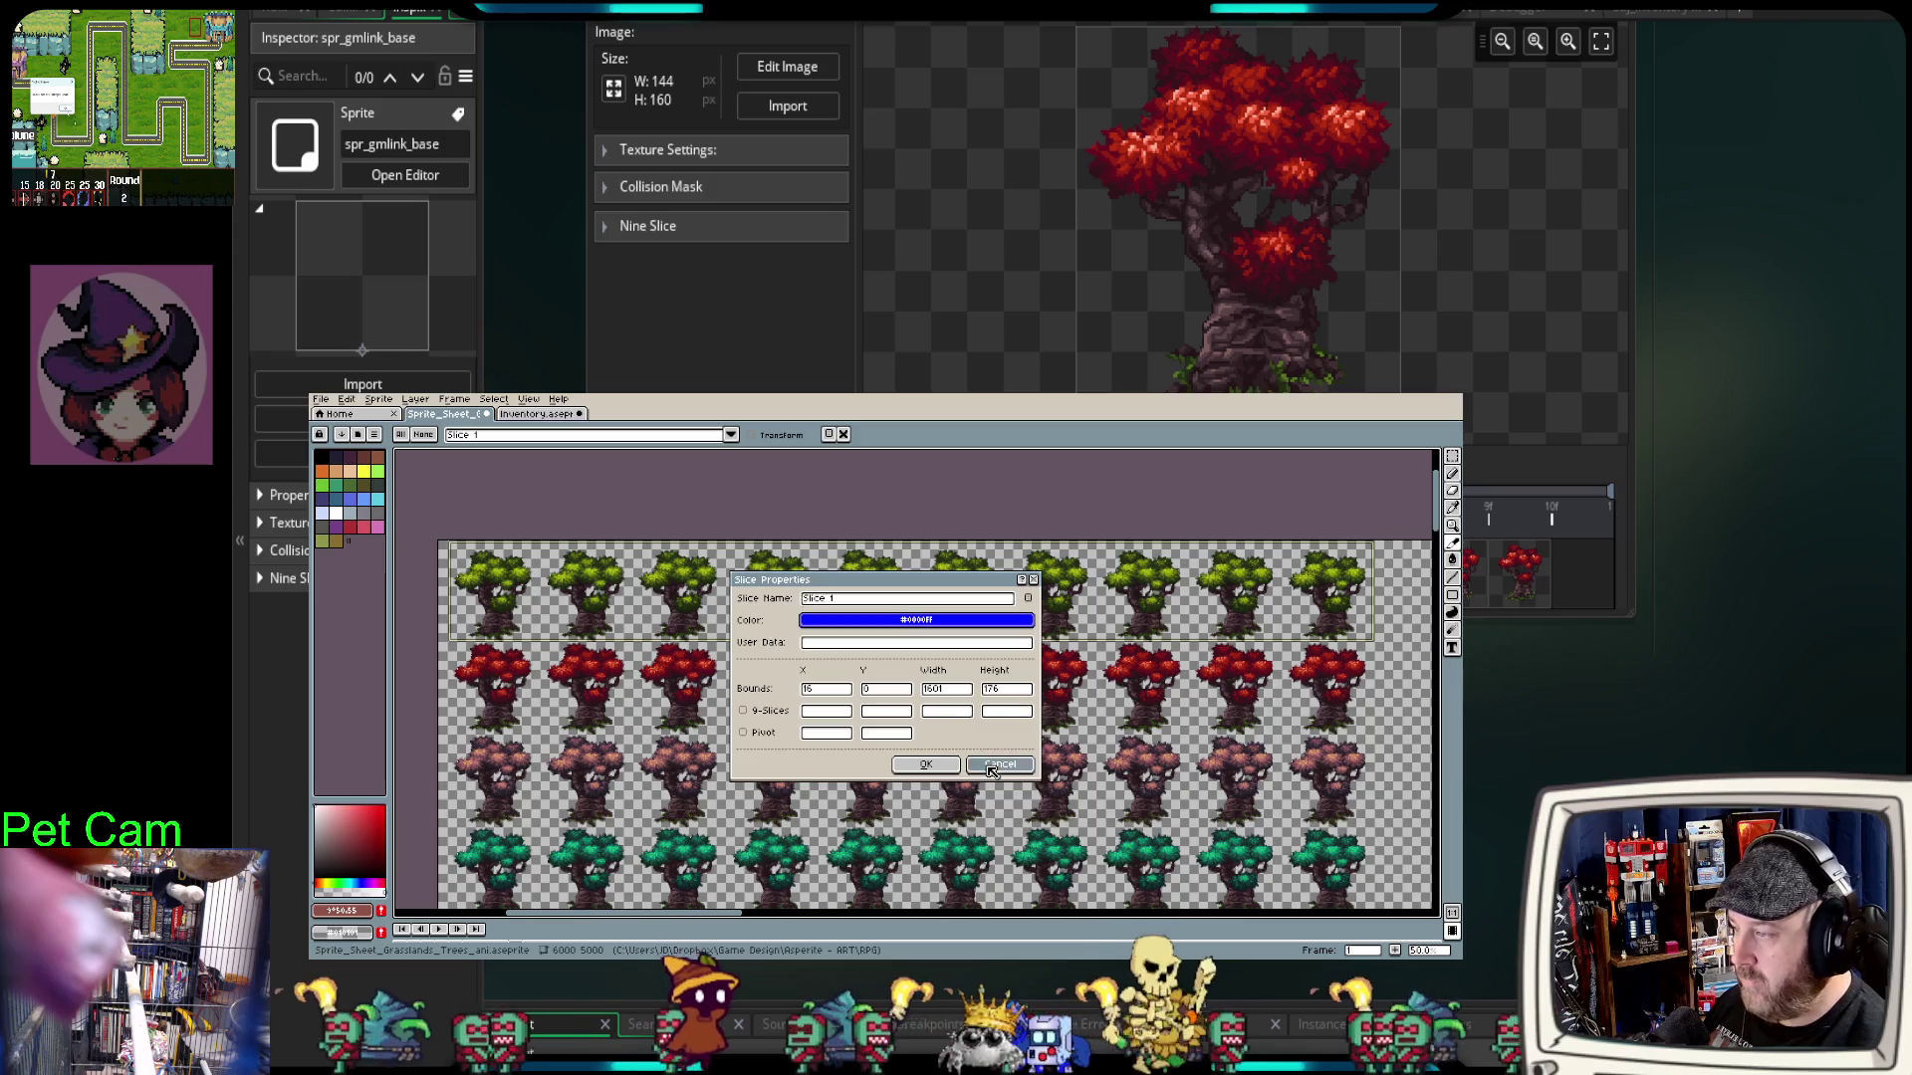
Step: Open the GM Link configuration window from the File menu
{"action": "left_click", "coordinate": [328, 403]}
{"action": "mouse_move", "coordinate": [378, 559]}
{"action": "left_click", "coordinate": [483, 565]}
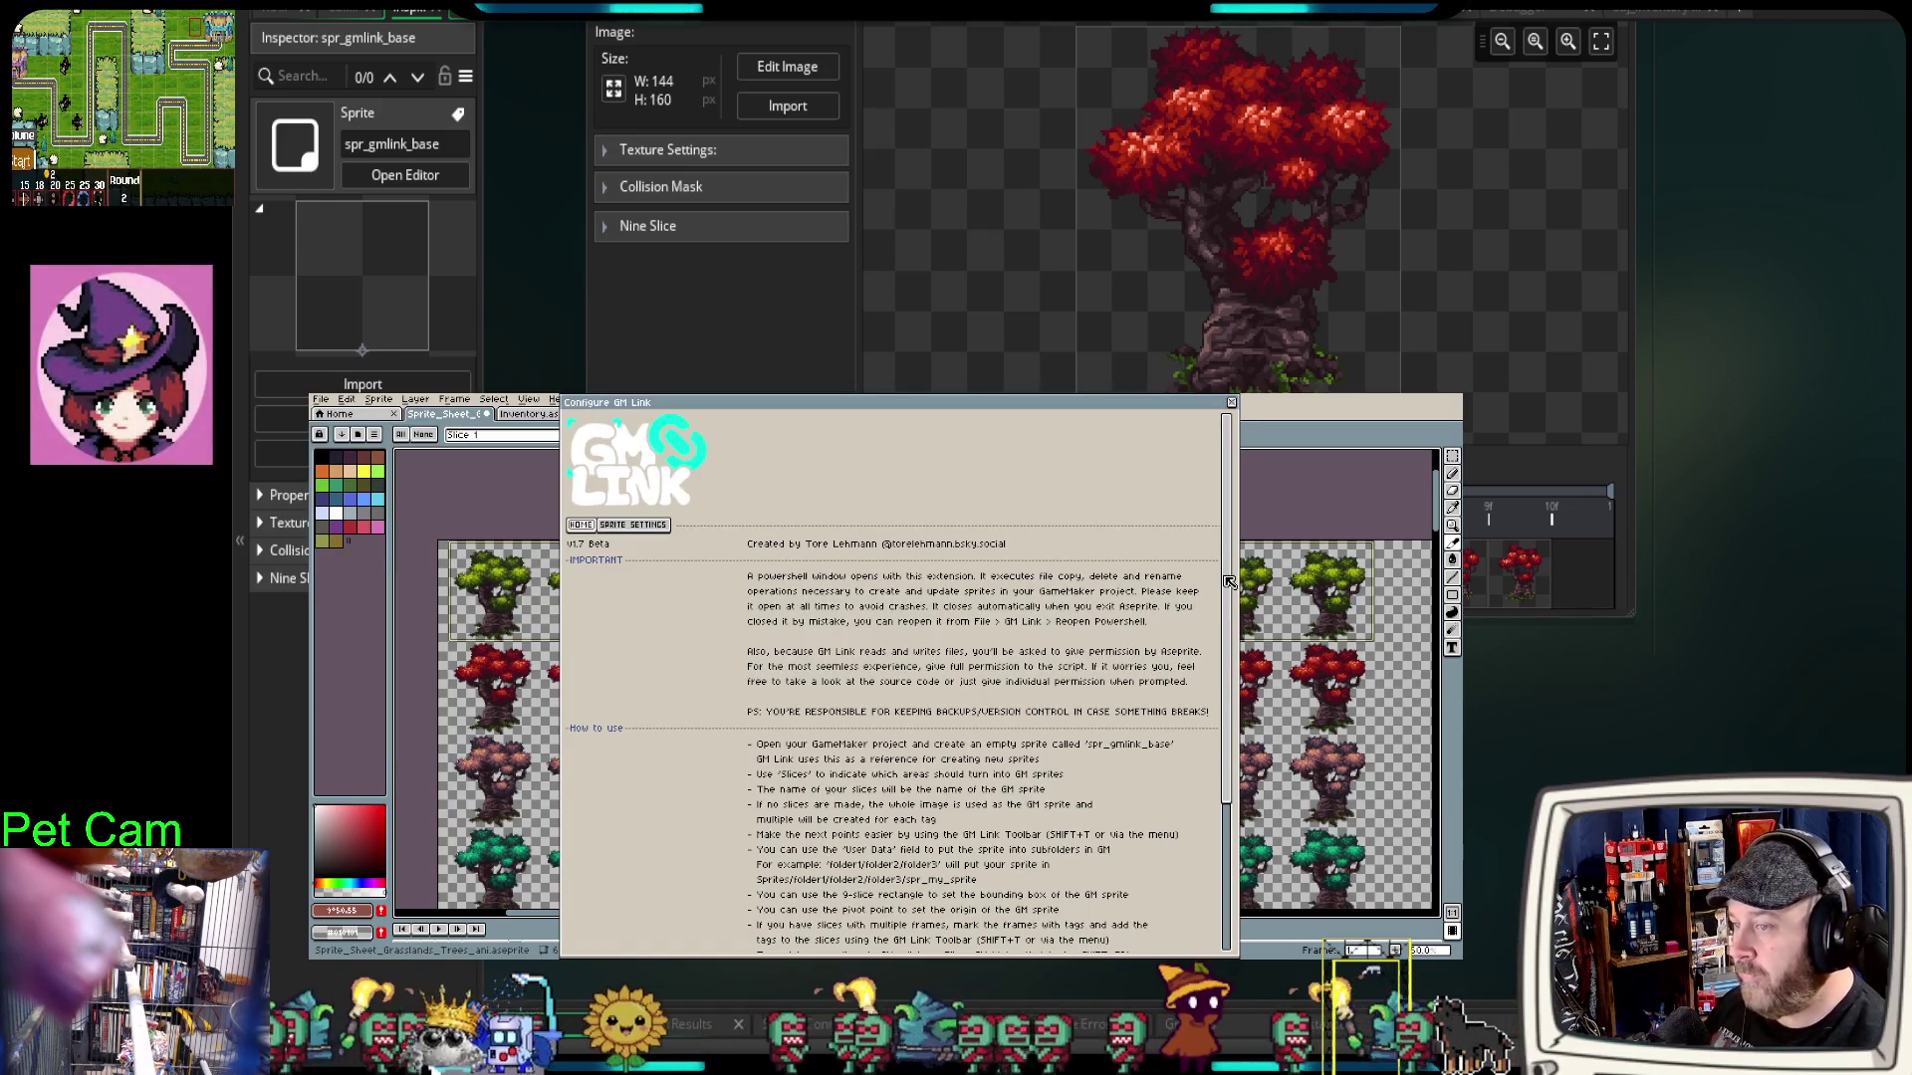
Step: Scroll through the GM Link help text and switch to Sprite Settings
{"action": "scroll", "coordinate": [1068, 672], "scroll_direction": "down", "scroll_amount": 4}
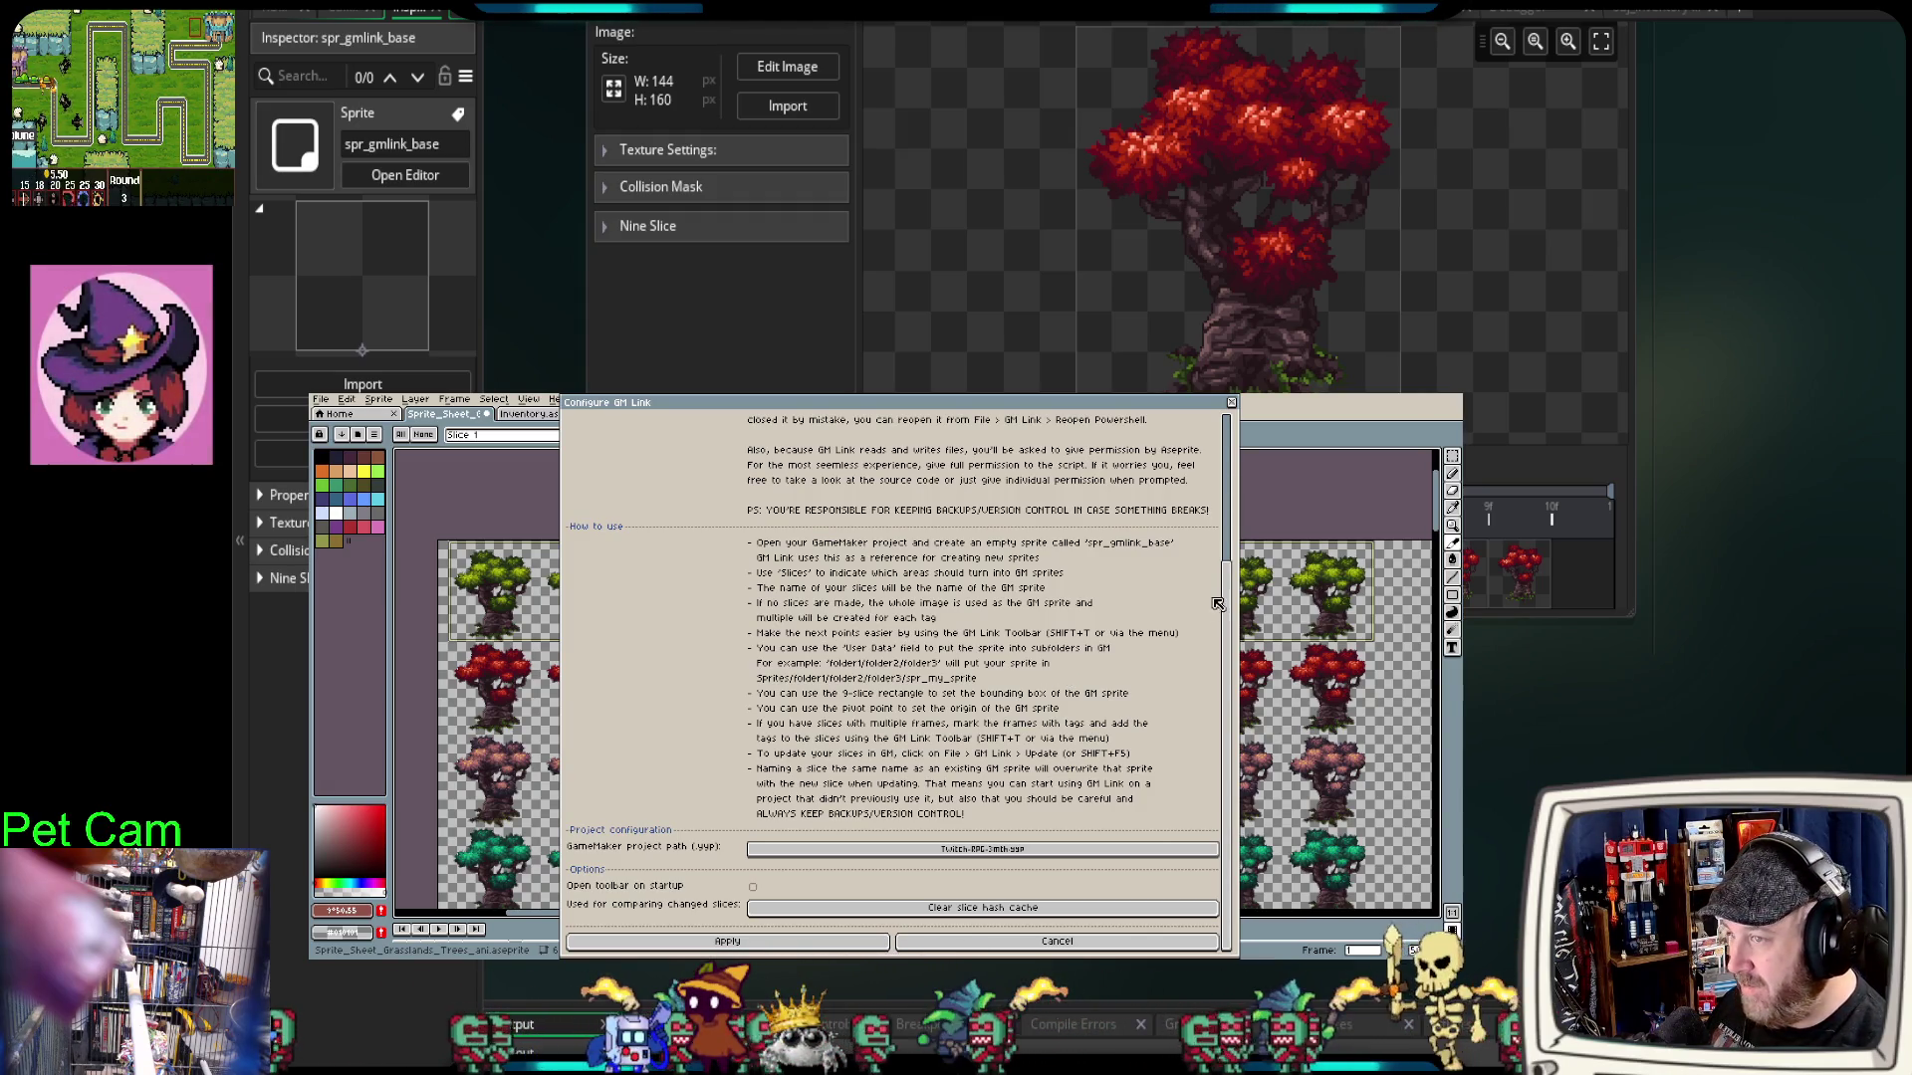
{"action": "scroll", "coordinate": [1231, 610], "scroll_direction": "up", "scroll_amount": 4}
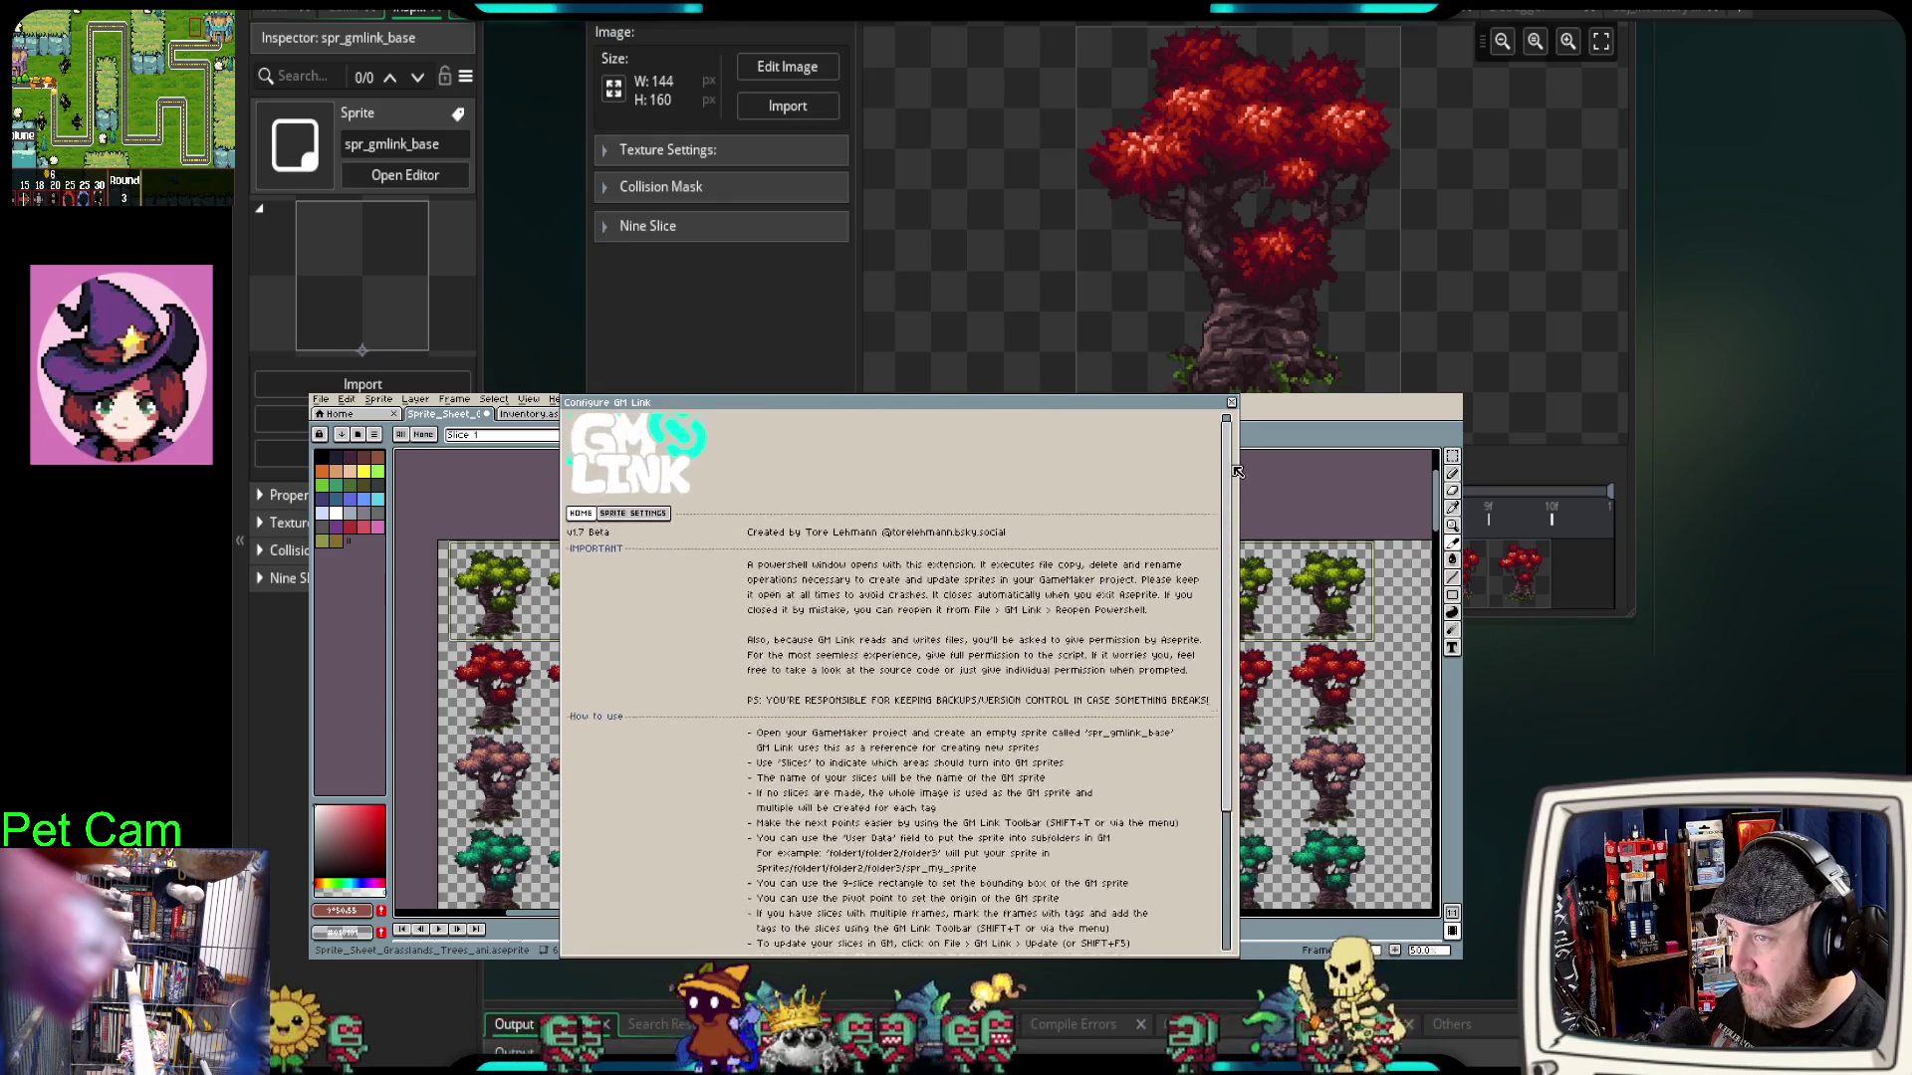
{"action": "left_click", "coordinate": [633, 528]}
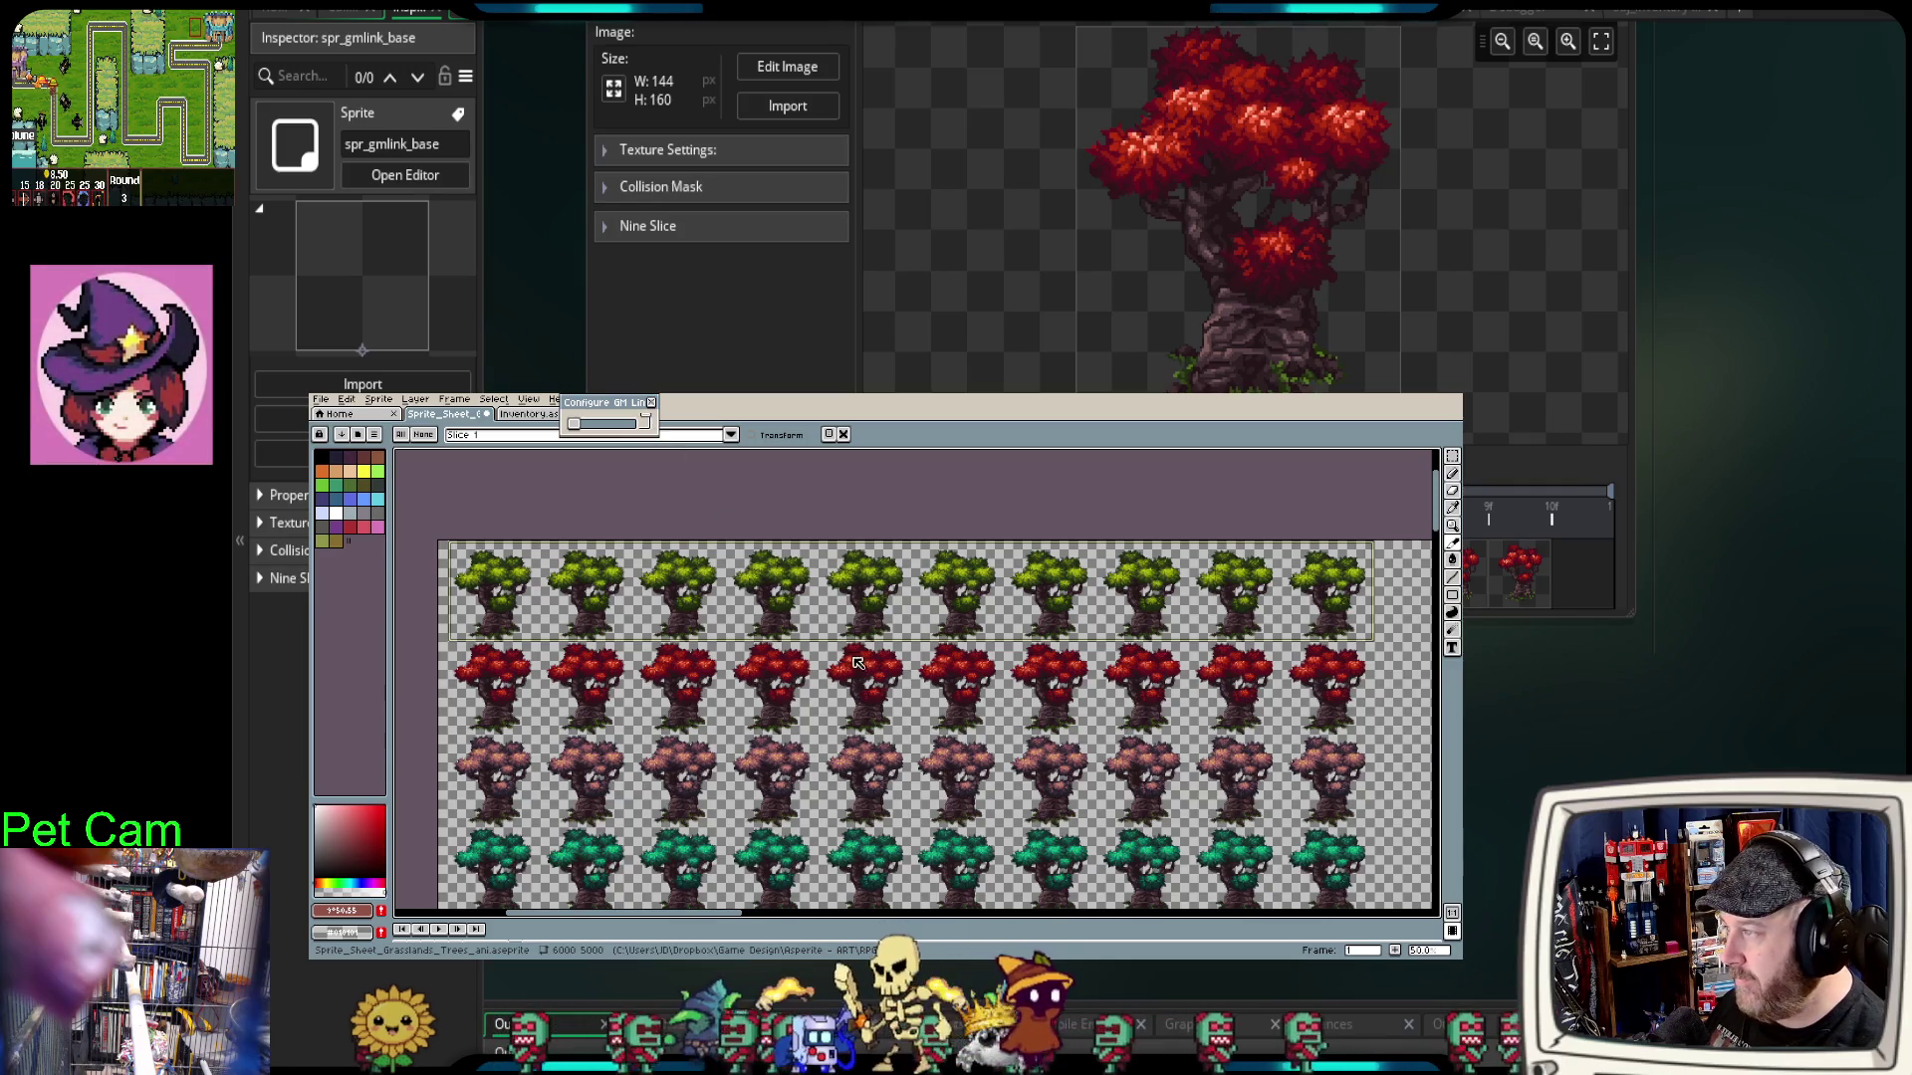
Step: Set GM Link prefix spr_tree_ and folder Resources/Sprites/Tree_Animated, then apply
{"action": "mouse_move", "coordinate": [648, 434]}
{"action": "left_mouse_down"}
{"action": "mouse_move", "coordinate": [854, 631]}
{"action": "mouse_move", "coordinate": [1195, 864]}
{"action": "mouse_move", "coordinate": [1302, 908]}
{"action": "mouse_move", "coordinate": [1297, 884]}
{"action": "left_mouse_up"}
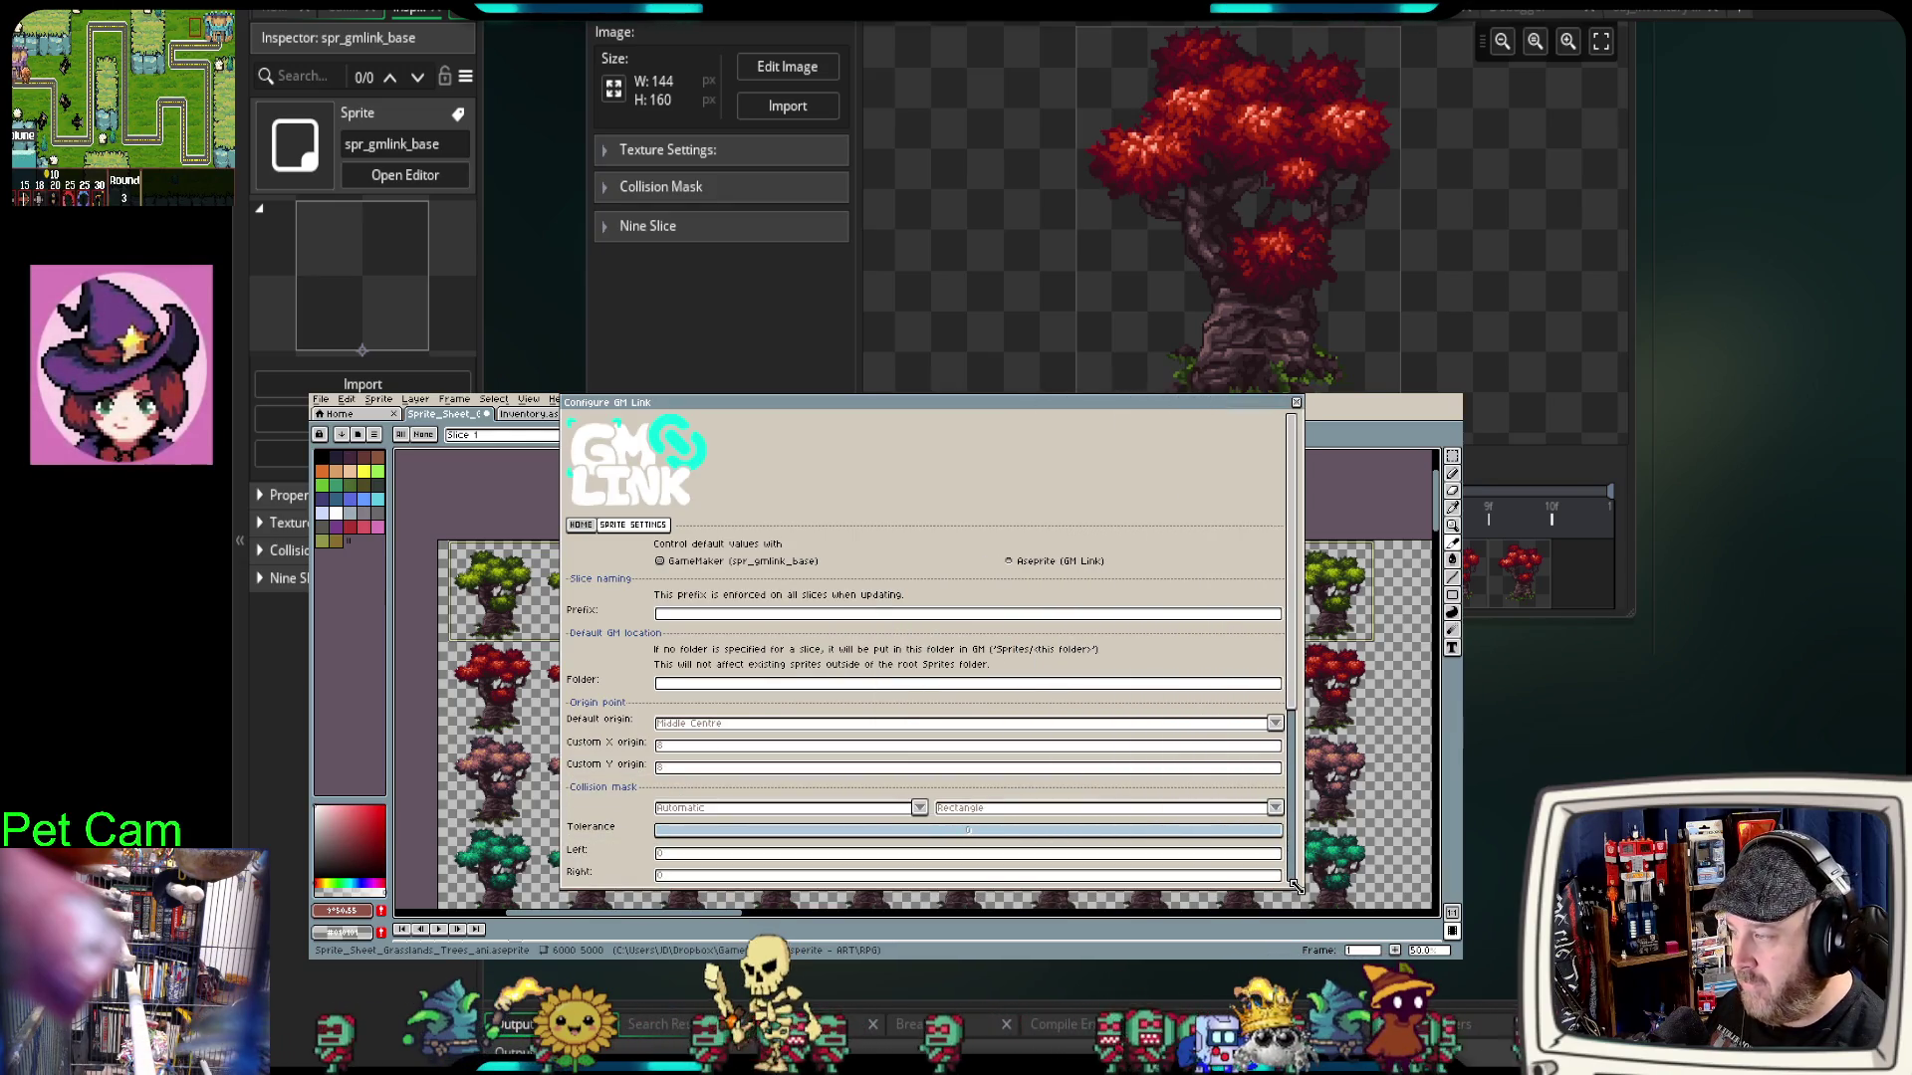
{"action": "left_click", "coordinate": [765, 613]}
{"action": "type", "text": "spr_"}
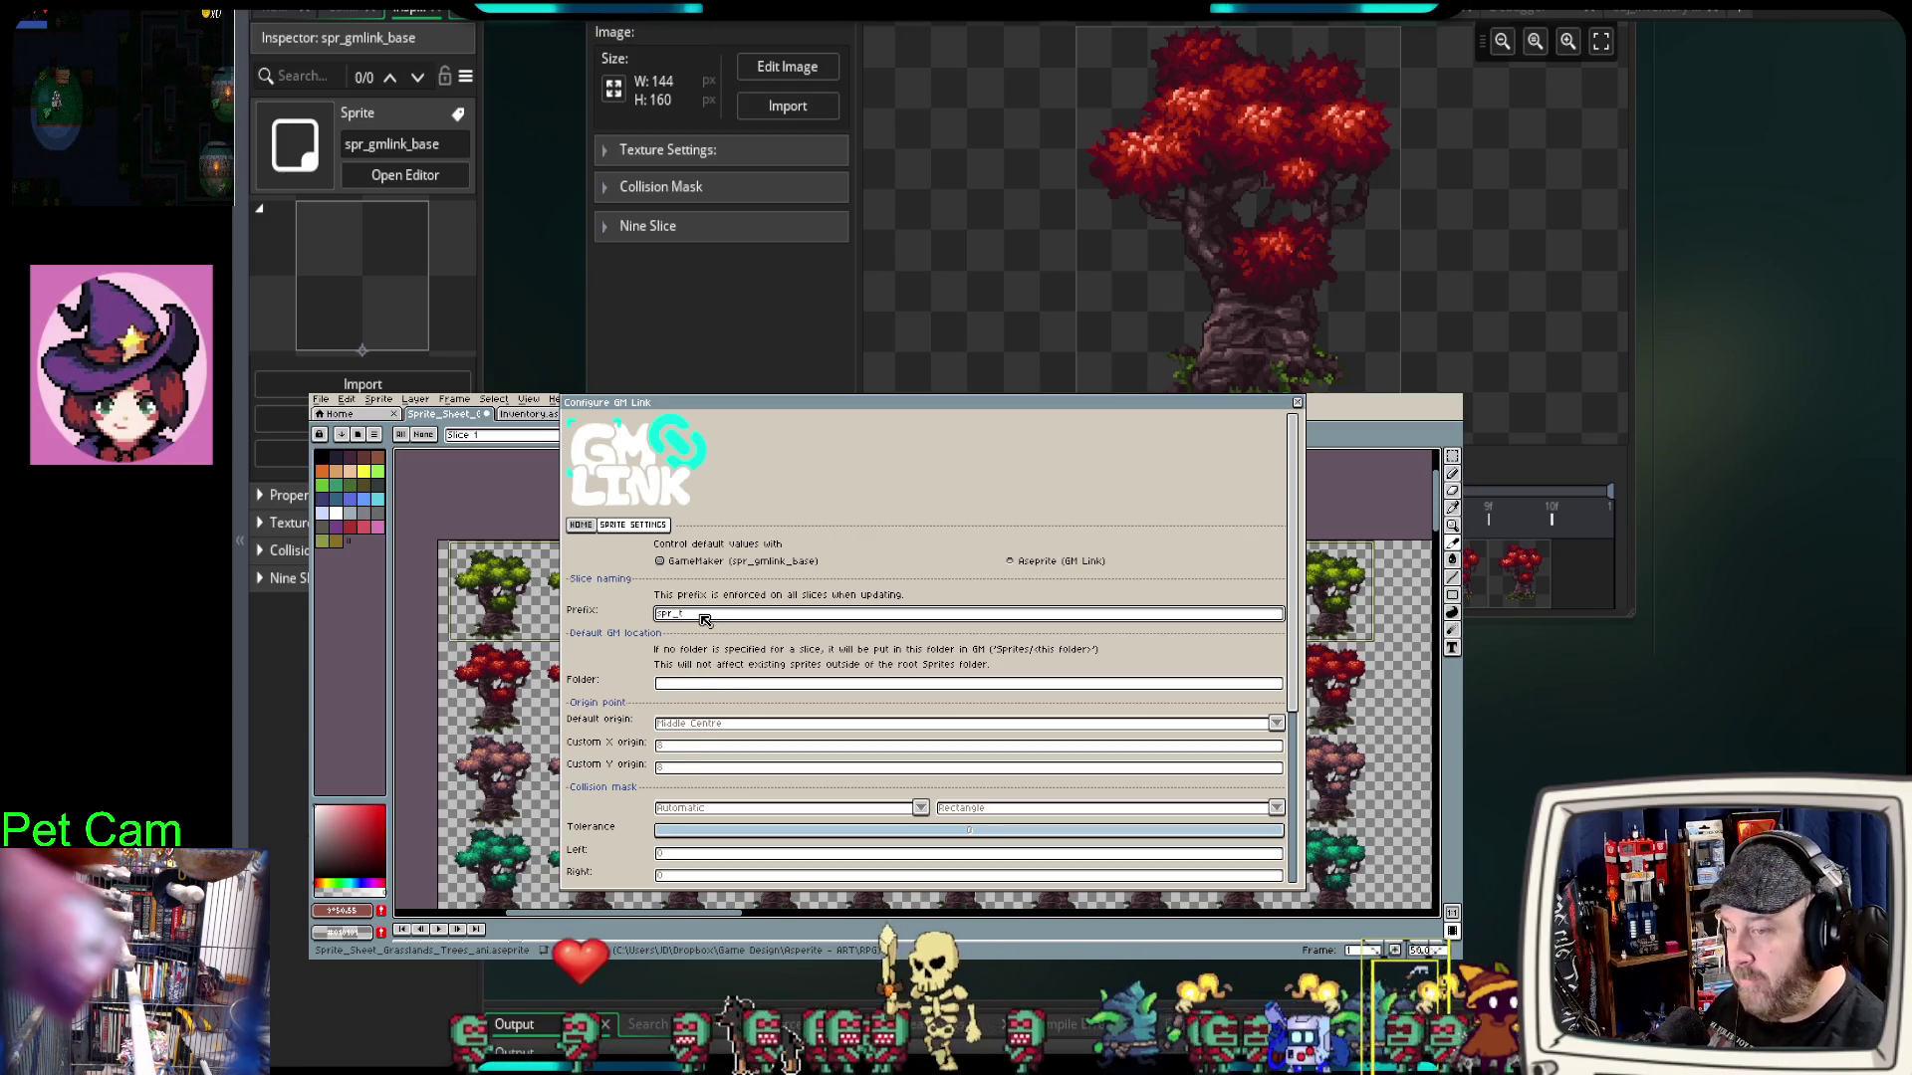
{"action": "type", "text": "tree"}
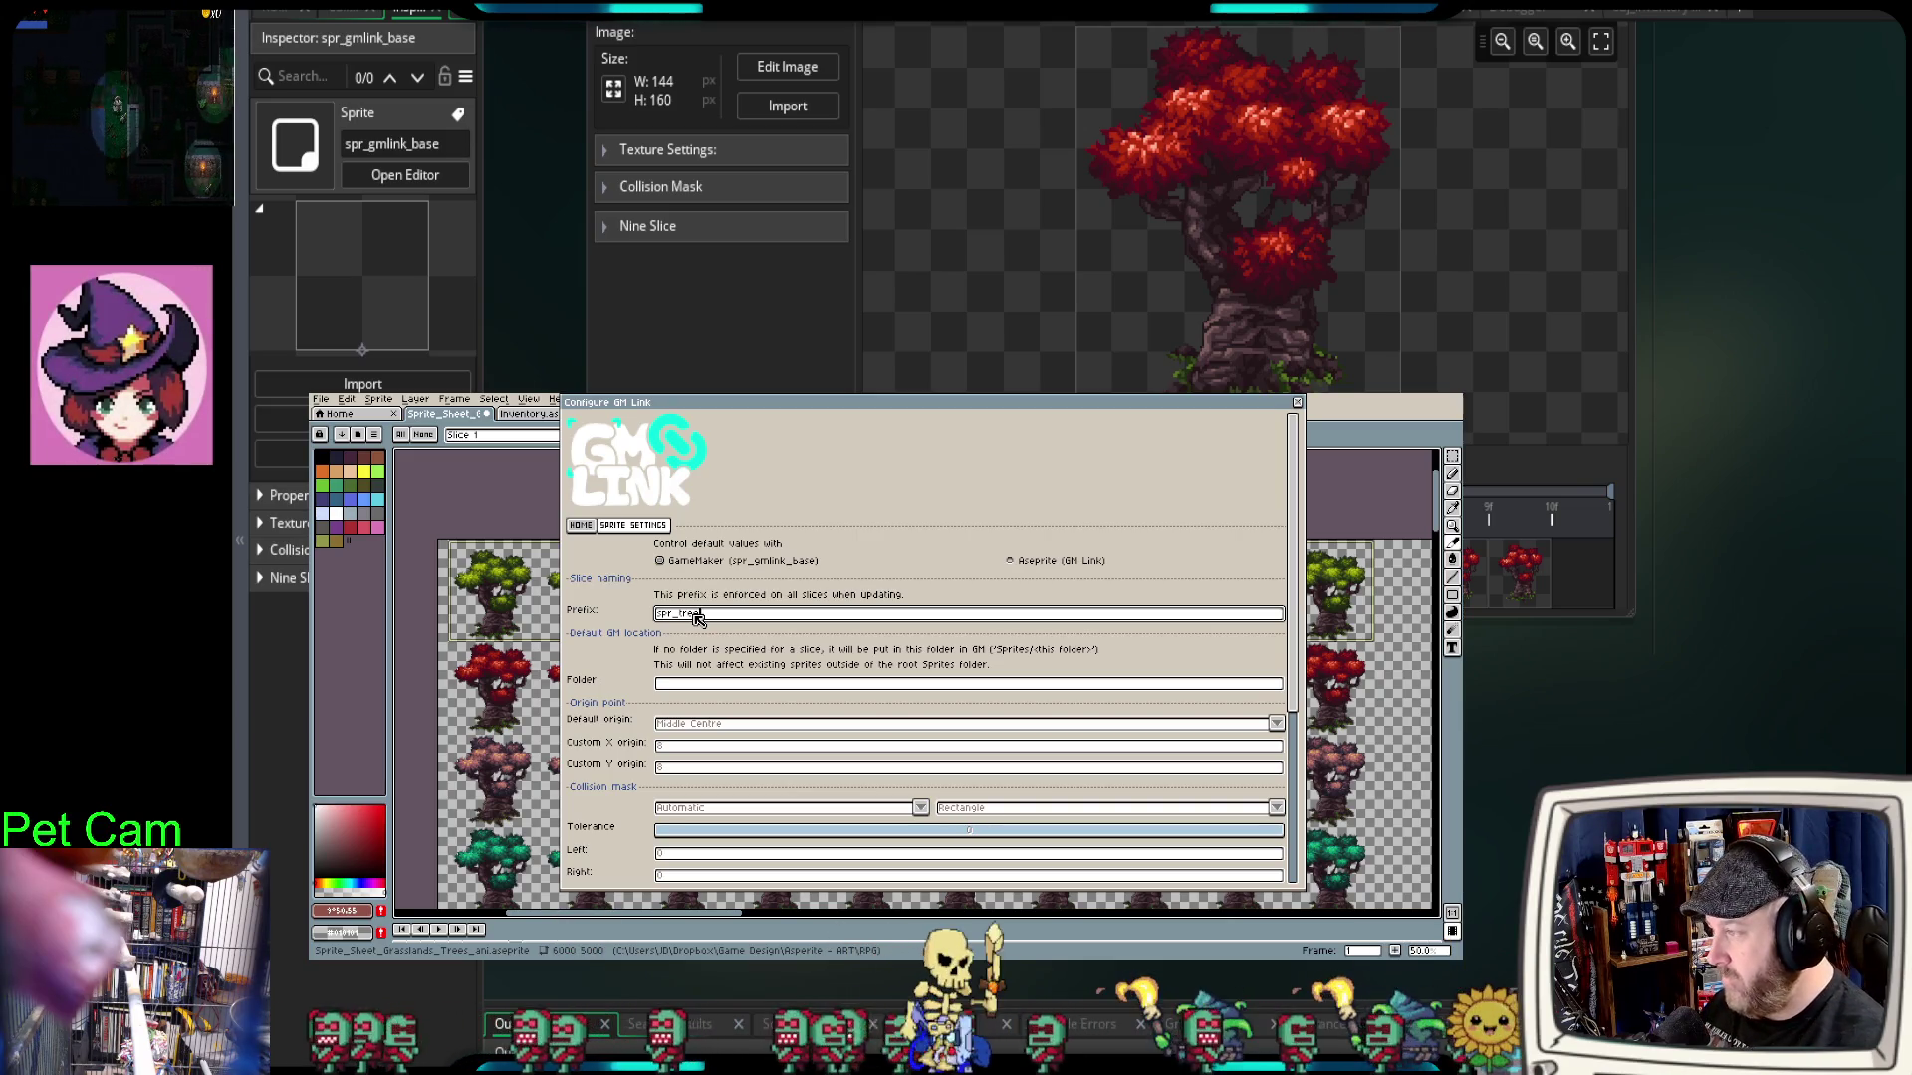
{"action": "type", "text": "_"}
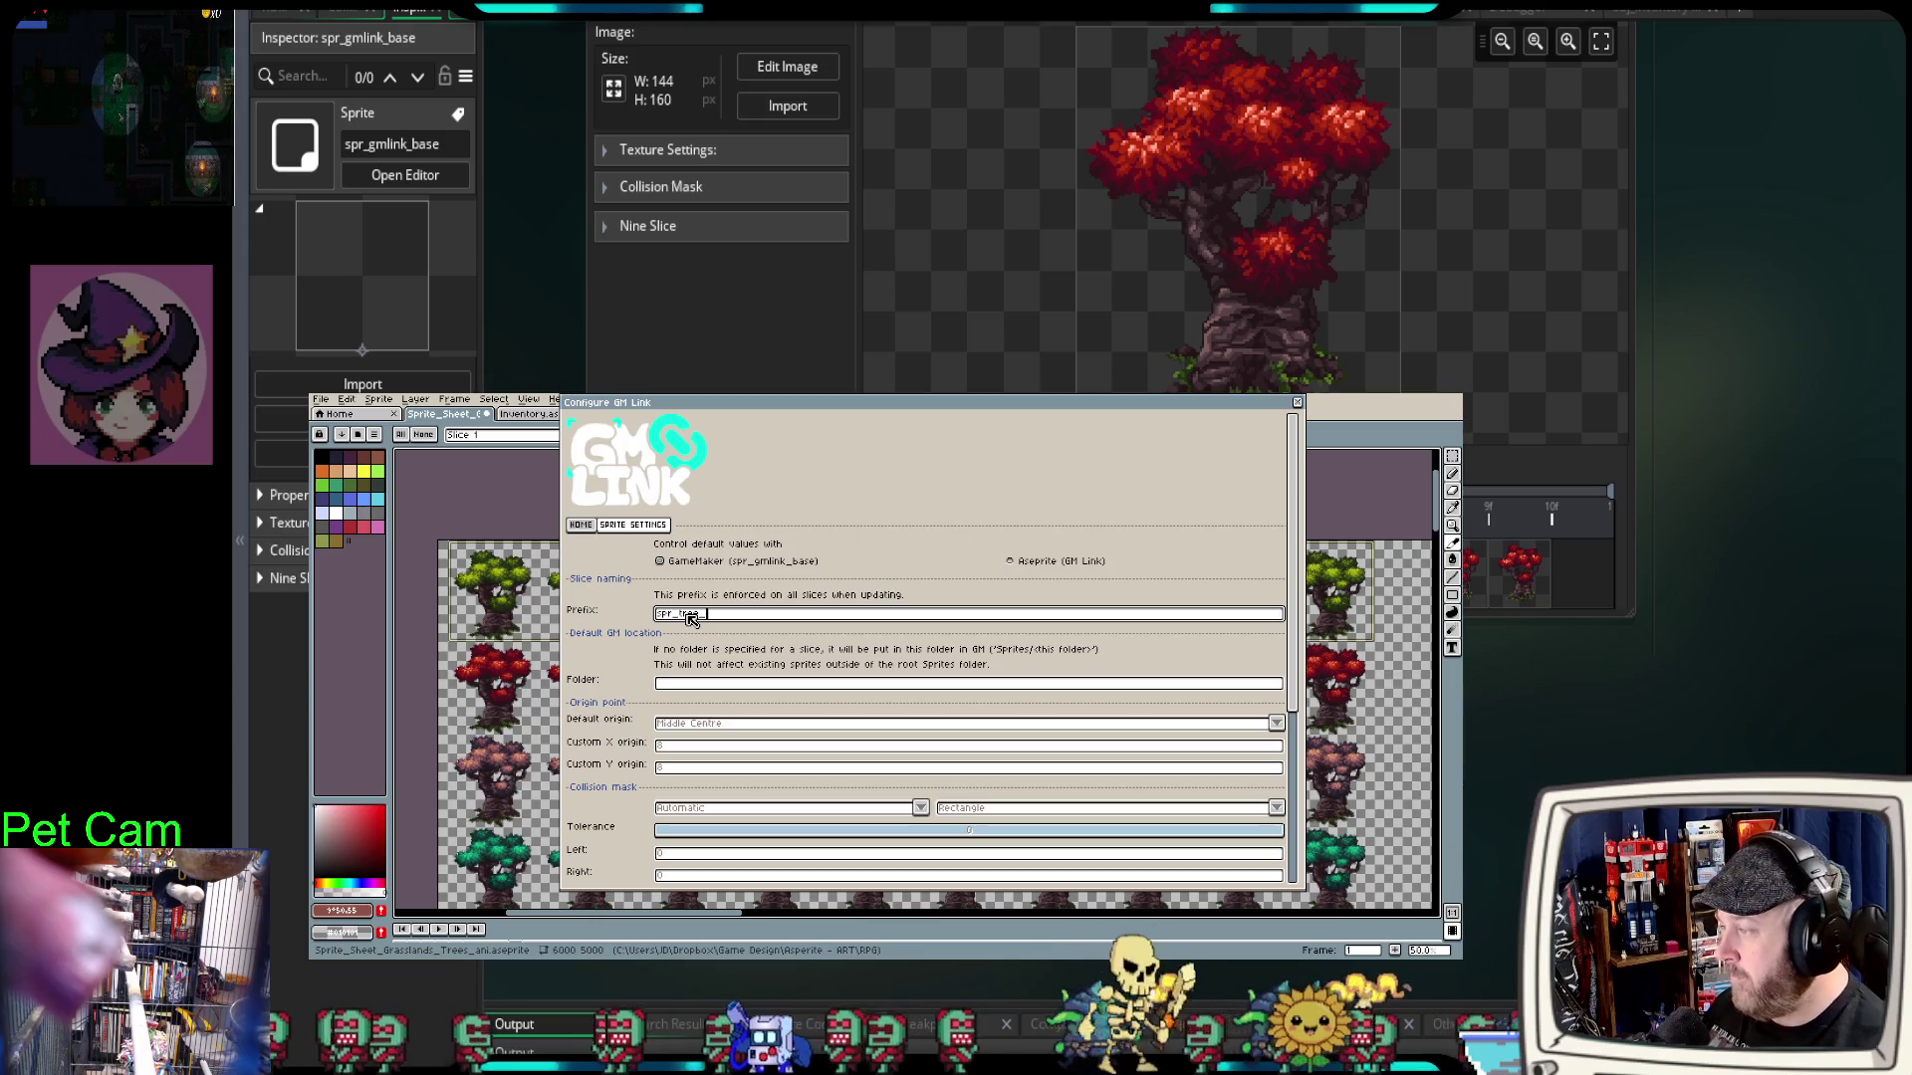
{"action": "left_click", "coordinate": [767, 686]}
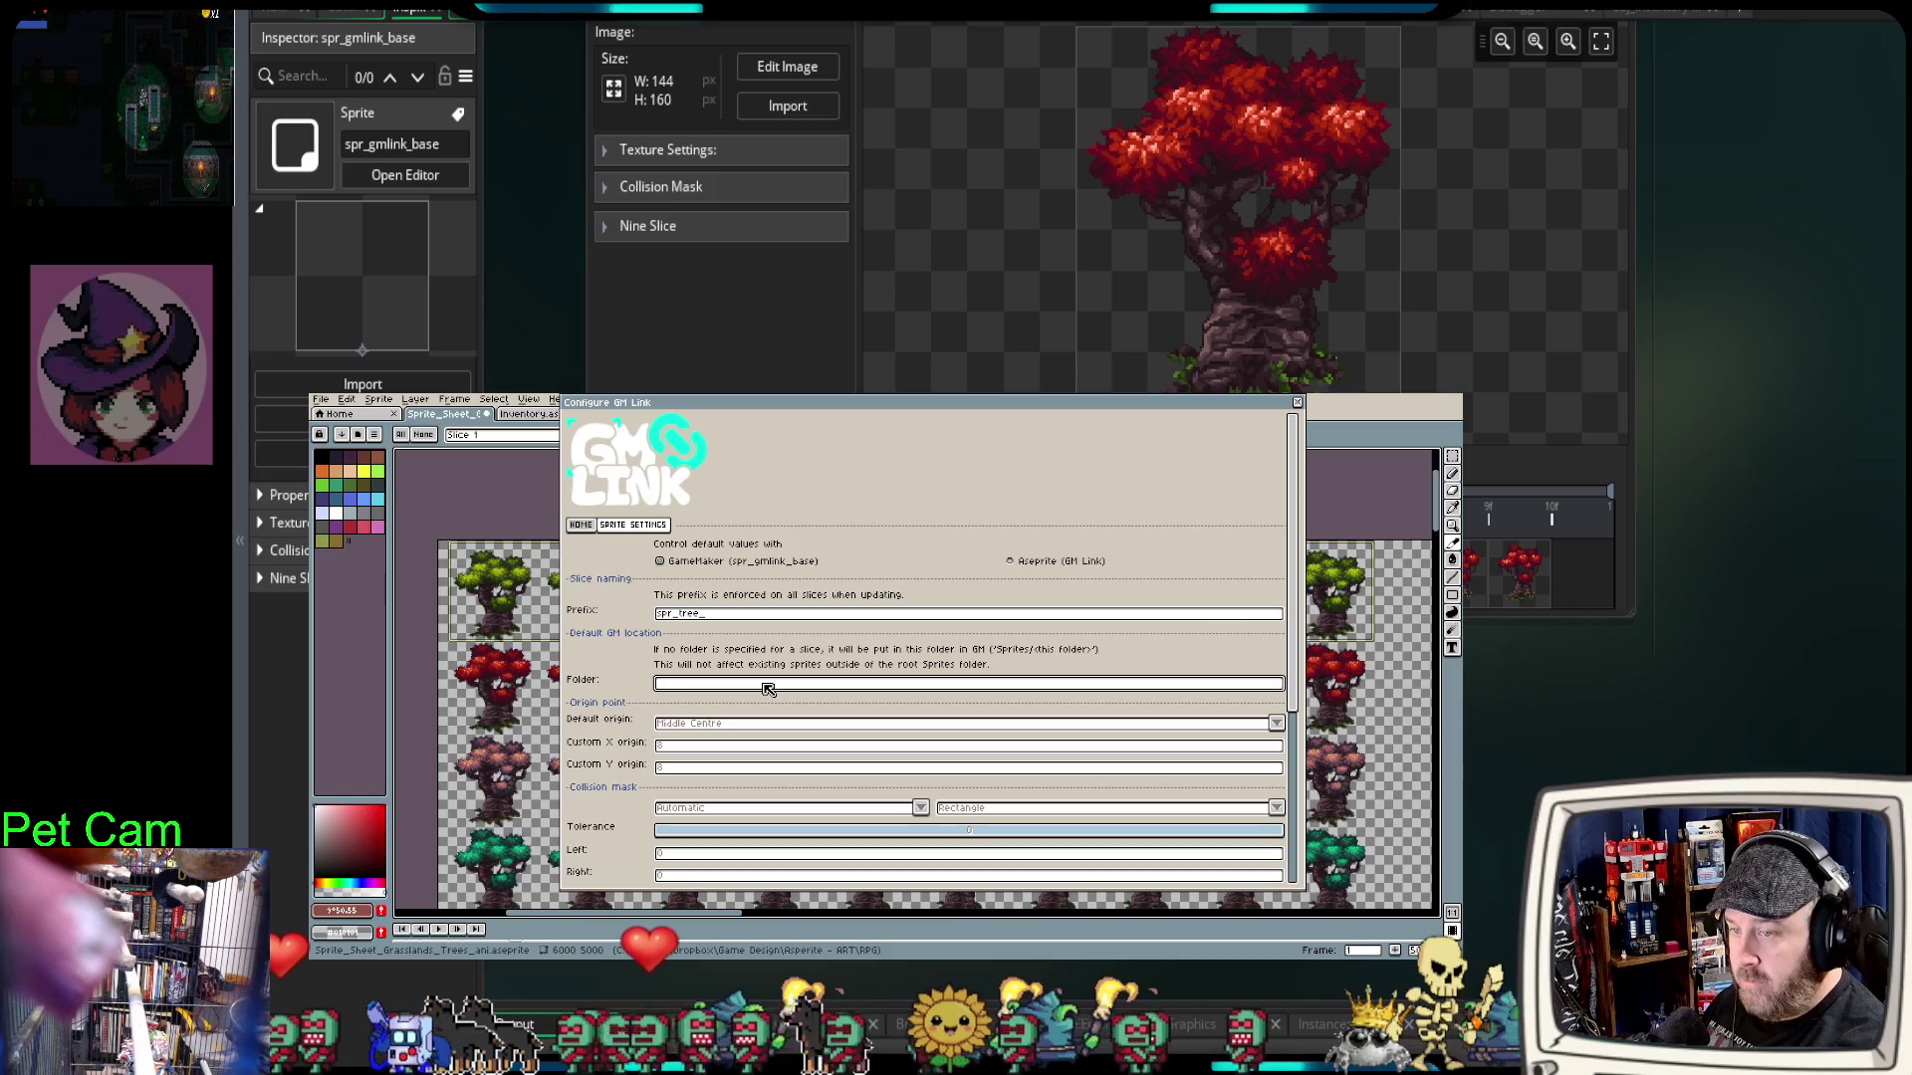
{"action": "type", "text": "R"}
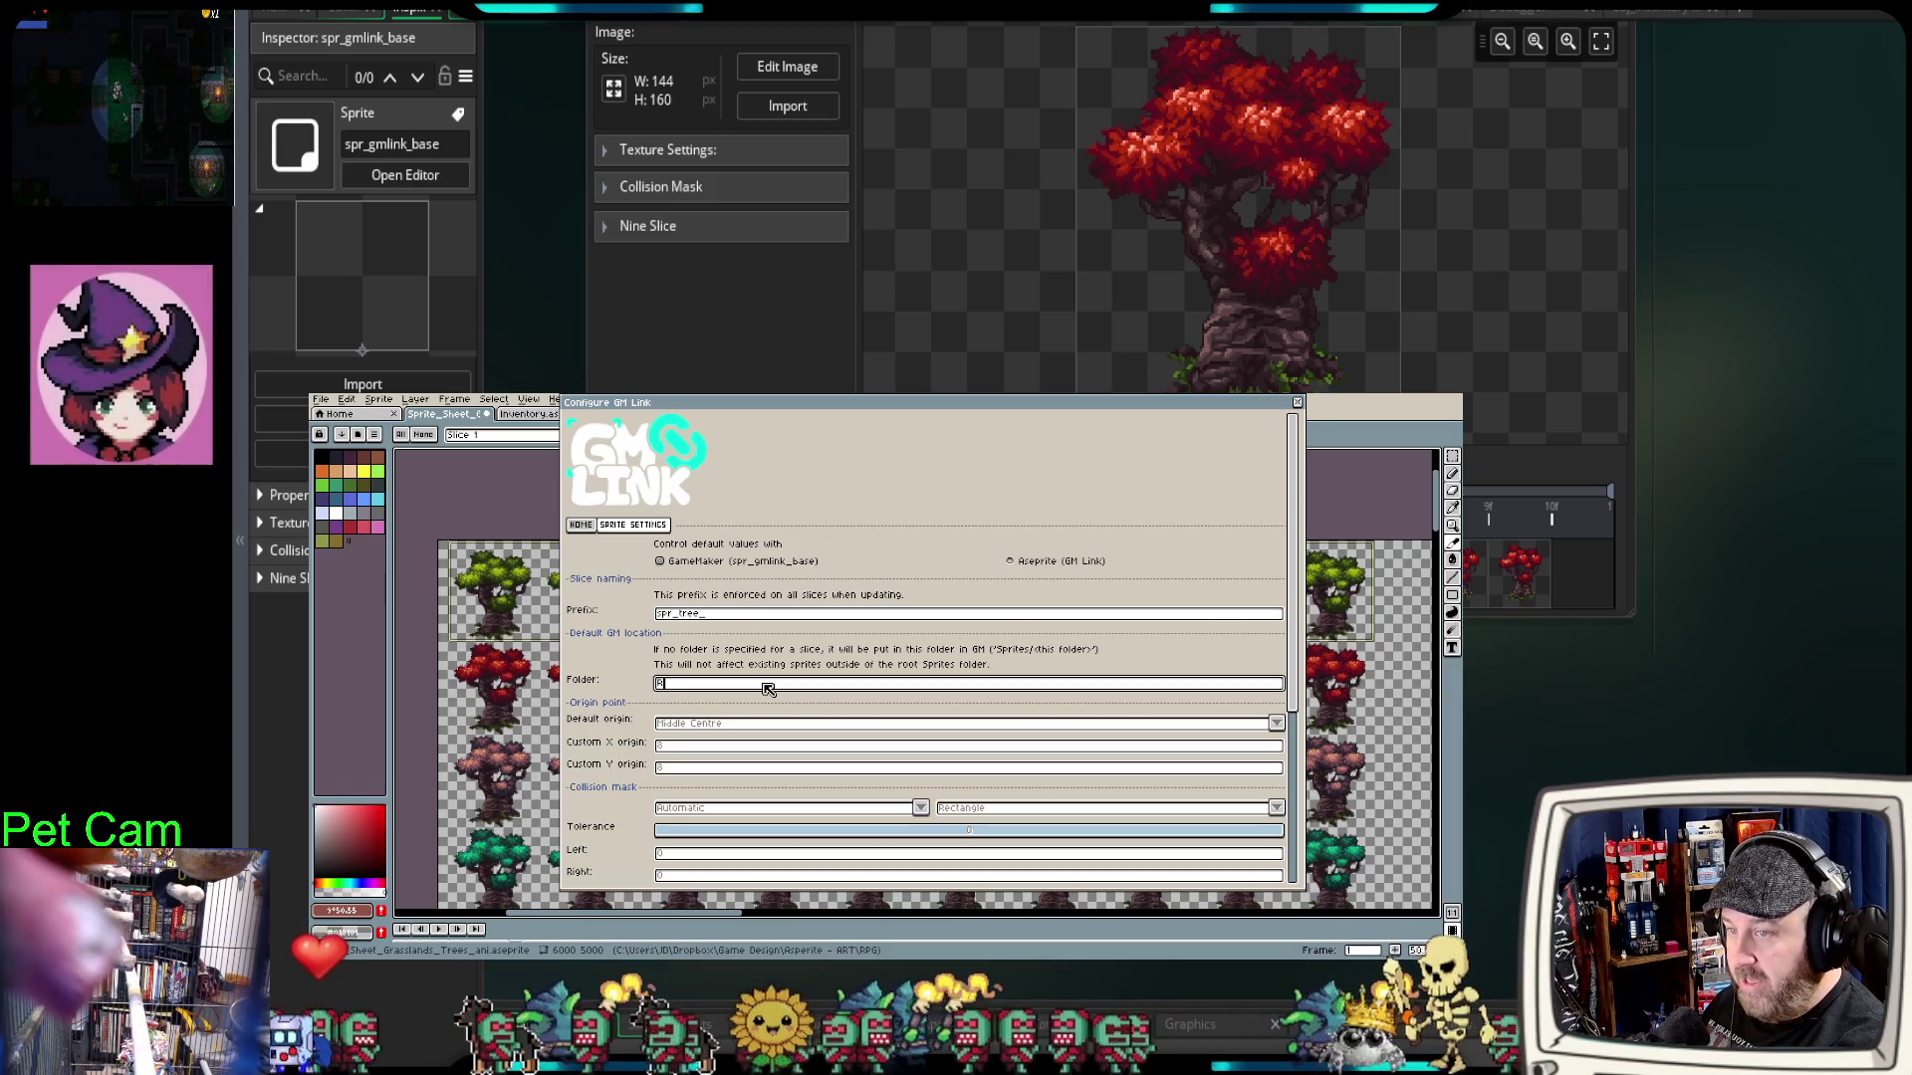
{"action": "type", "text": "esource"}
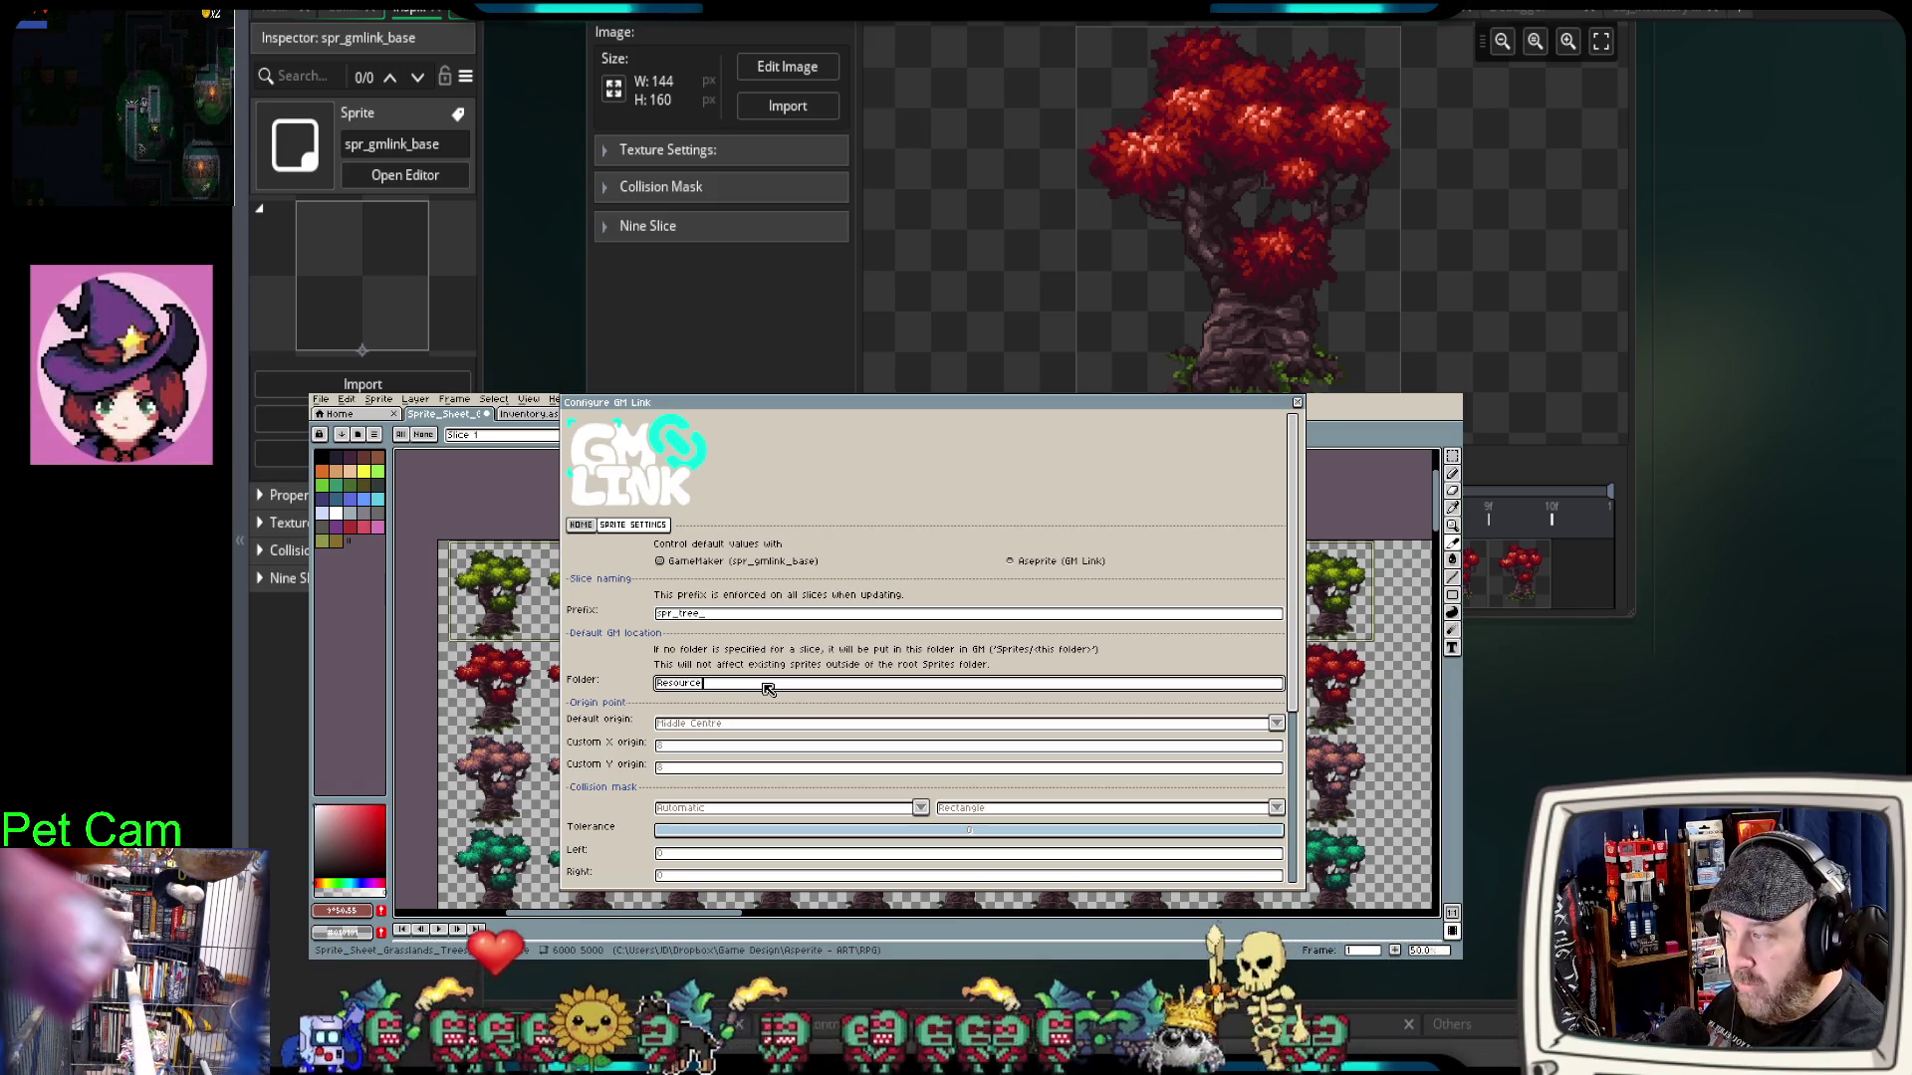
{"action": "type", "text": "/"}
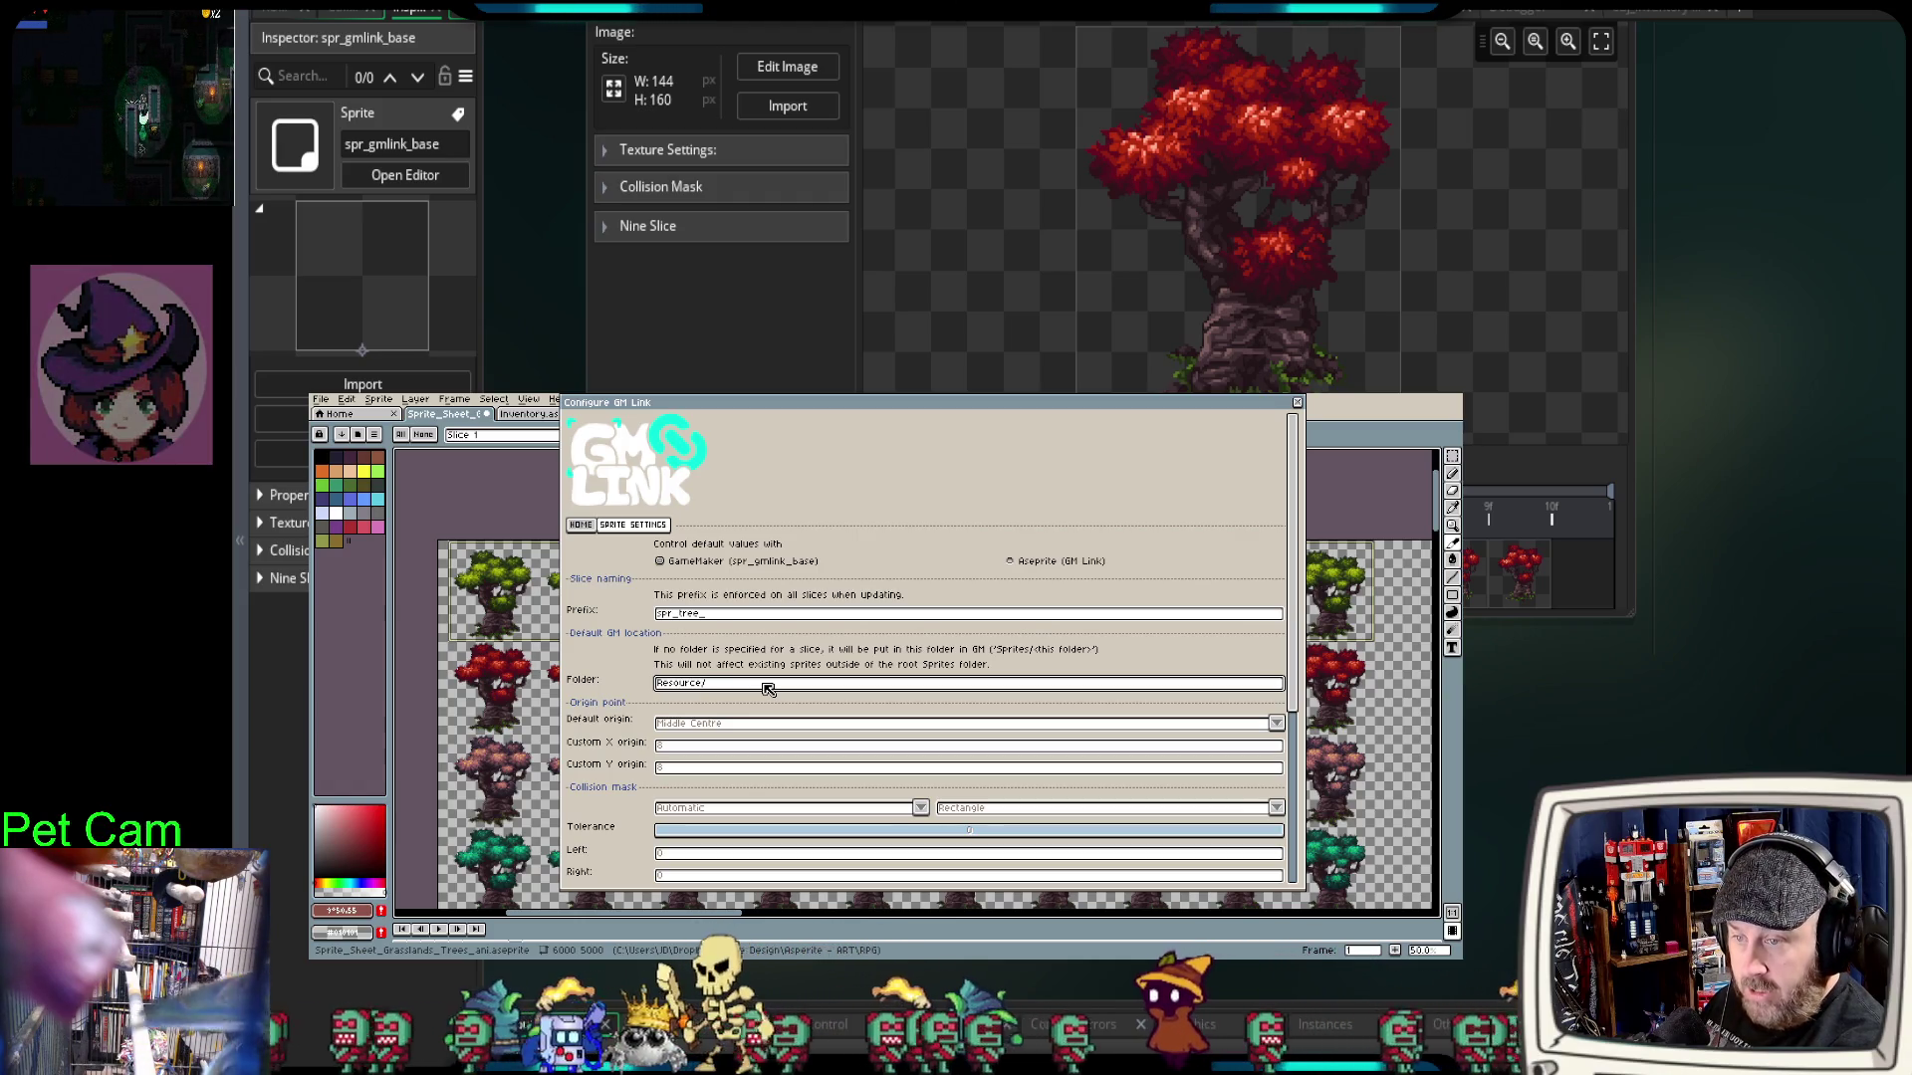
{"action": "type", "text": "Sprites"}
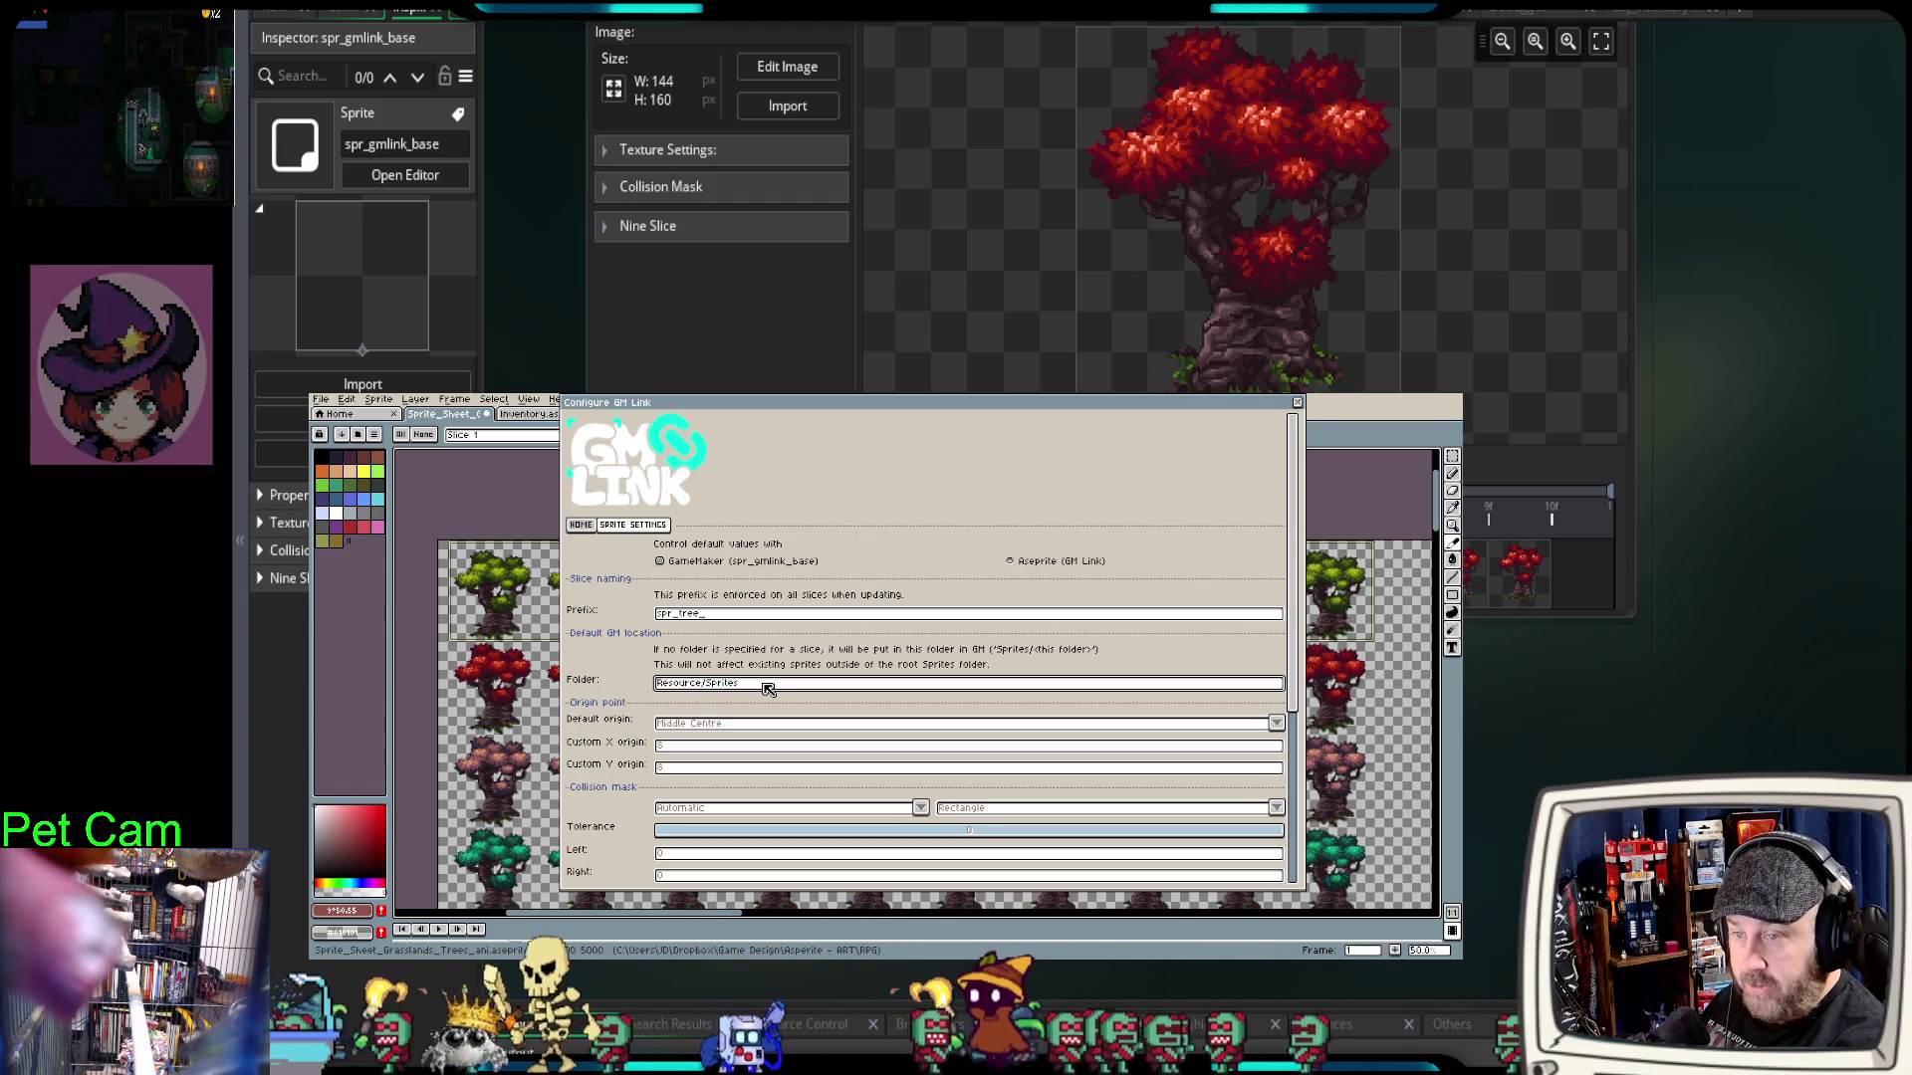
{"action": "type", "text": "/Tree"}
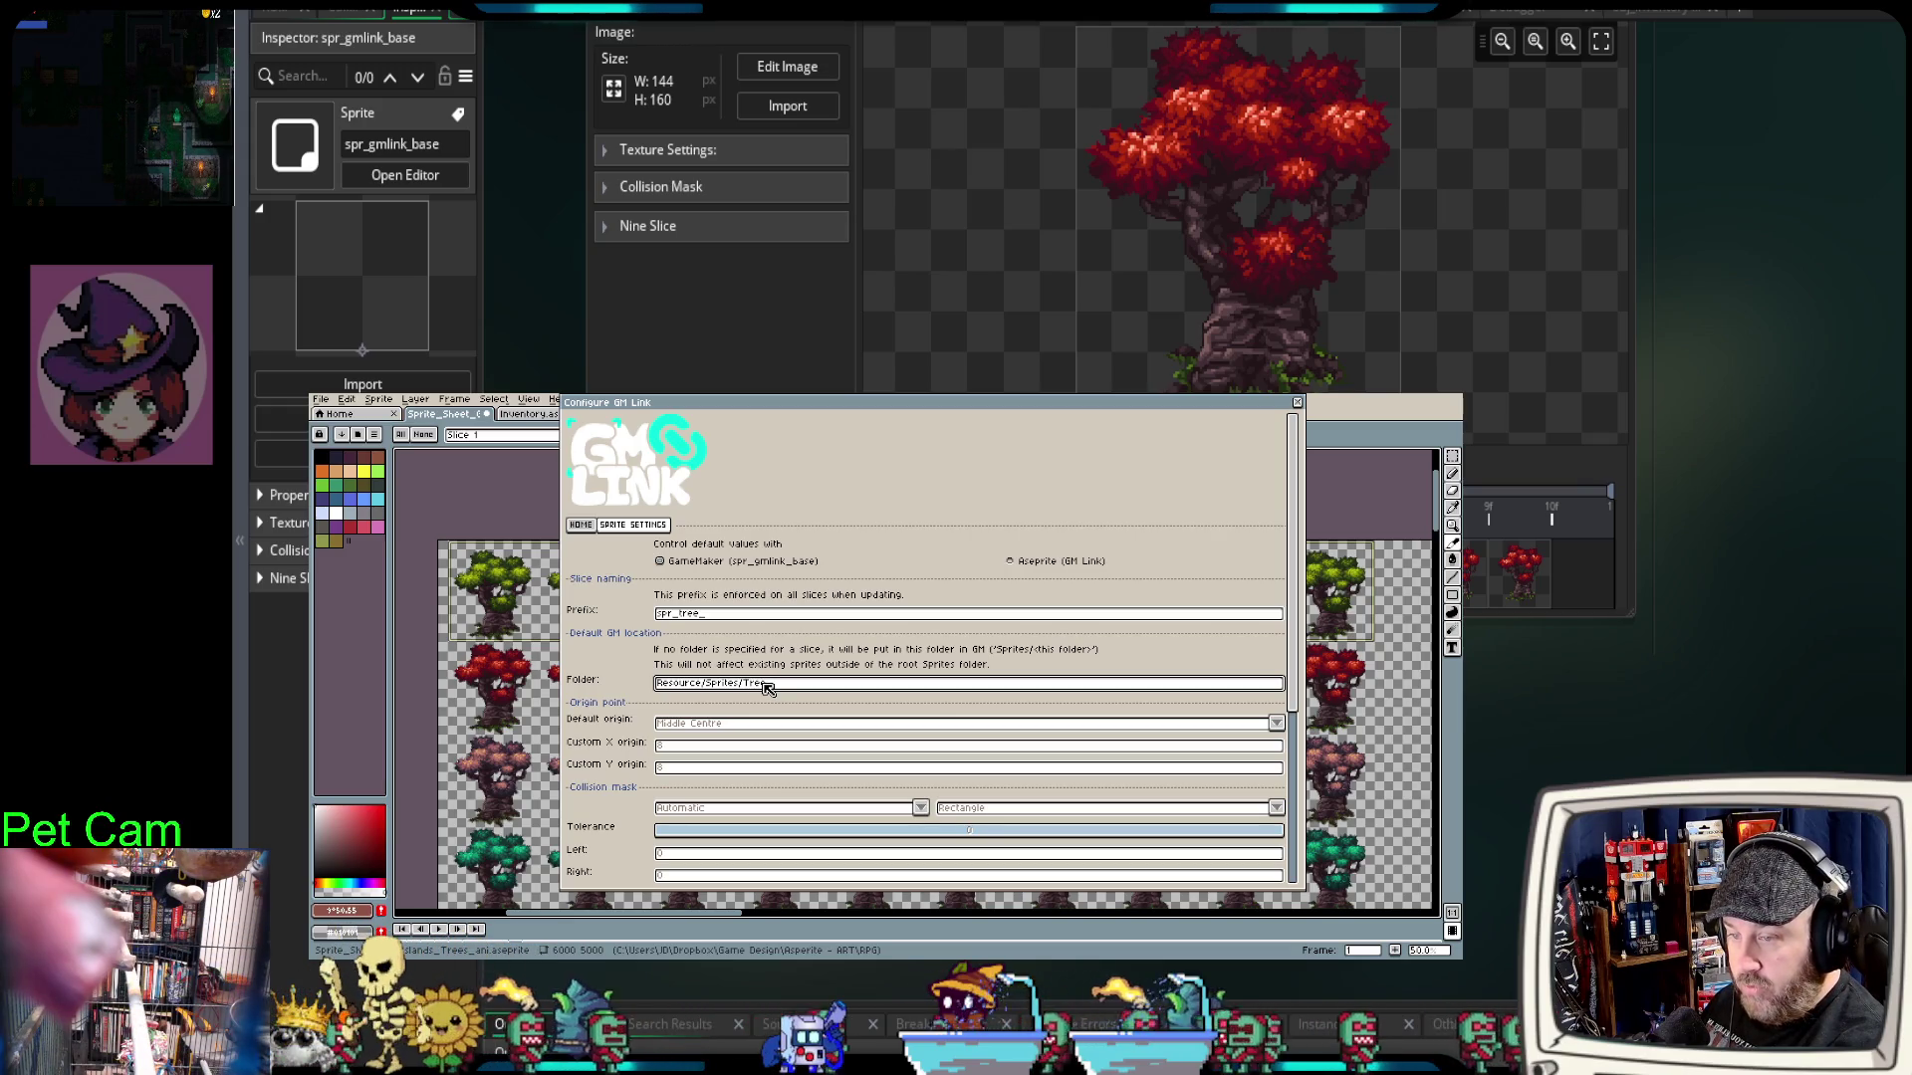
{"action": "type", "text": "s_Animated"}
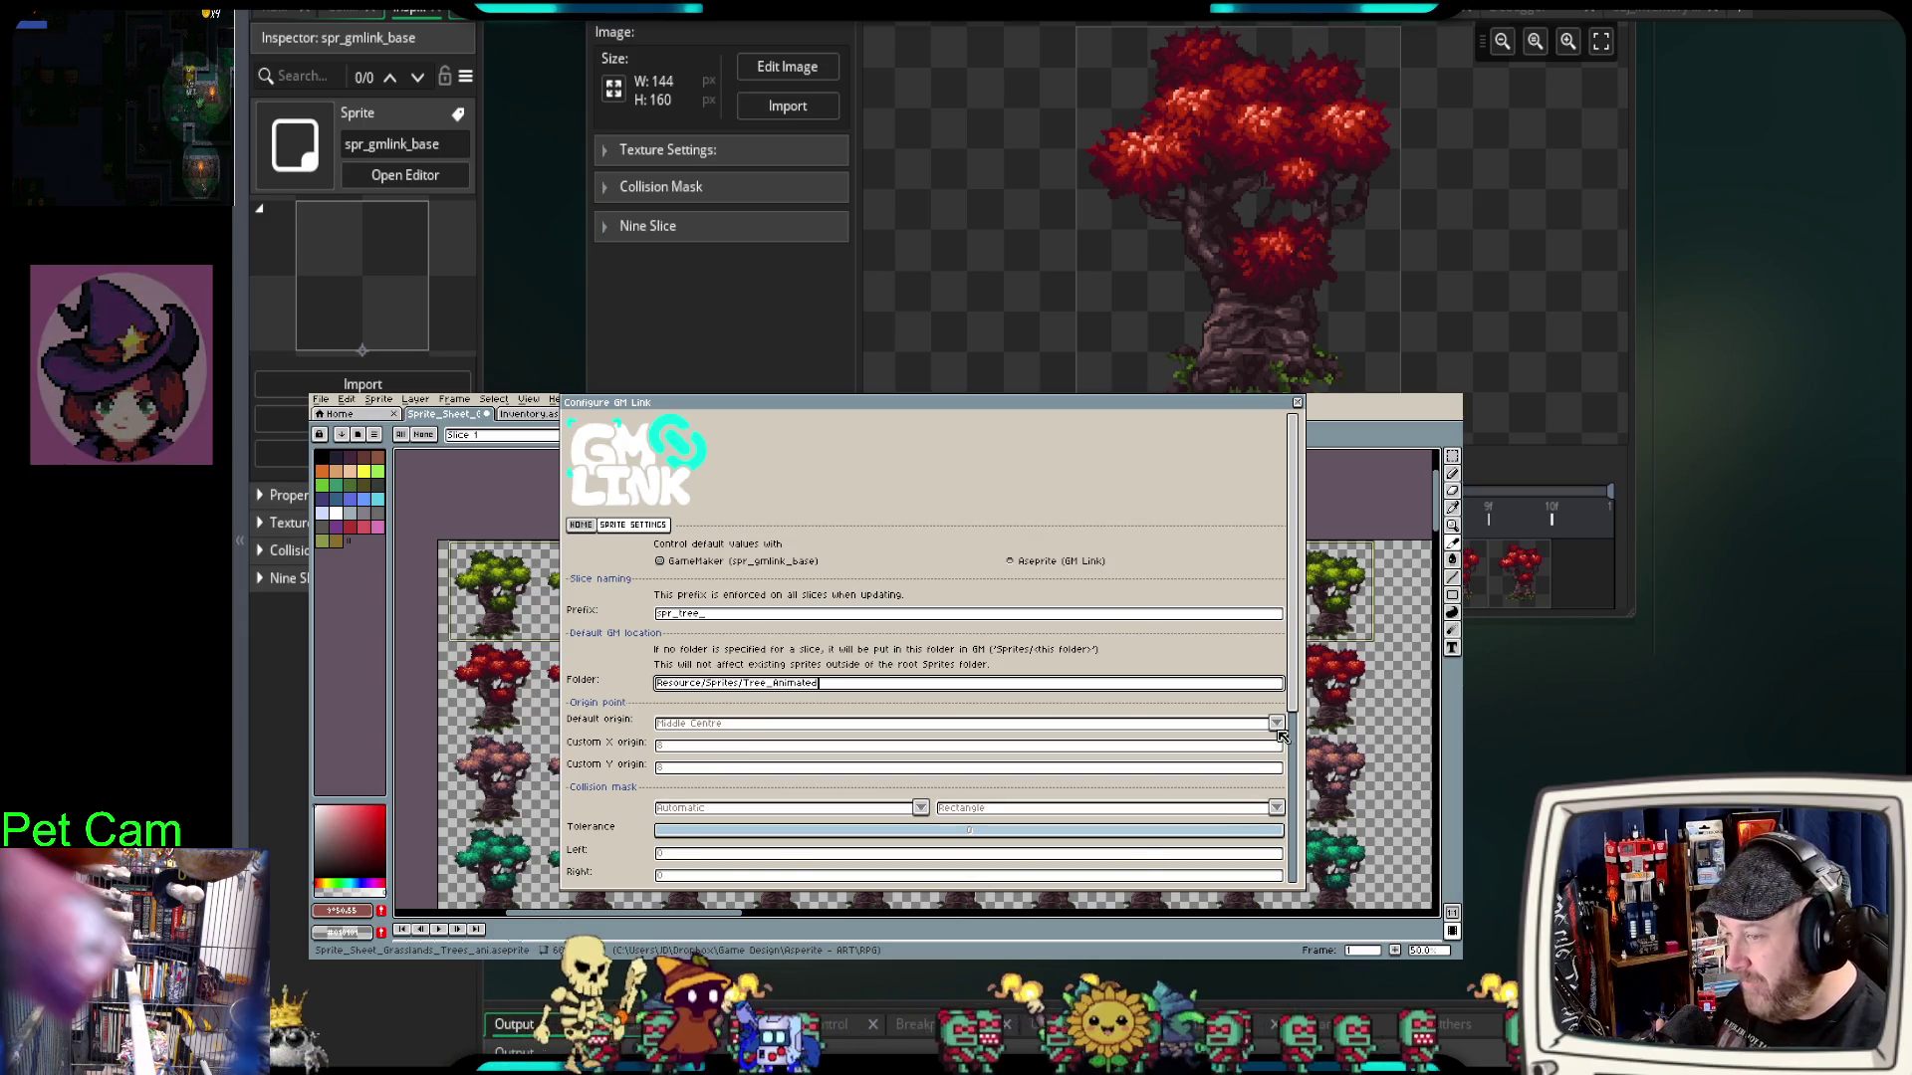
{"action": "scroll", "coordinate": [1293, 802], "scroll_direction": "down", "scroll_amount": 5}
{"action": "scroll", "coordinate": [1294, 802], "scroll_direction": "down", "scroll_amount": 3}
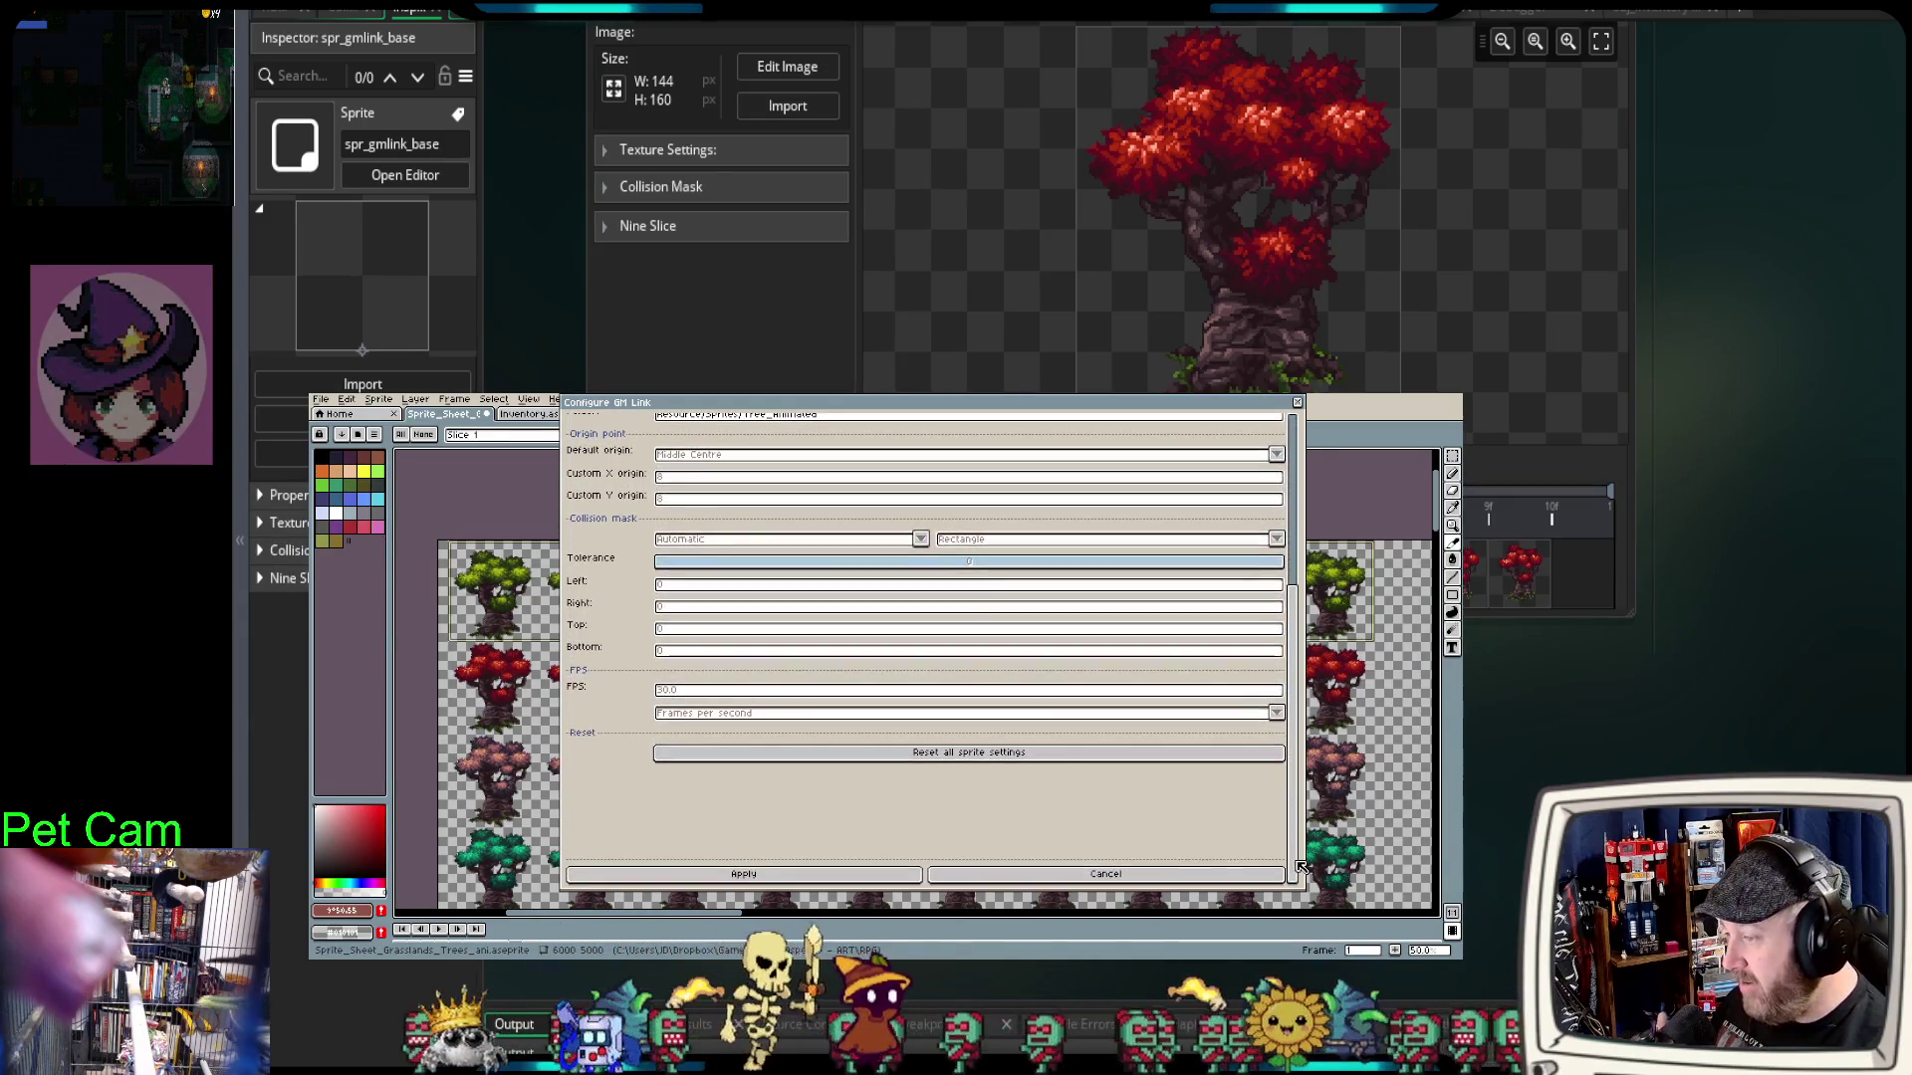
{"action": "left_click", "coordinate": [757, 874]}
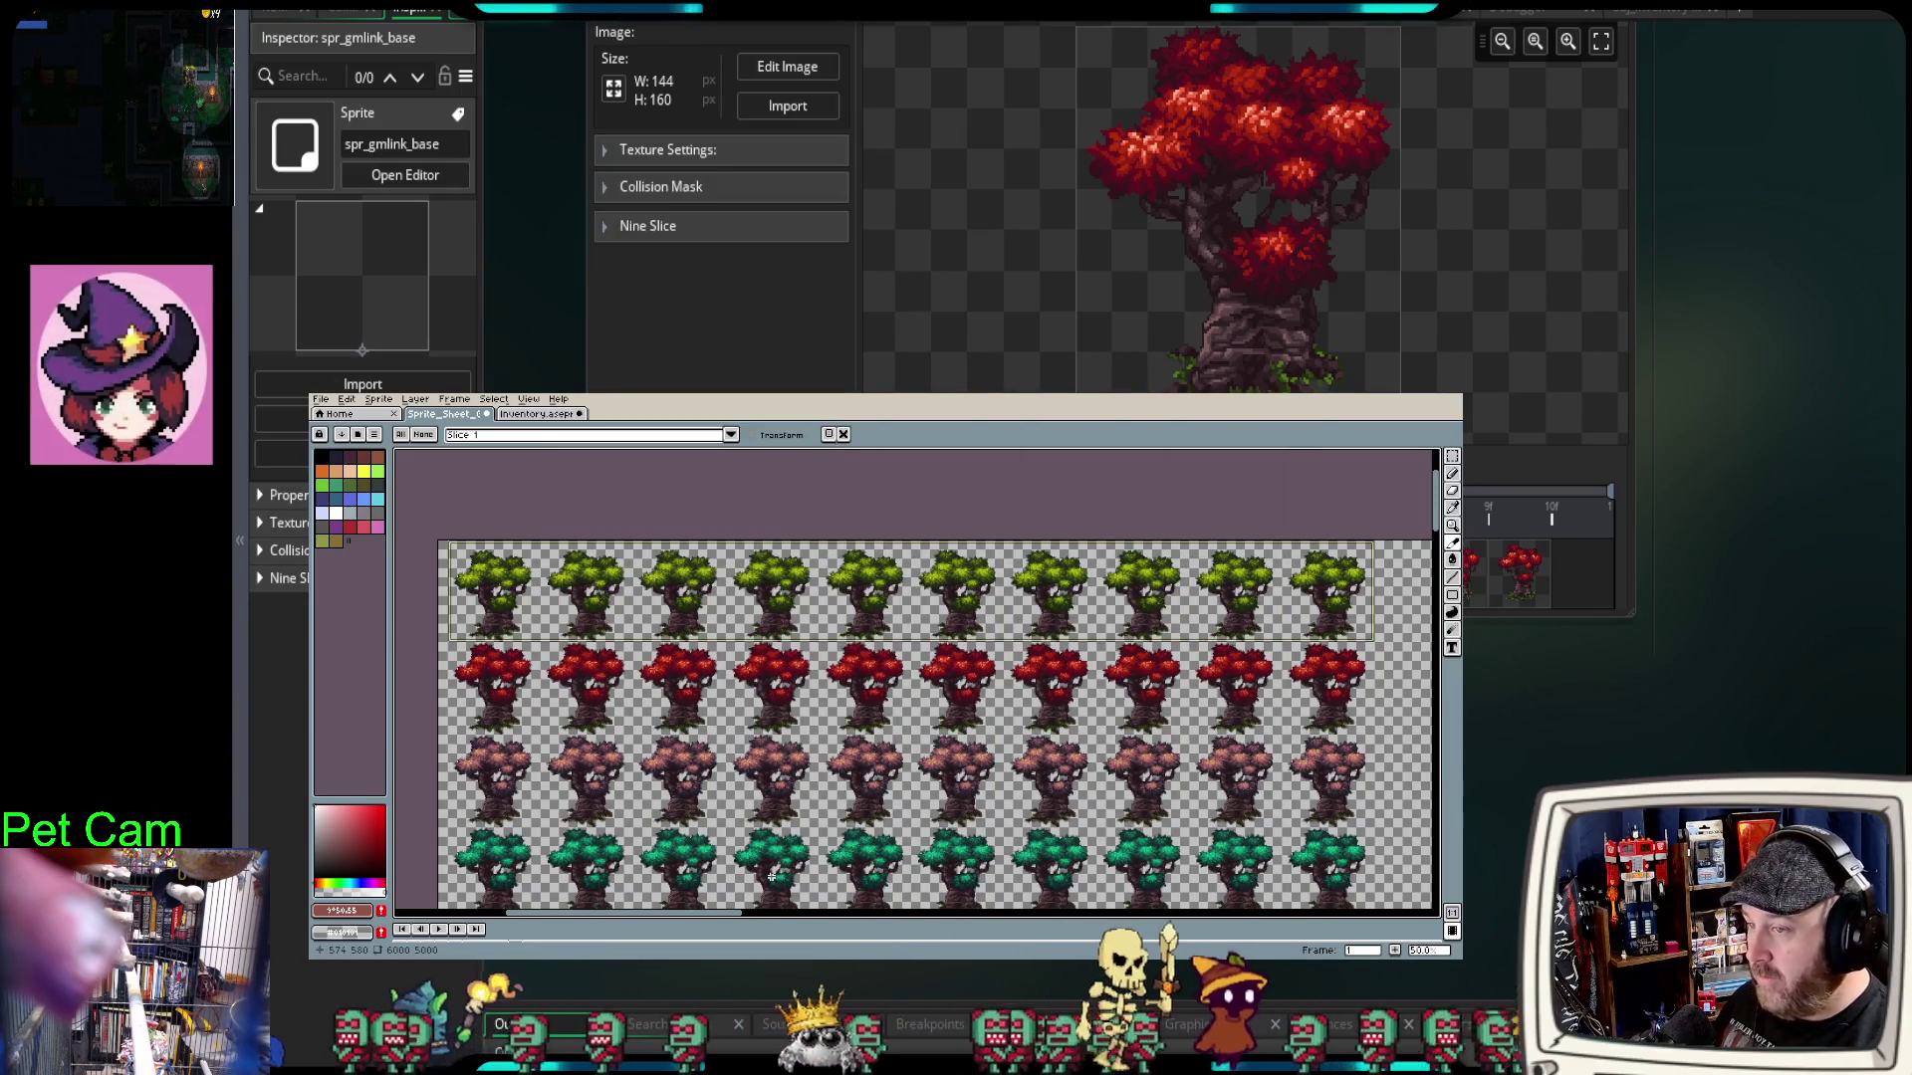
Step: Rename Slice 1 to 'green' in Slice Properties
{"action": "double_click", "coordinate": [777, 607]}
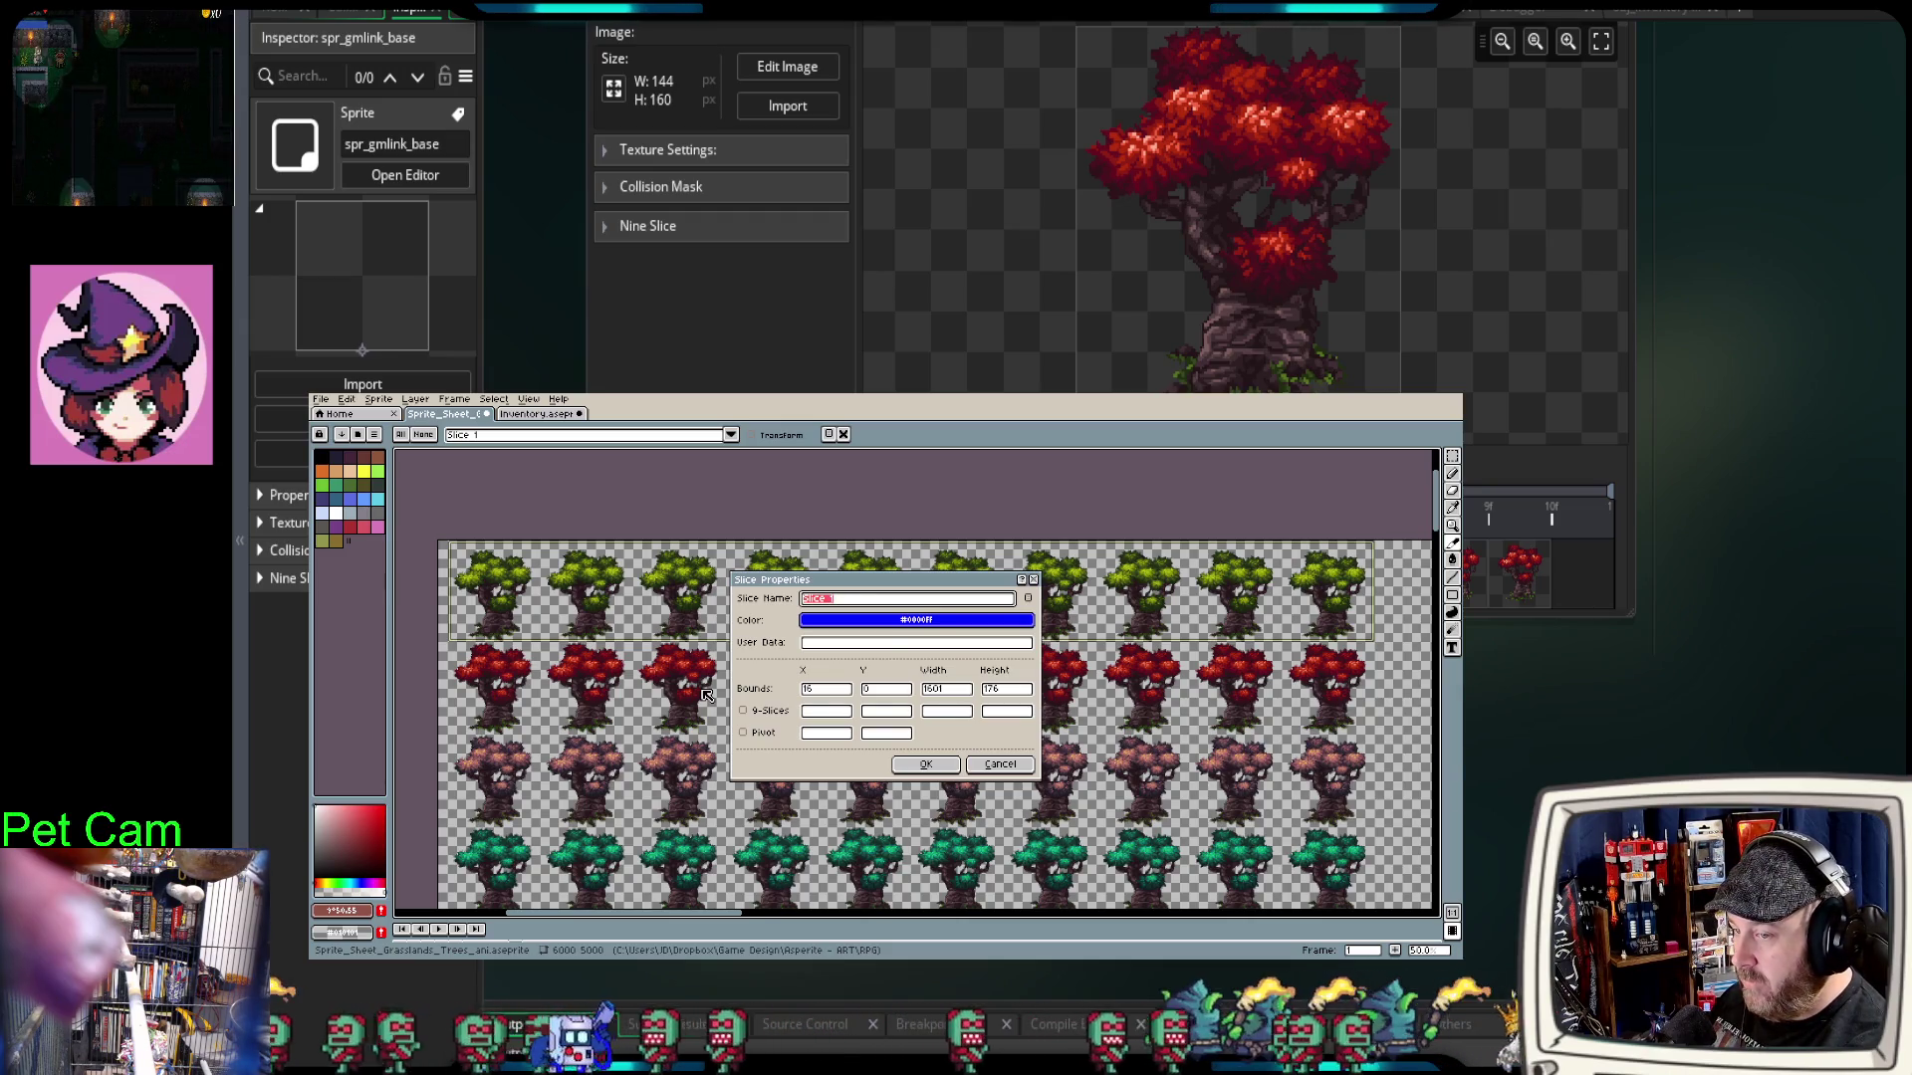
{"action": "type", "text": "gr"}
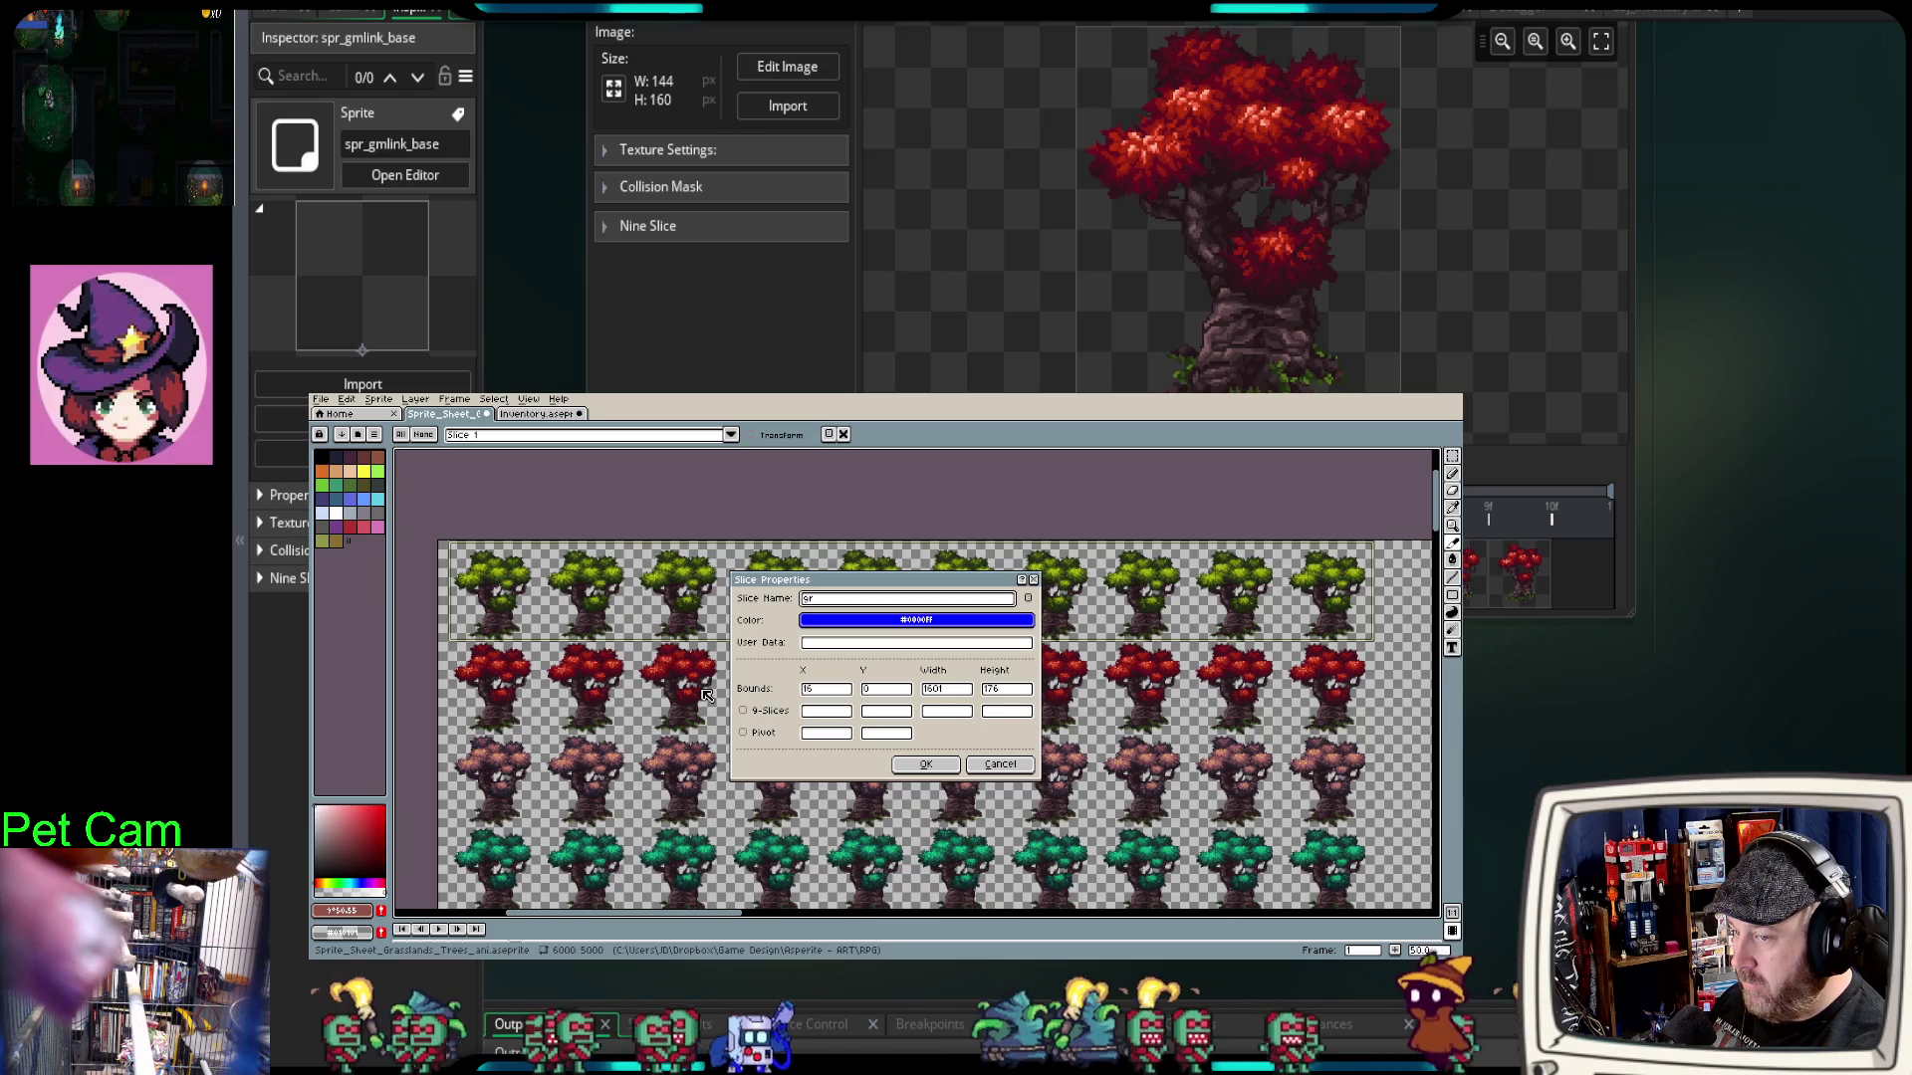
{"action": "type", "text": "een"}
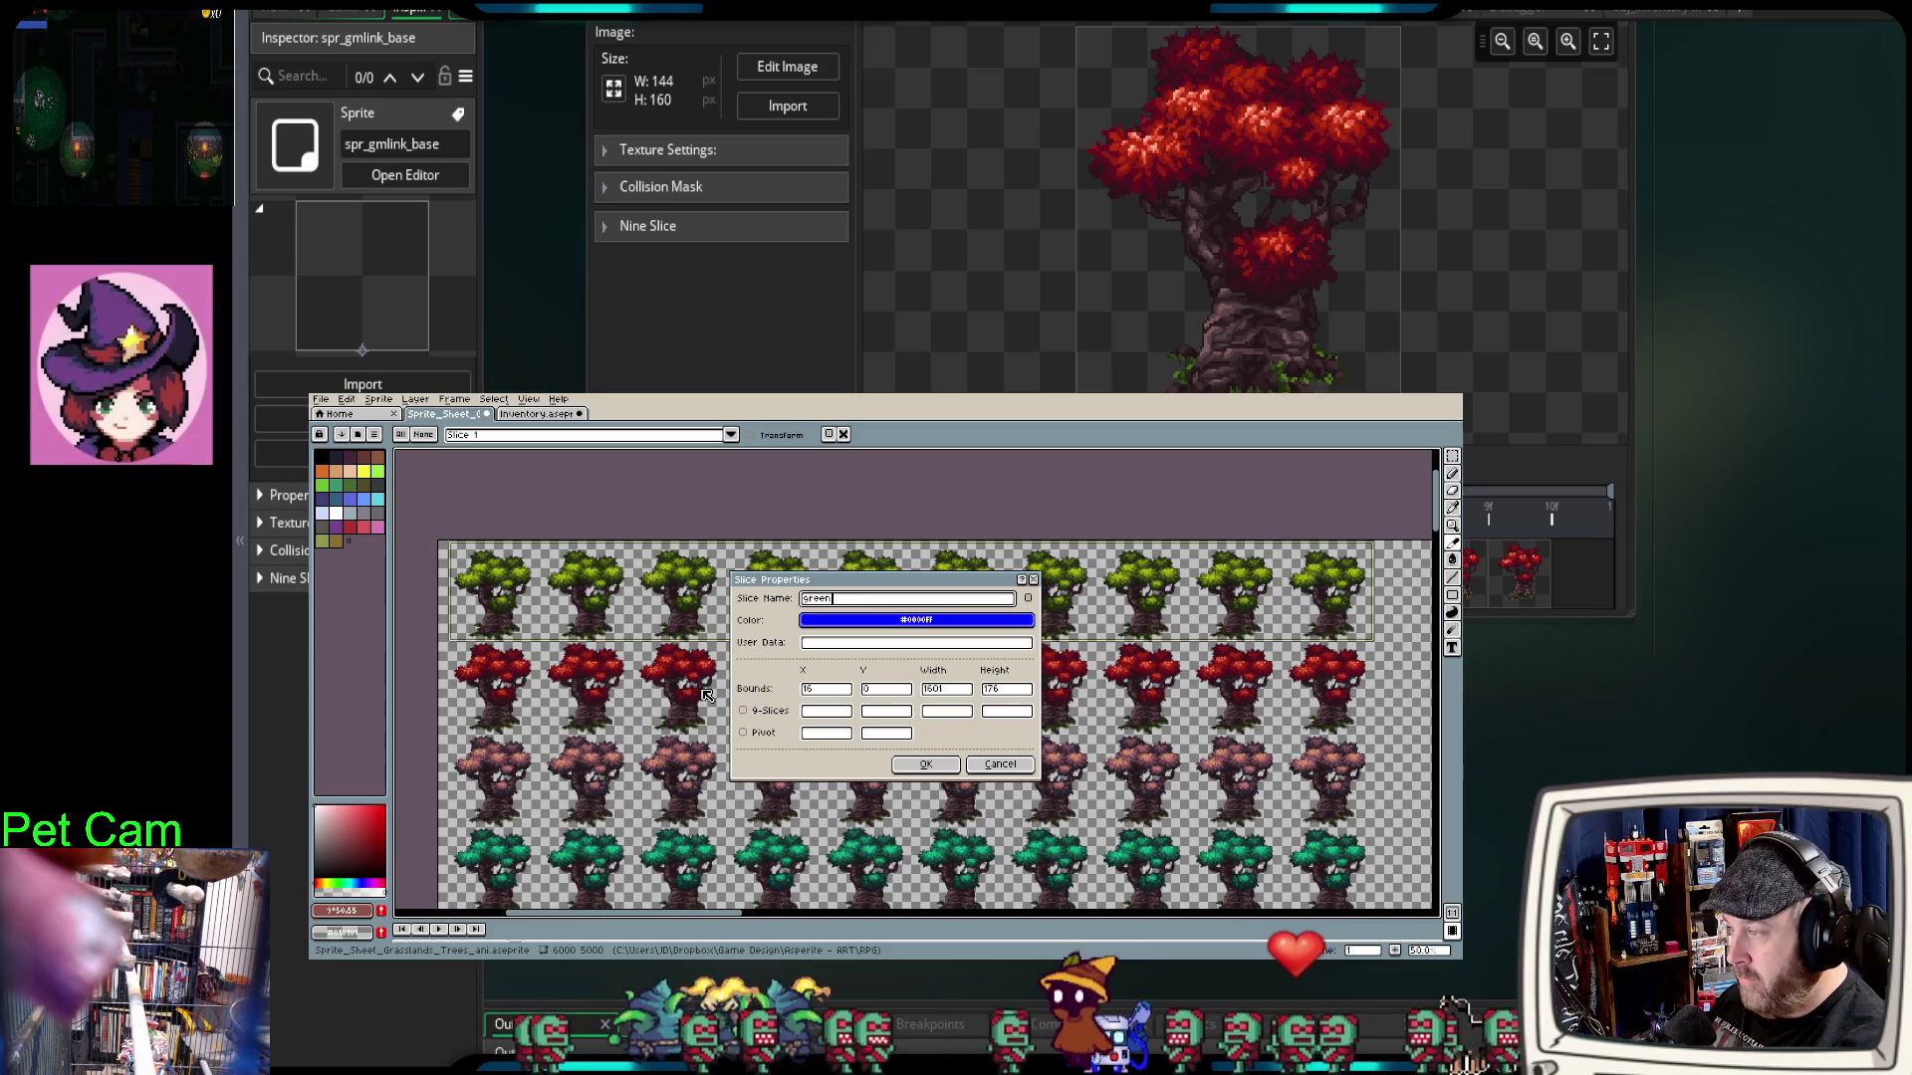
{"action": "left_click", "coordinate": [926, 765]}
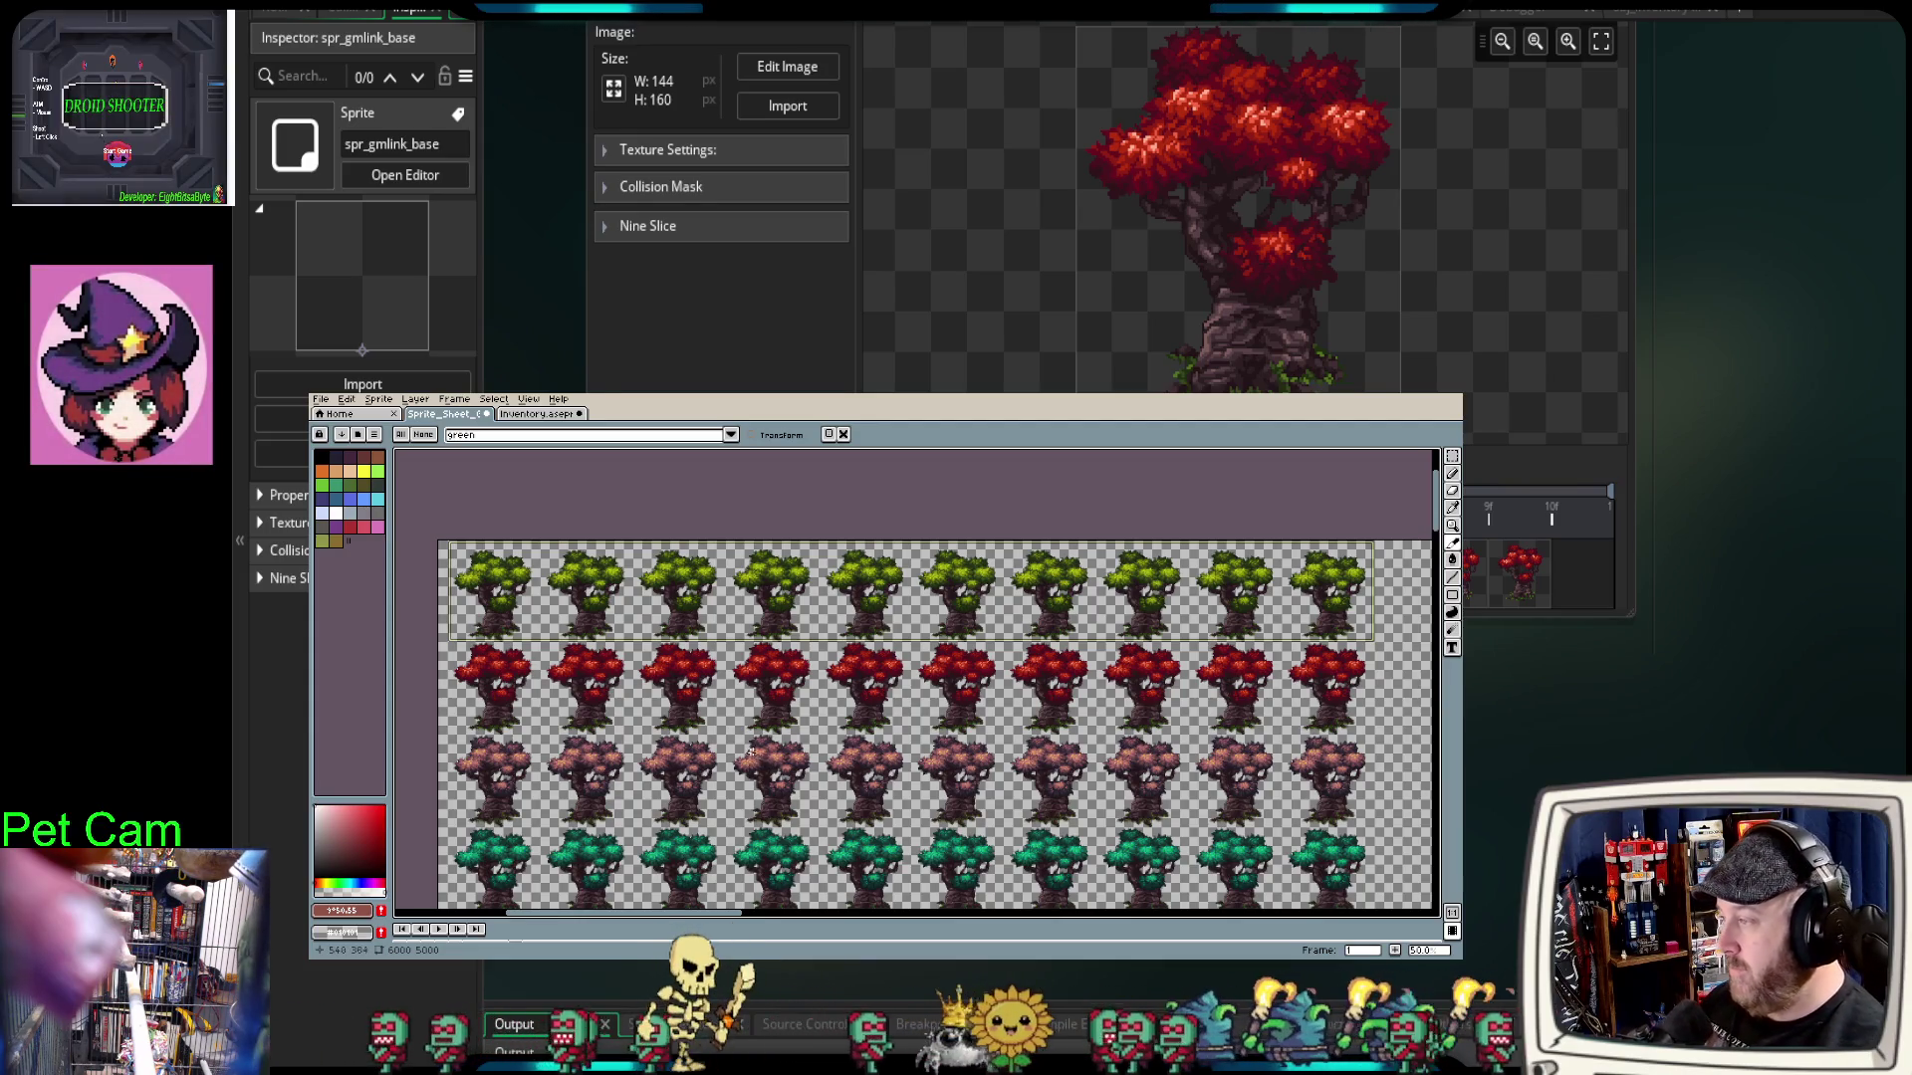
Step: Run GM Link Update to push the green slice to GameMaker as spr_tree_green
{"action": "left_click", "coordinate": [326, 402]}
{"action": "mouse_move", "coordinate": [343, 557]}
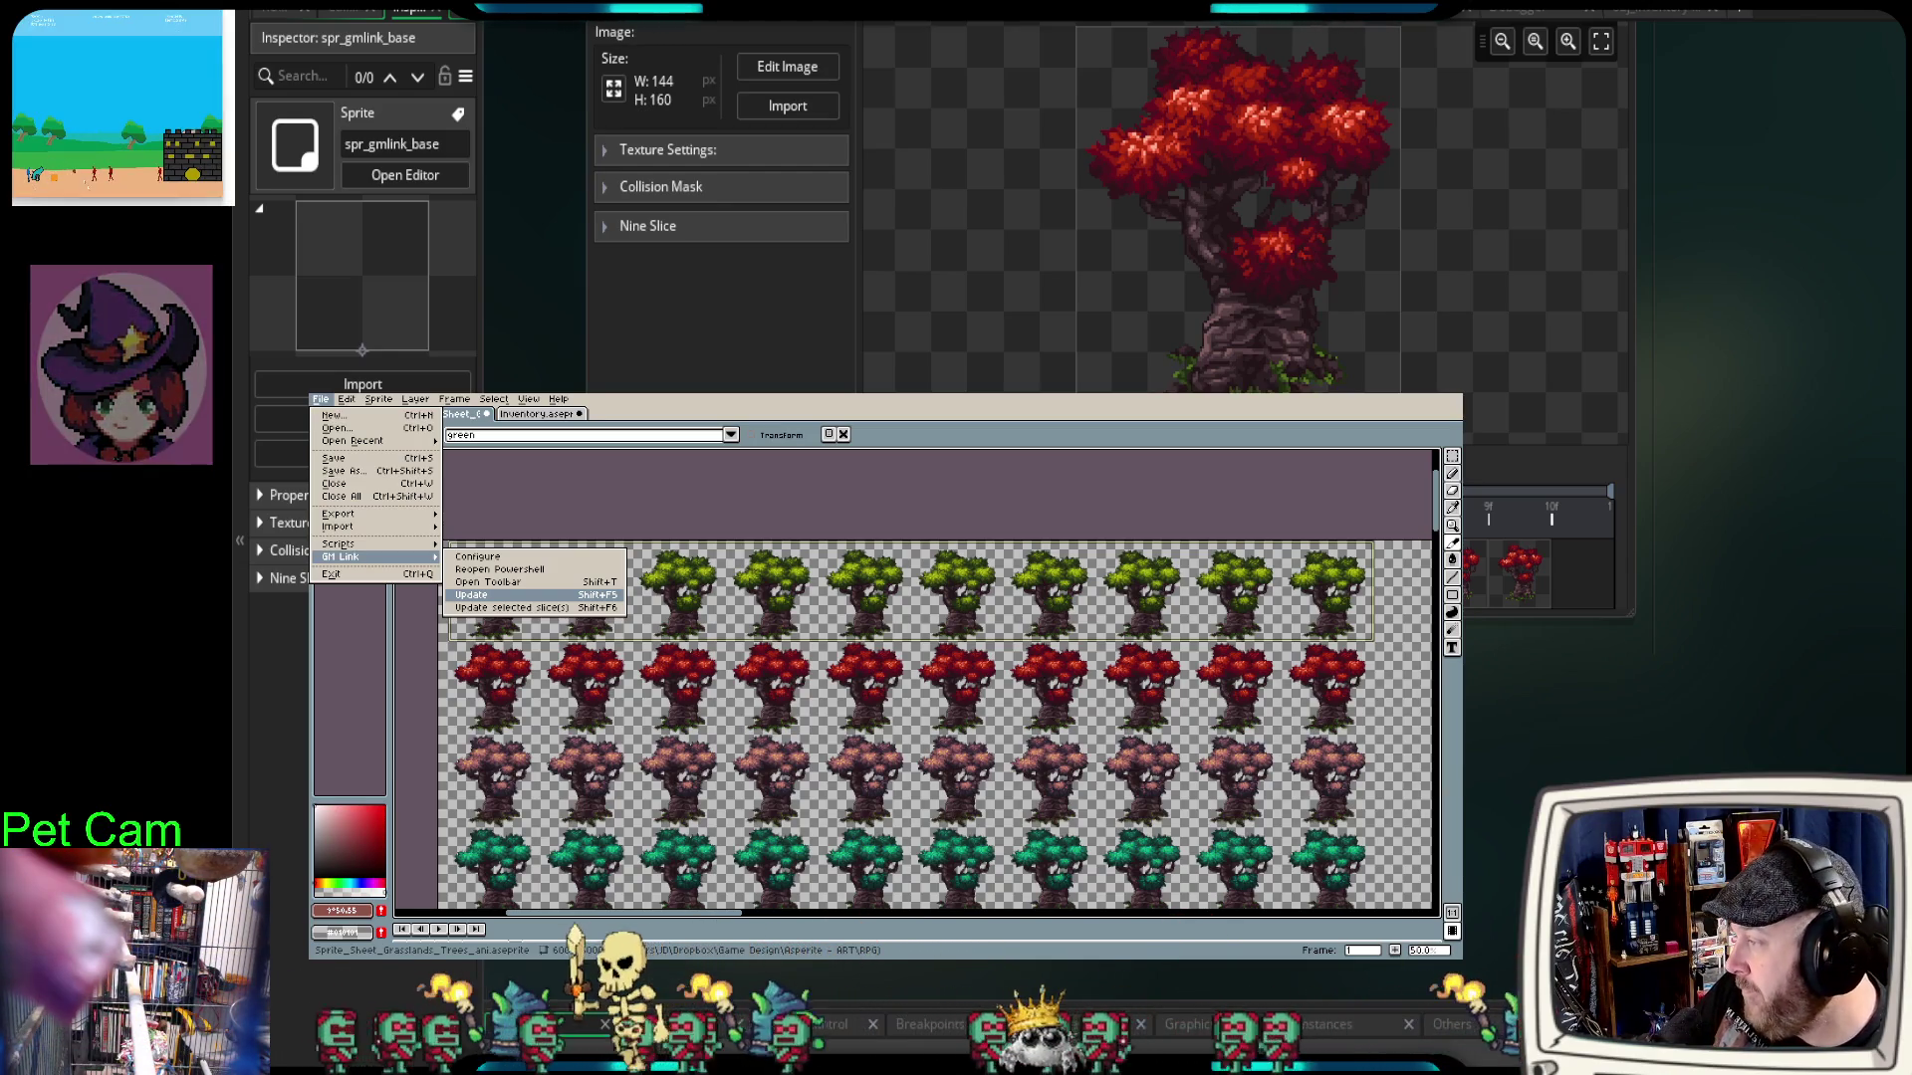
{"action": "key", "text": "Return"}
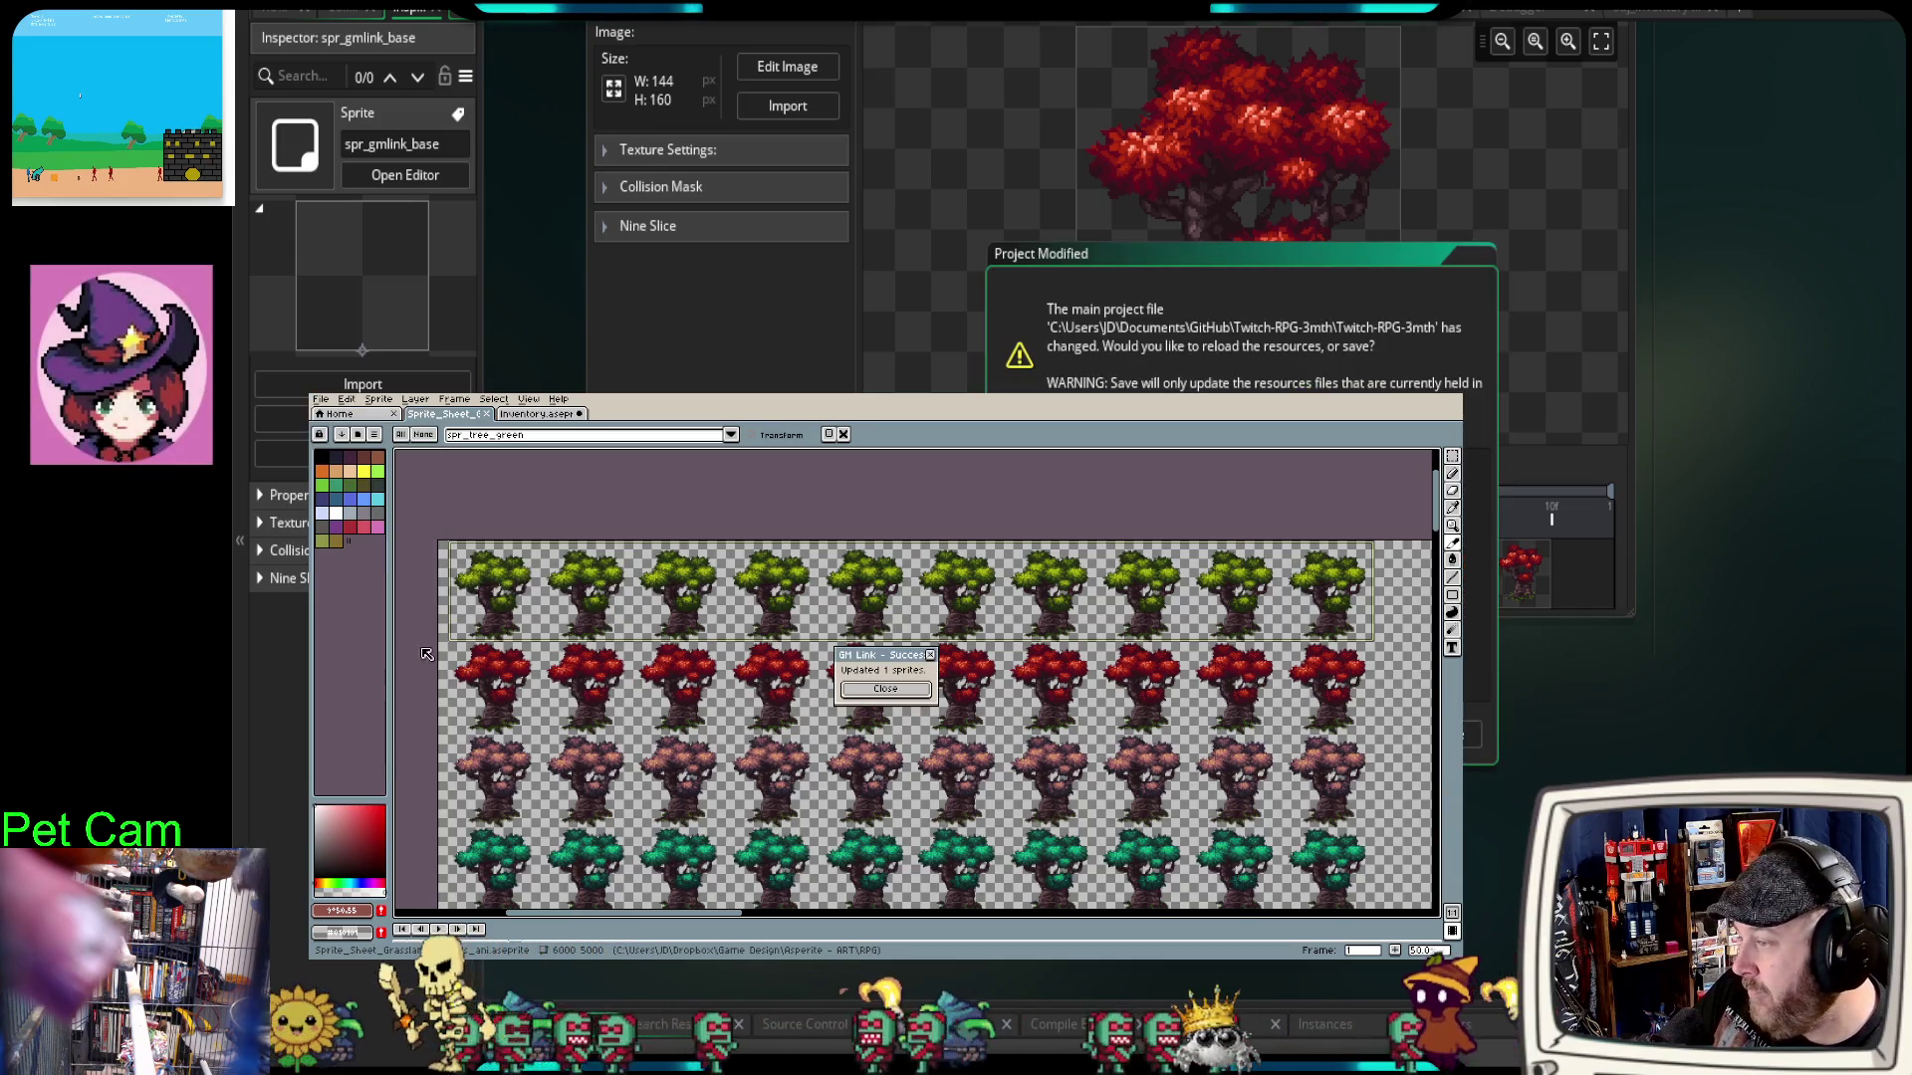
Step: Close the GM Link sync success message
{"action": "left_click", "coordinate": [922, 692]}
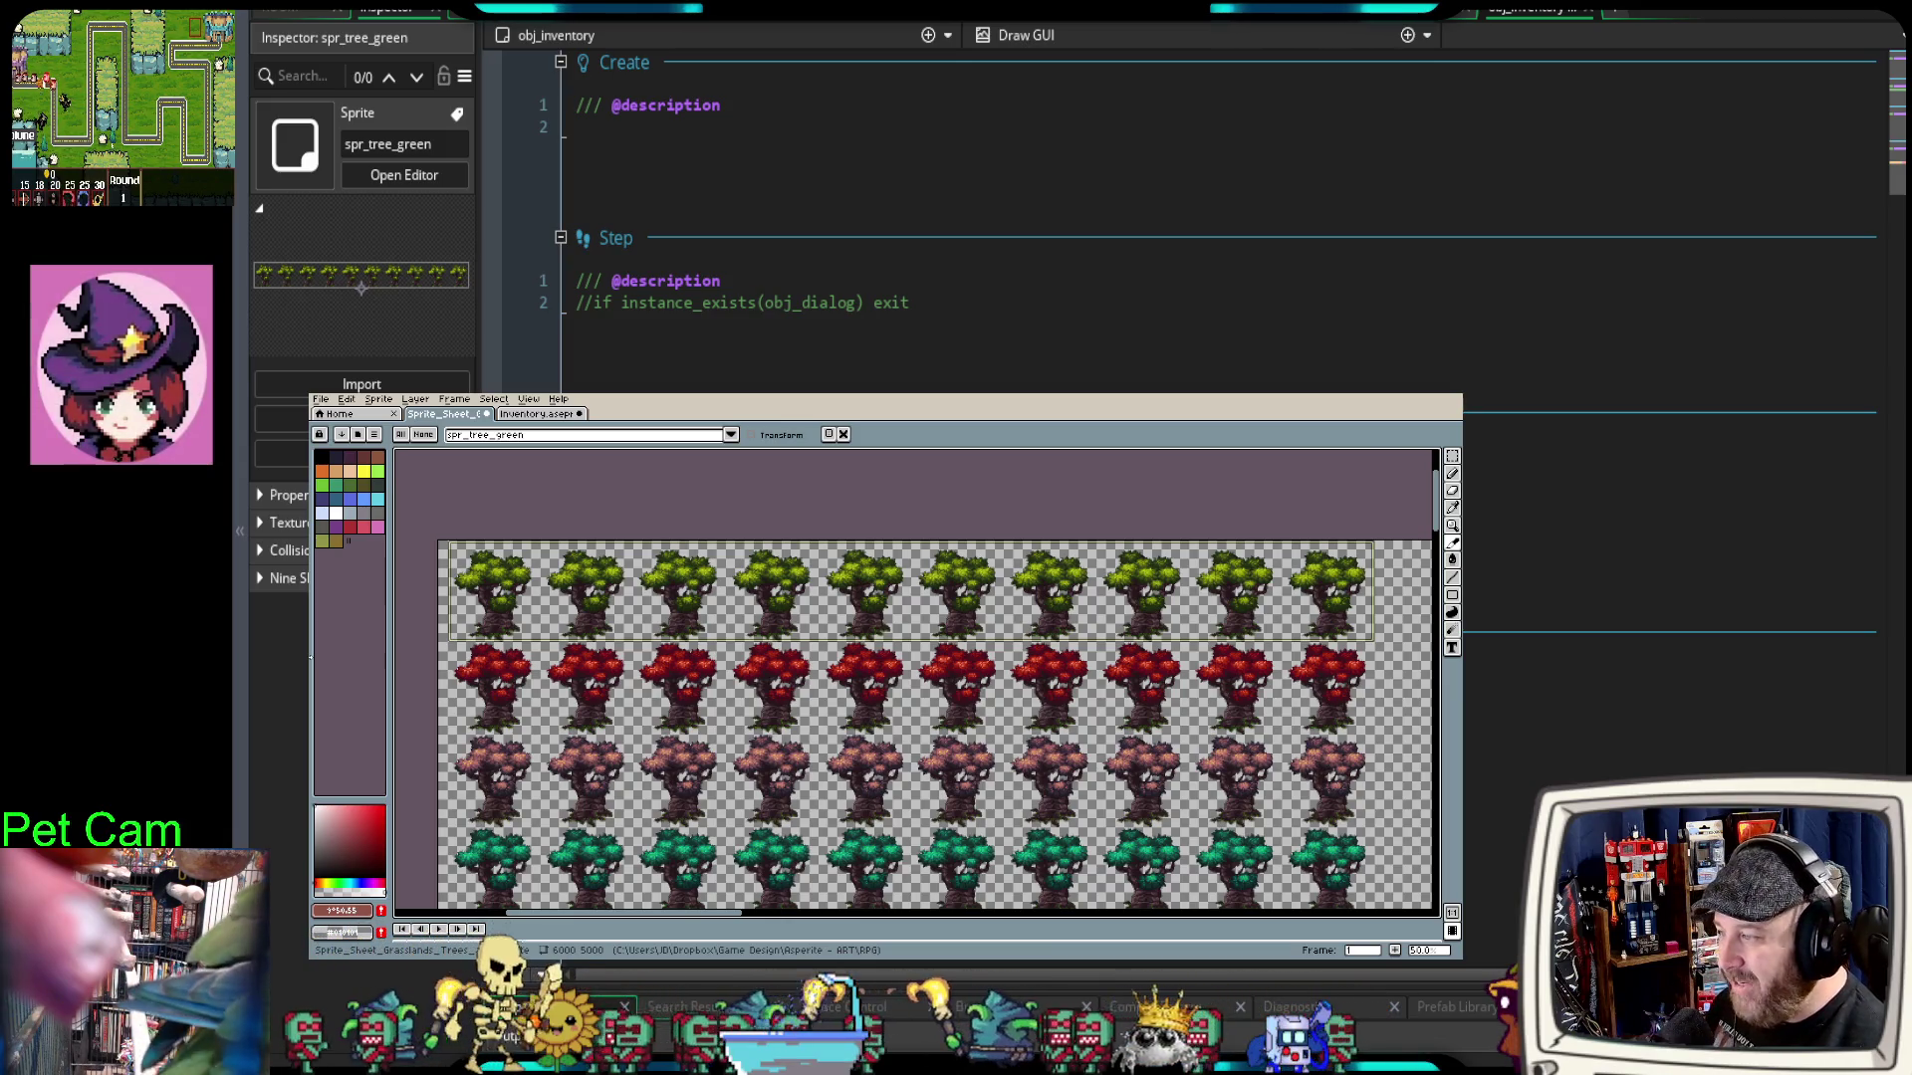
Step: Rename the spr_tree_green slice to spr_tree_green_strip10
{"action": "double_click", "coordinate": [775, 624]}
{"action": "left_click", "coordinate": [906, 602]}
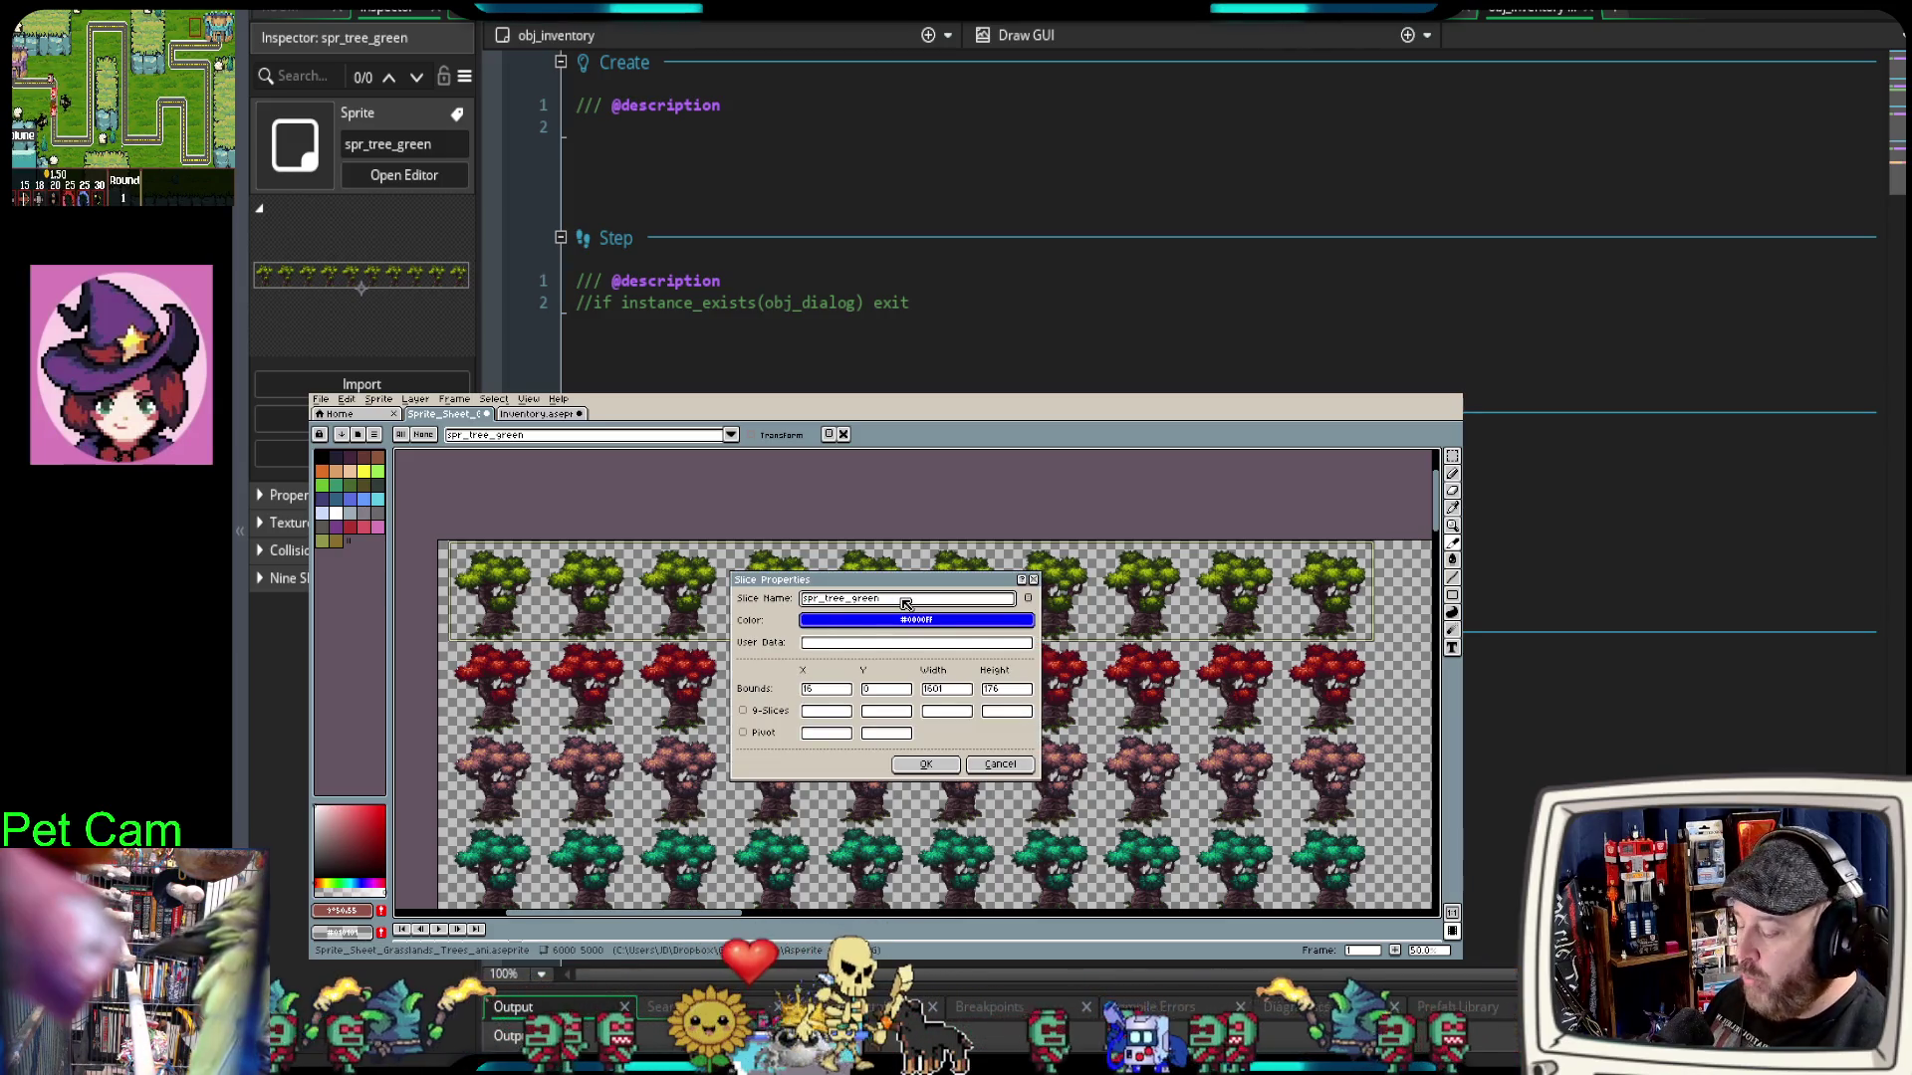
{"action": "type", "text": "_strip10"}
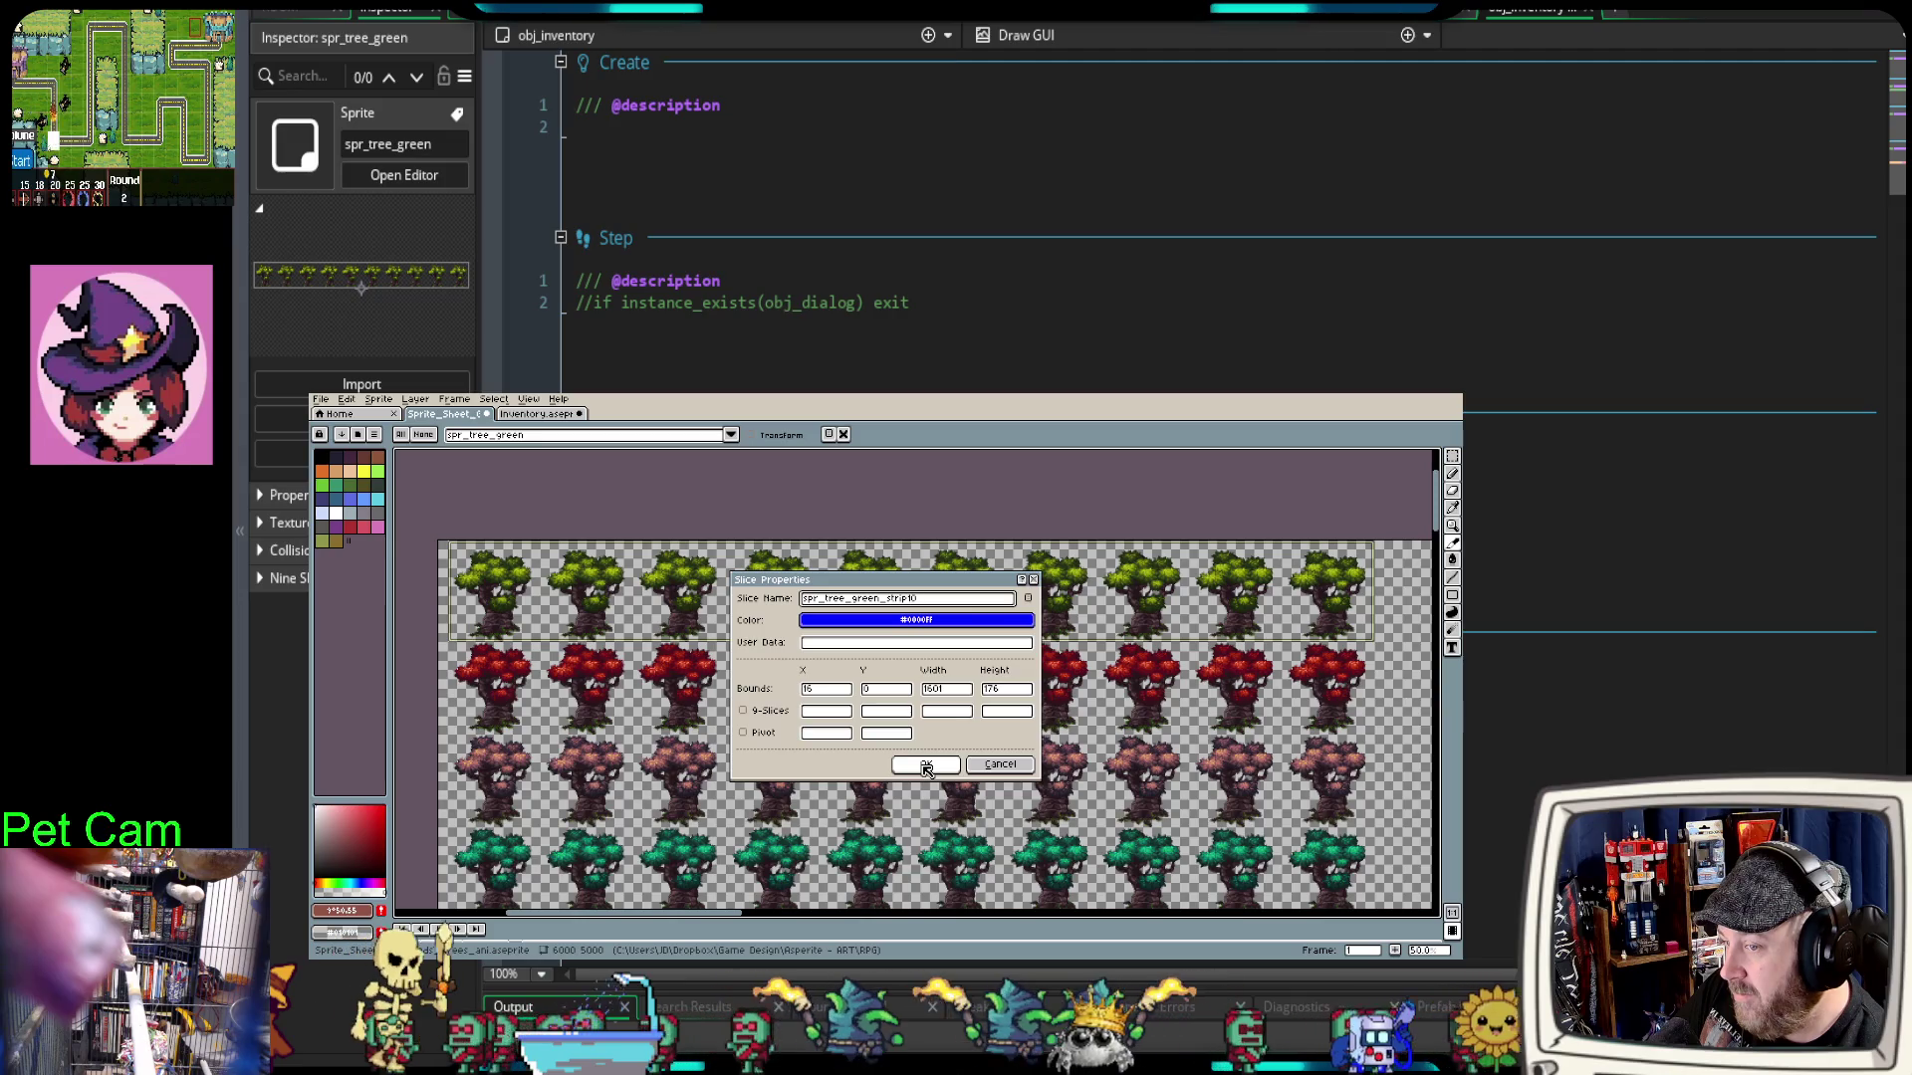
{"action": "left_click", "coordinate": [926, 766]}
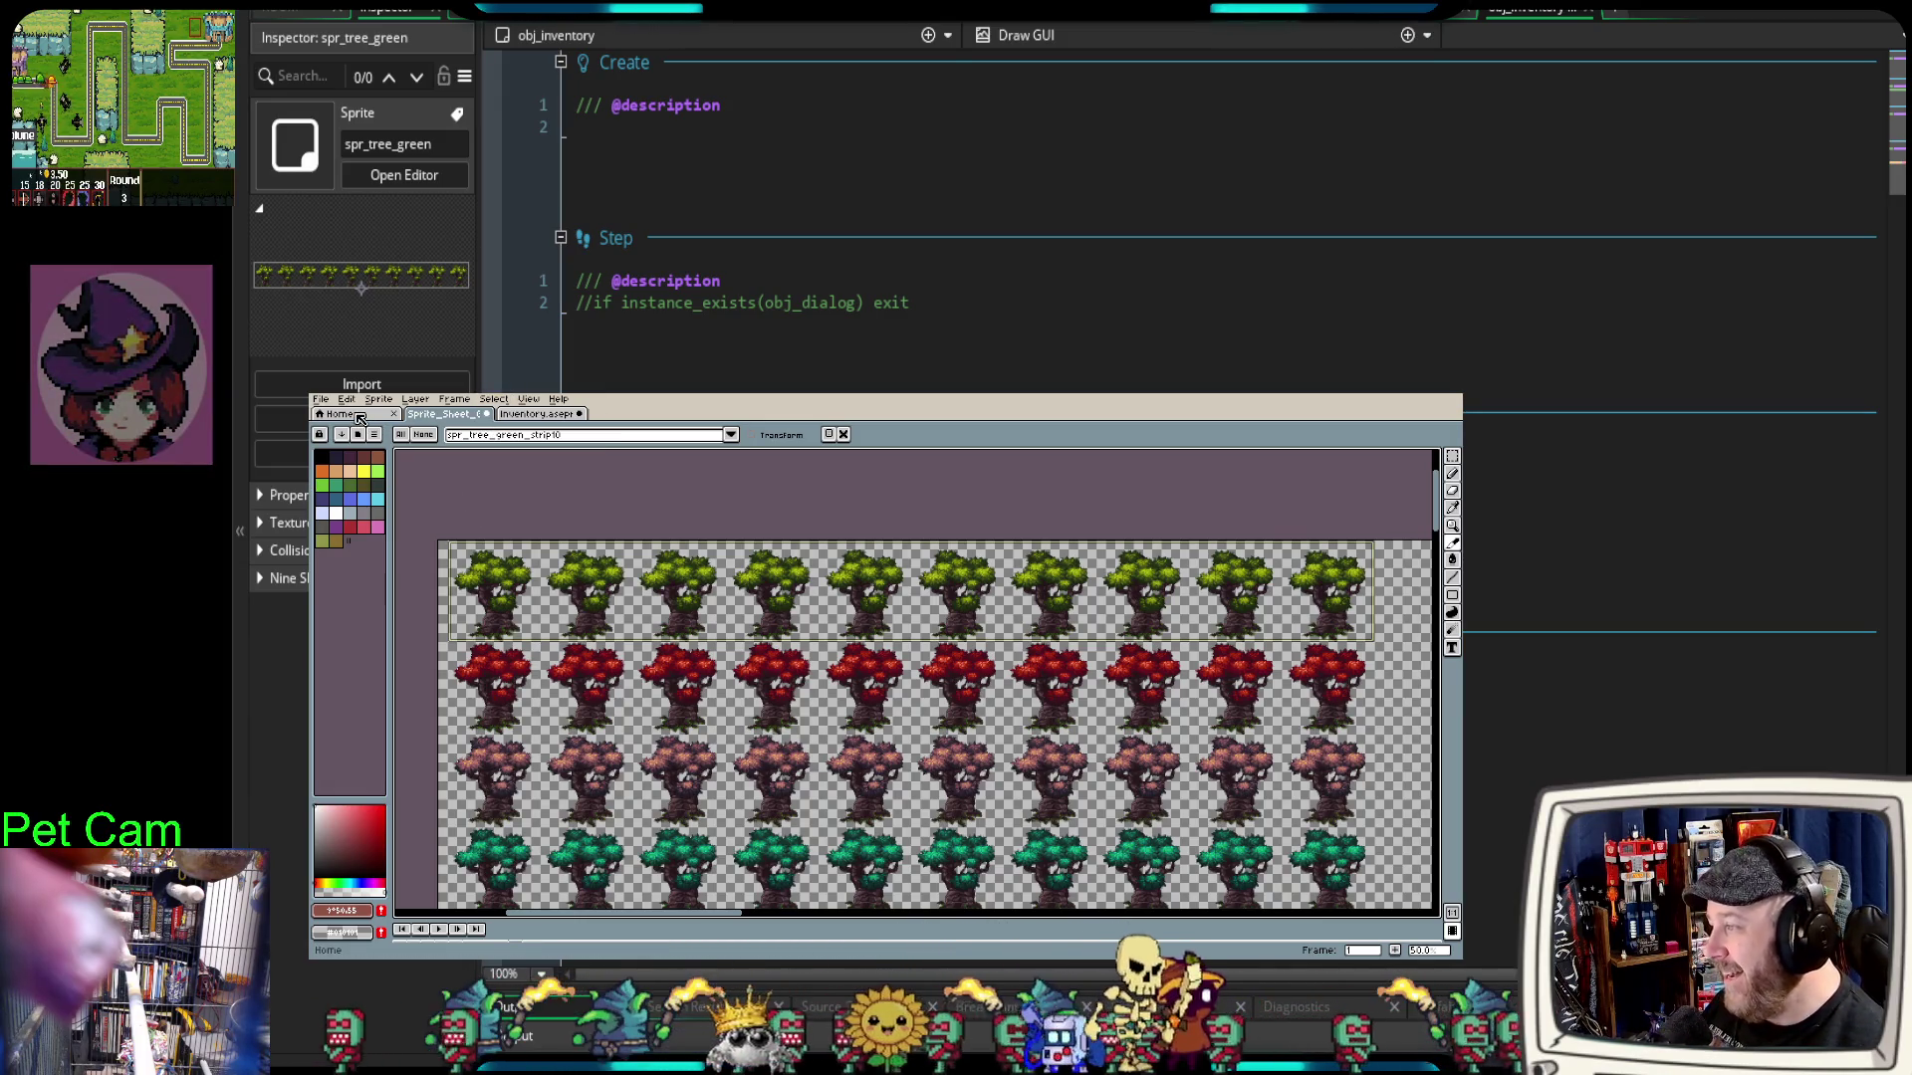
{"action": "left_click", "coordinate": [336, 413]}
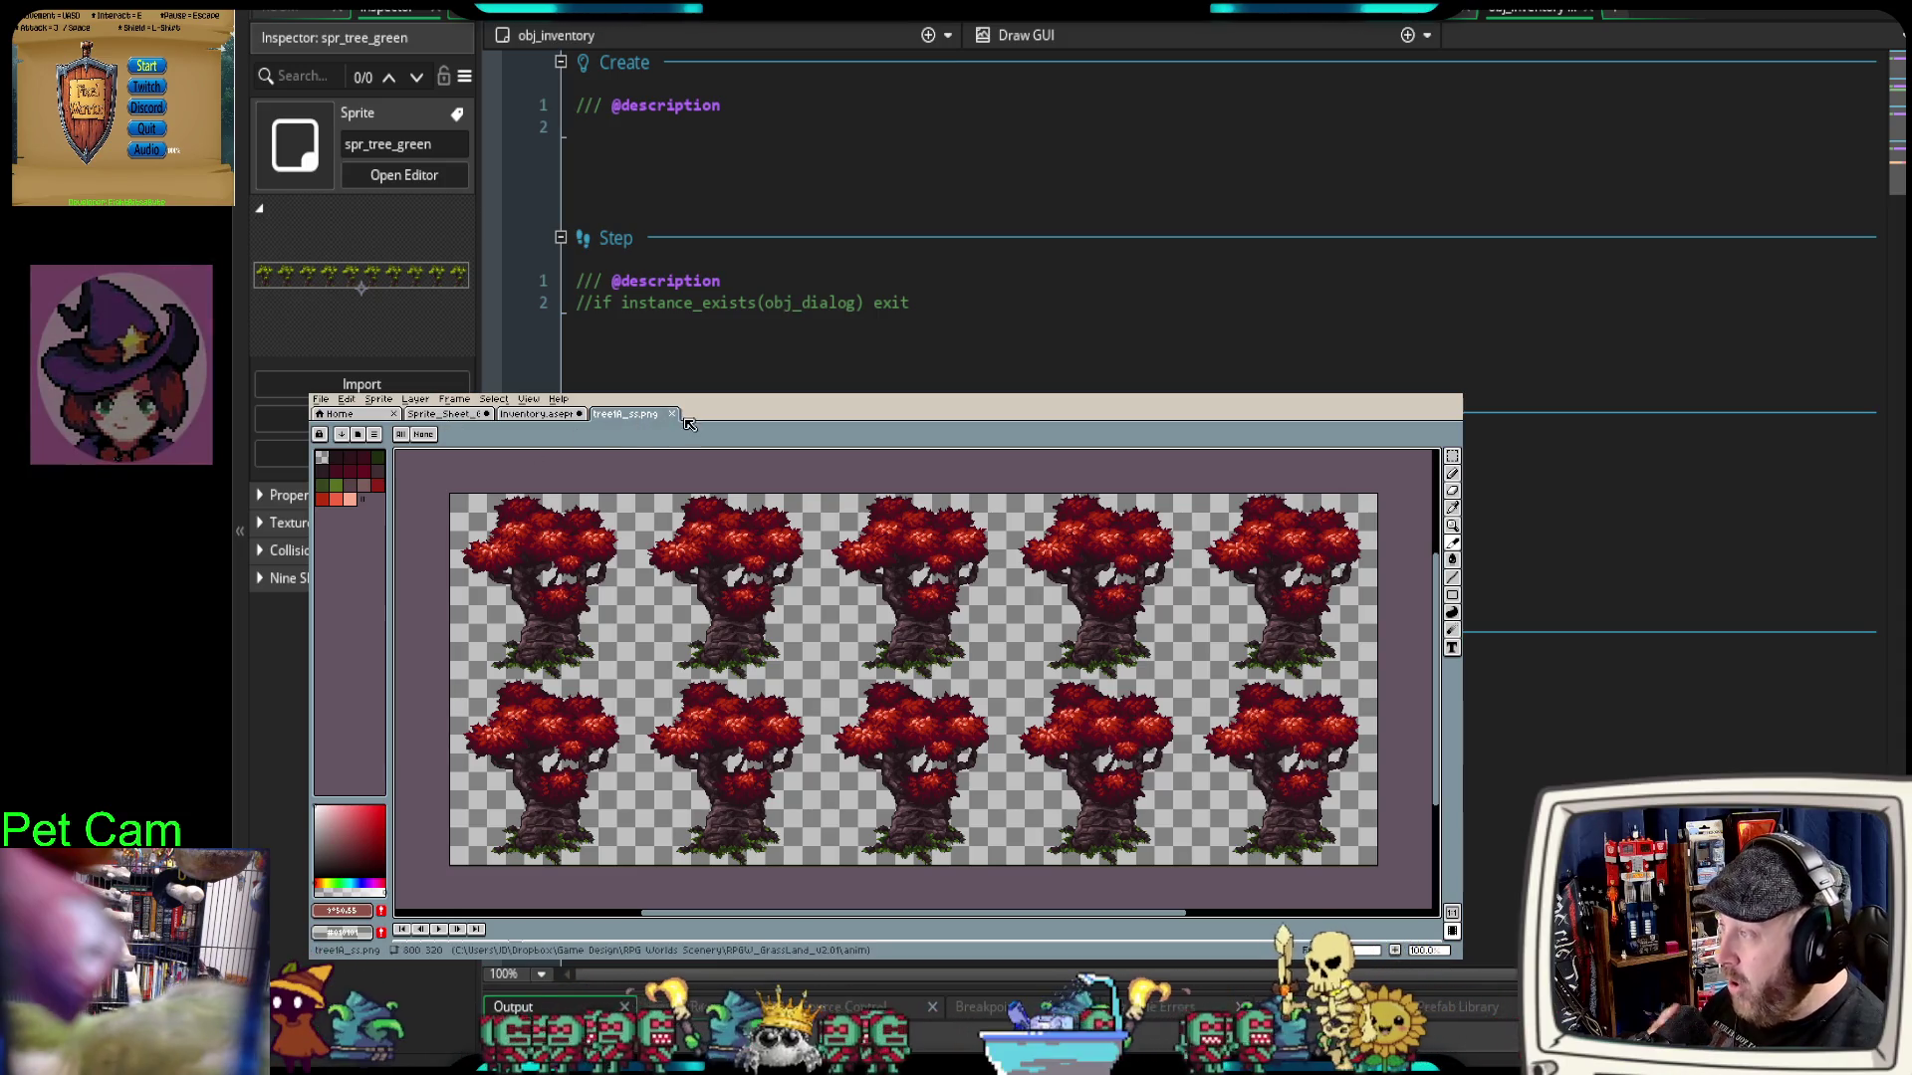
{"action": "left_click", "coordinate": [443, 414]}
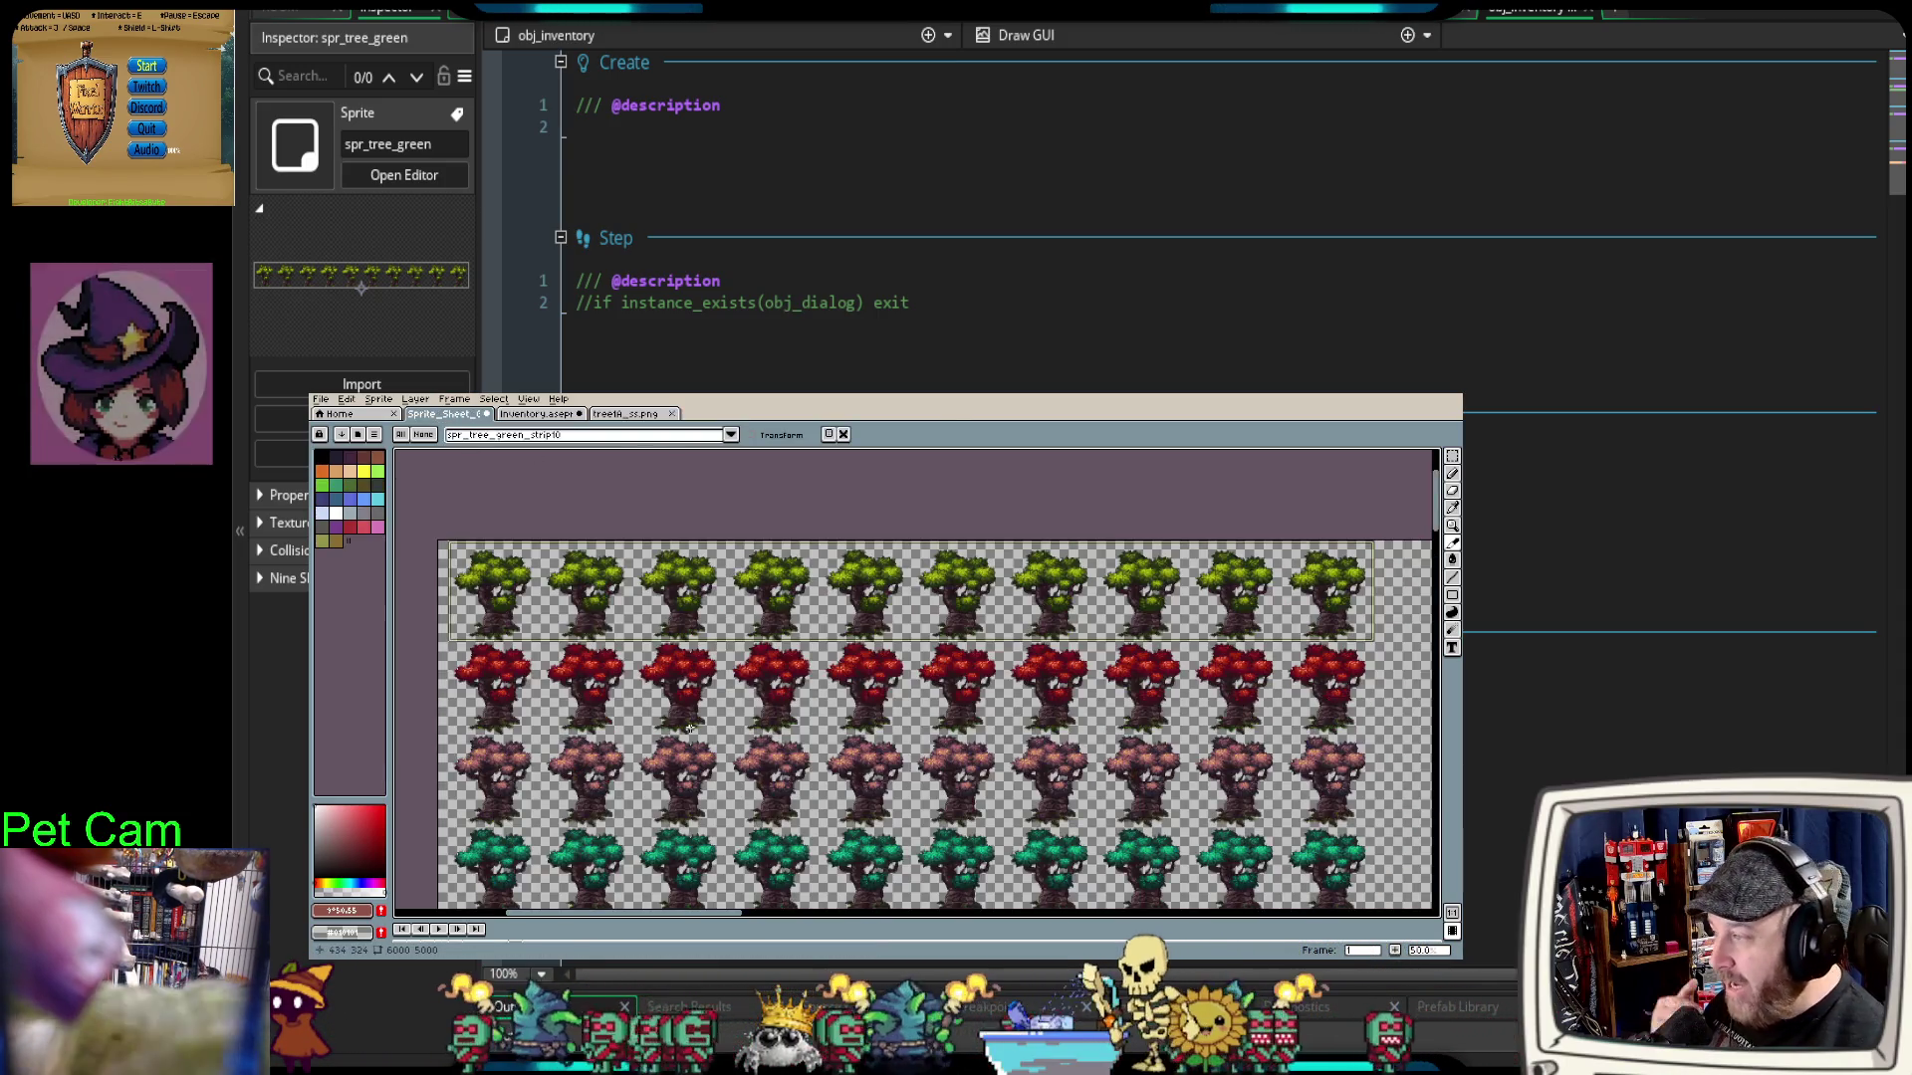
{"action": "scroll", "coordinate": [807, 779], "scroll_direction": "down", "scroll_amount": 3}
{"action": "mouse_move", "coordinate": [806, 778]}
{"action": "left_mouse_down"}
{"action": "mouse_move", "coordinate": [772, 671]}
{"action": "mouse_move", "coordinate": [796, 721]}
{"action": "left_mouse_up"}
{"action": "scroll", "coordinate": [796, 721], "scroll_direction": "up", "scroll_amount": 3}
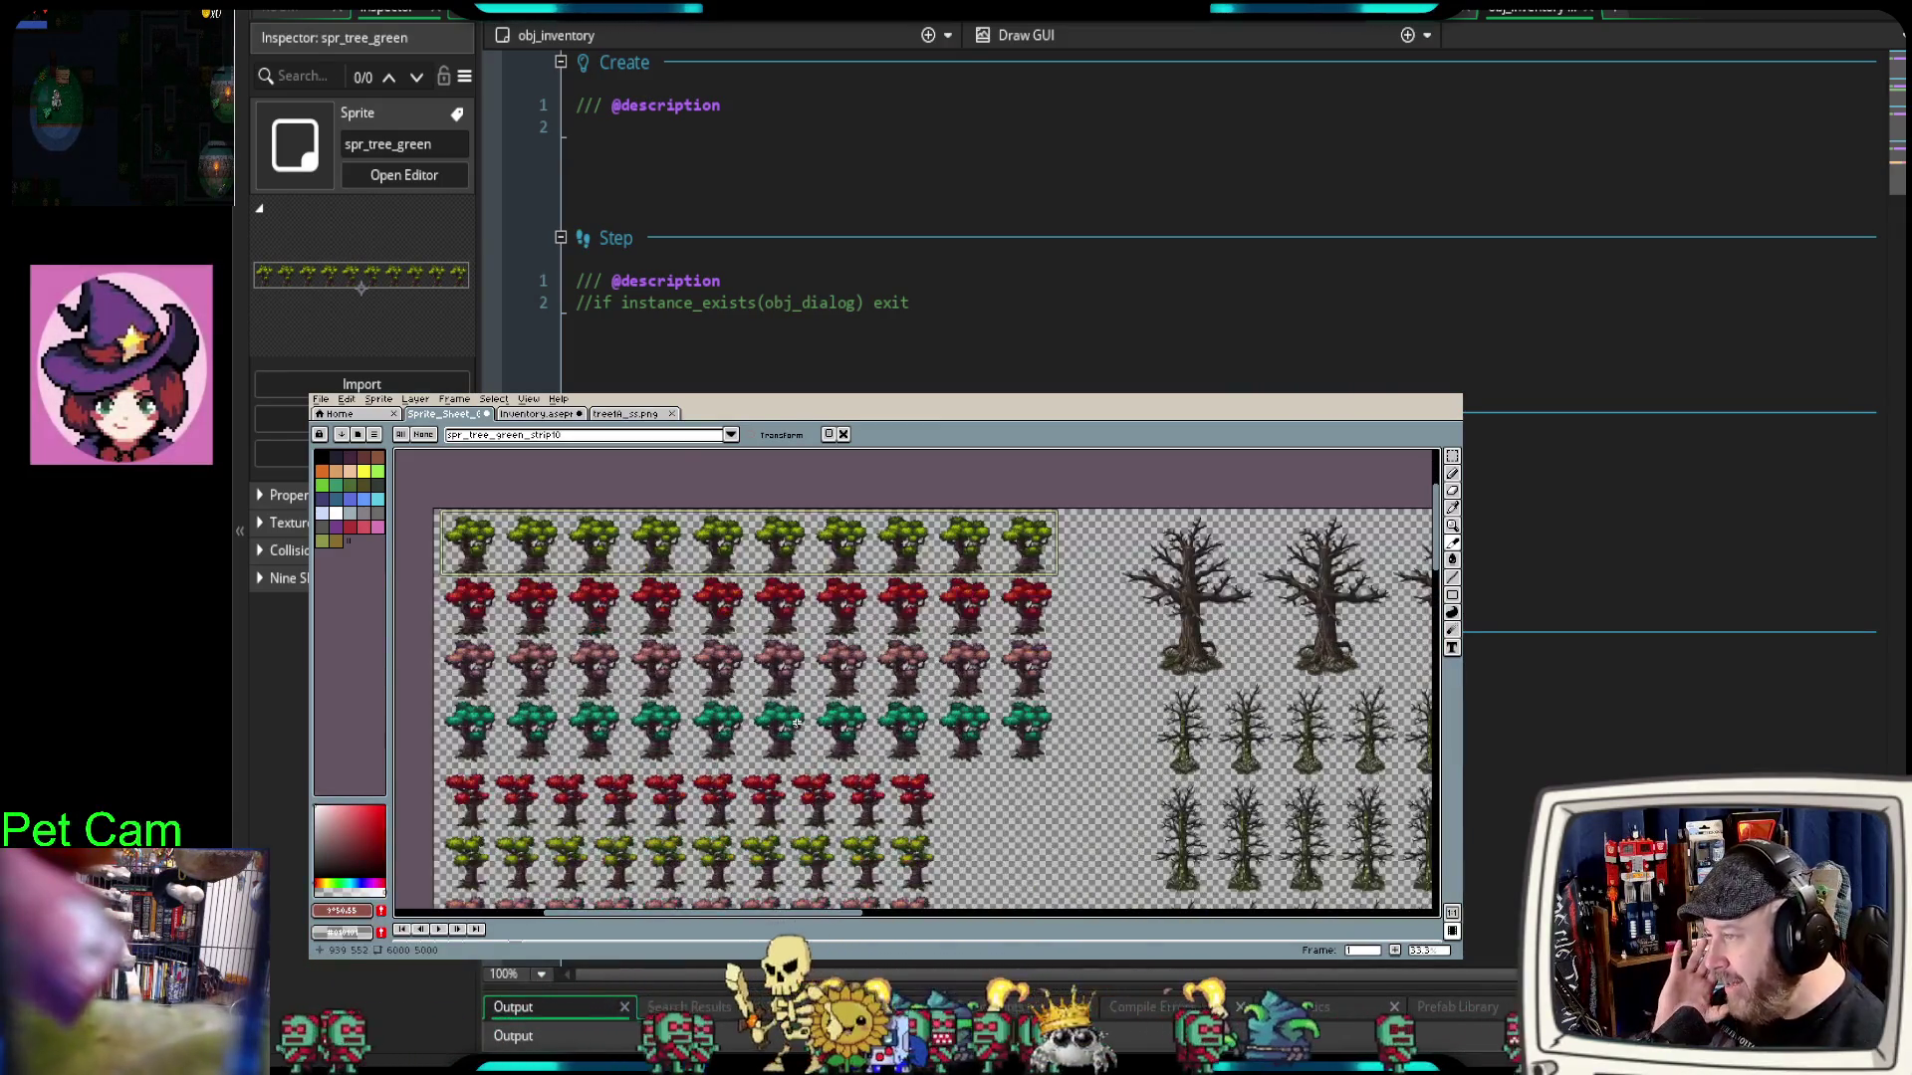
{"action": "left_click_drag", "start_coordinate": [658, 562], "coordinate": [717, 648]}
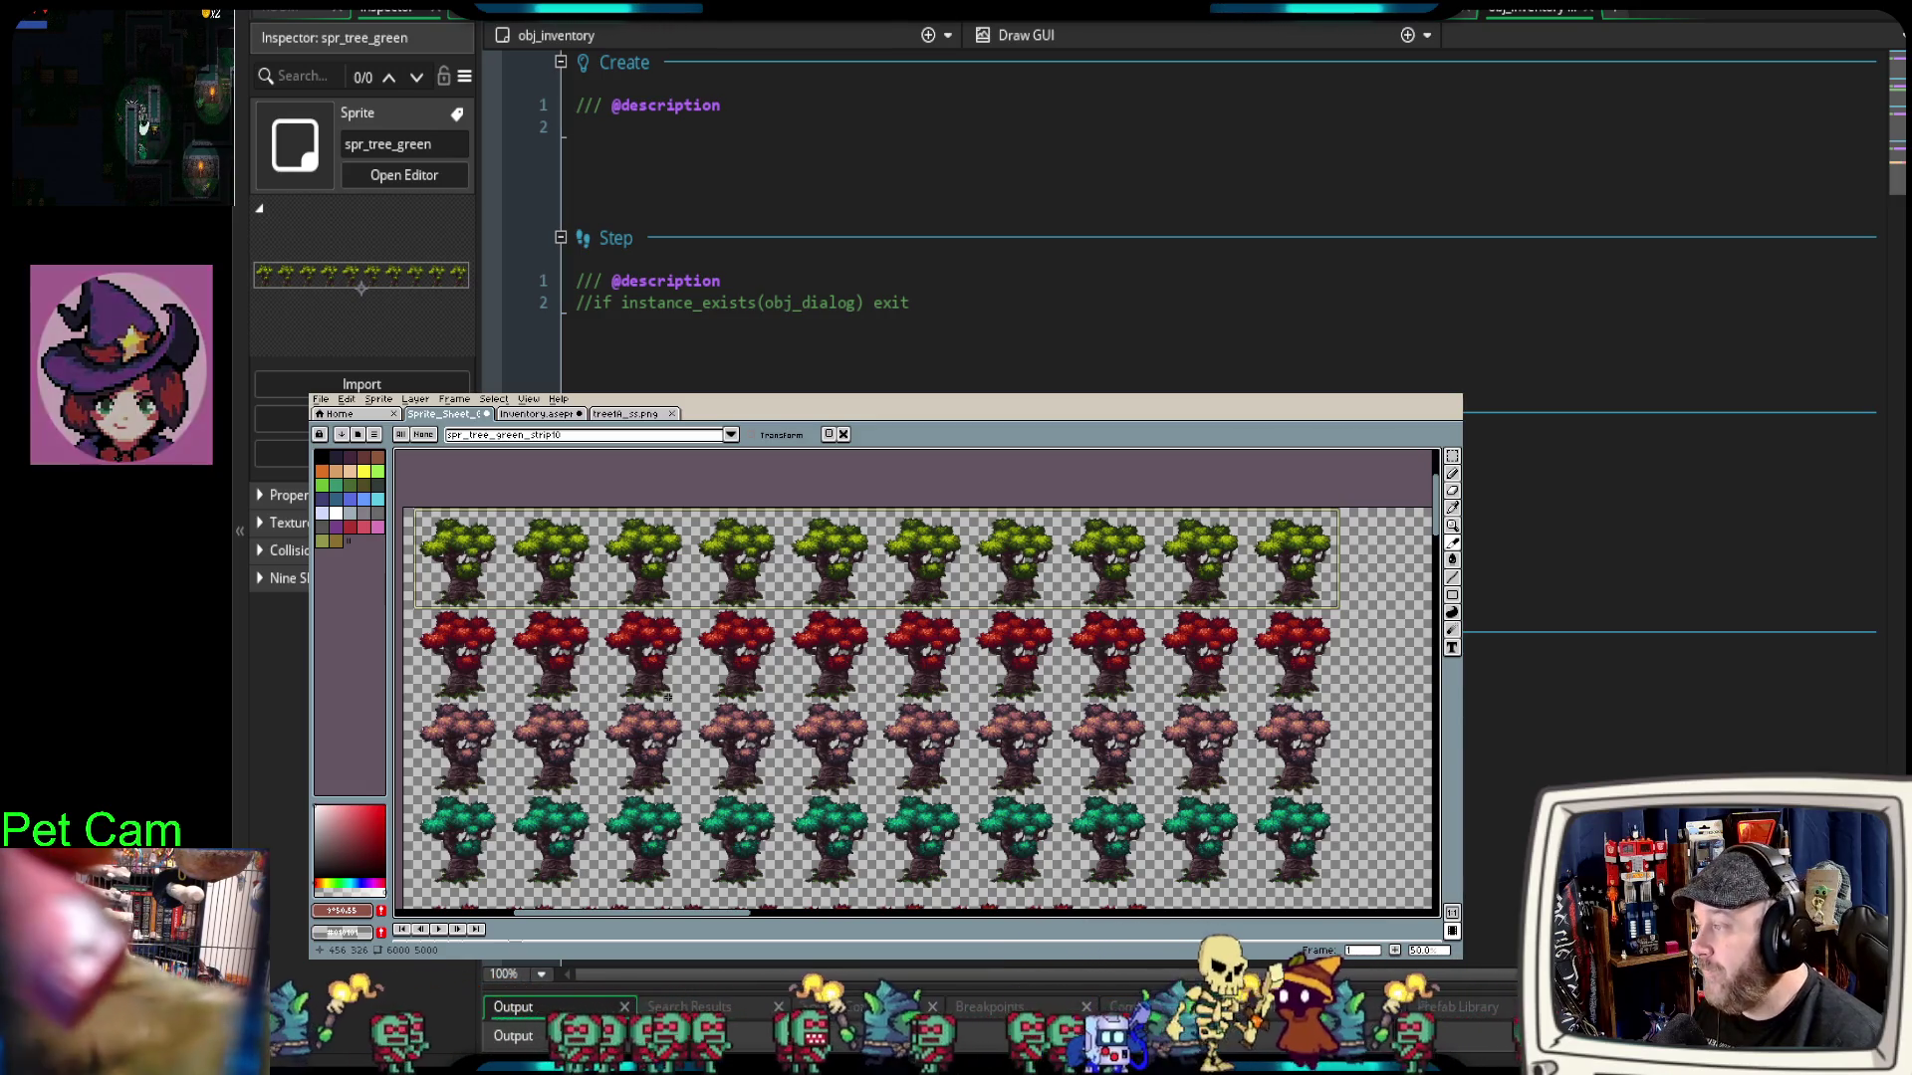
{"action": "left_click", "coordinate": [627, 416]}
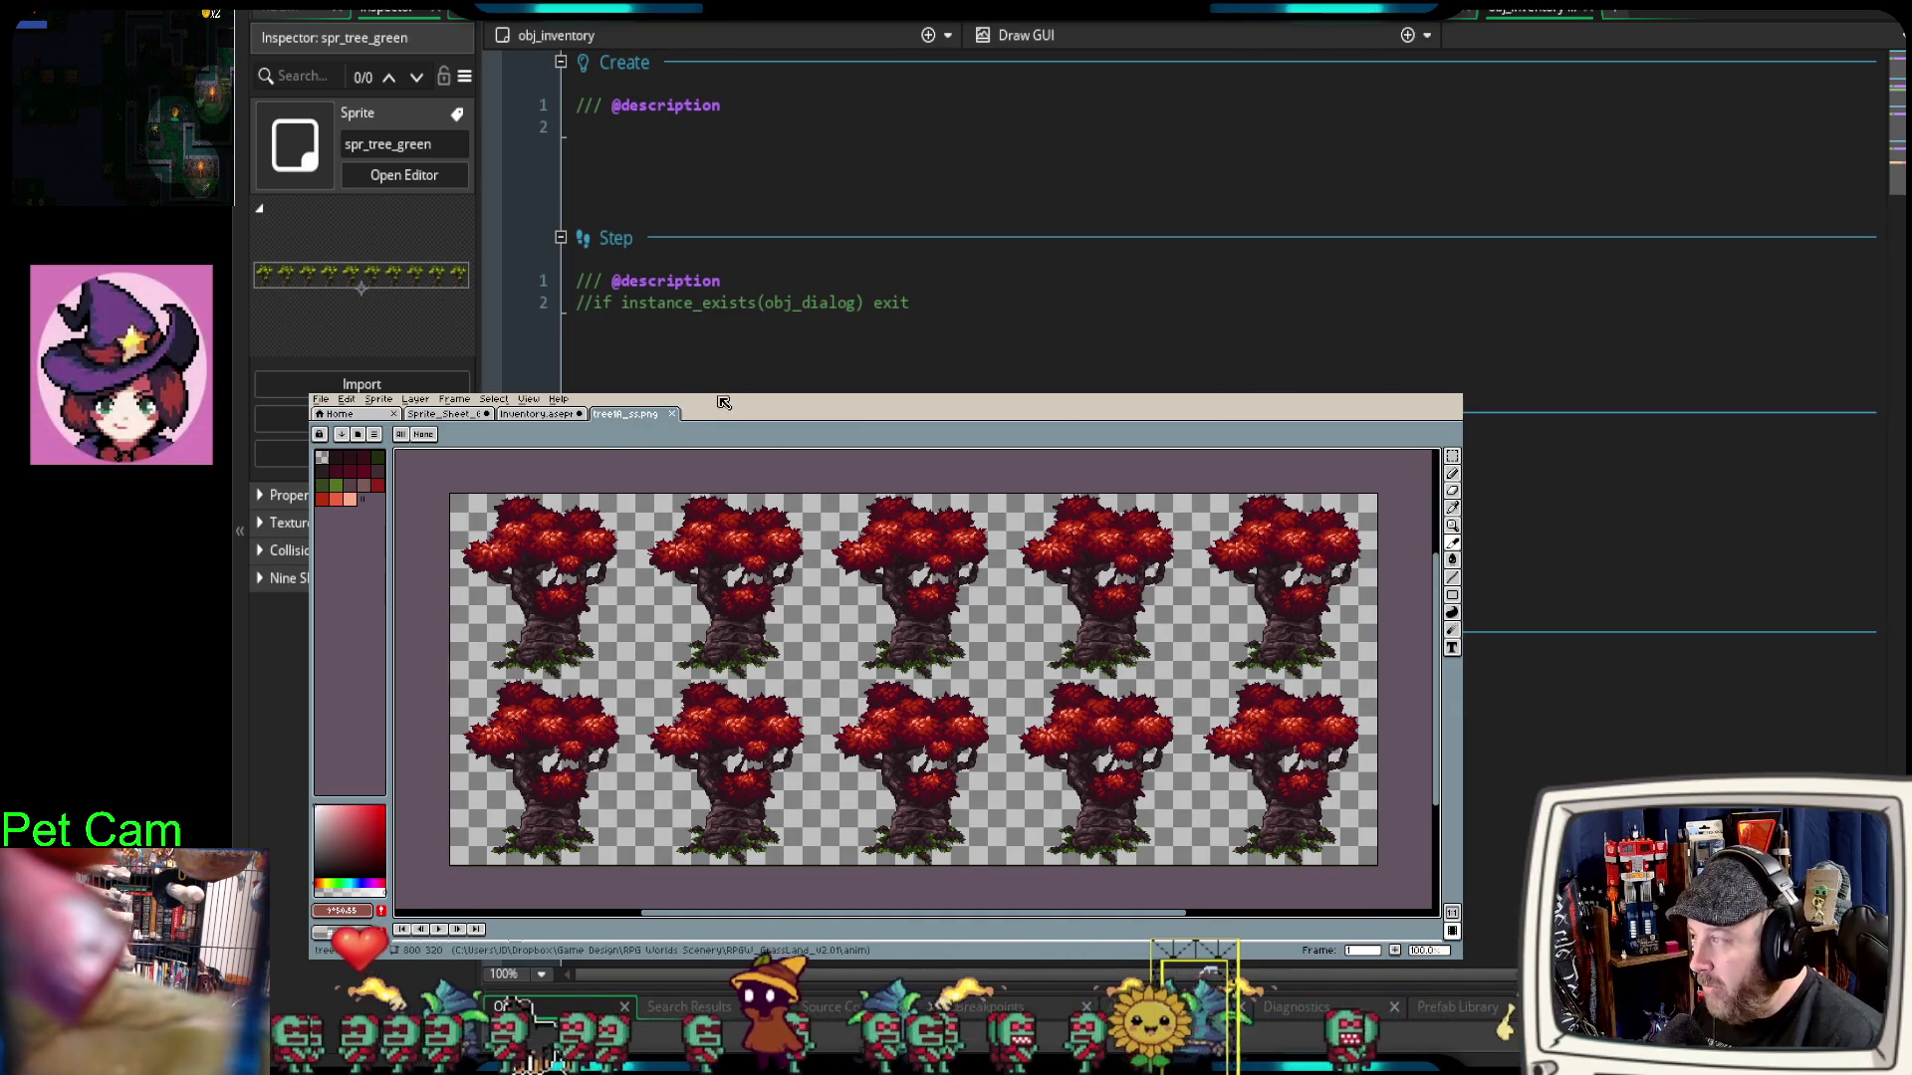
{"action": "left_click", "coordinate": [680, 414]}
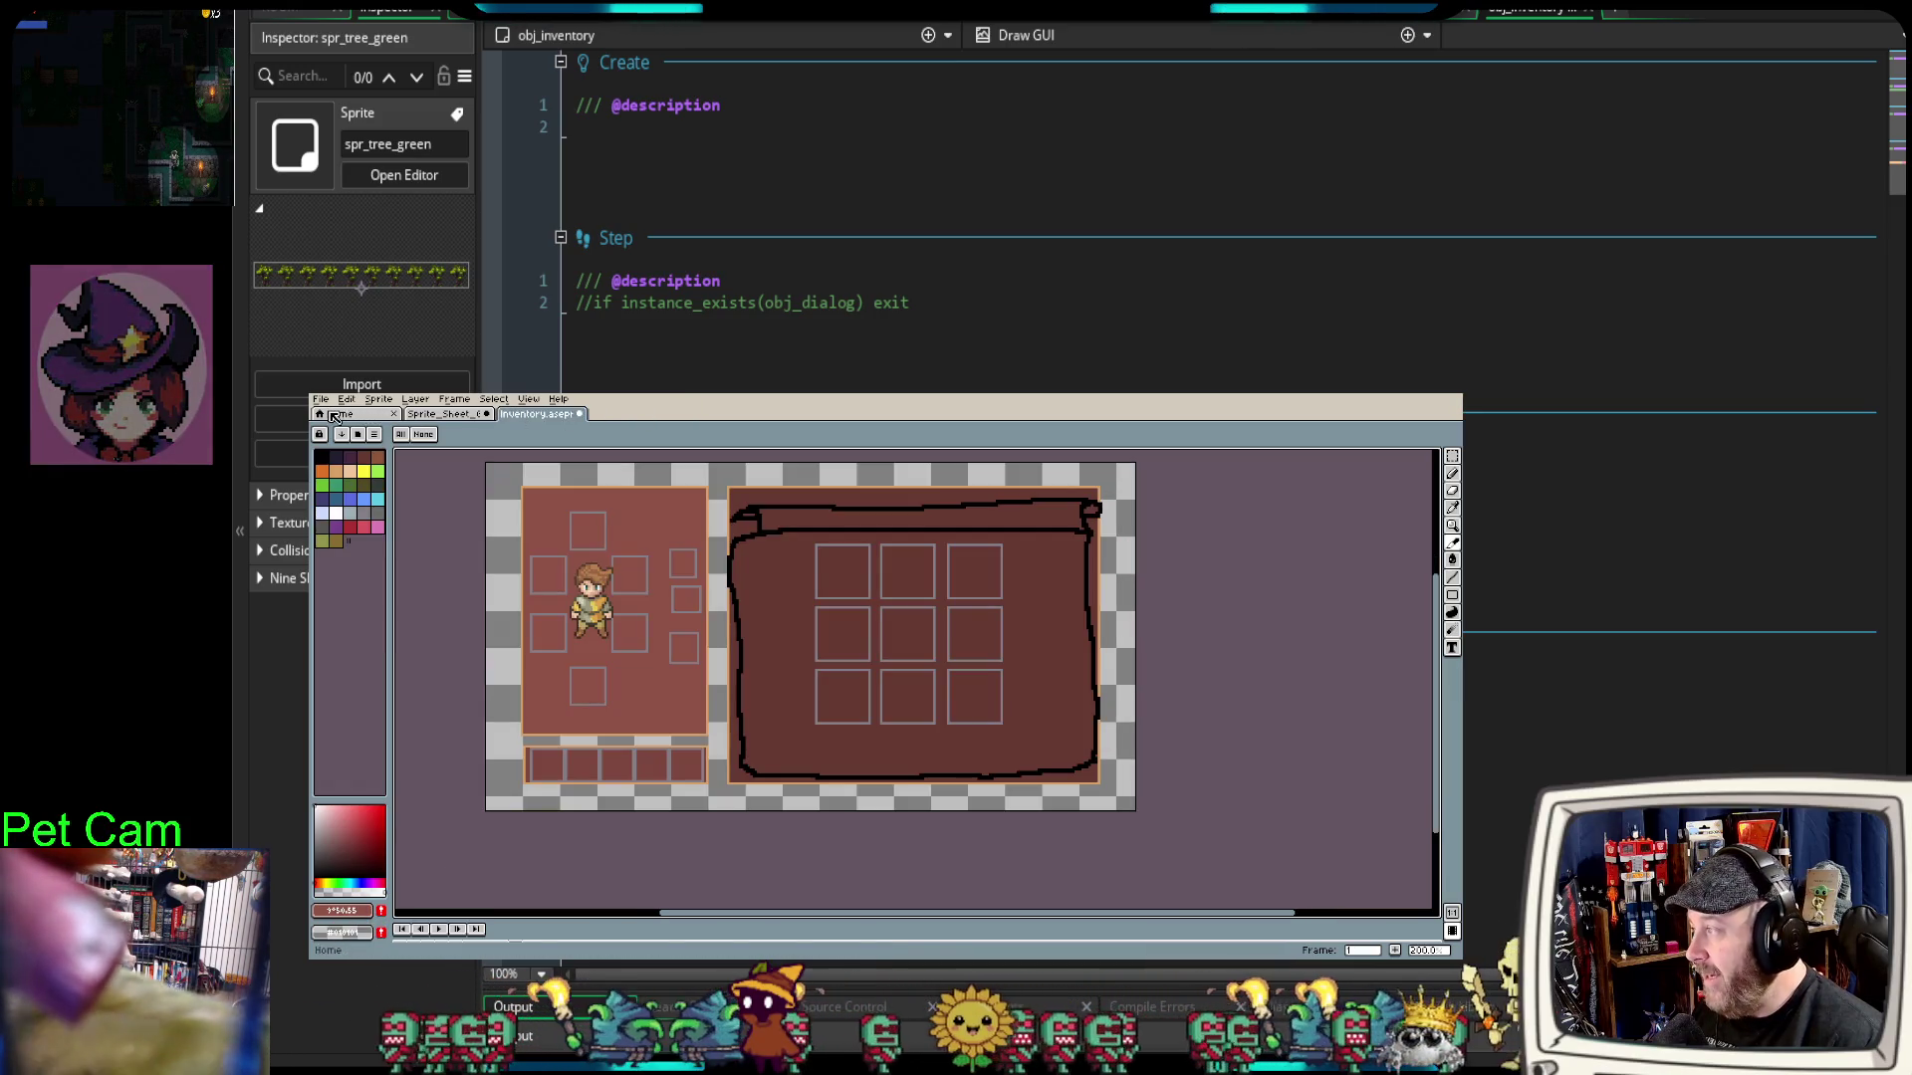
{"action": "left_click", "coordinate": [336, 414]}
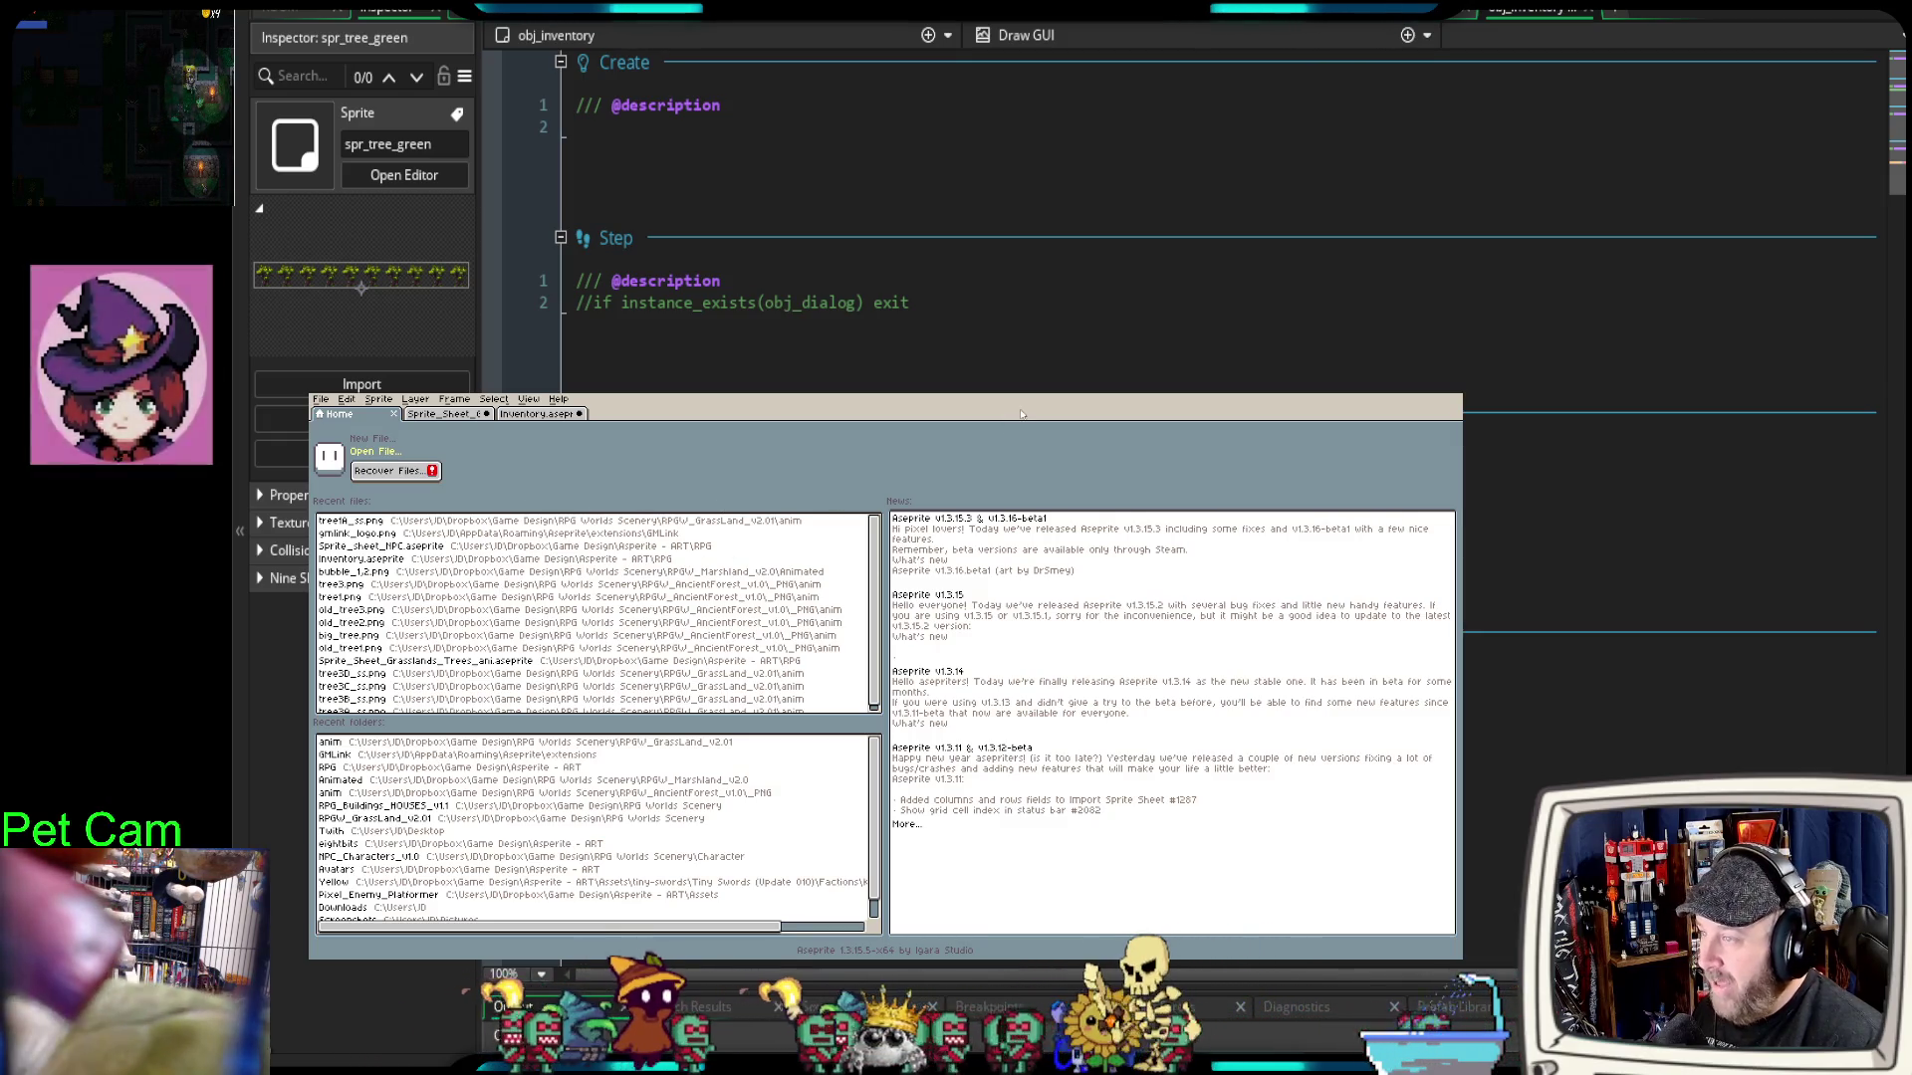
{"action": "left_click", "coordinate": [423, 413]}
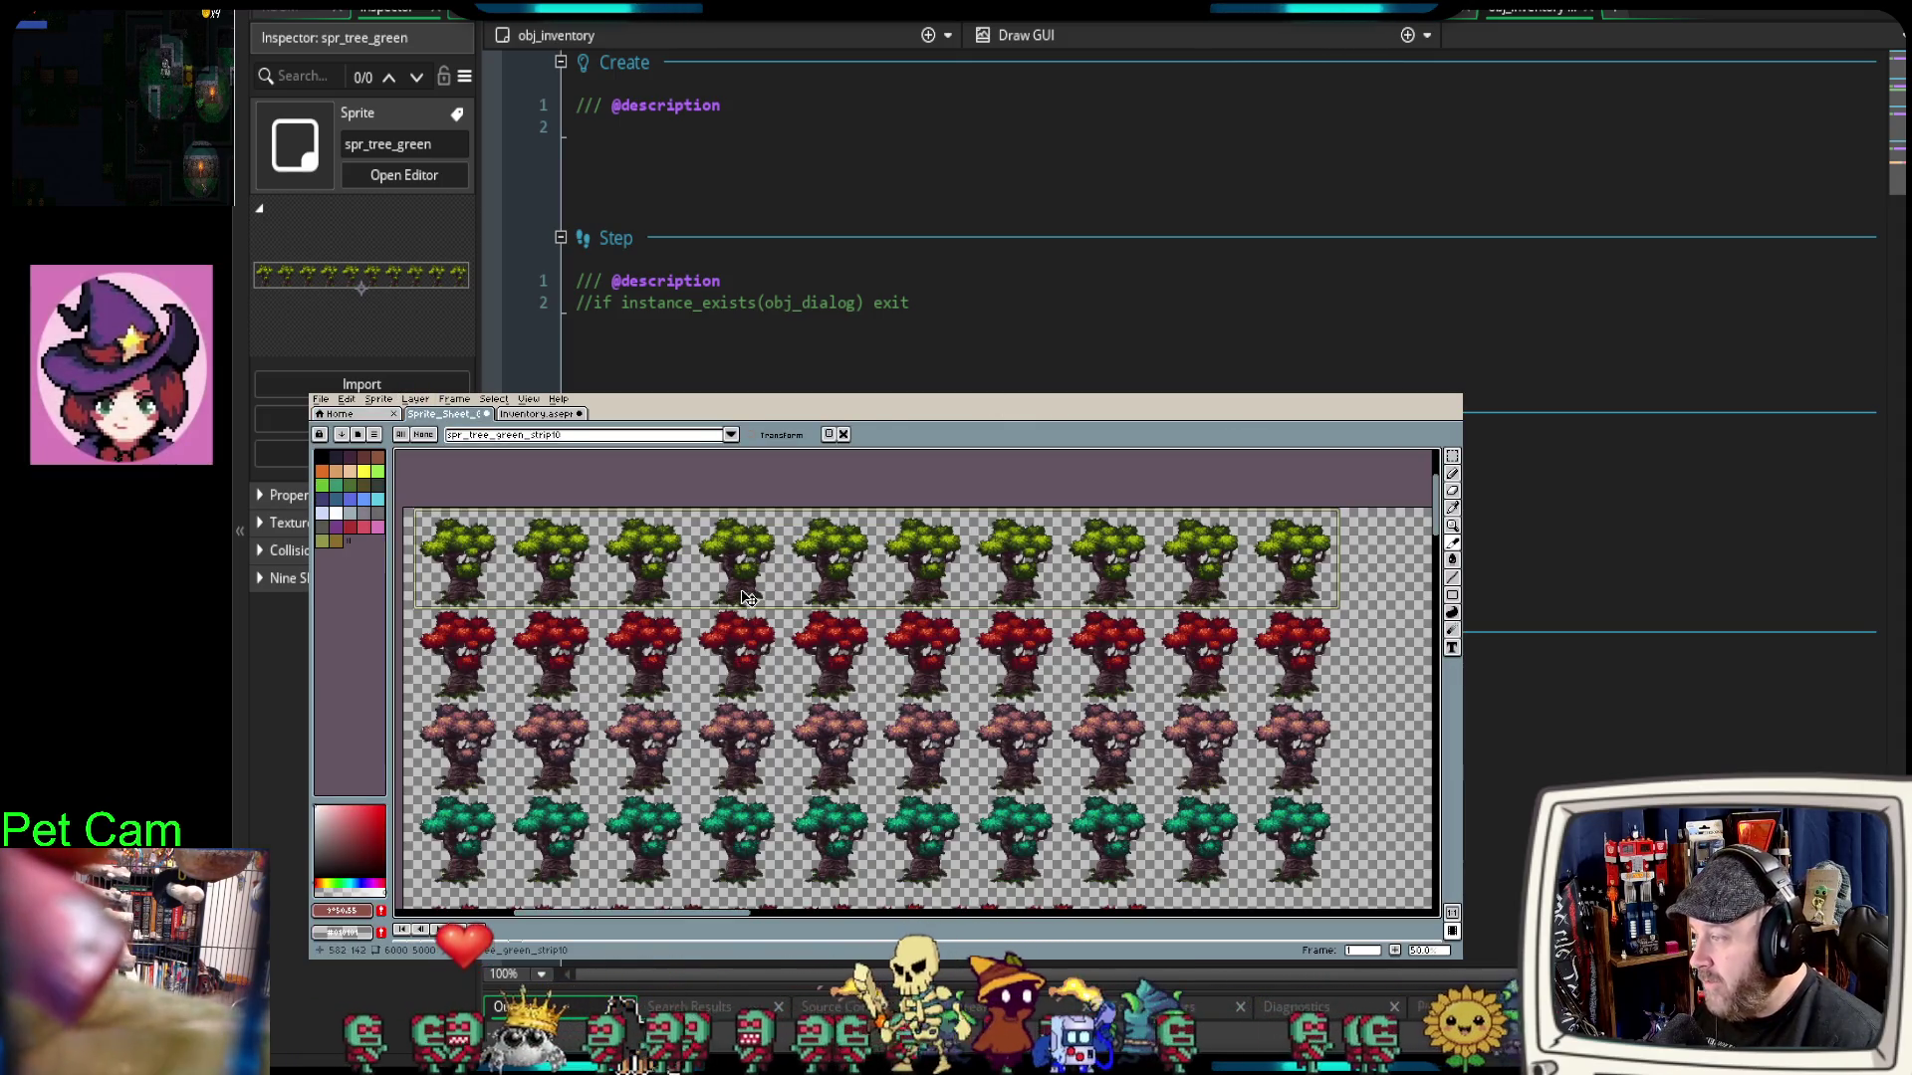
Step: Run GM Link Update again for spr_tree_green_strip10 and close the success popup
{"action": "left_click", "coordinate": [321, 399]}
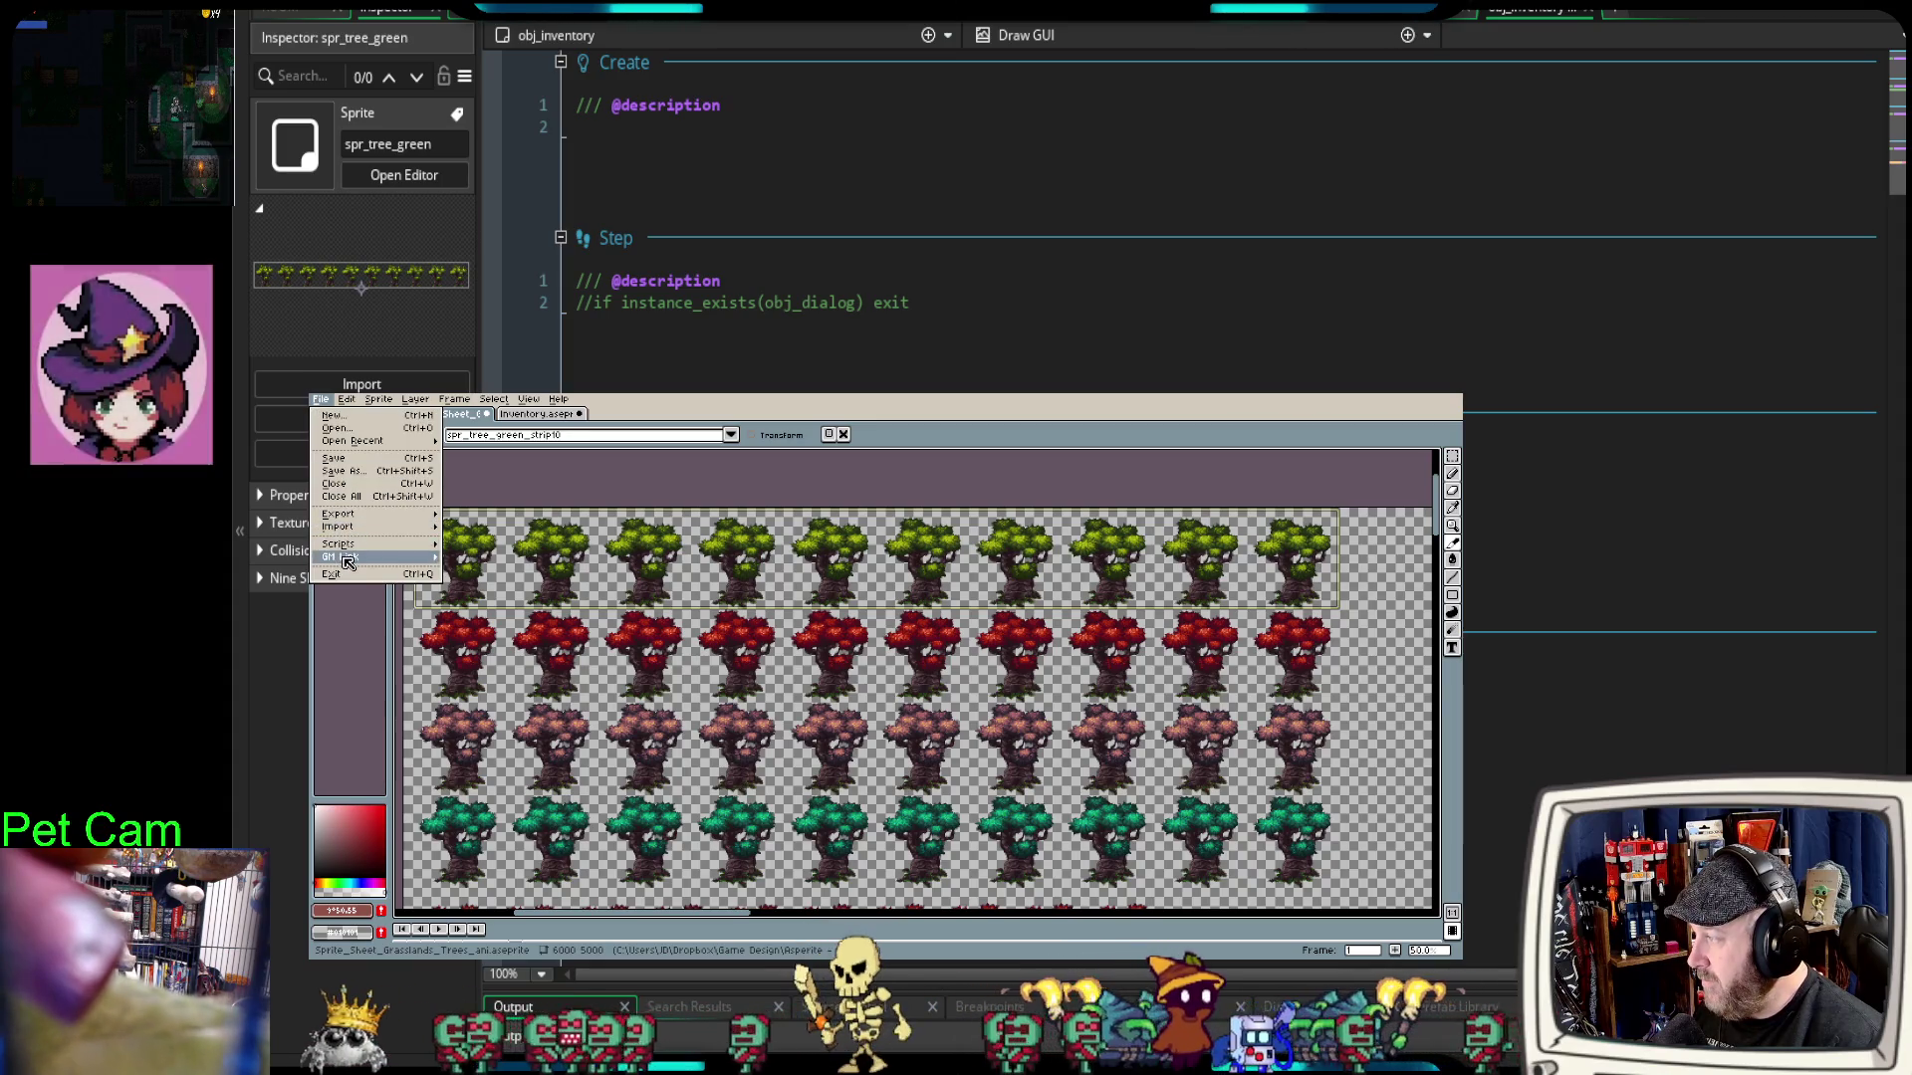
{"action": "mouse_move", "coordinate": [348, 557]}
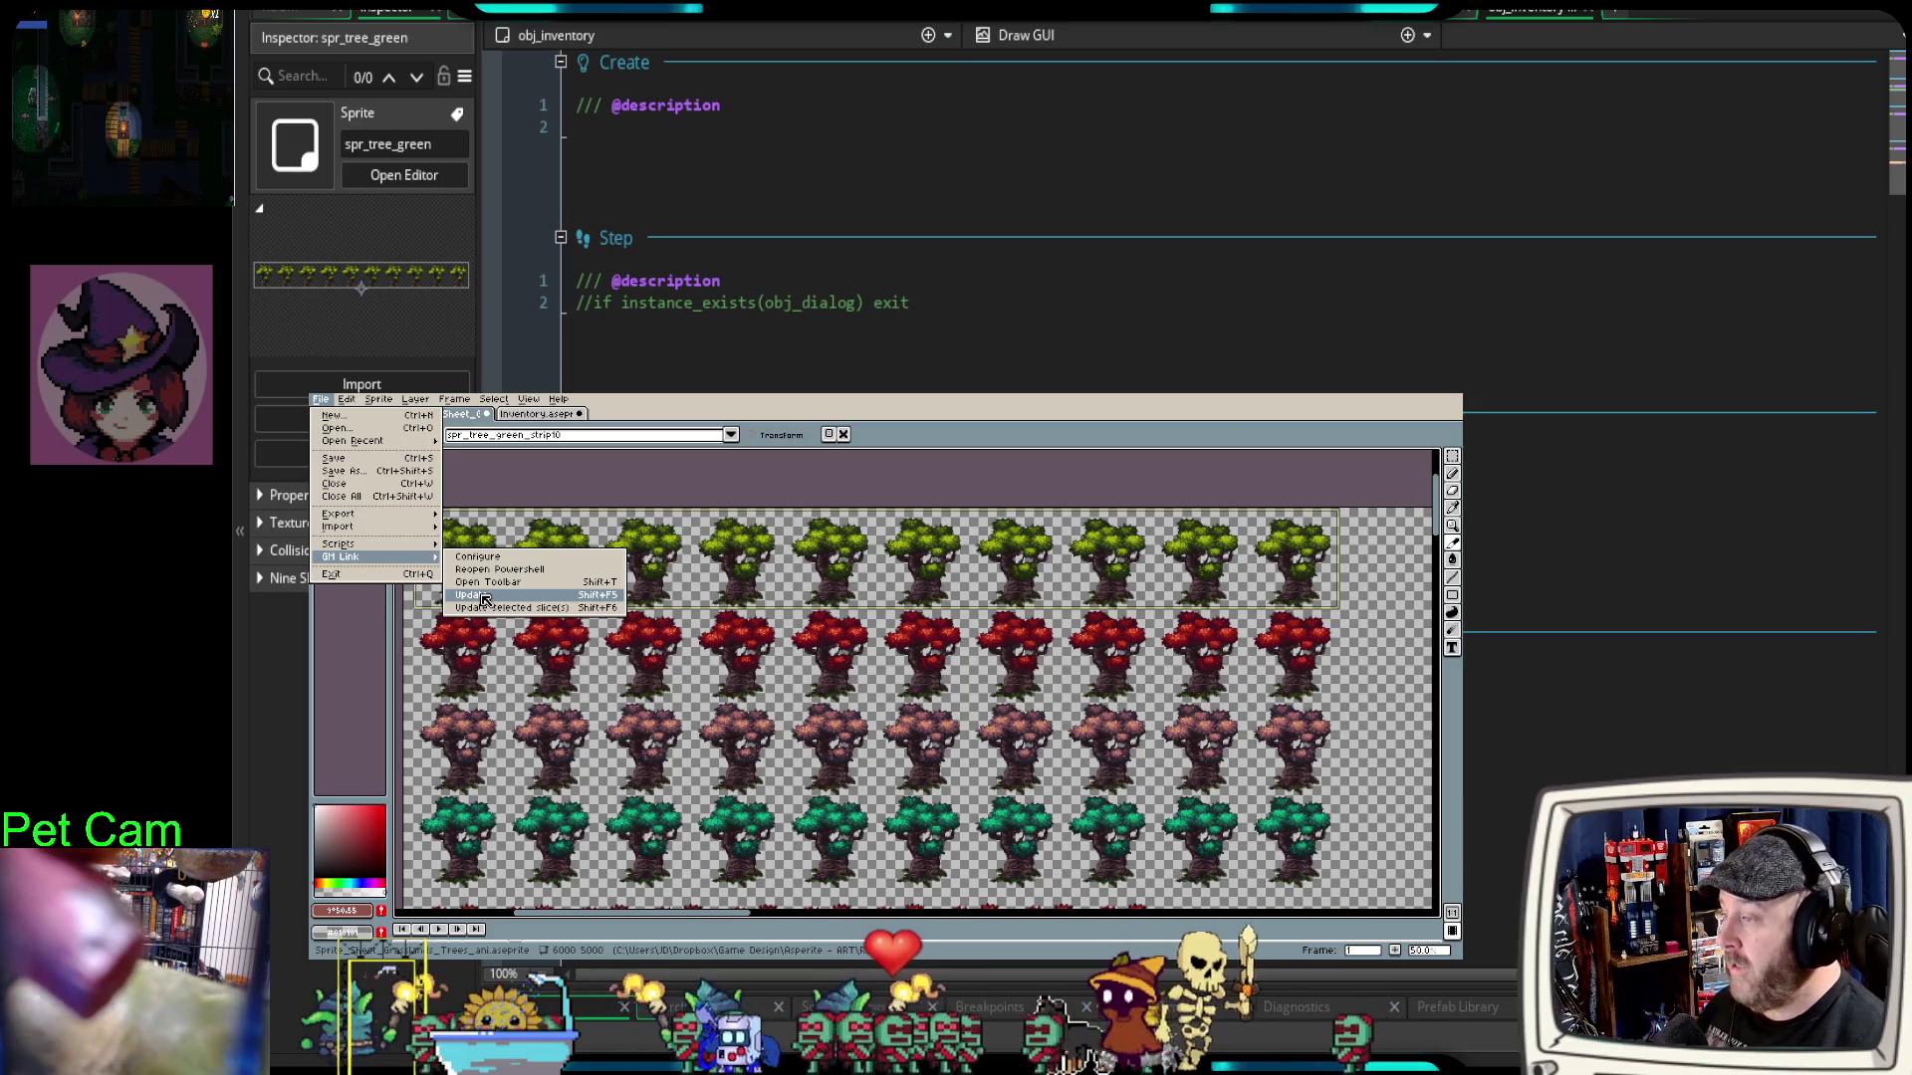
{"action": "left_click", "coordinate": [485, 598]}
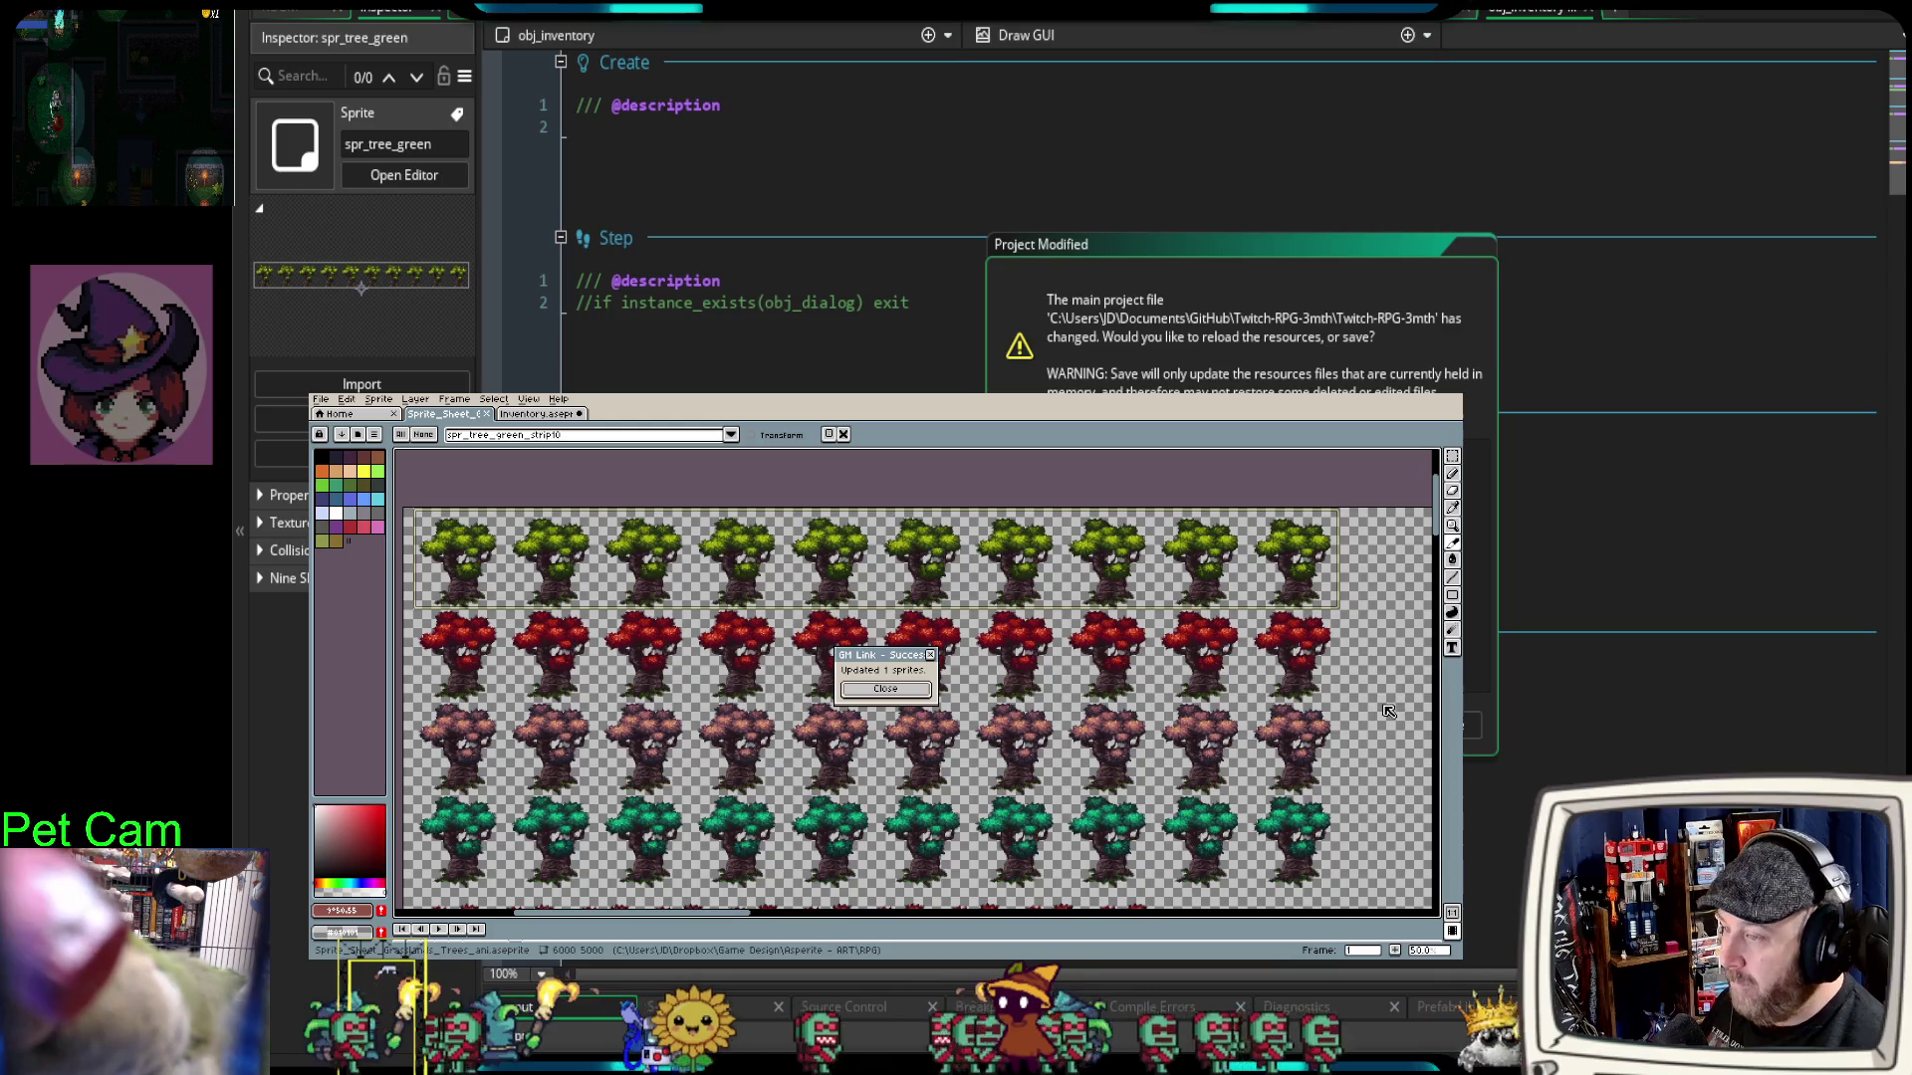
{"action": "left_click", "coordinate": [885, 689]}
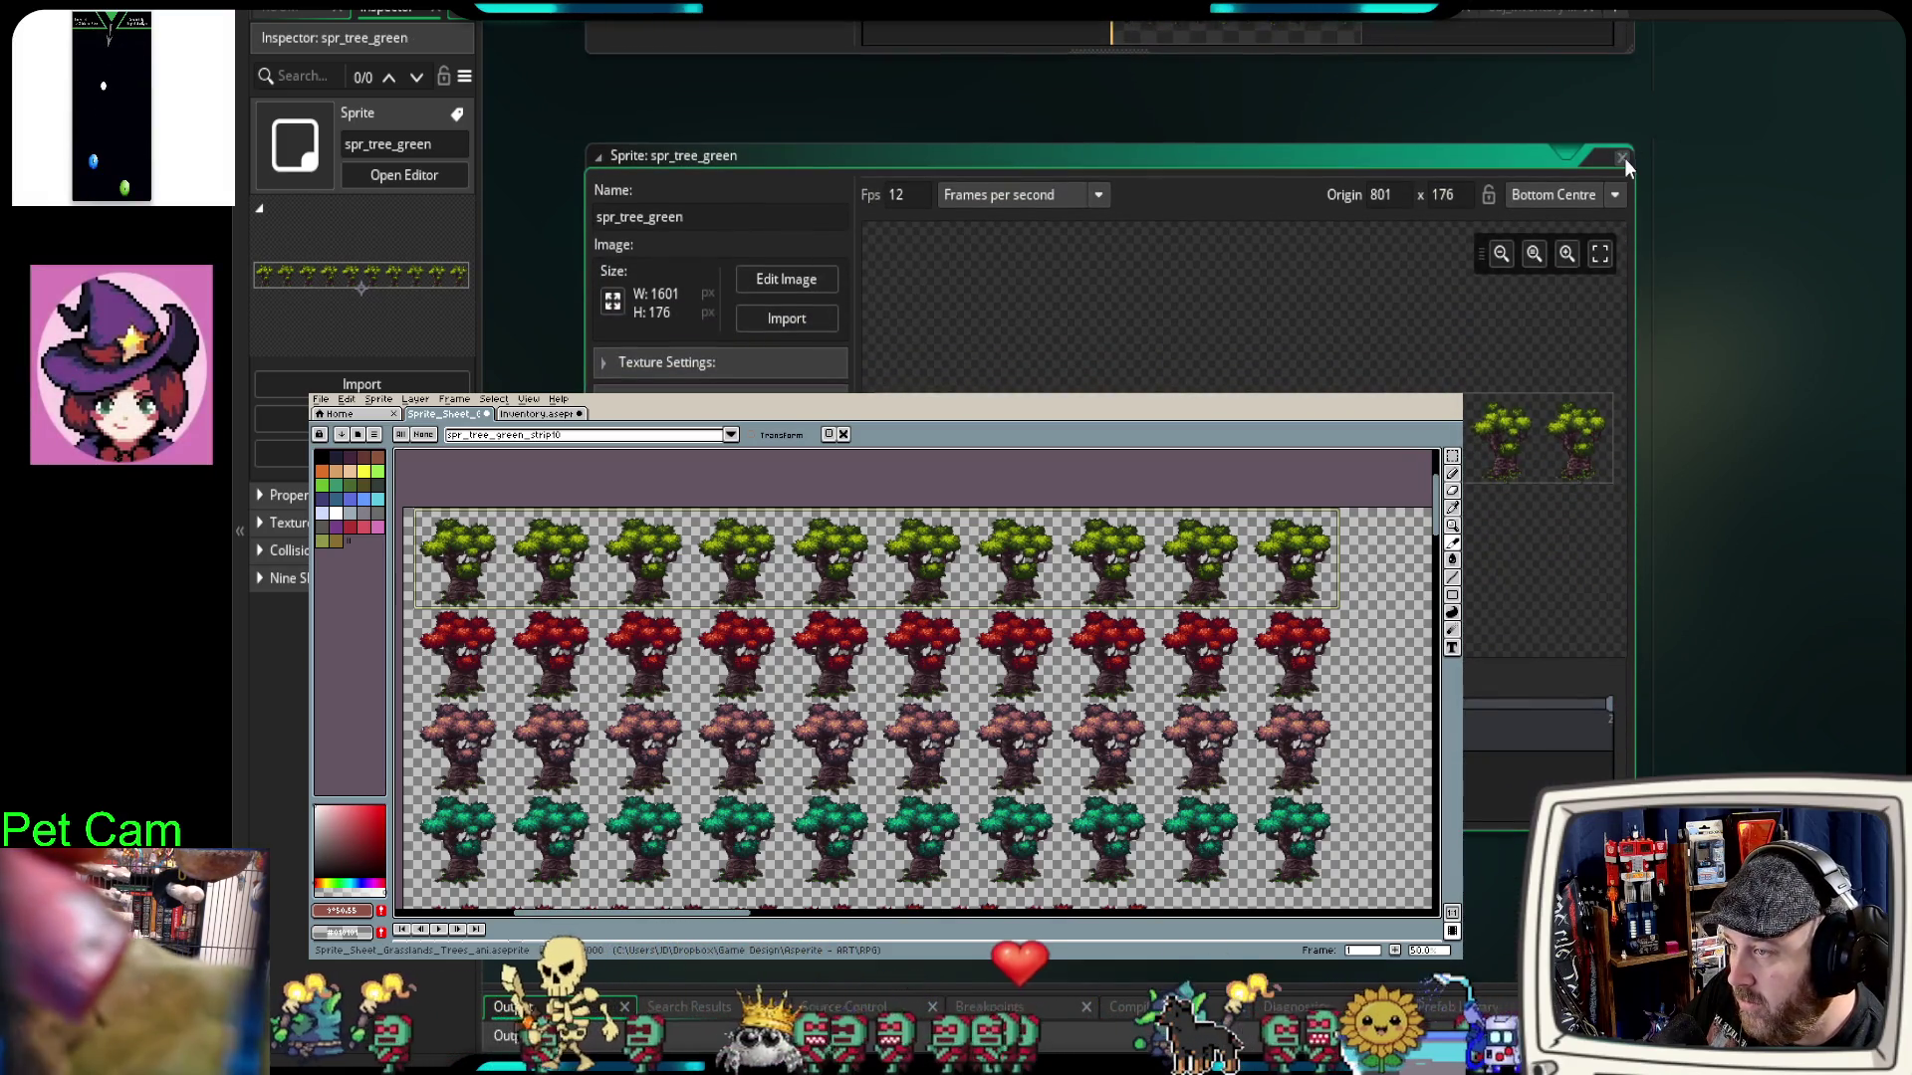
Step: Inspect the spr_tree_green_strip10 image in GameMaker's Image Editor, then close it
{"action": "scroll", "coordinate": [1771, 398], "scroll_direction": "down", "scroll_amount": 3}
{"action": "scroll", "coordinate": [1788, 505], "scroll_direction": "up", "scroll_amount": 3}
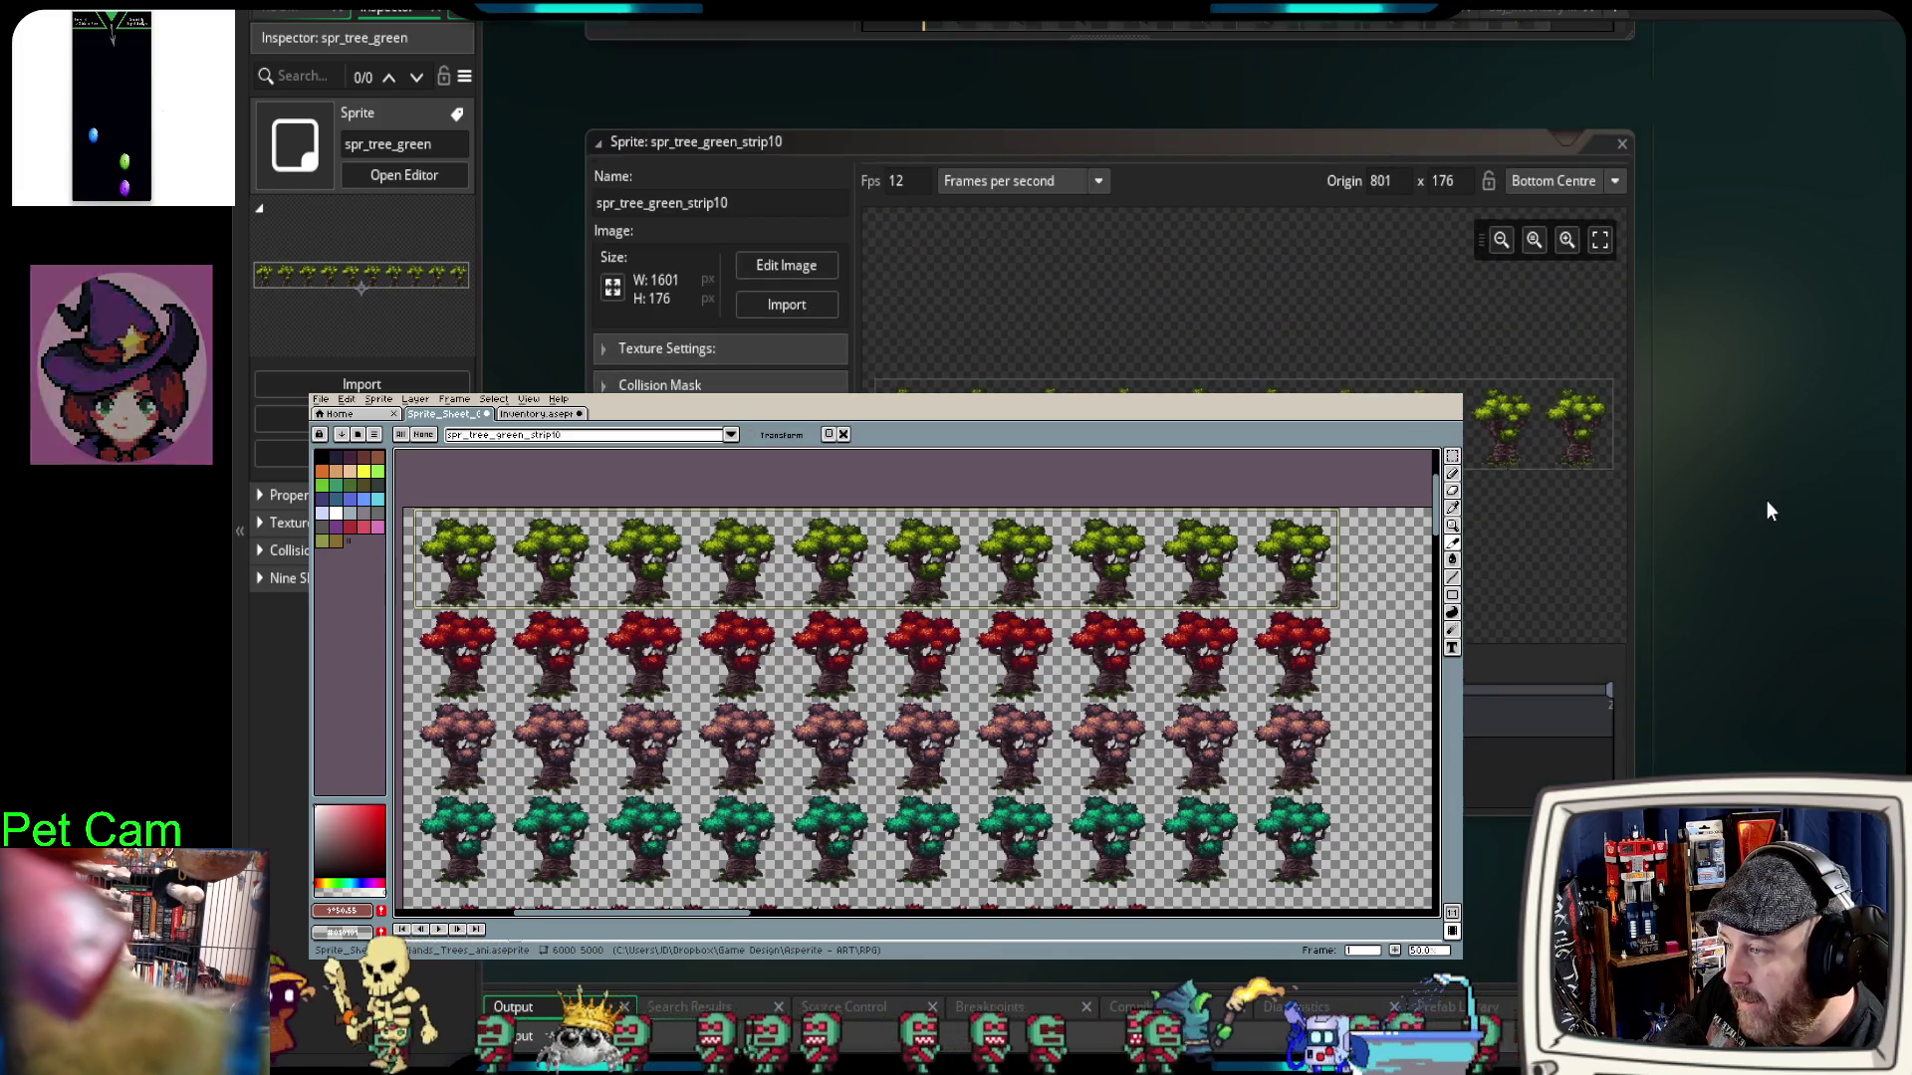
{"action": "left_click", "coordinate": [824, 267]}
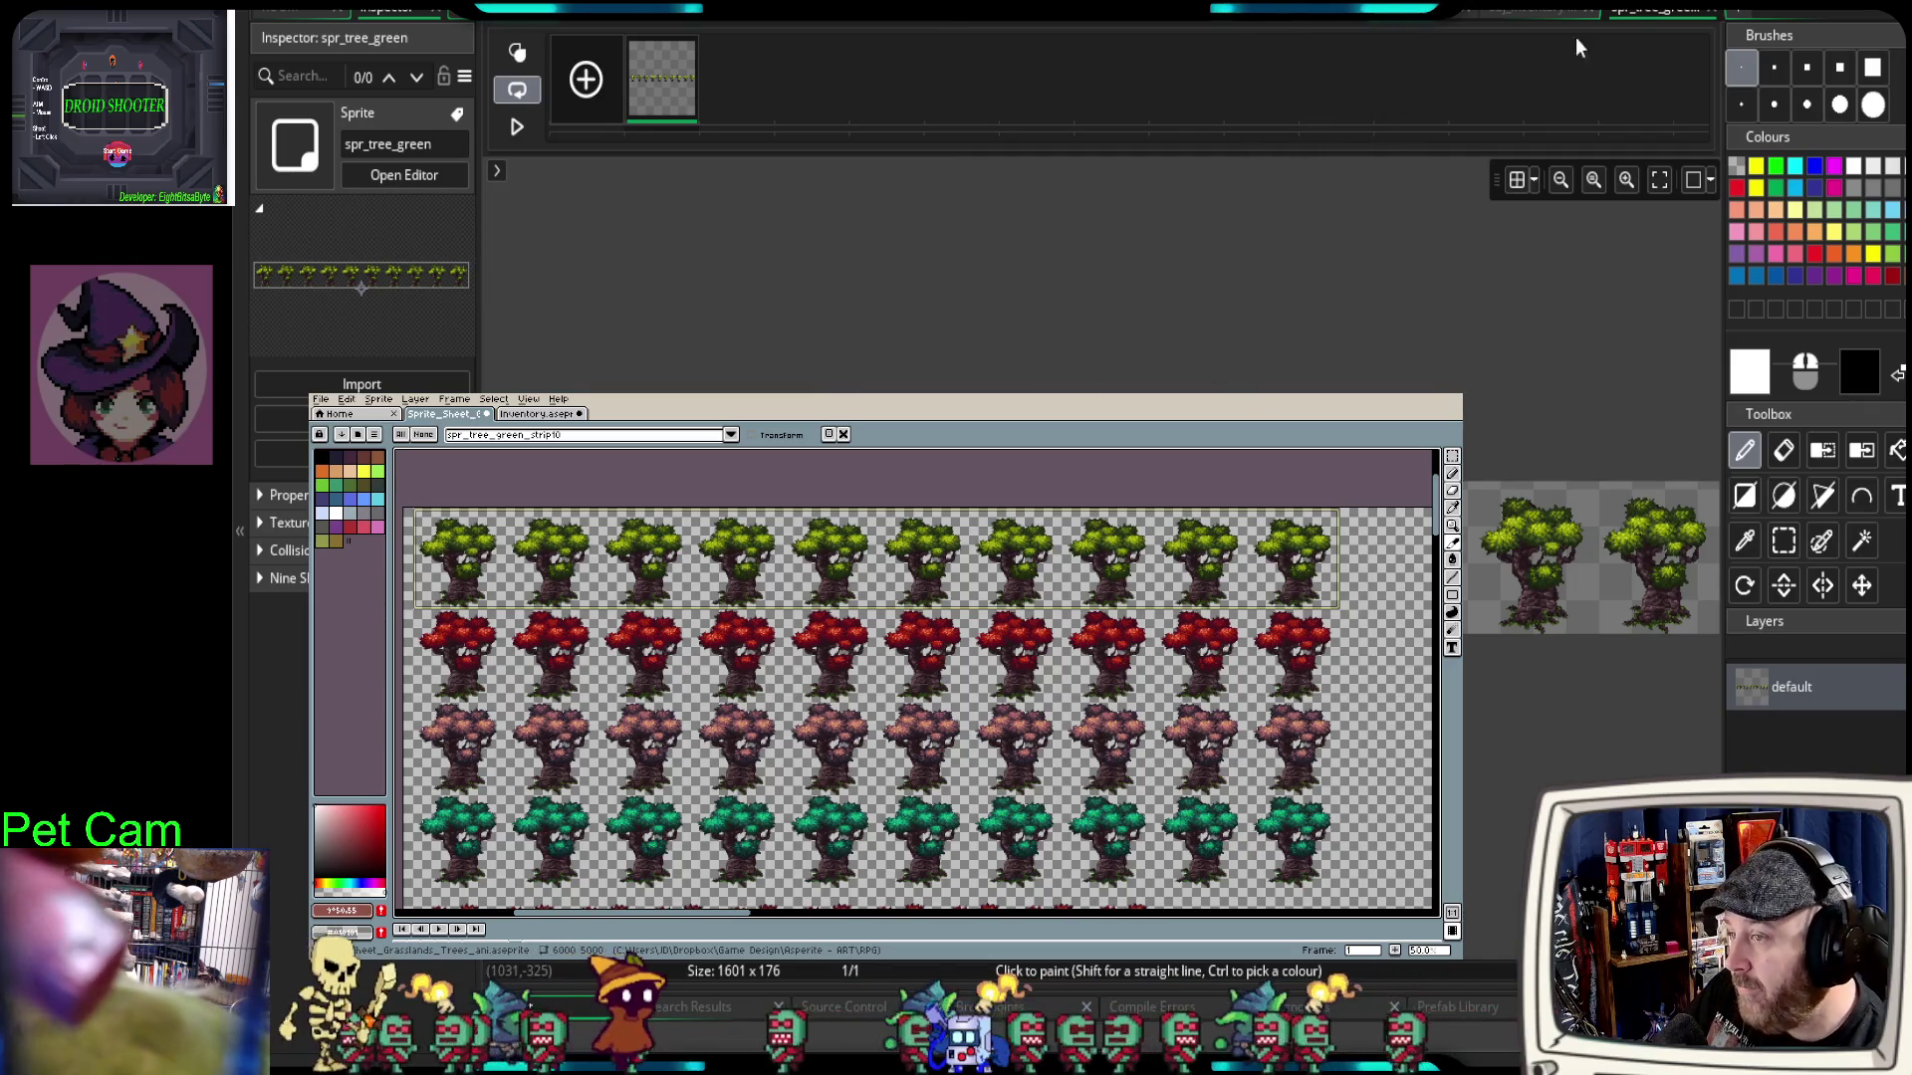
{"action": "left_click", "coordinate": [1710, 12]}
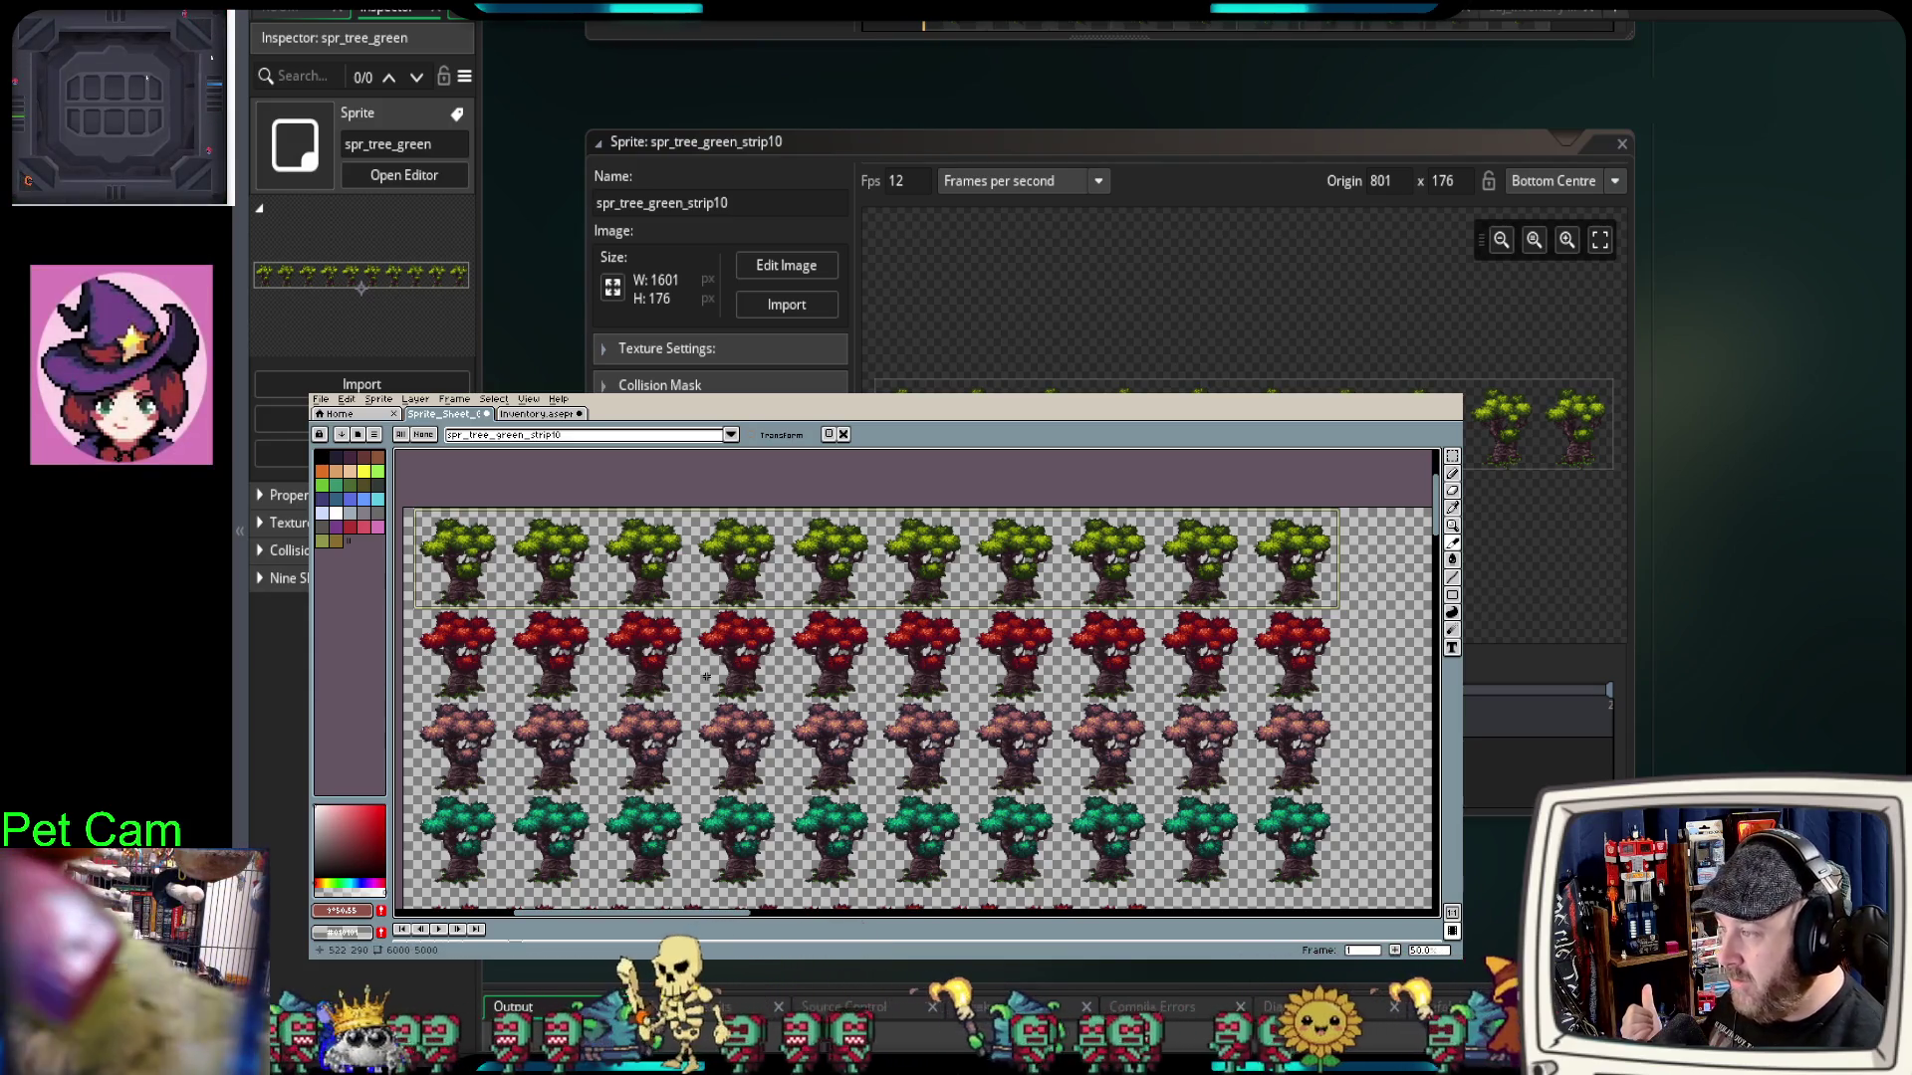
Step: Select both tree sprites and close the spr_tree_green_strip10 sprite editor
{"action": "scroll", "coordinate": [916, 697], "scroll_direction": "down", "scroll_amount": 1}
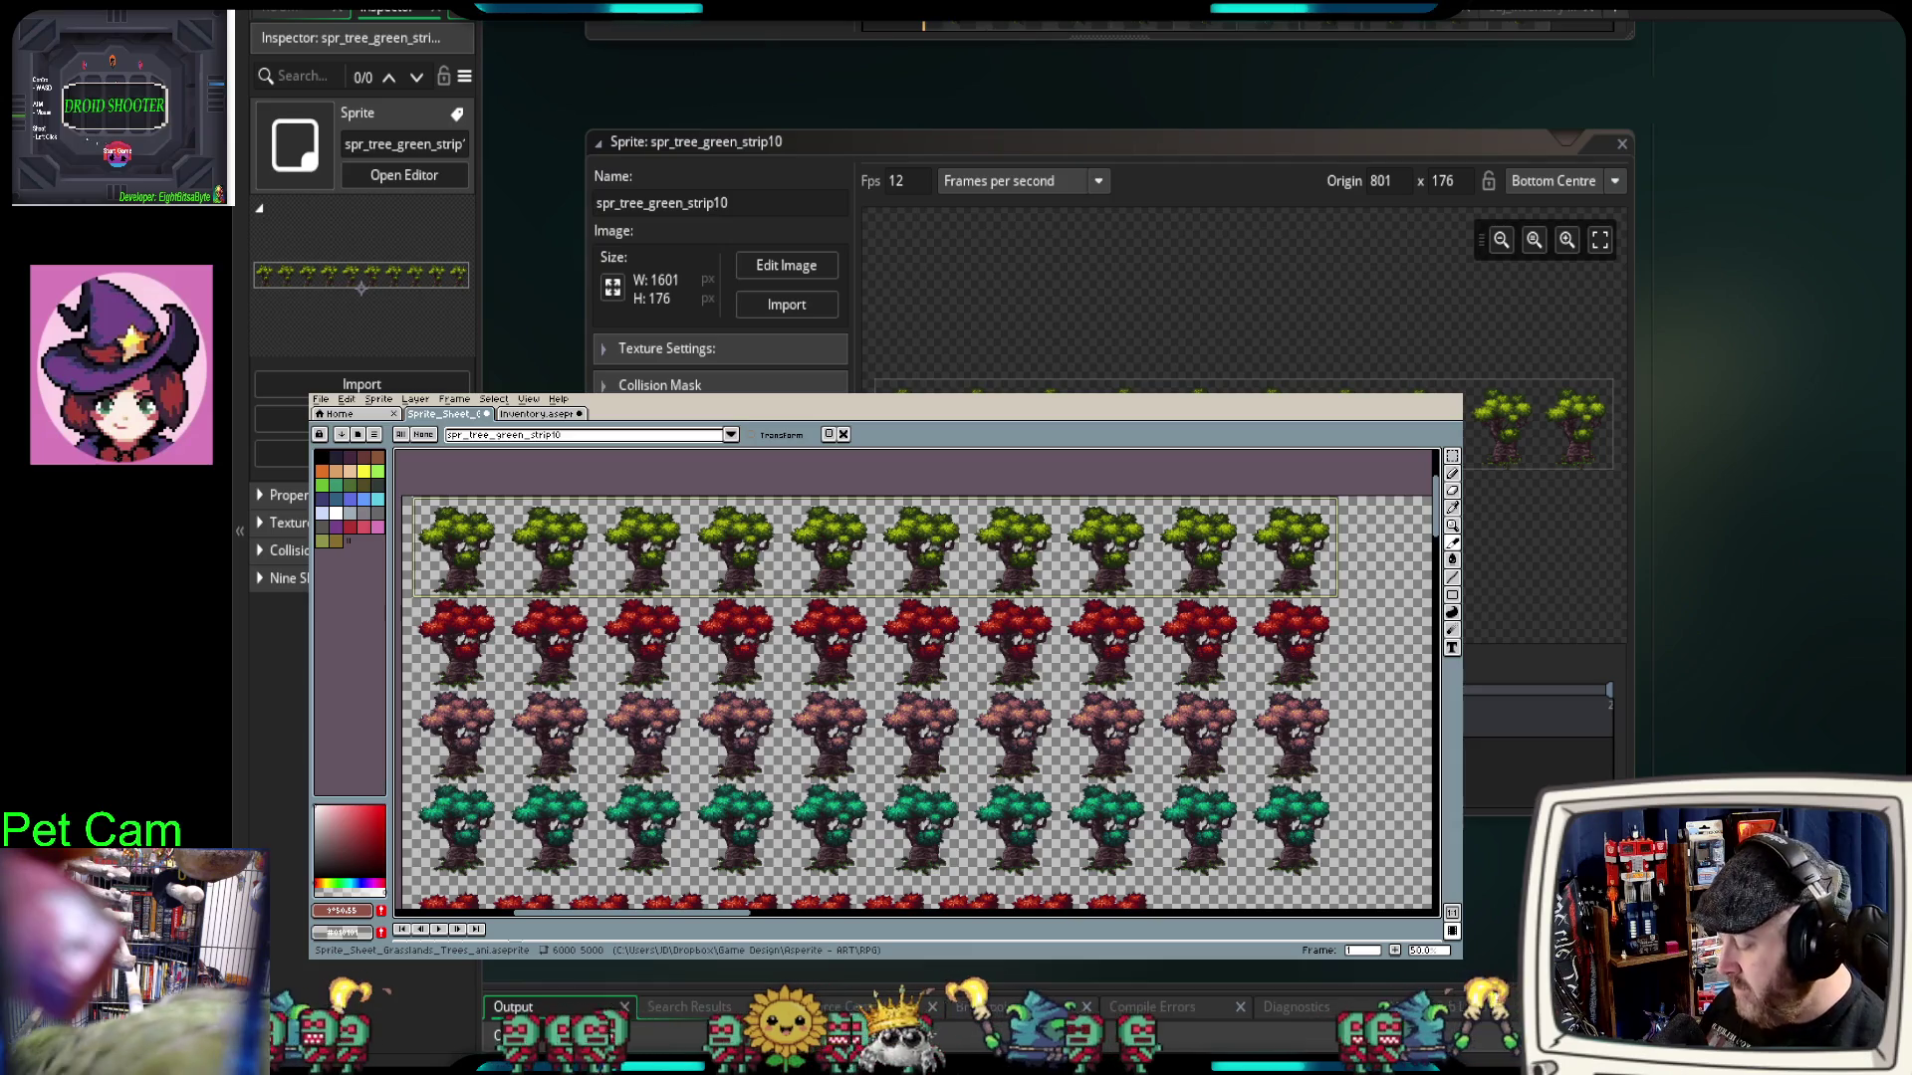
{"action": "key", "text": "shift+Up"}
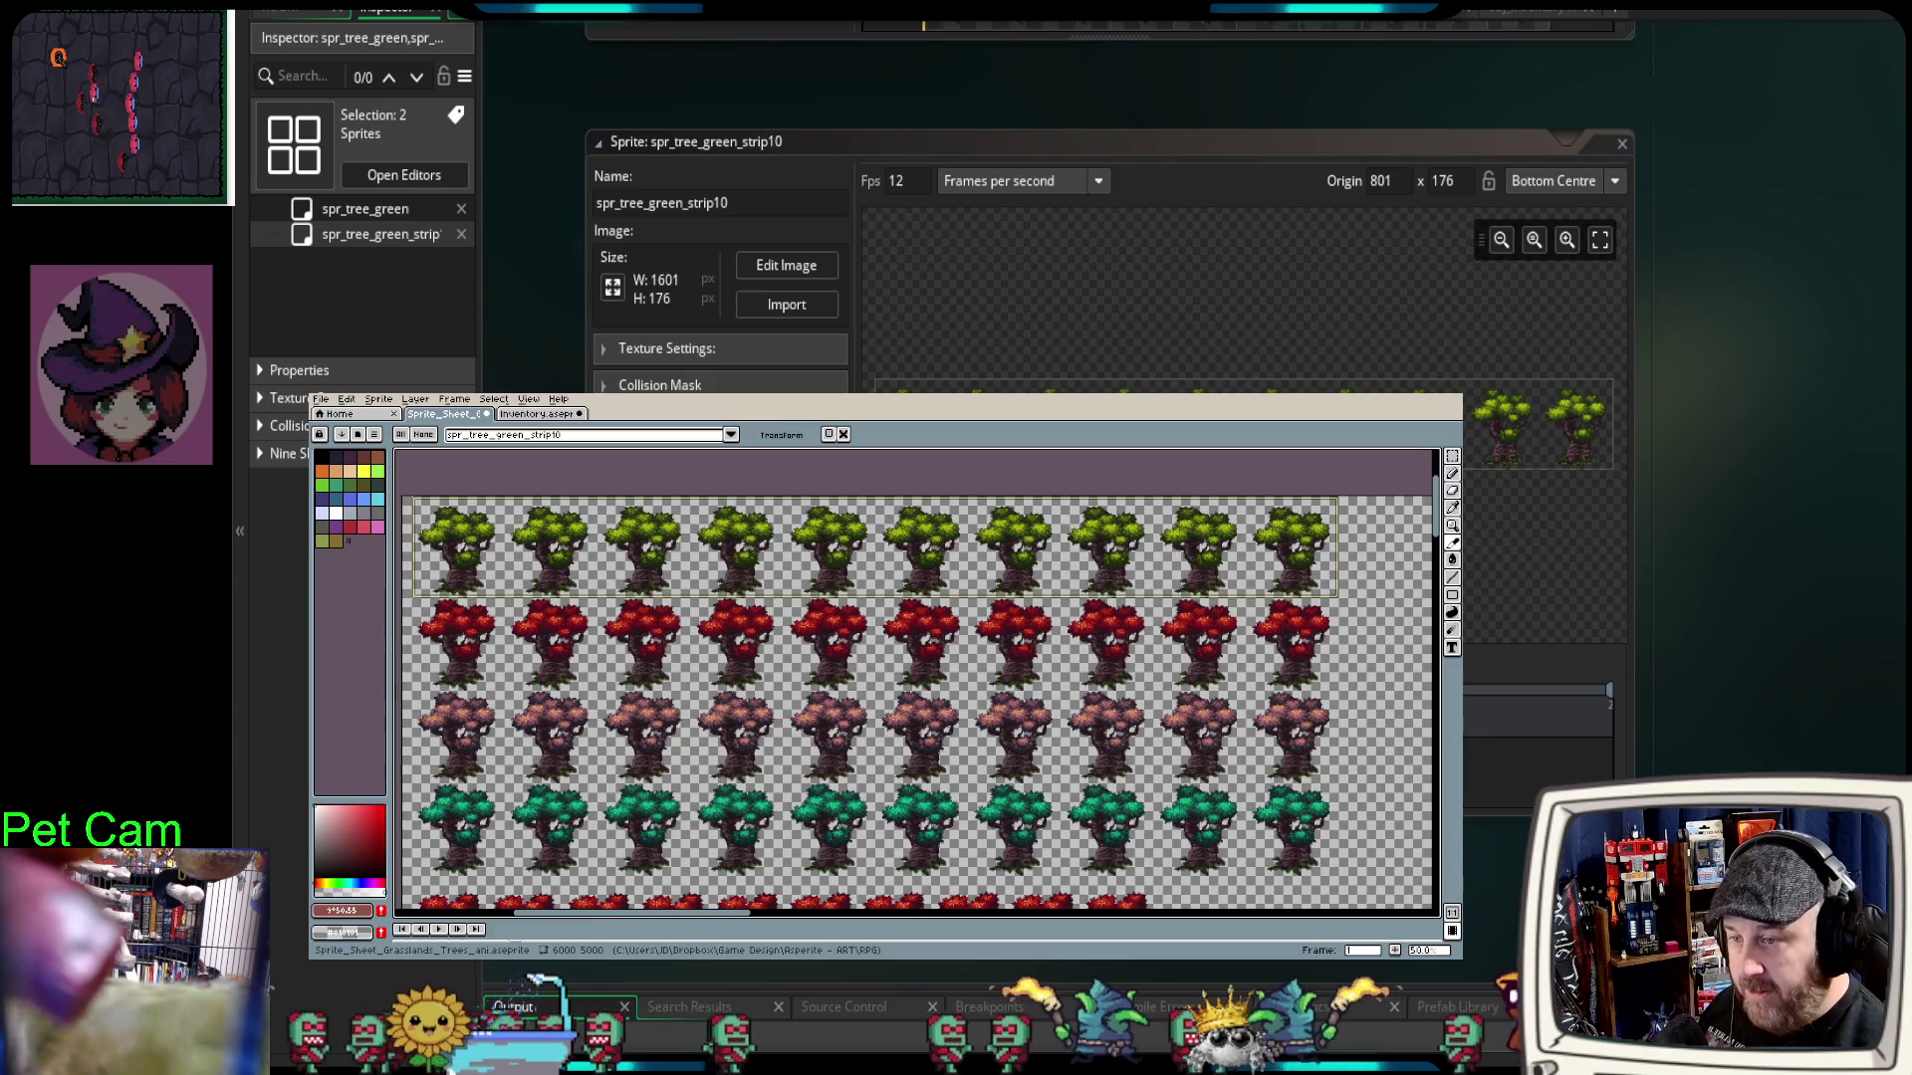
{"action": "key", "text": "Delete"}
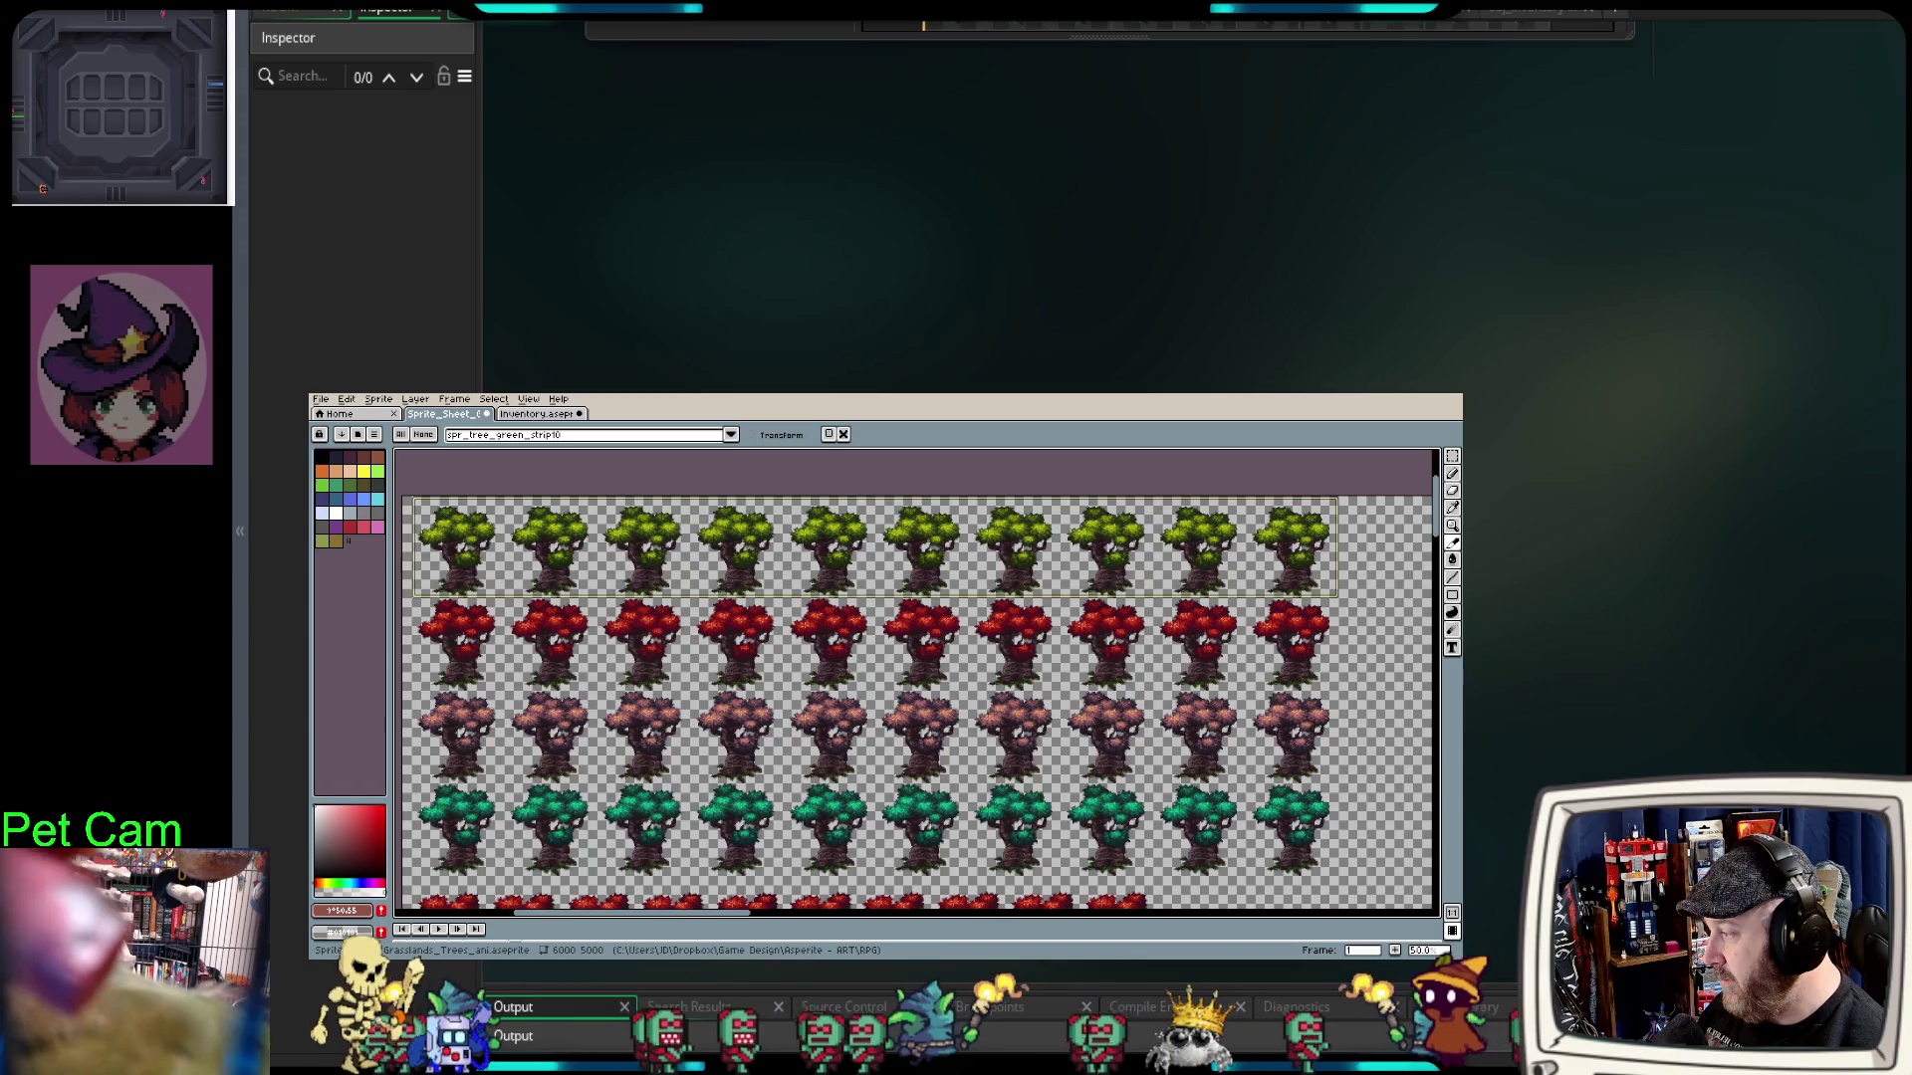
{"action": "left_click_drag", "start_coordinate": [735, 619], "coordinate": [770, 663]}
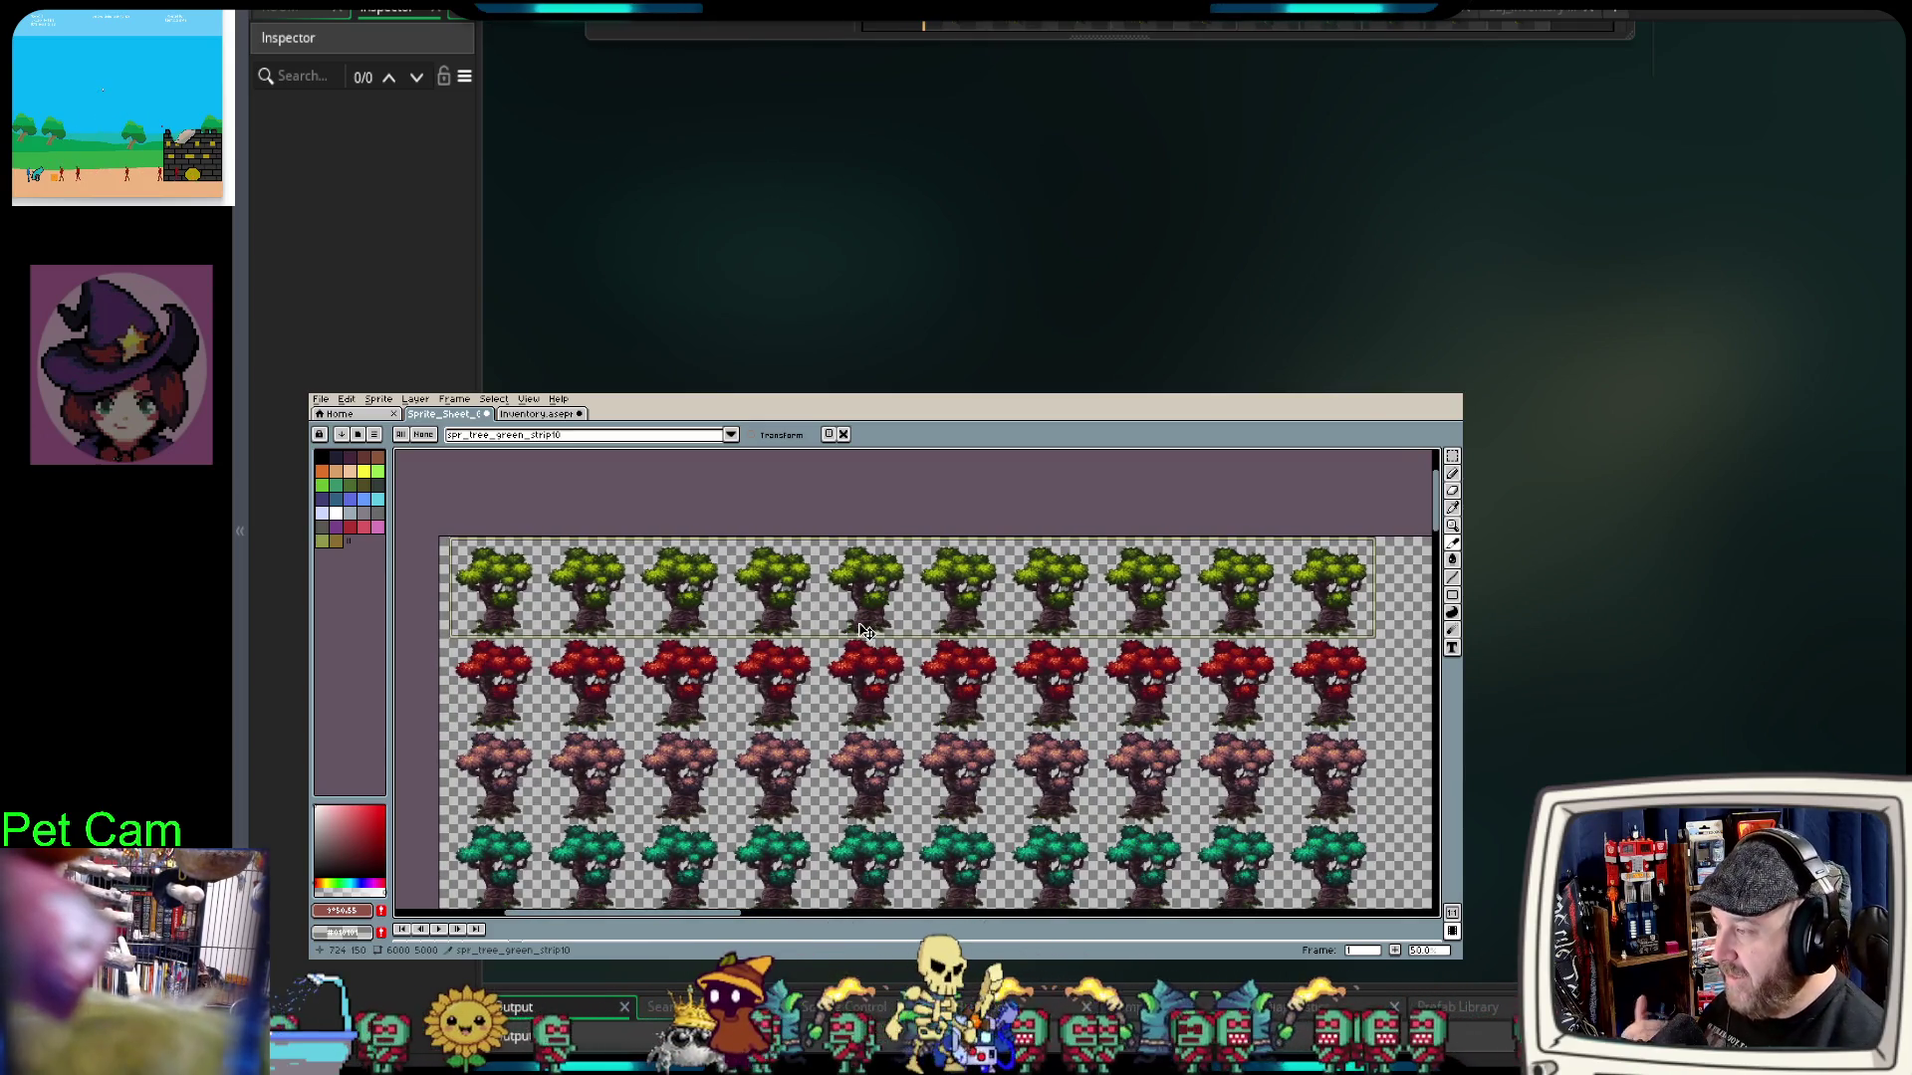
{"action": "double_click", "coordinate": [877, 619]}
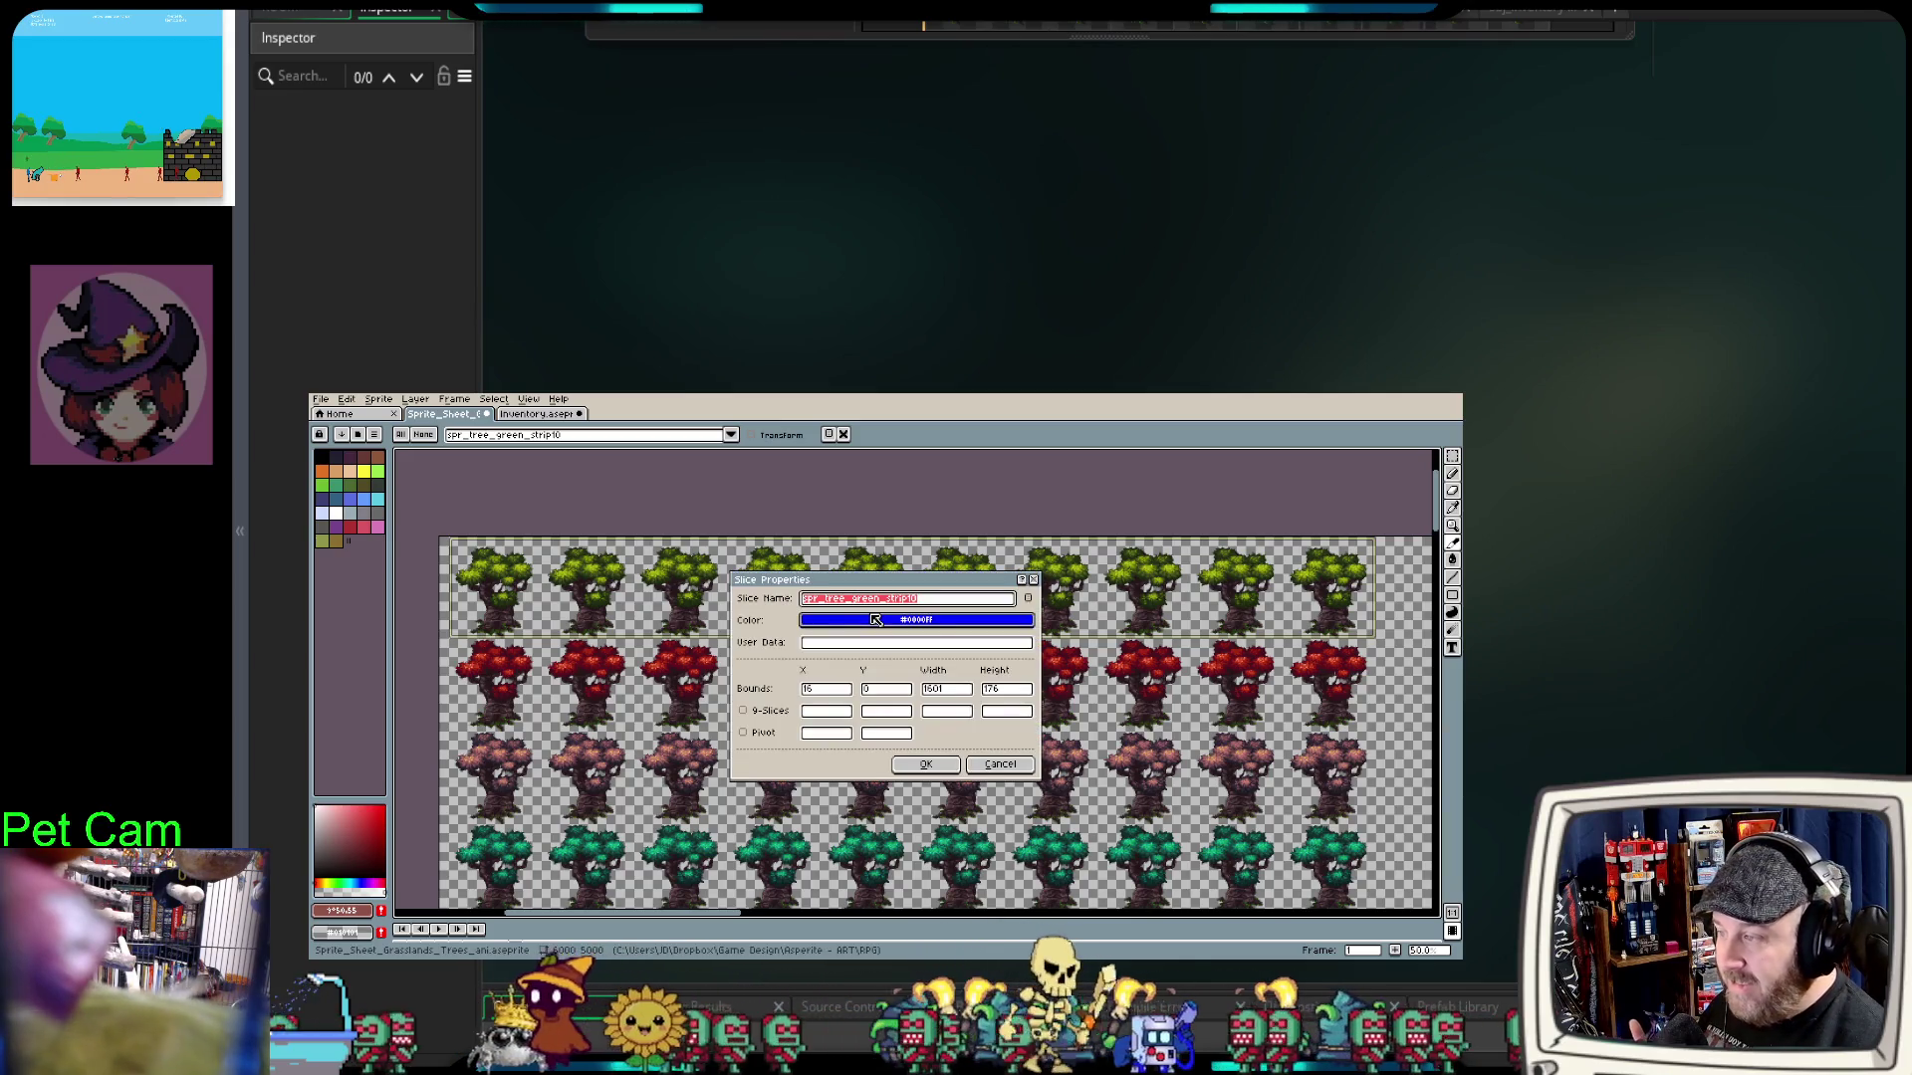
{"action": "left_click", "coordinate": [941, 601]}
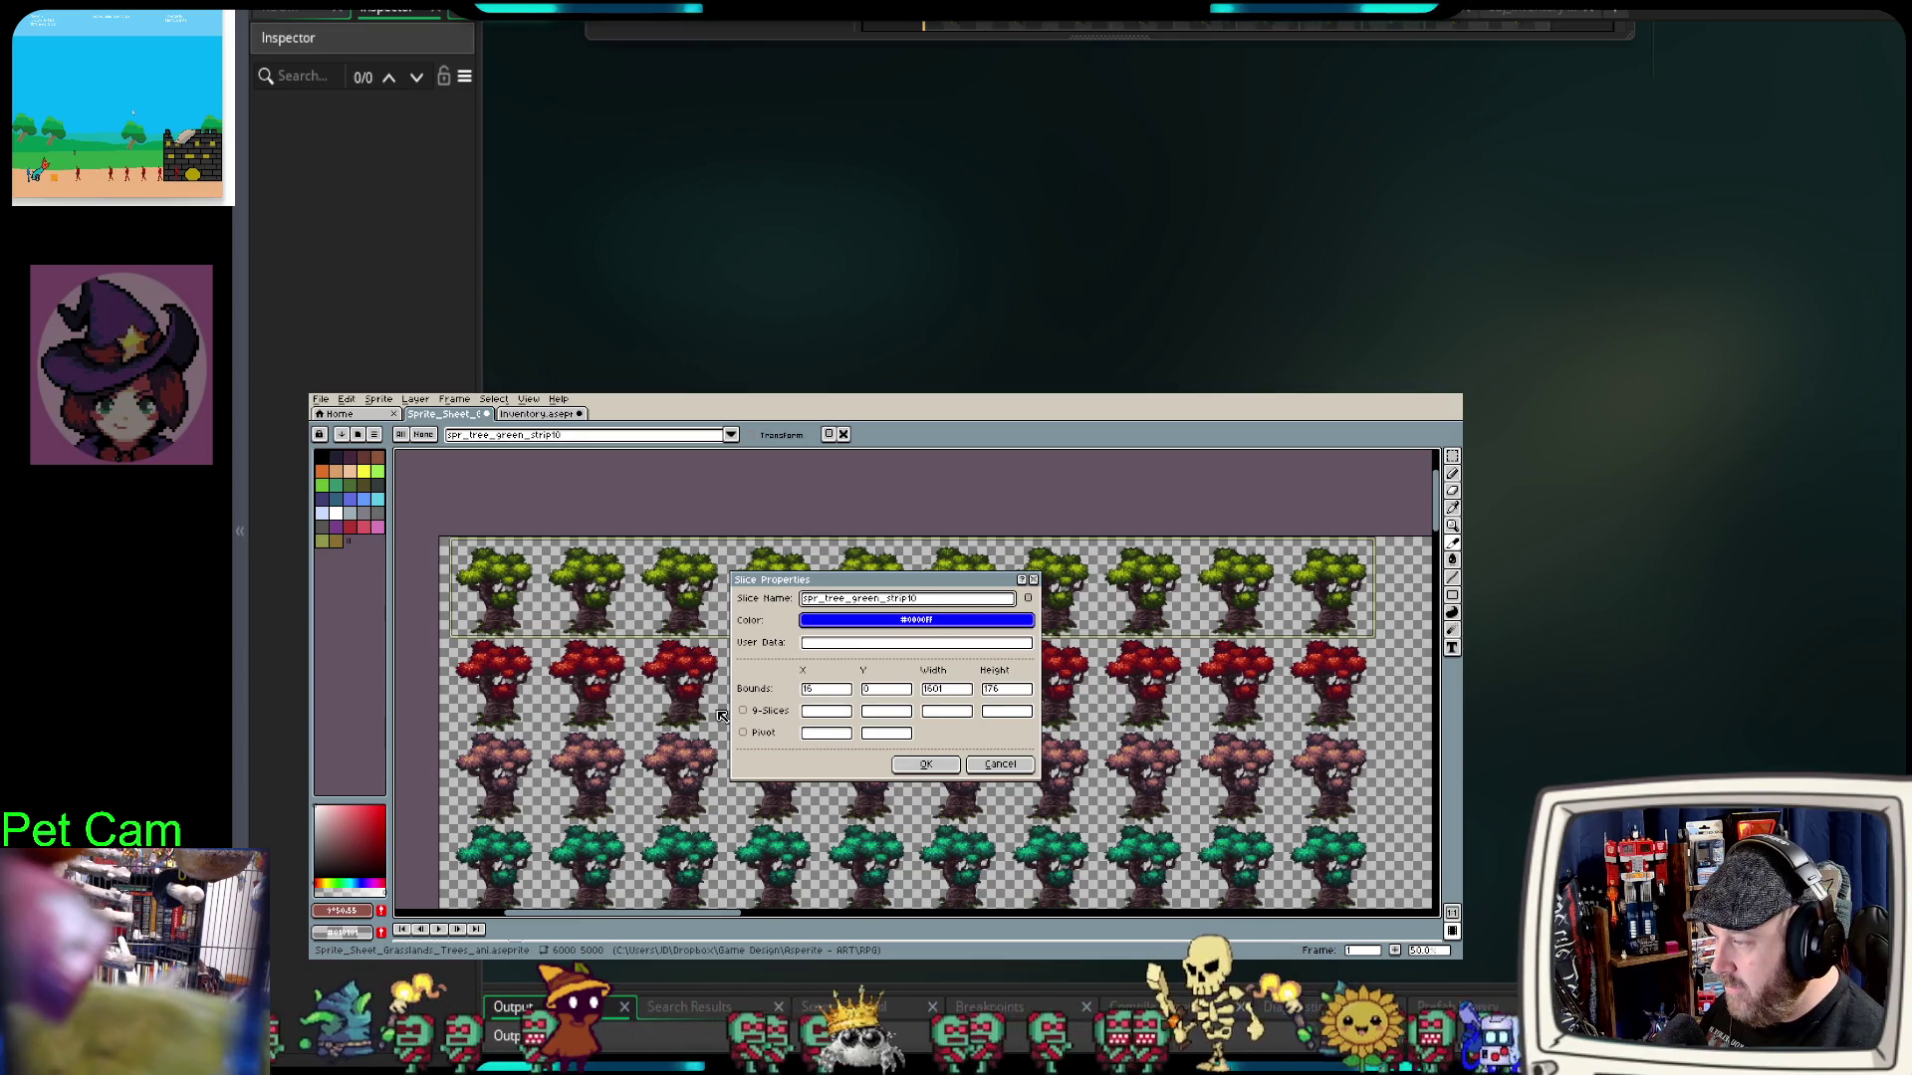
{"action": "left_click", "coordinate": [929, 769]}
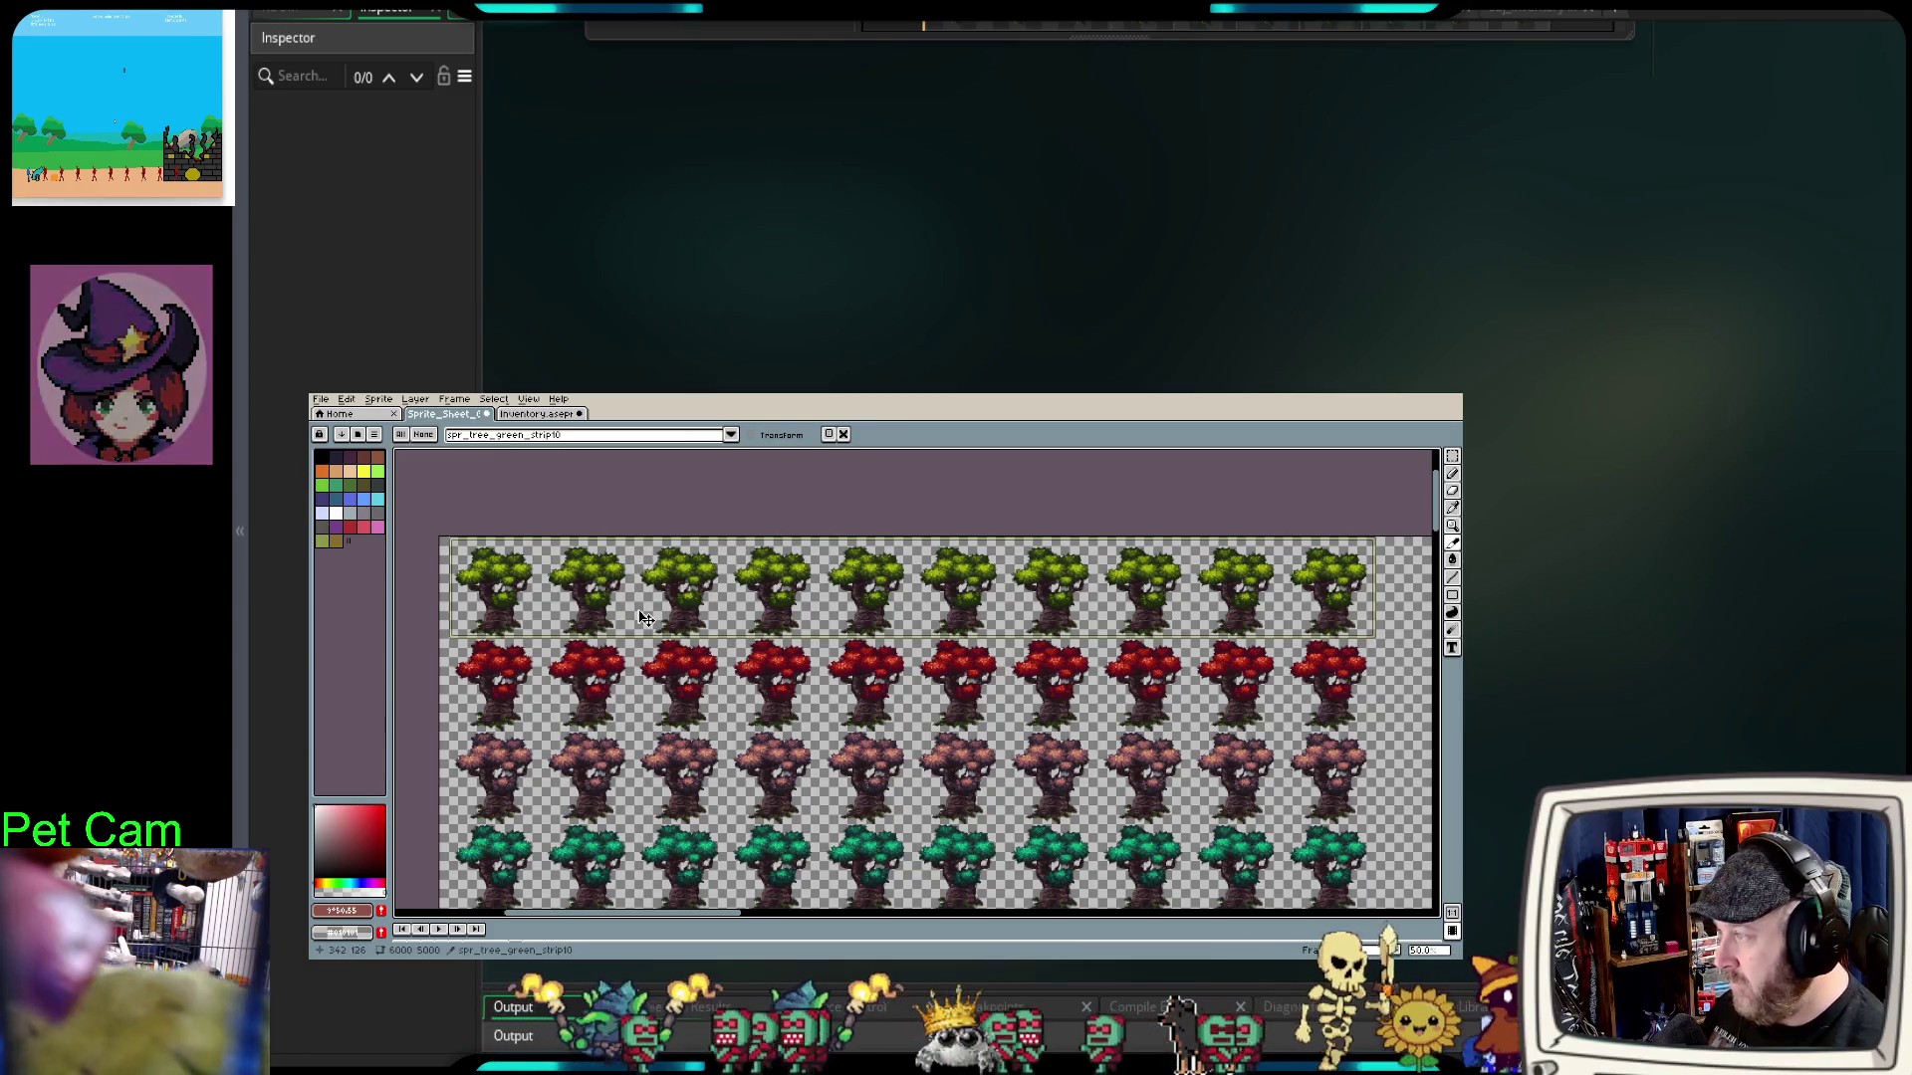
{"action": "double_click", "coordinate": [639, 565]}
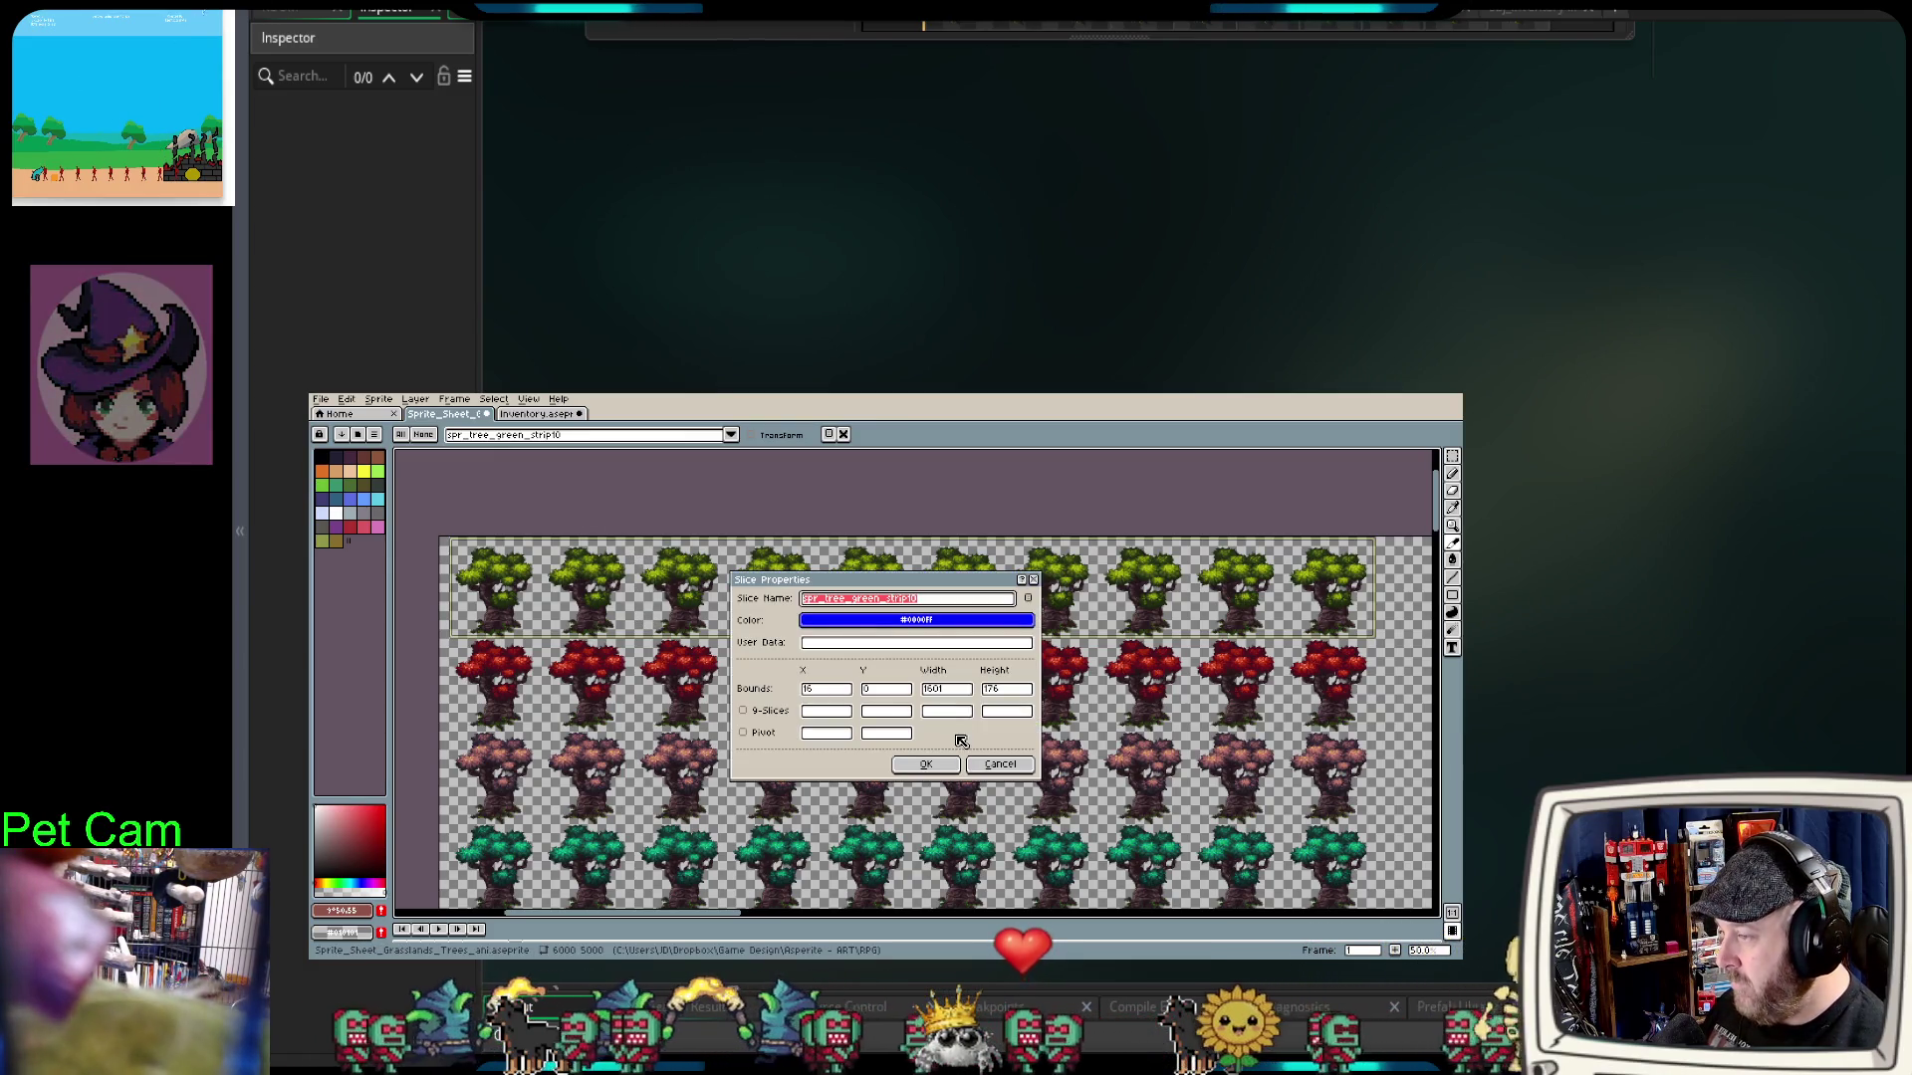
{"action": "left_click", "coordinate": [1000, 763]}
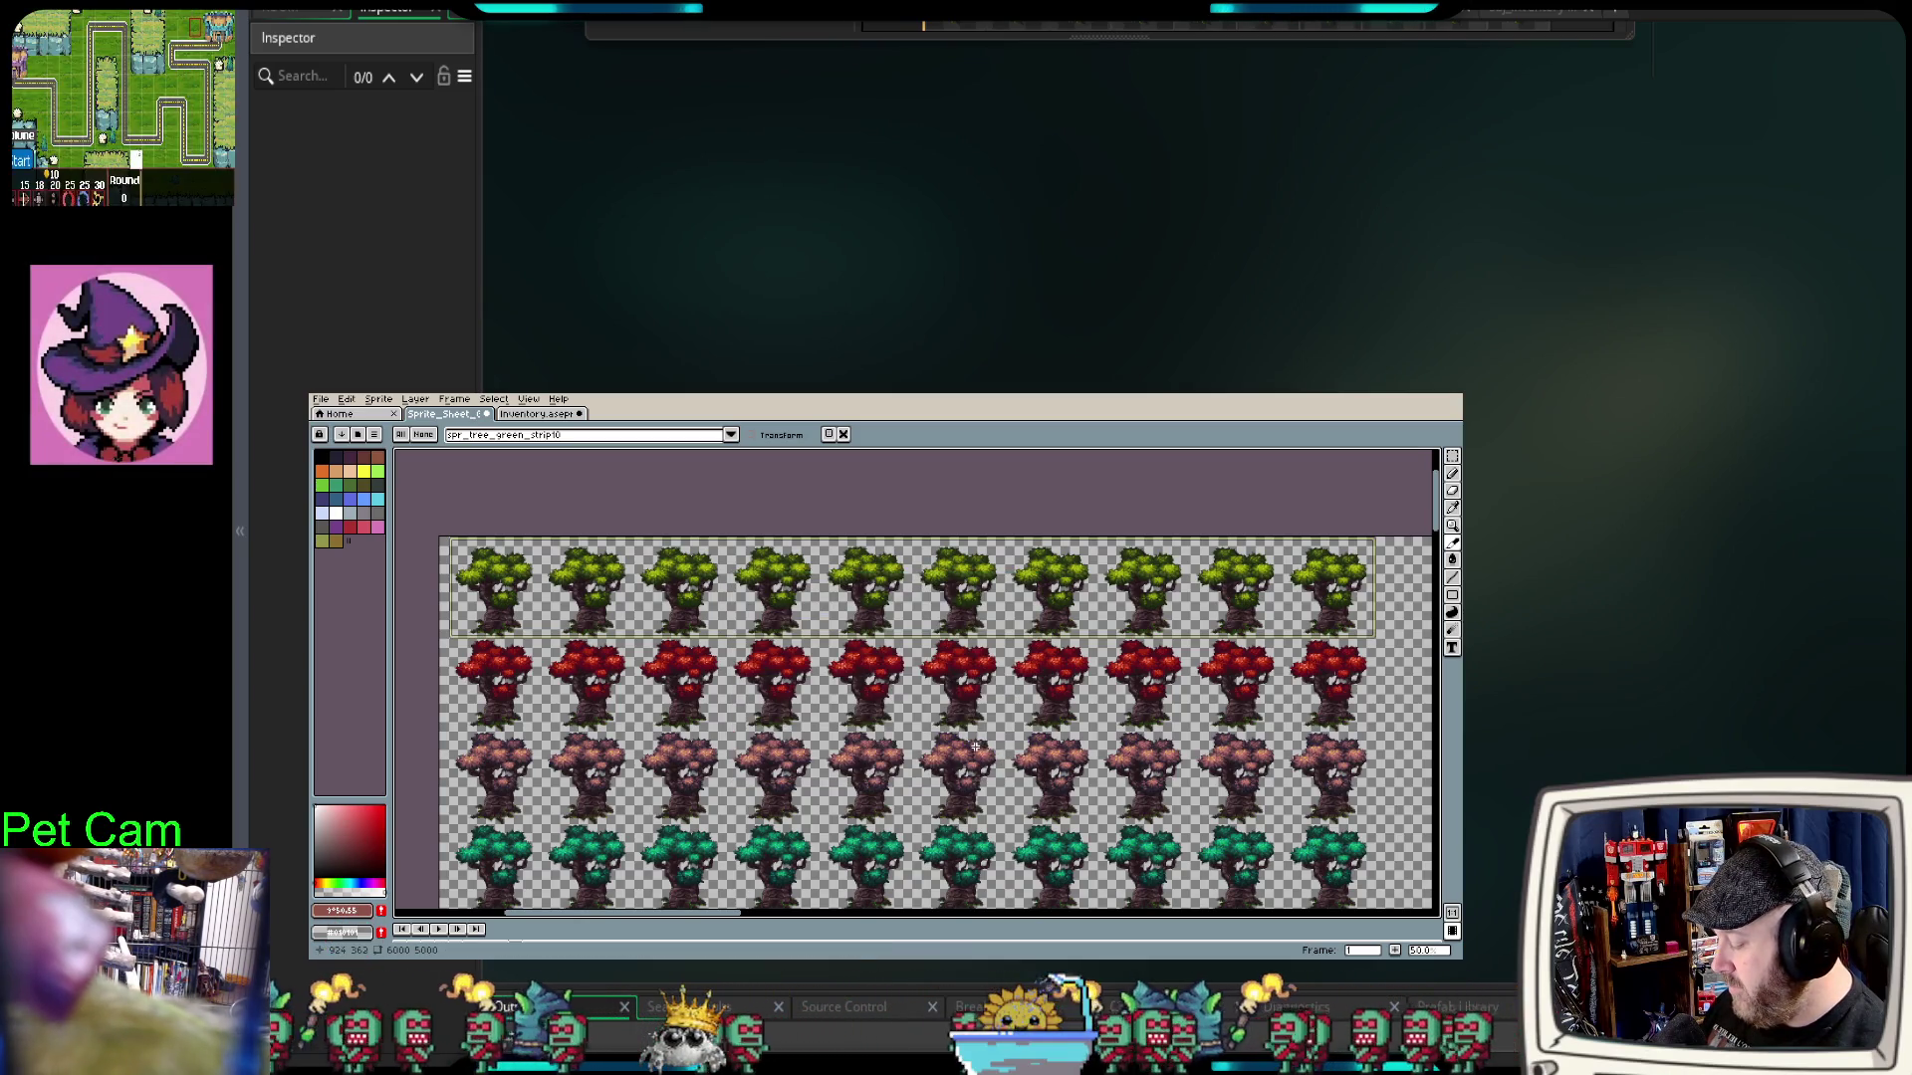
{"action": "key", "text": "m"}
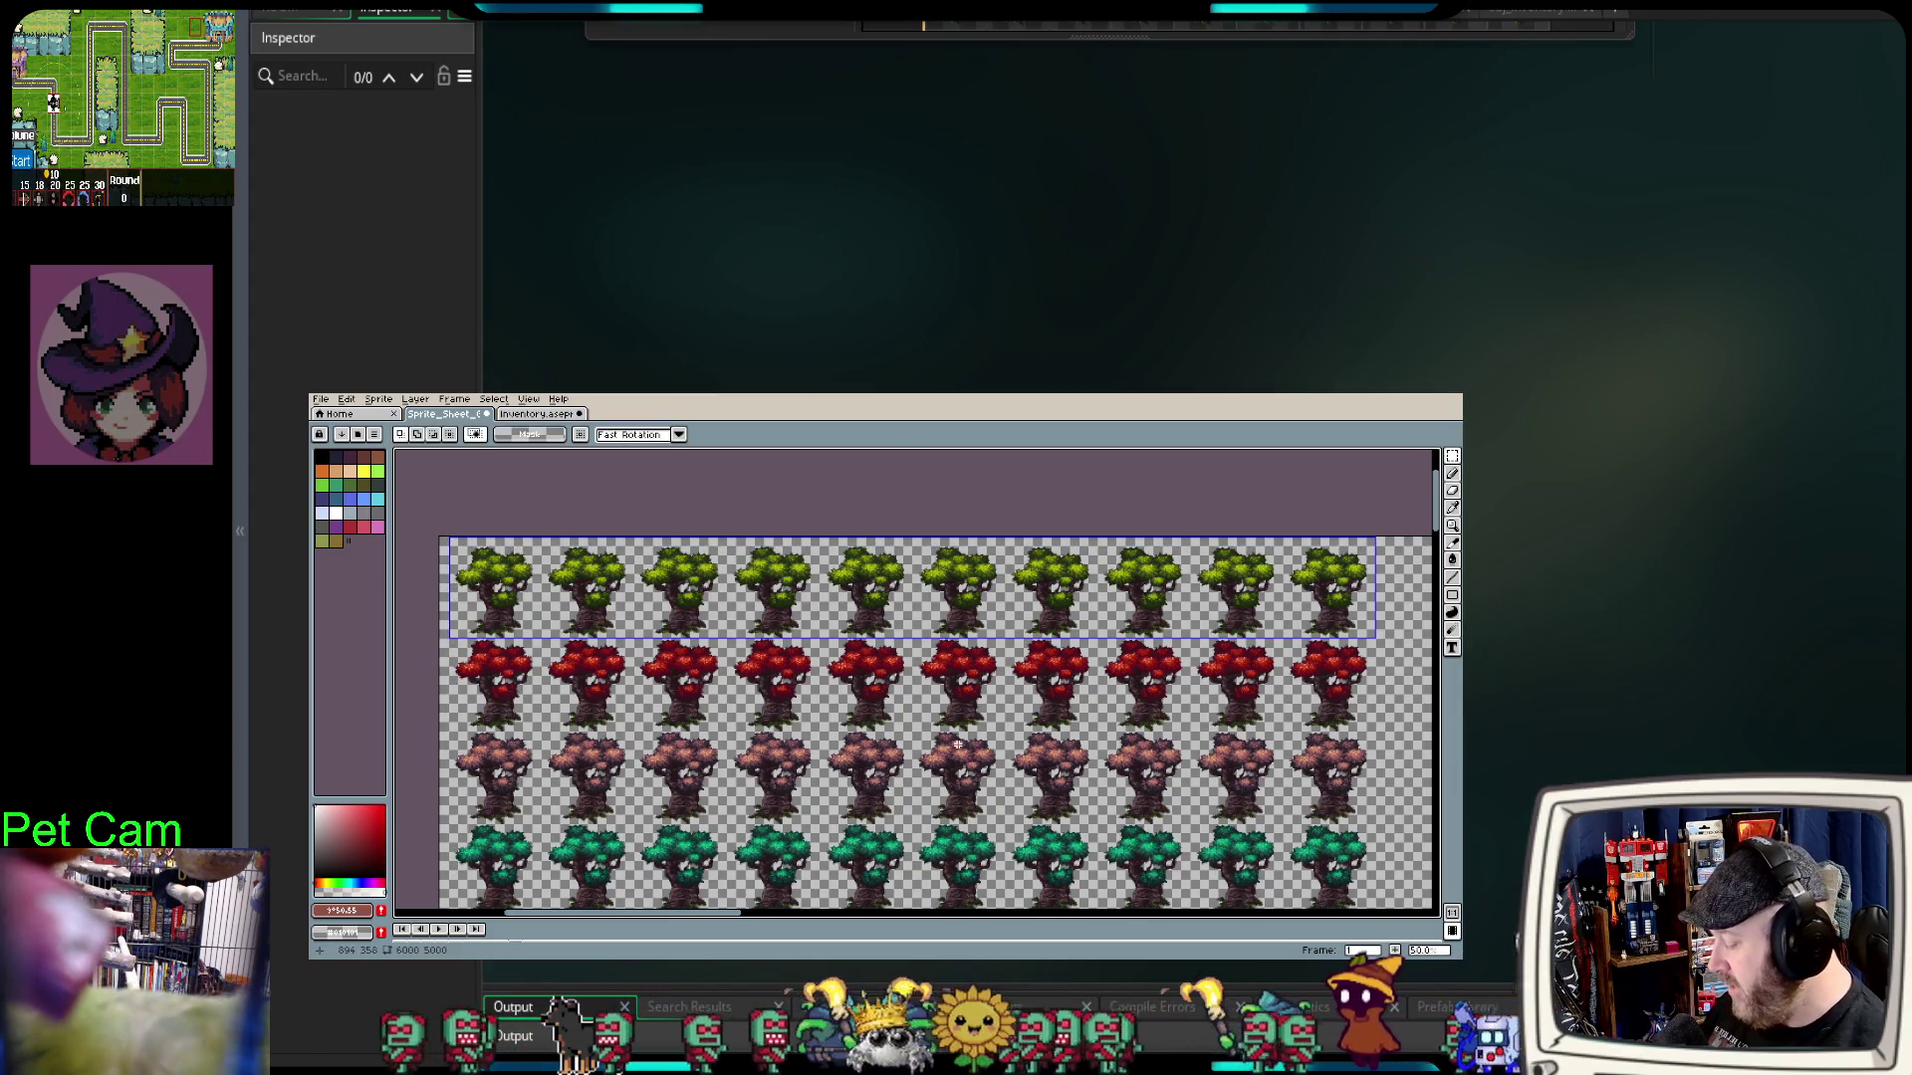
Step: Enlarge the GM Link panel and tick Strip on its Anim tab for the green tree slice
{"action": "key", "text": "ctrl+shift+g"}
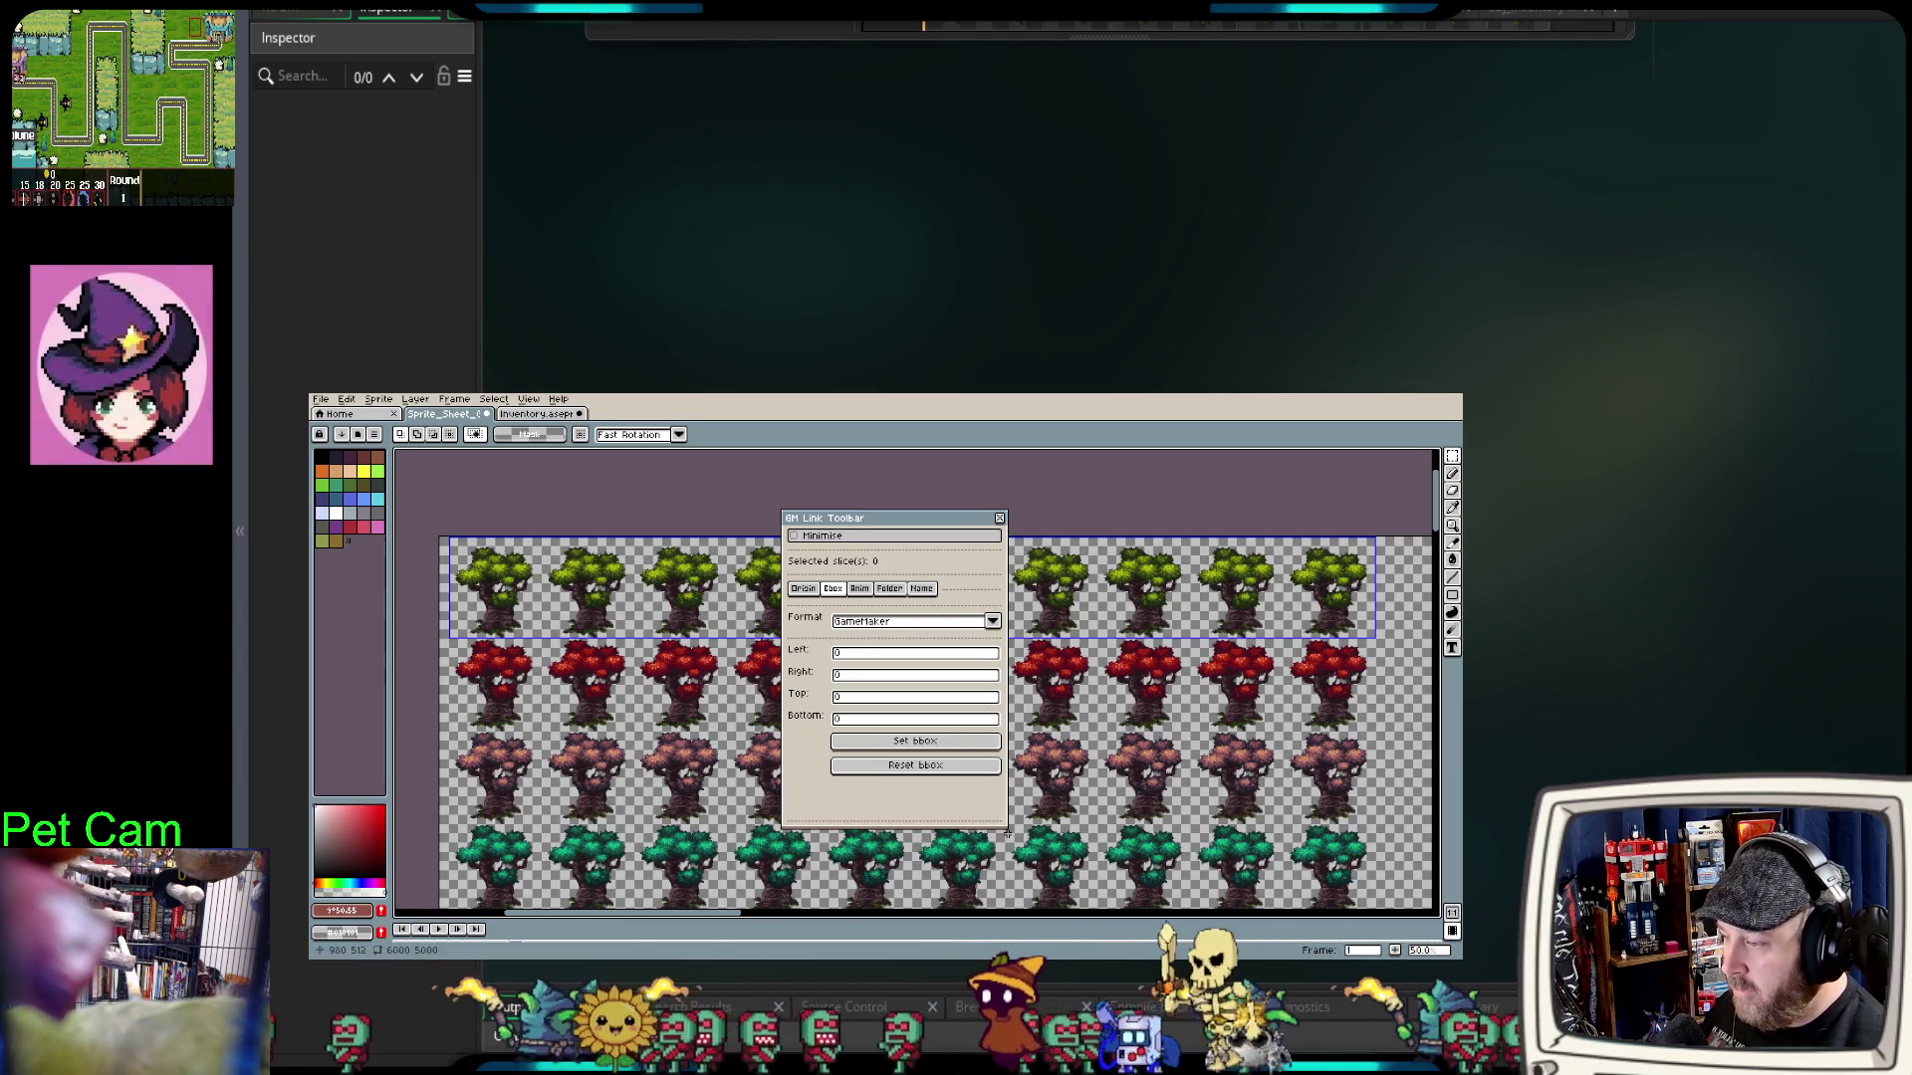
{"action": "left_click_drag", "start_coordinate": [1004, 822], "coordinate": [1095, 839]}
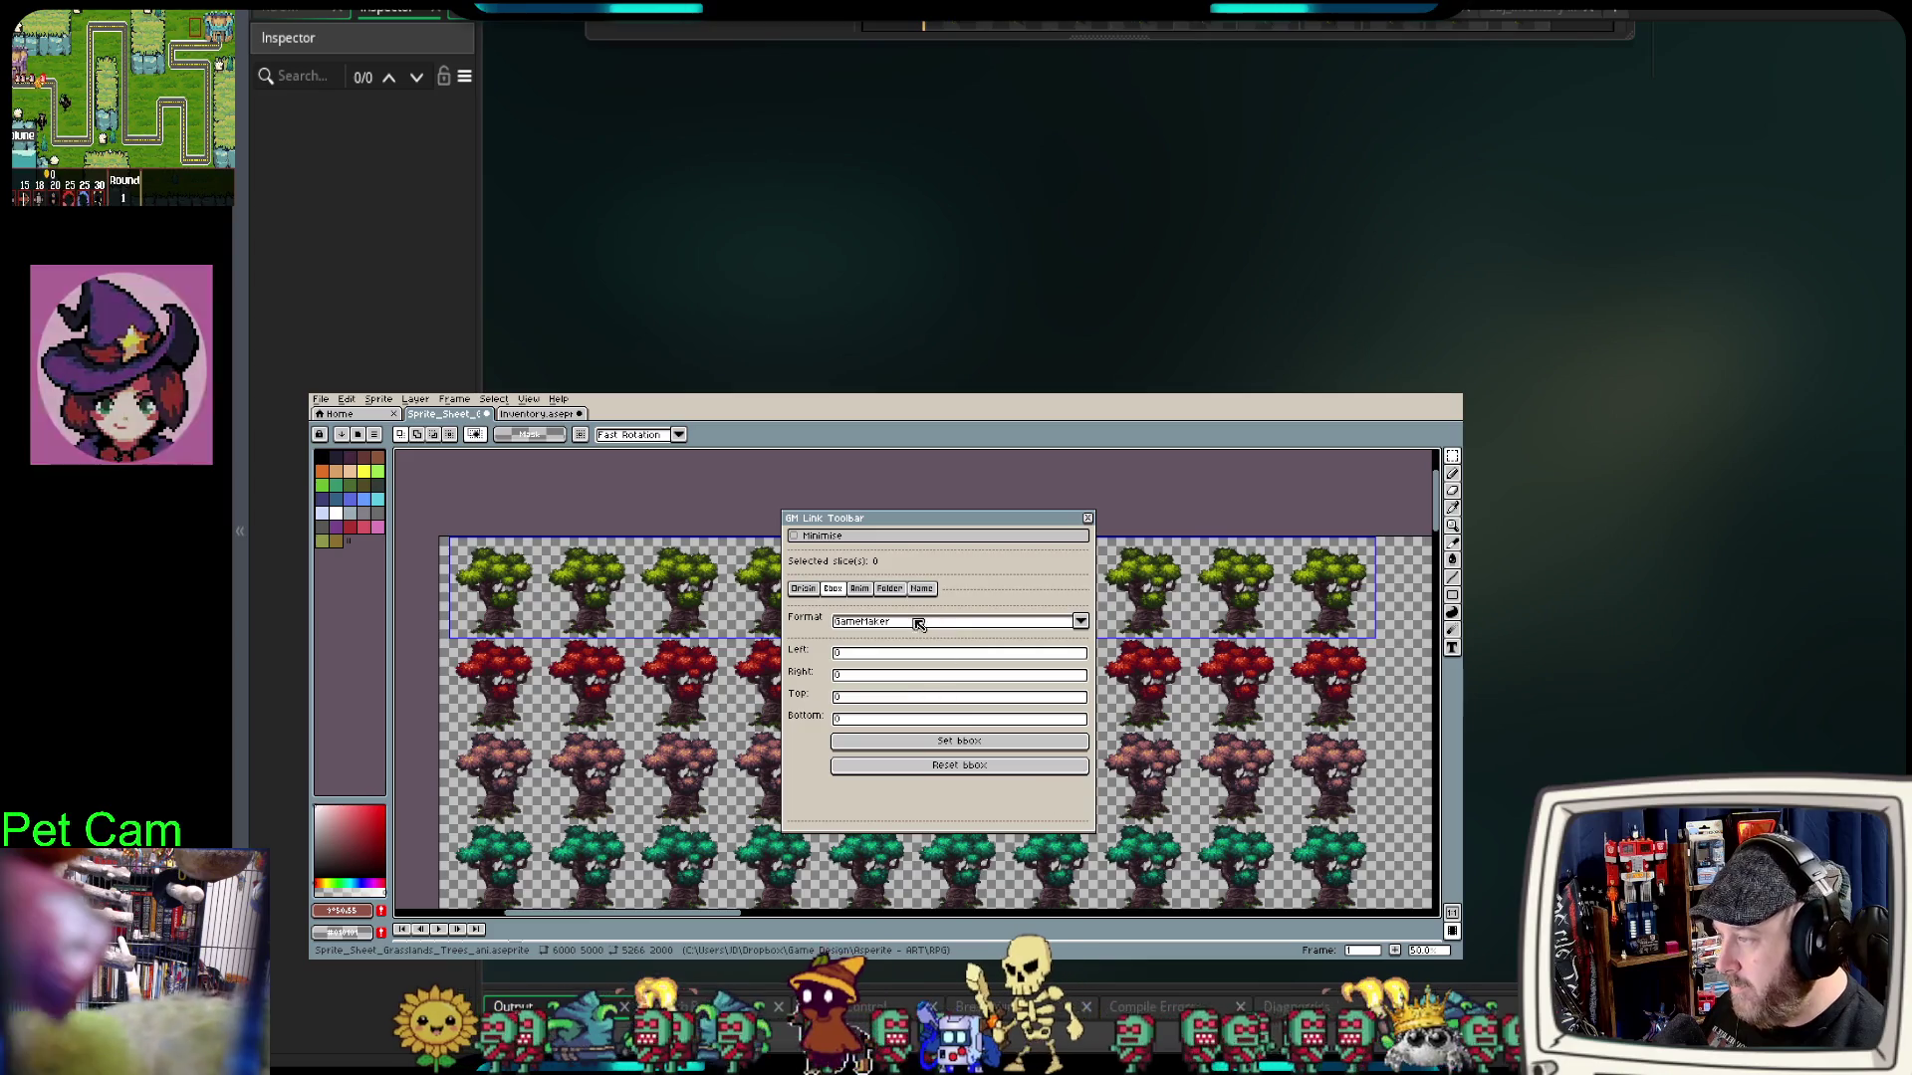
{"action": "left_click", "coordinate": [861, 590]}
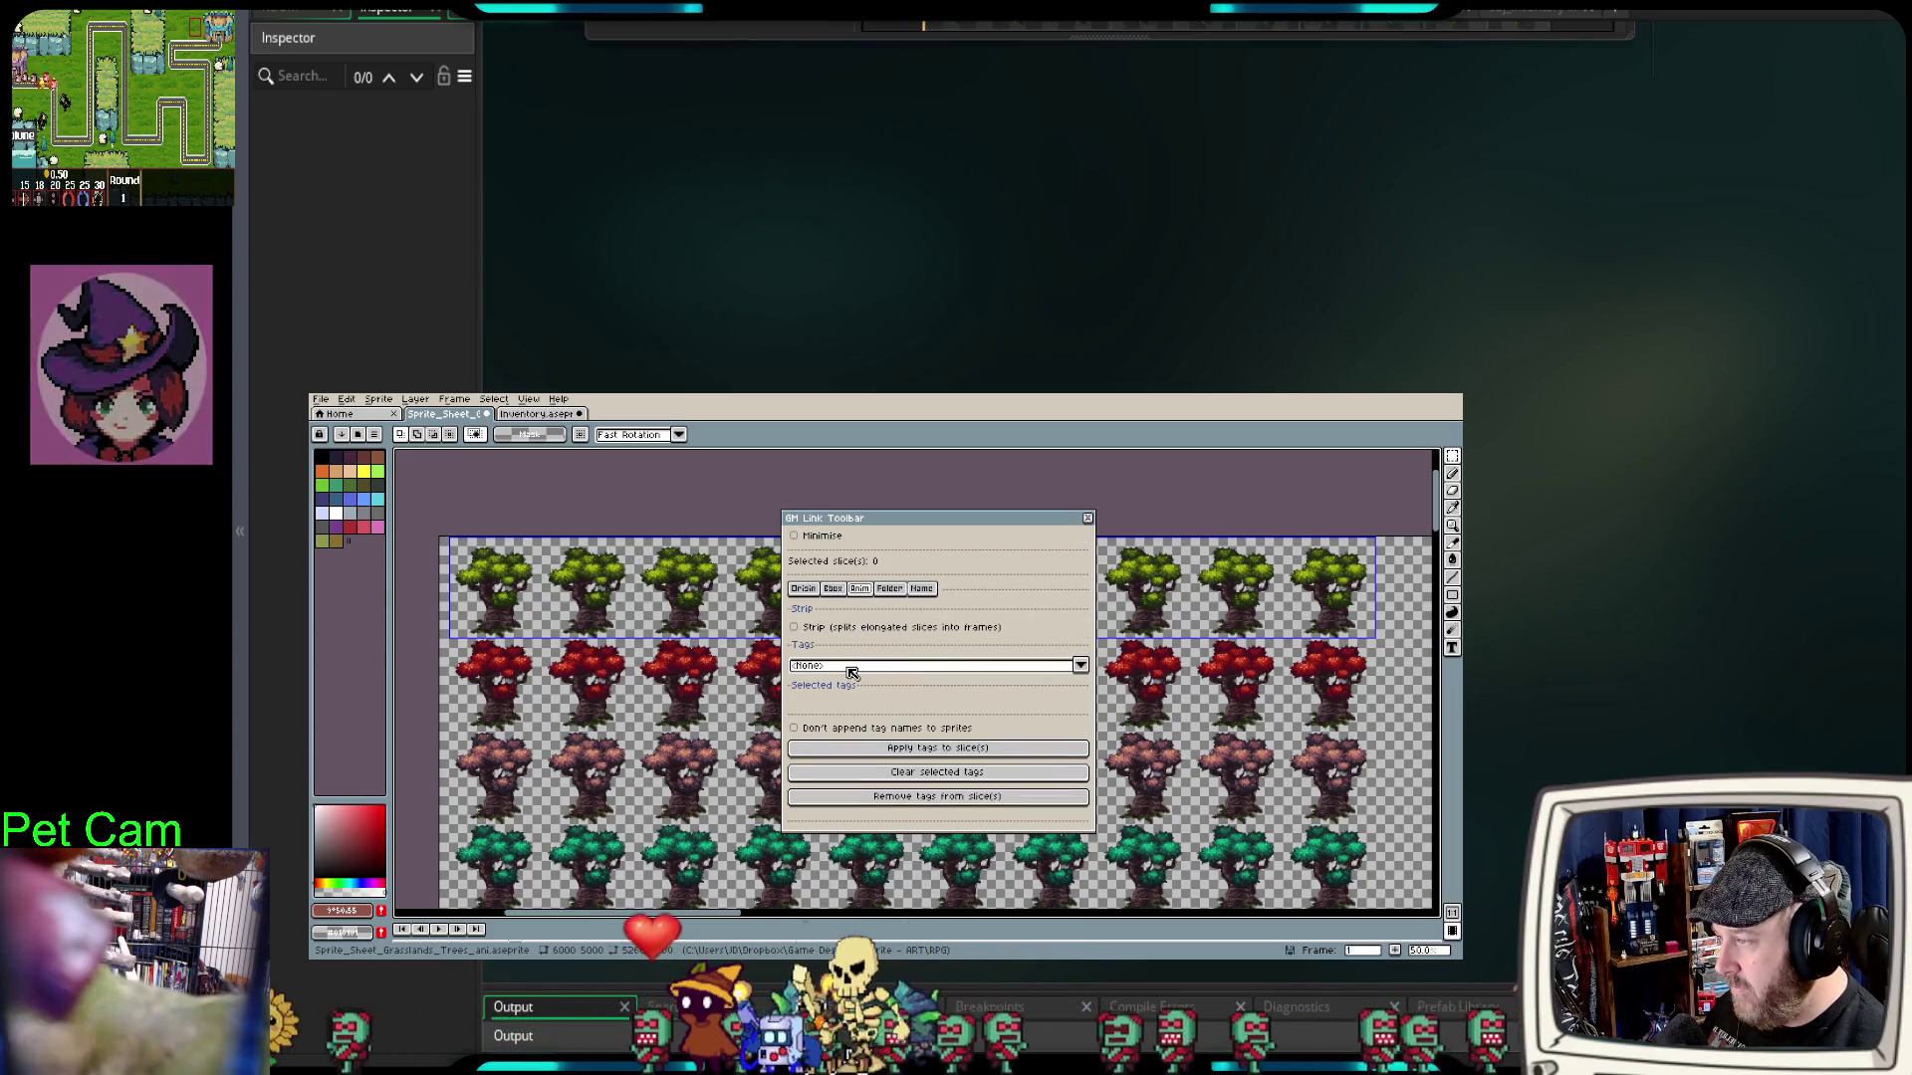
{"action": "left_click", "coordinate": [795, 629]}
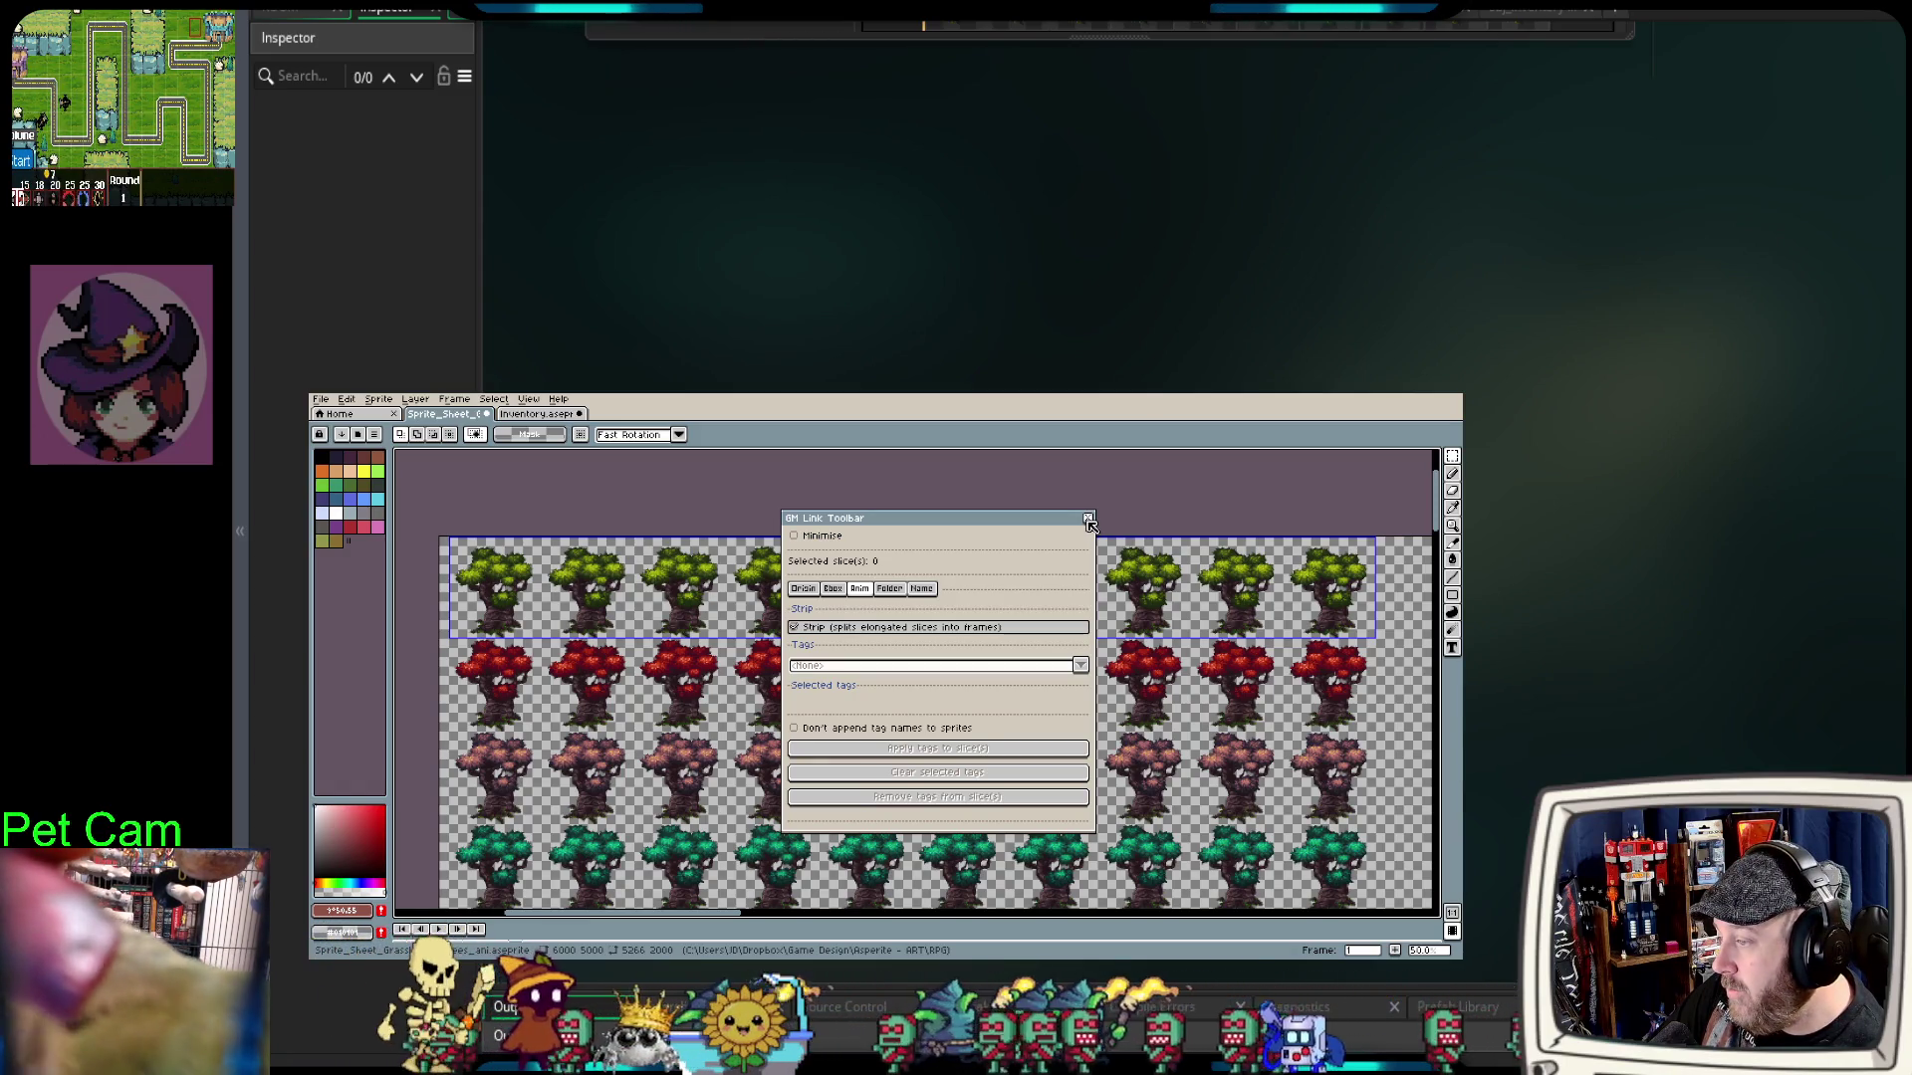
Step: Review the Folder and Name tab settings, return to Anim, and close the GM Link panel
{"action": "left_click", "coordinate": [902, 590]}
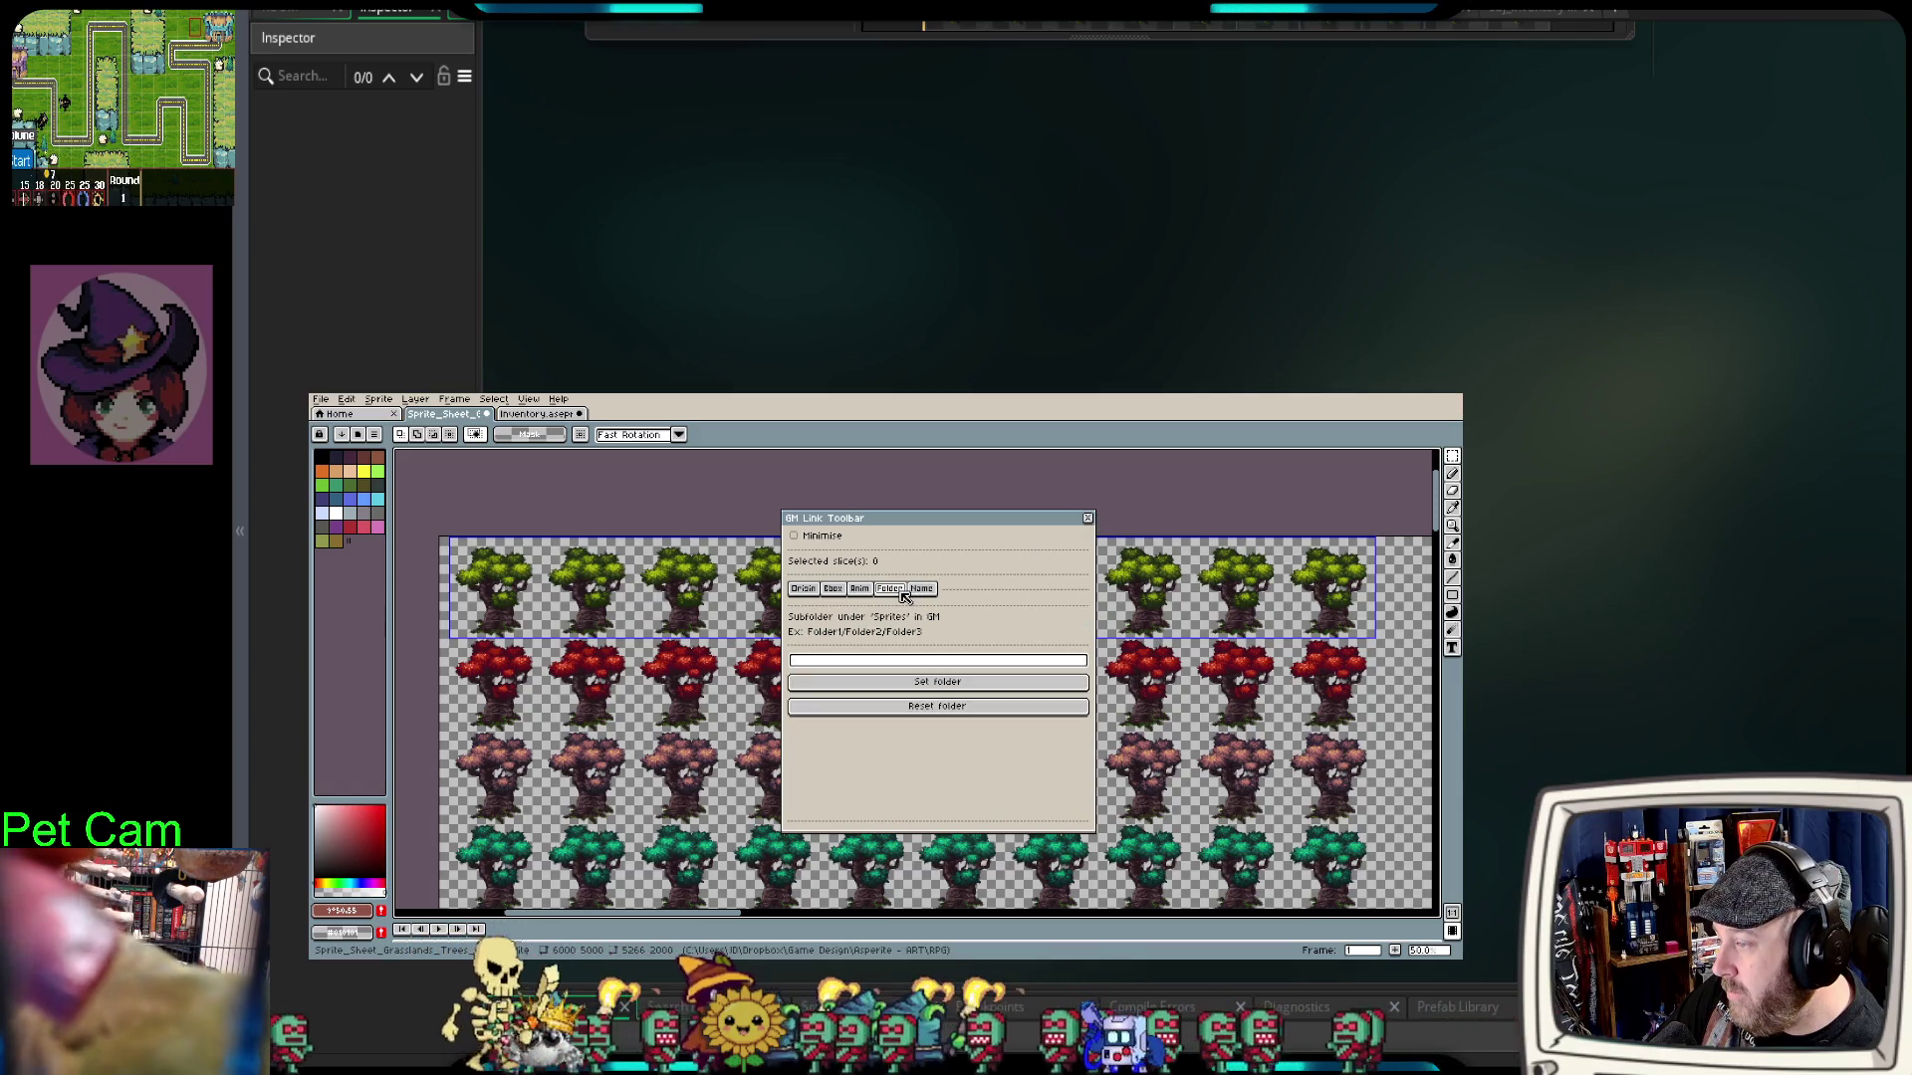
{"action": "left_click", "coordinate": [924, 589]}
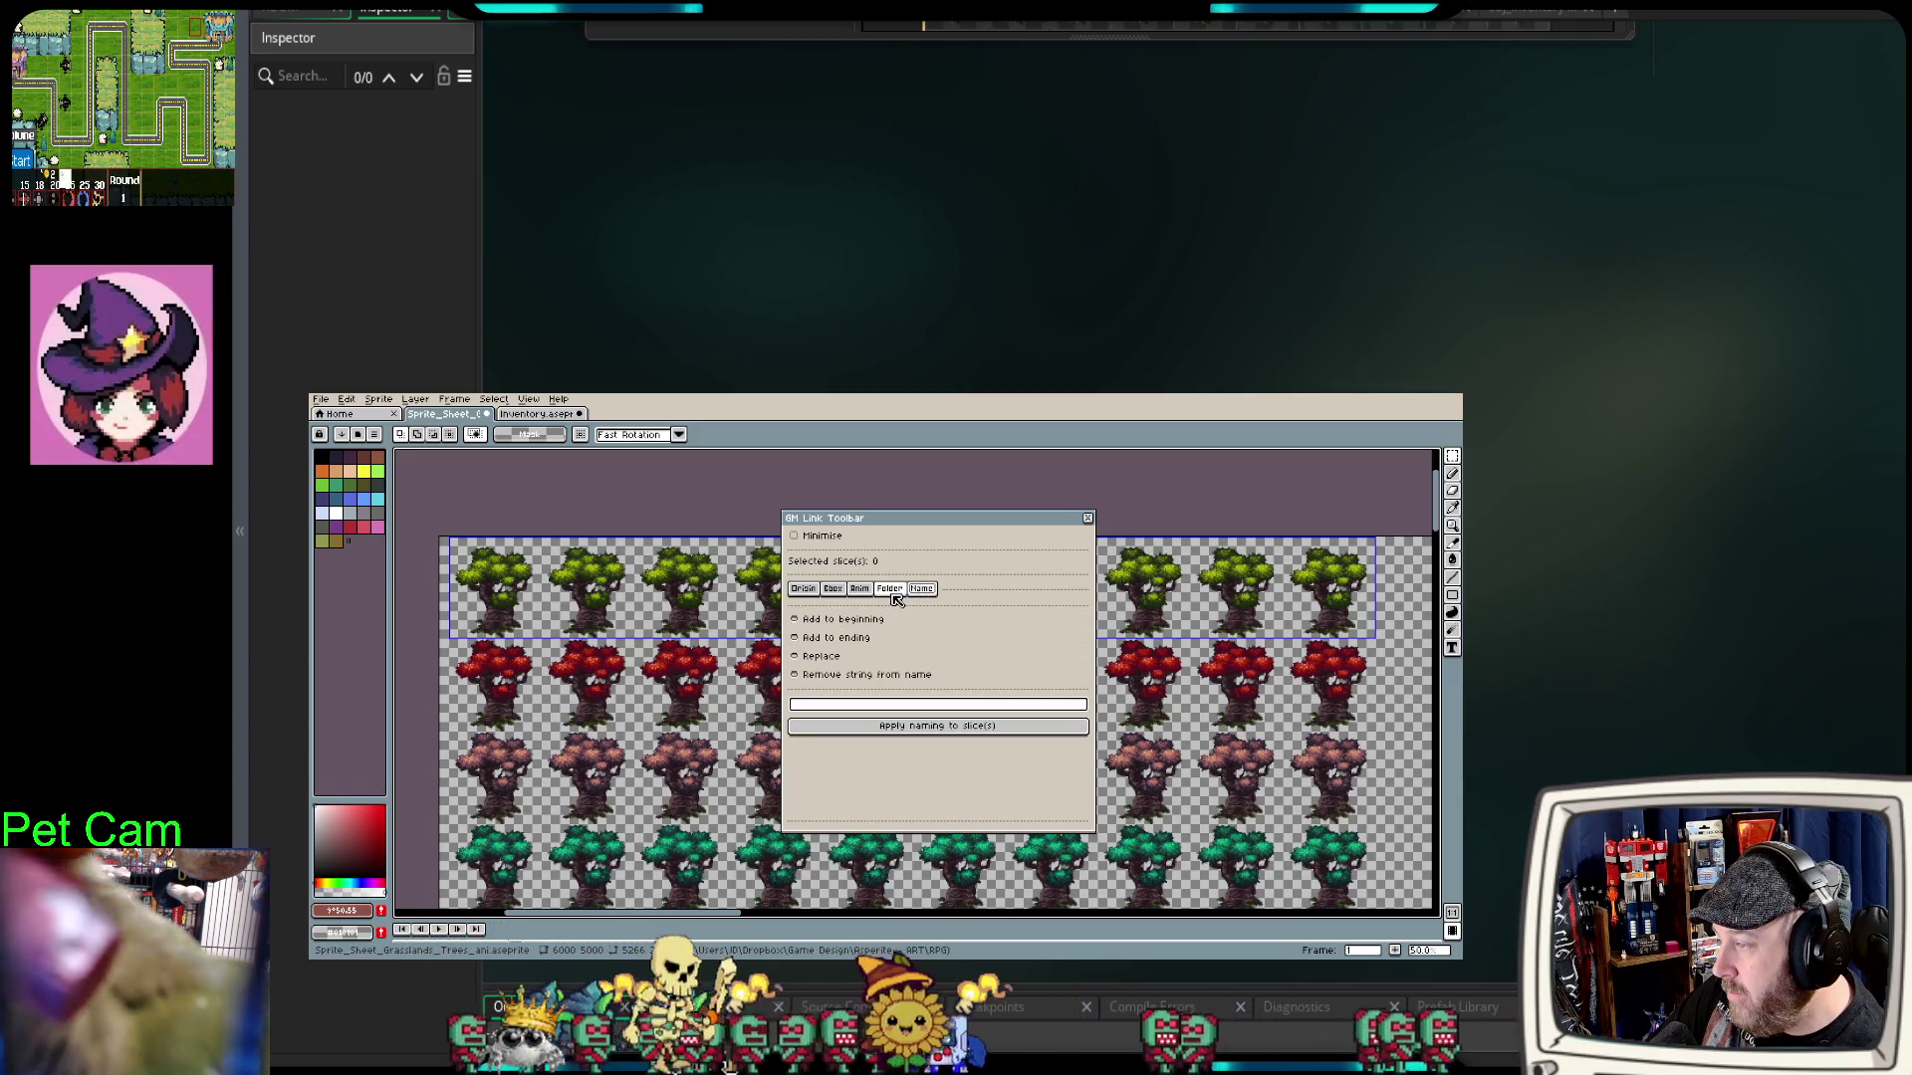
{"action": "left_click", "coordinate": [895, 591]}
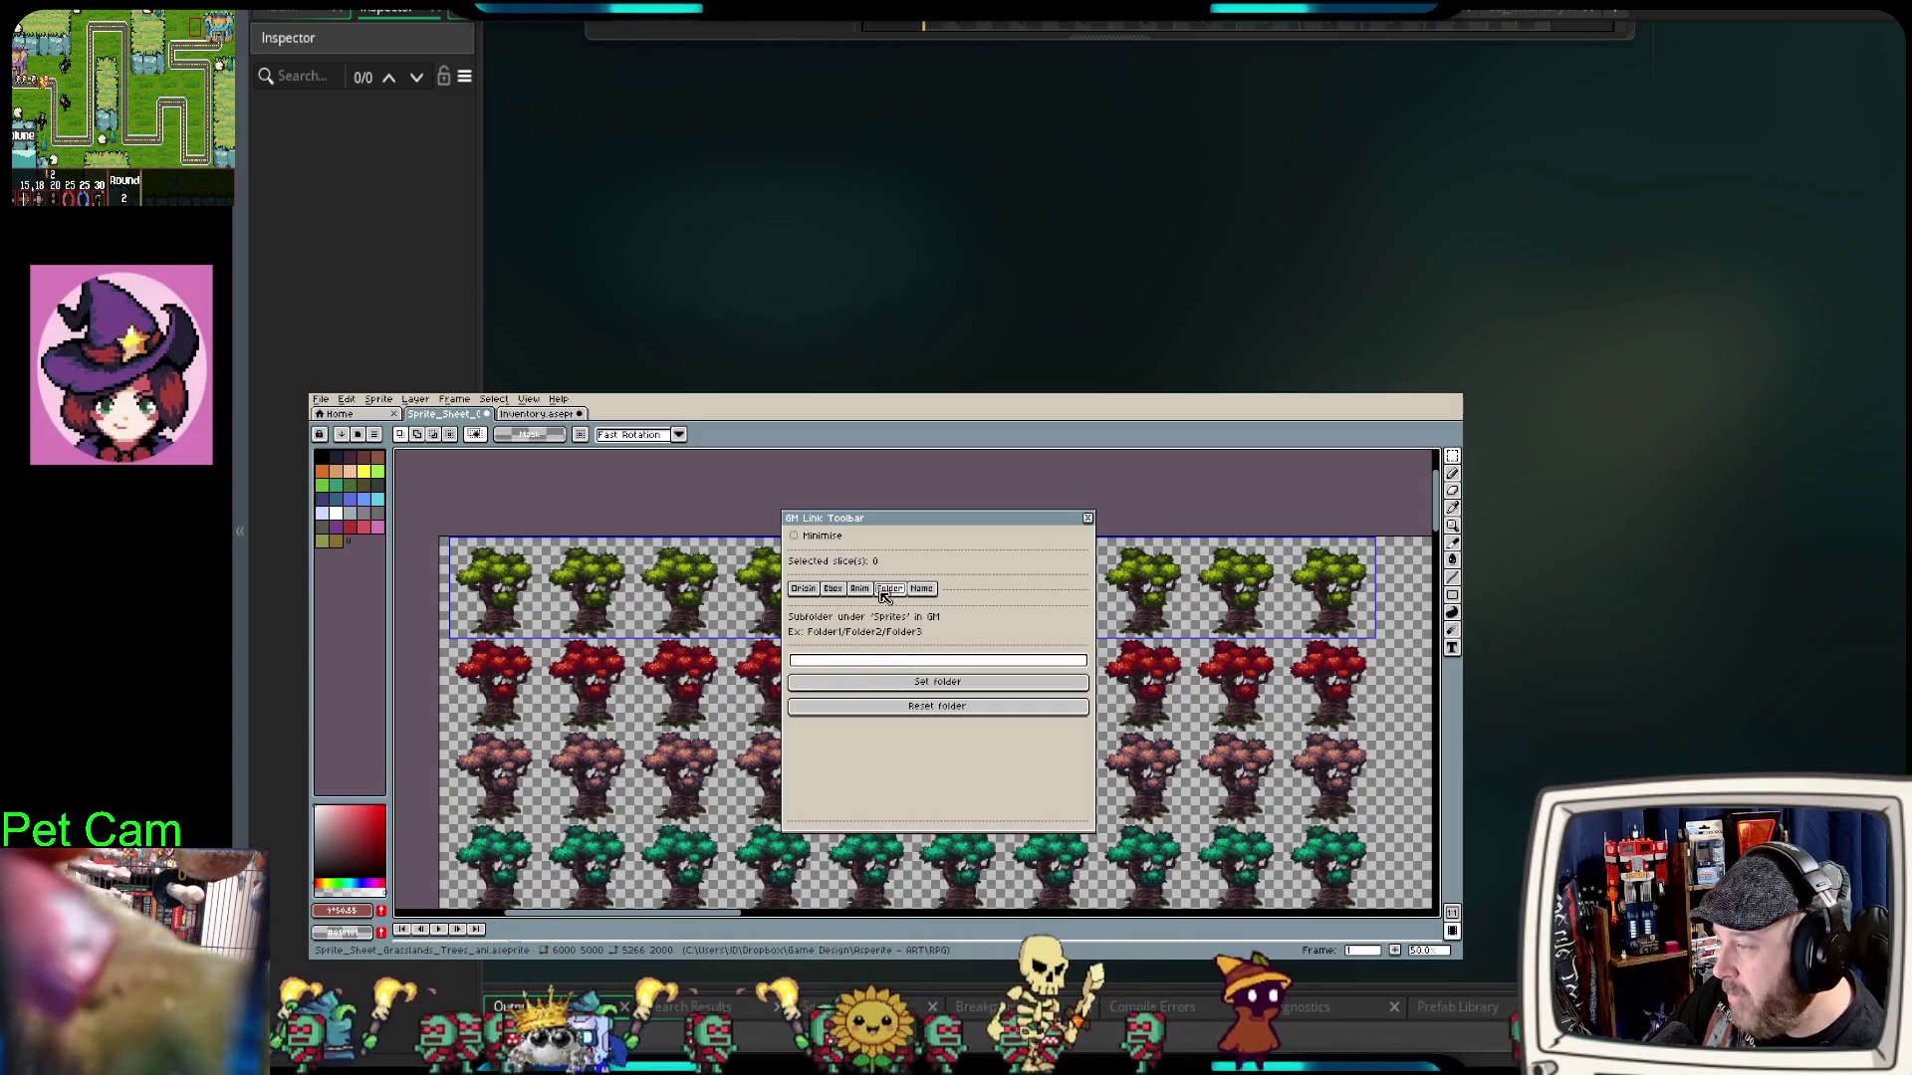
{"action": "left_click", "coordinate": [859, 590]}
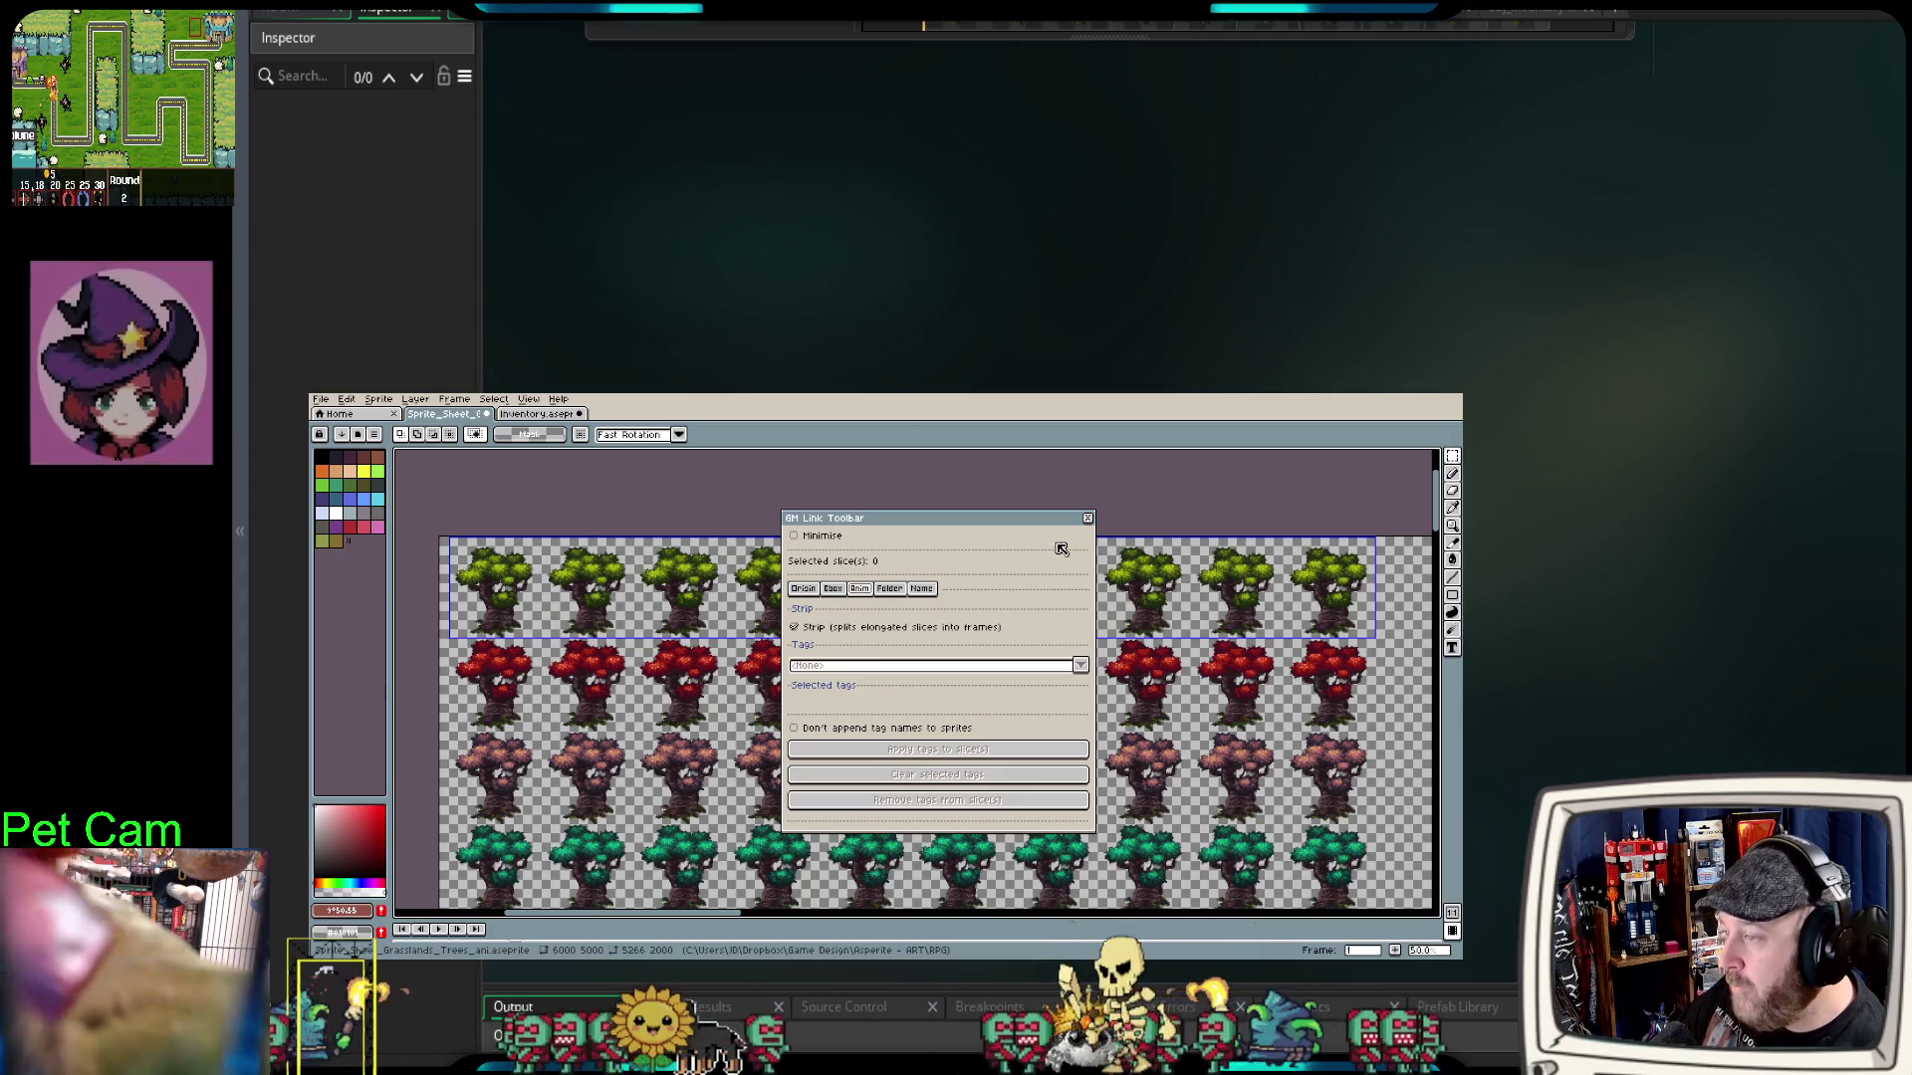
{"action": "left_click", "coordinate": [1087, 518]}
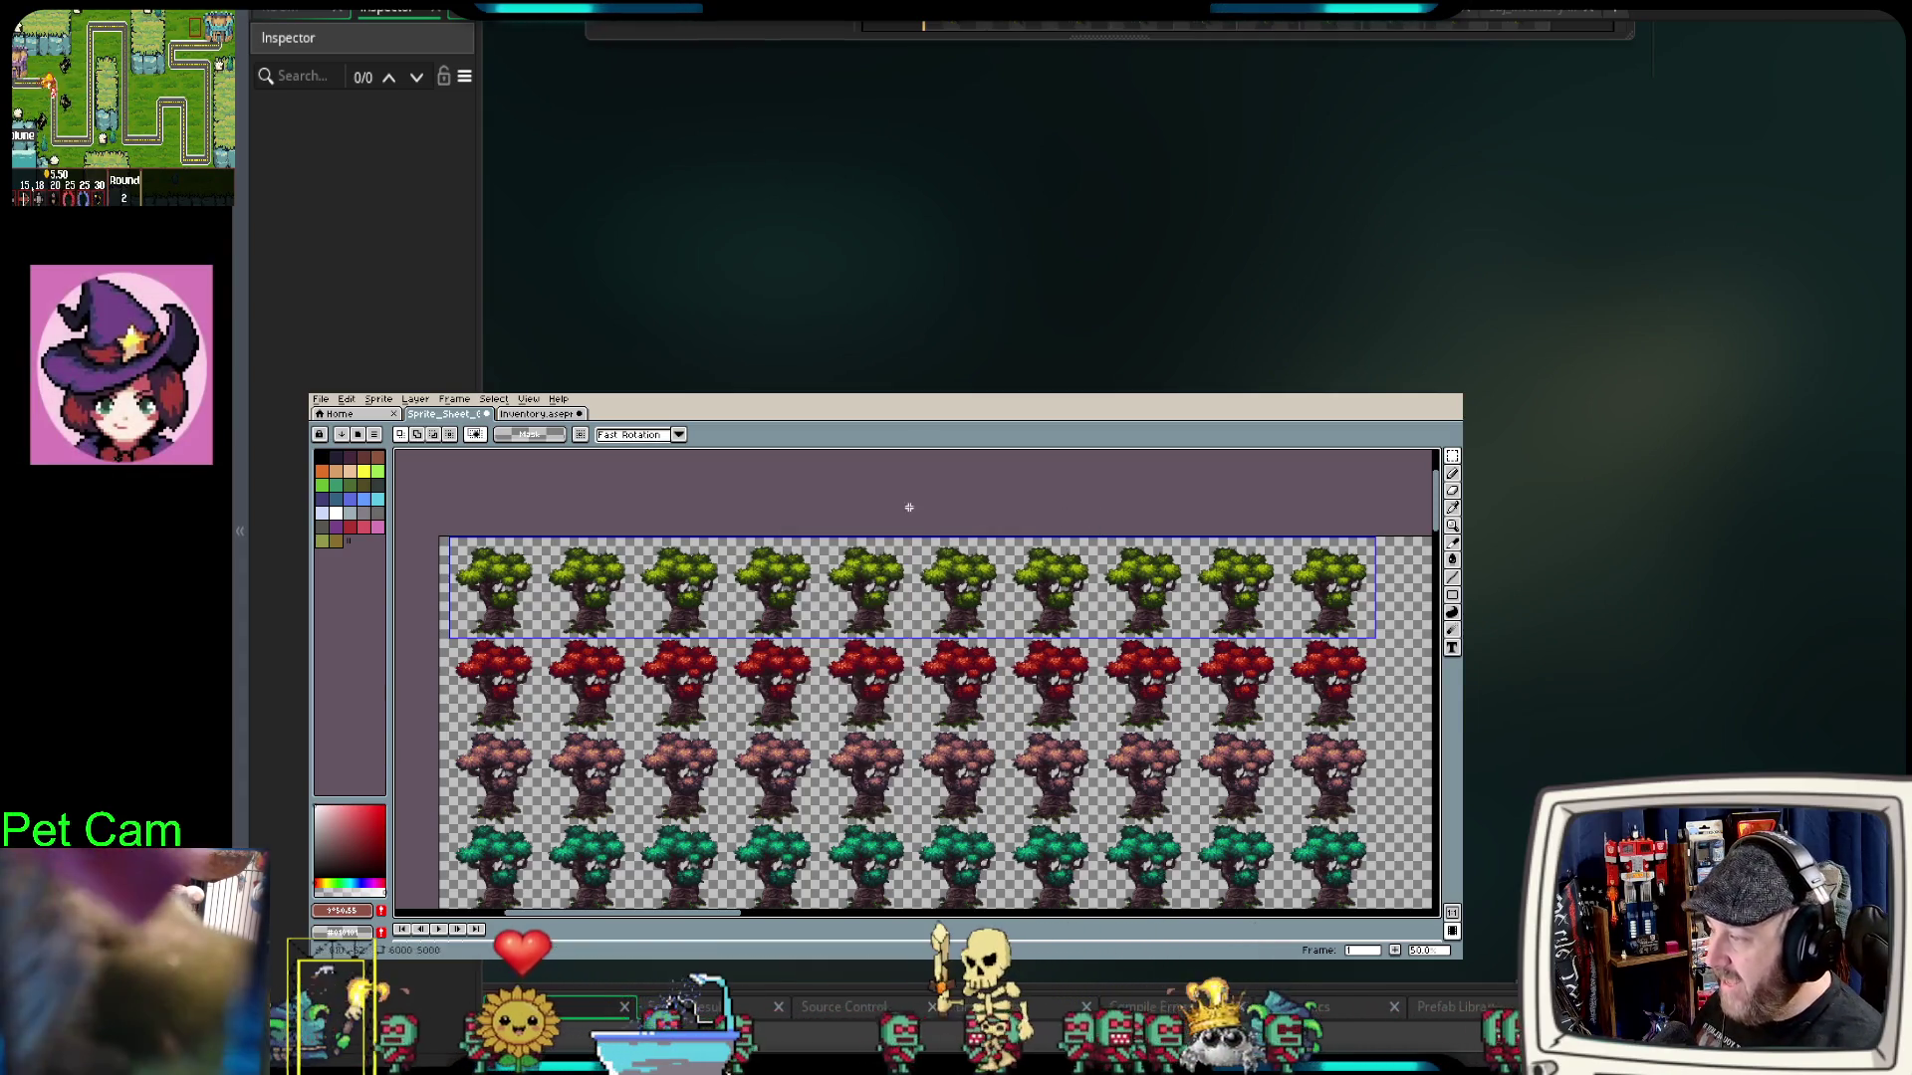
{"action": "left_click", "coordinate": [320, 398]}
Step: Run GM Link Update on the tree slice and dismiss the 'Updated 1 sprites' message
{"action": "mouse_move", "coordinate": [350, 564]}
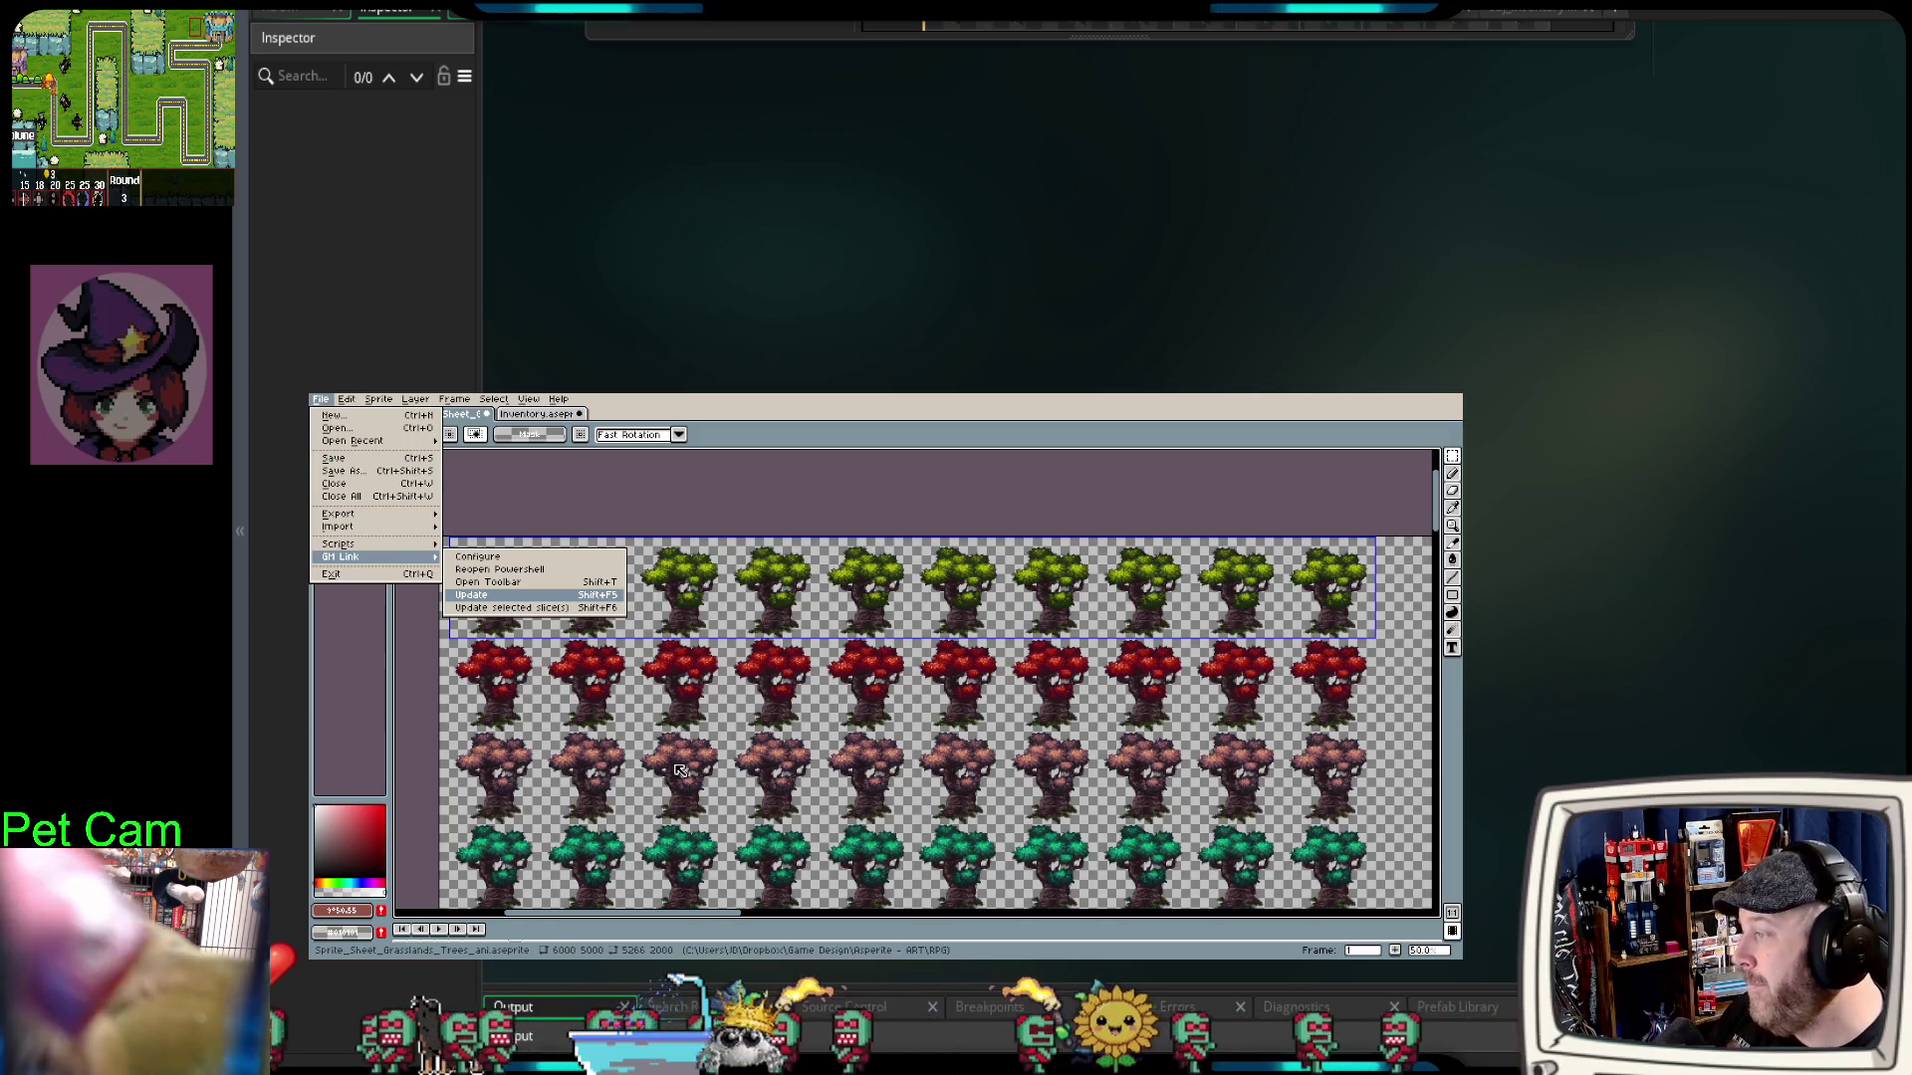
{"action": "key", "text": "Return"}
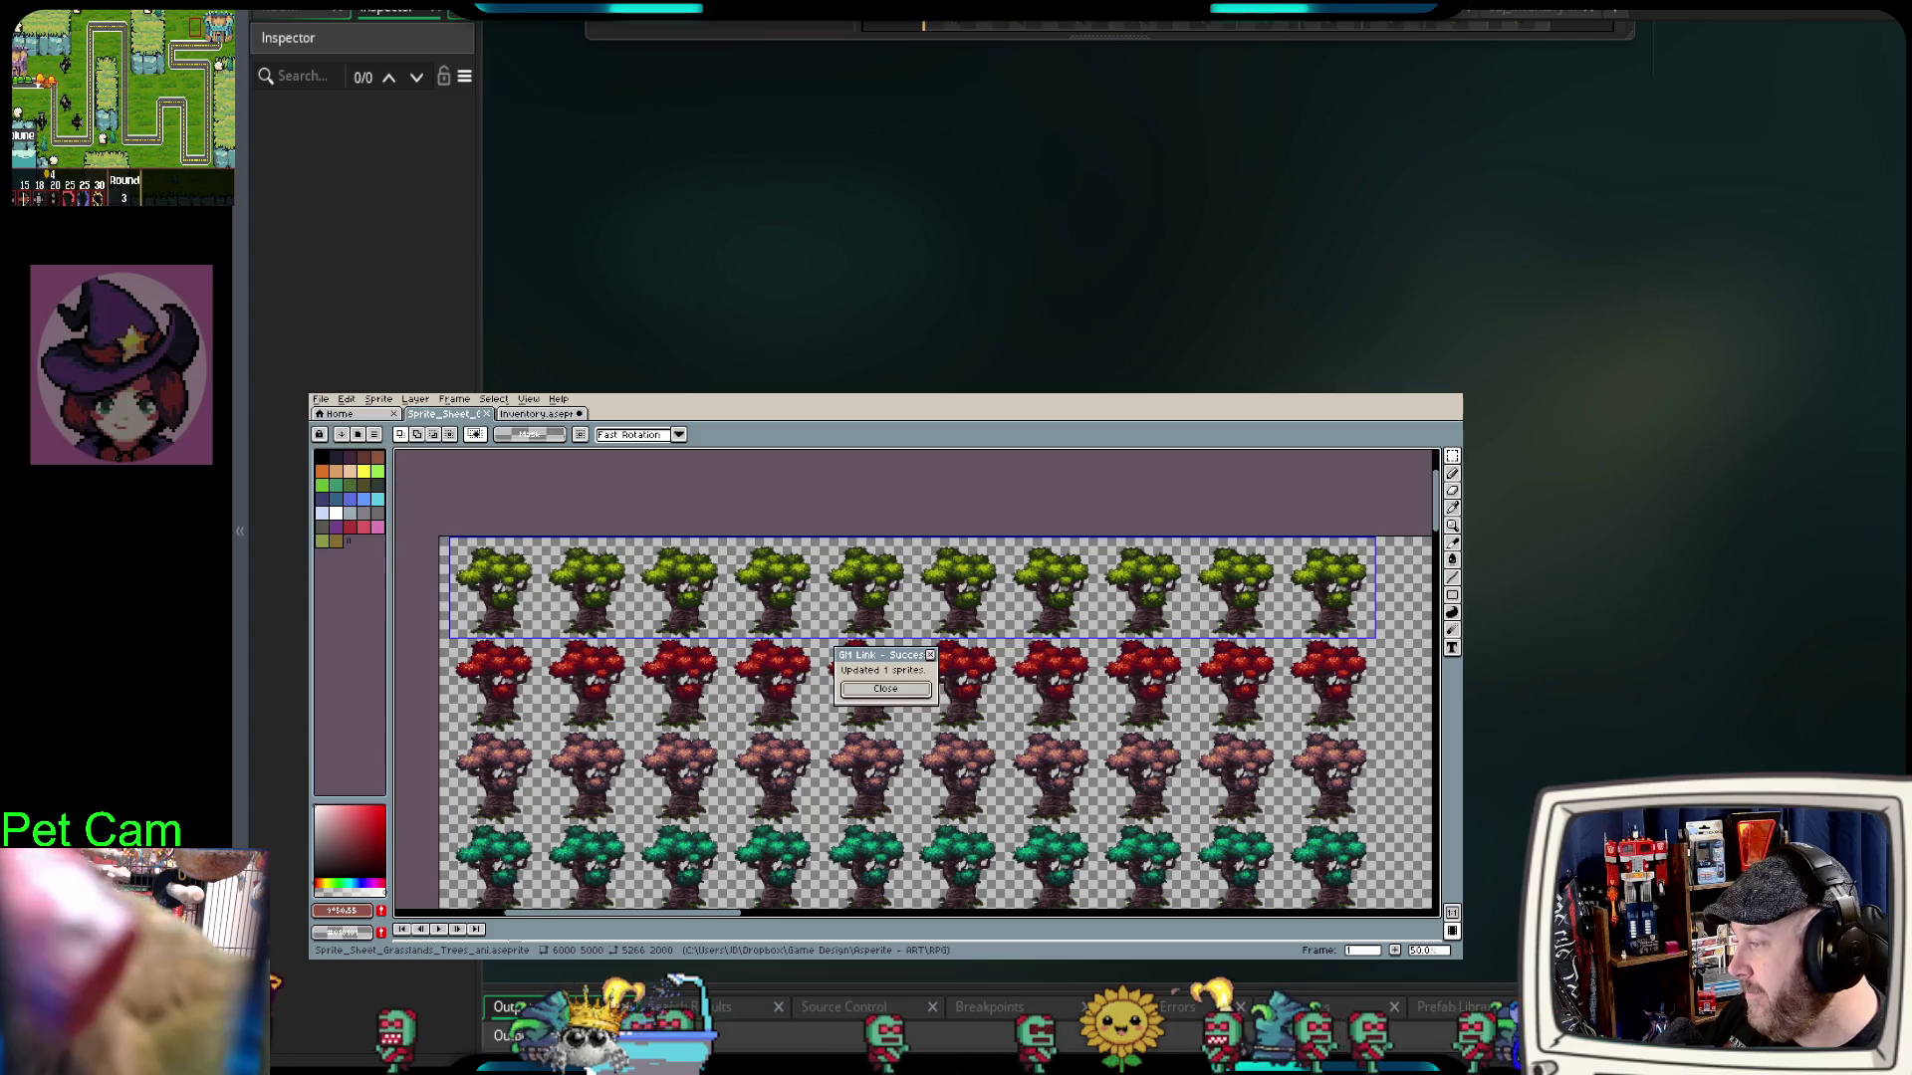
{"action": "left_click", "coordinate": [910, 690]}
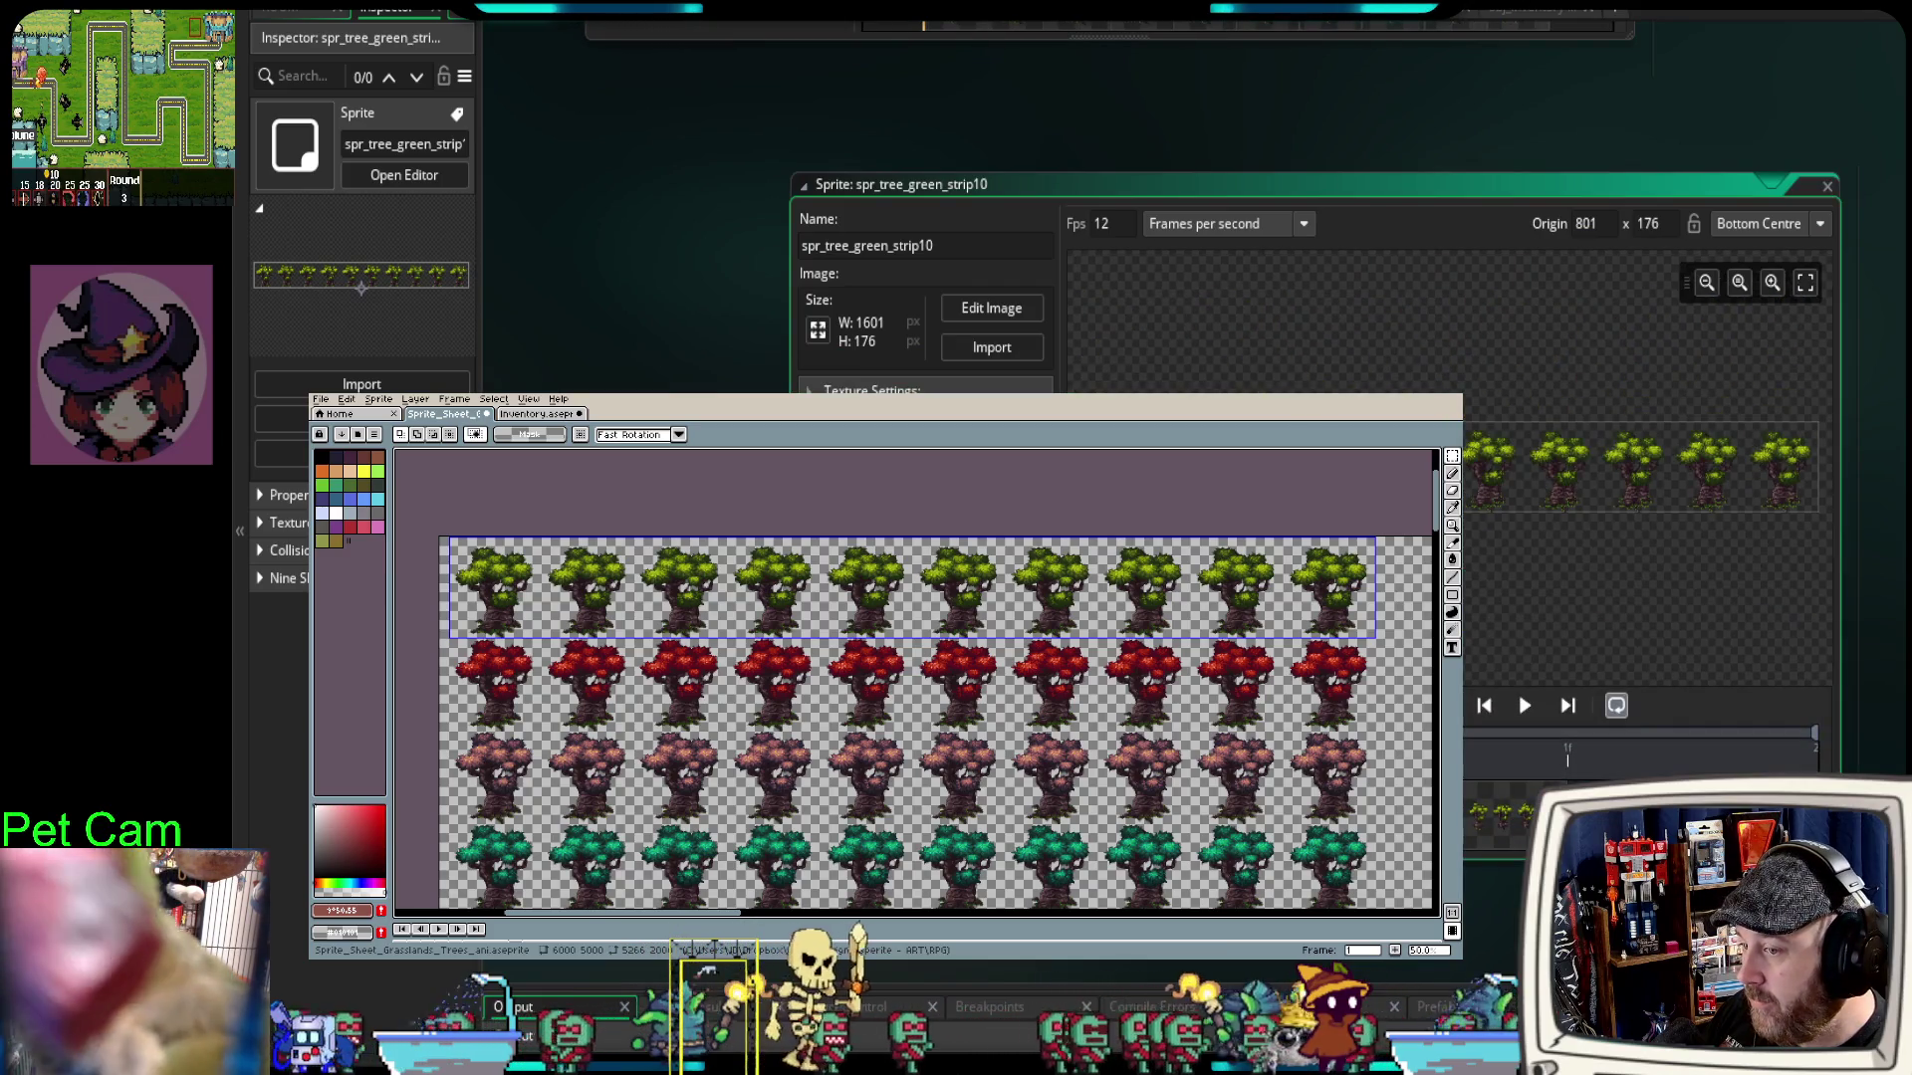
Step: Shift the spr_tree_green_strip10 sprite editor window left and close it
{"action": "left_click_drag", "start_coordinate": [1507, 182], "coordinate": [1404, 172]}
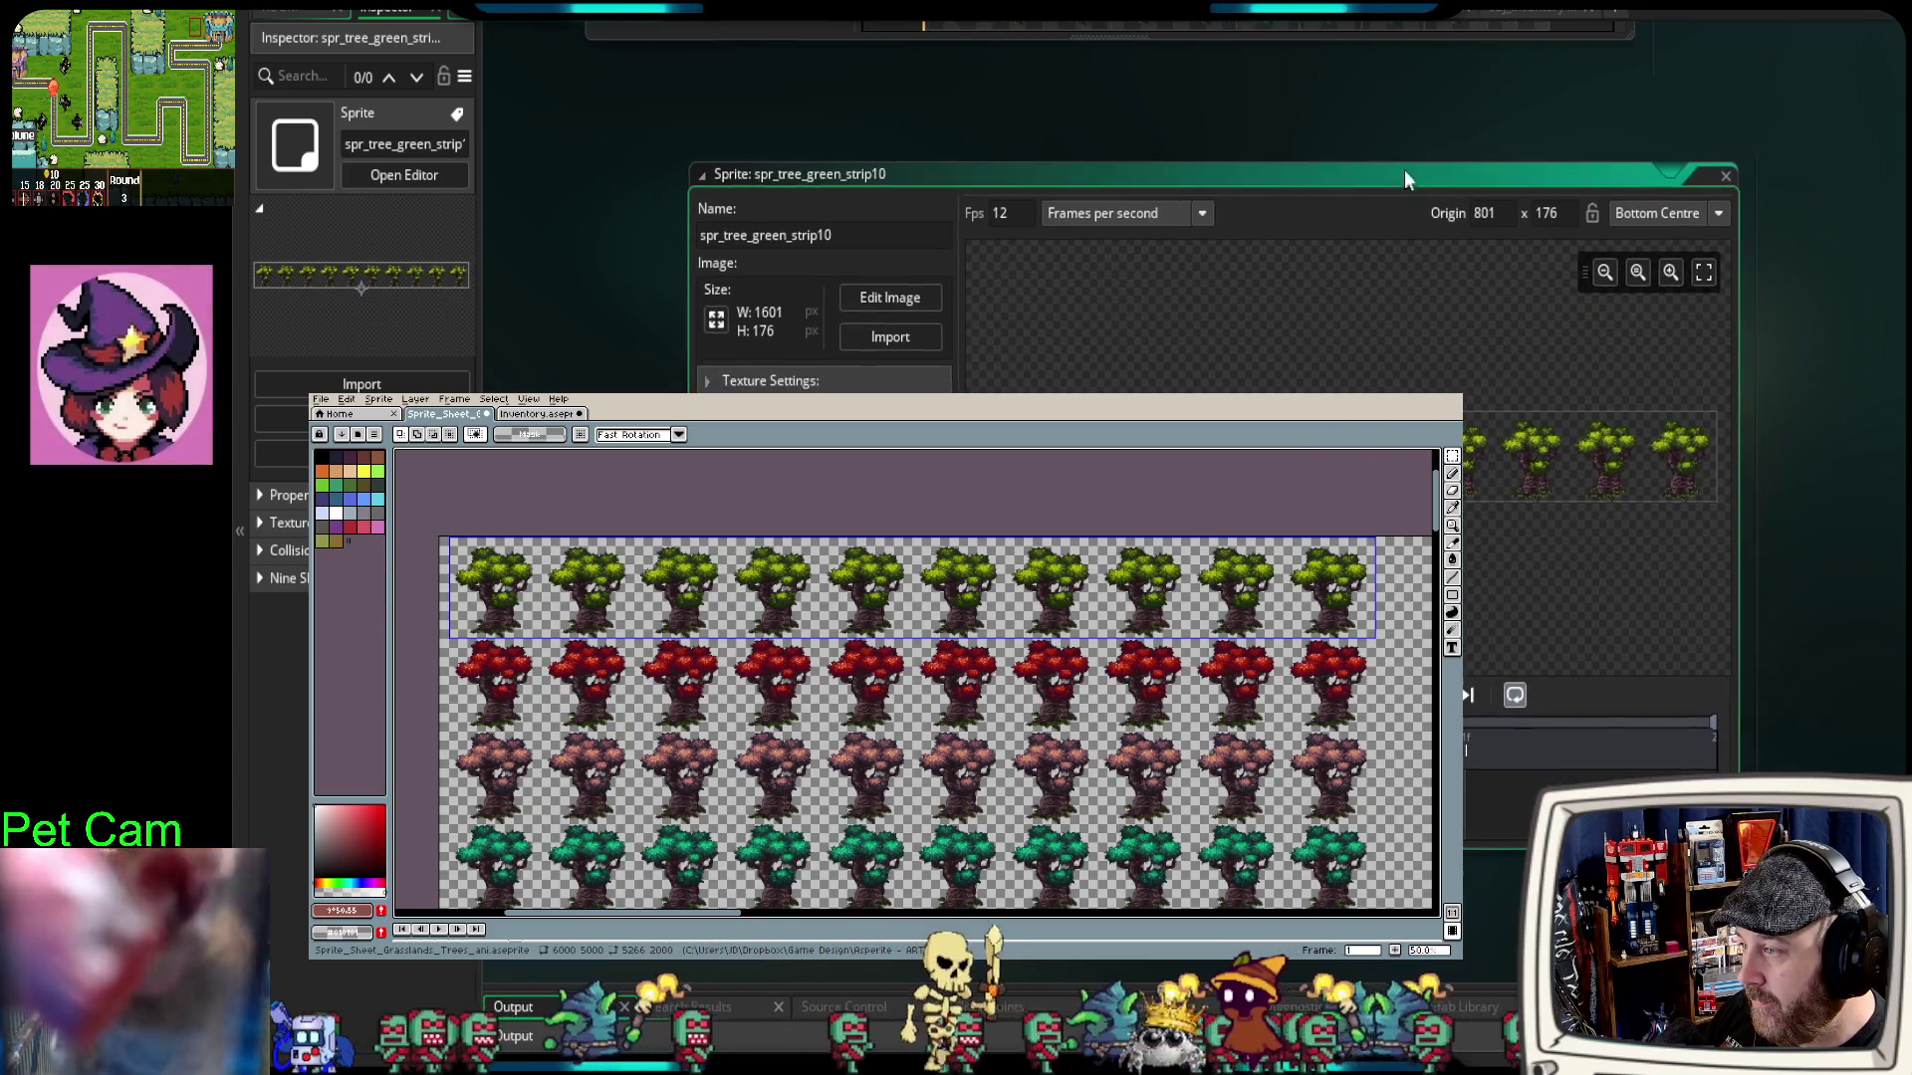
{"action": "left_click", "coordinate": [1726, 178]}
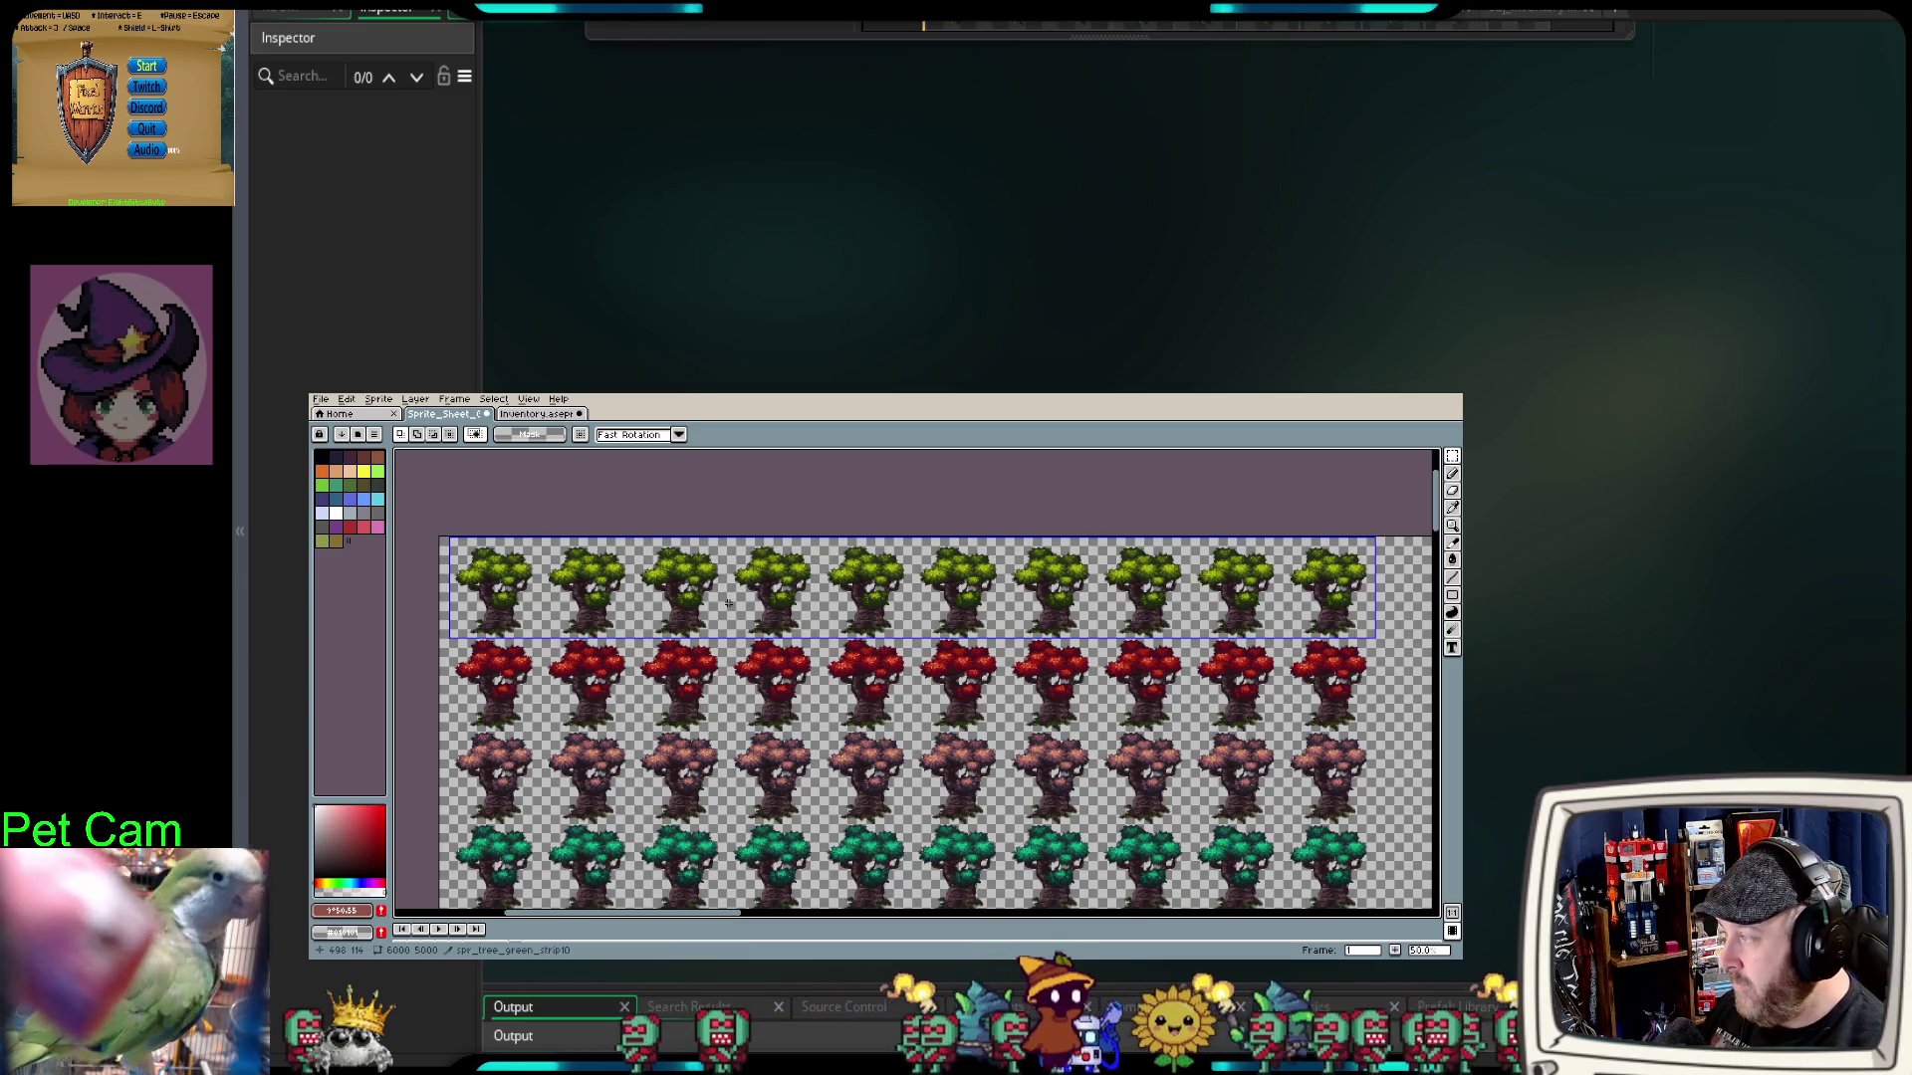
Step: Re-enable Strip in the GM Link panel and browse its Bbox, Folder, Name and Origin tabs
{"action": "key", "text": "ctrl+shift+g"}
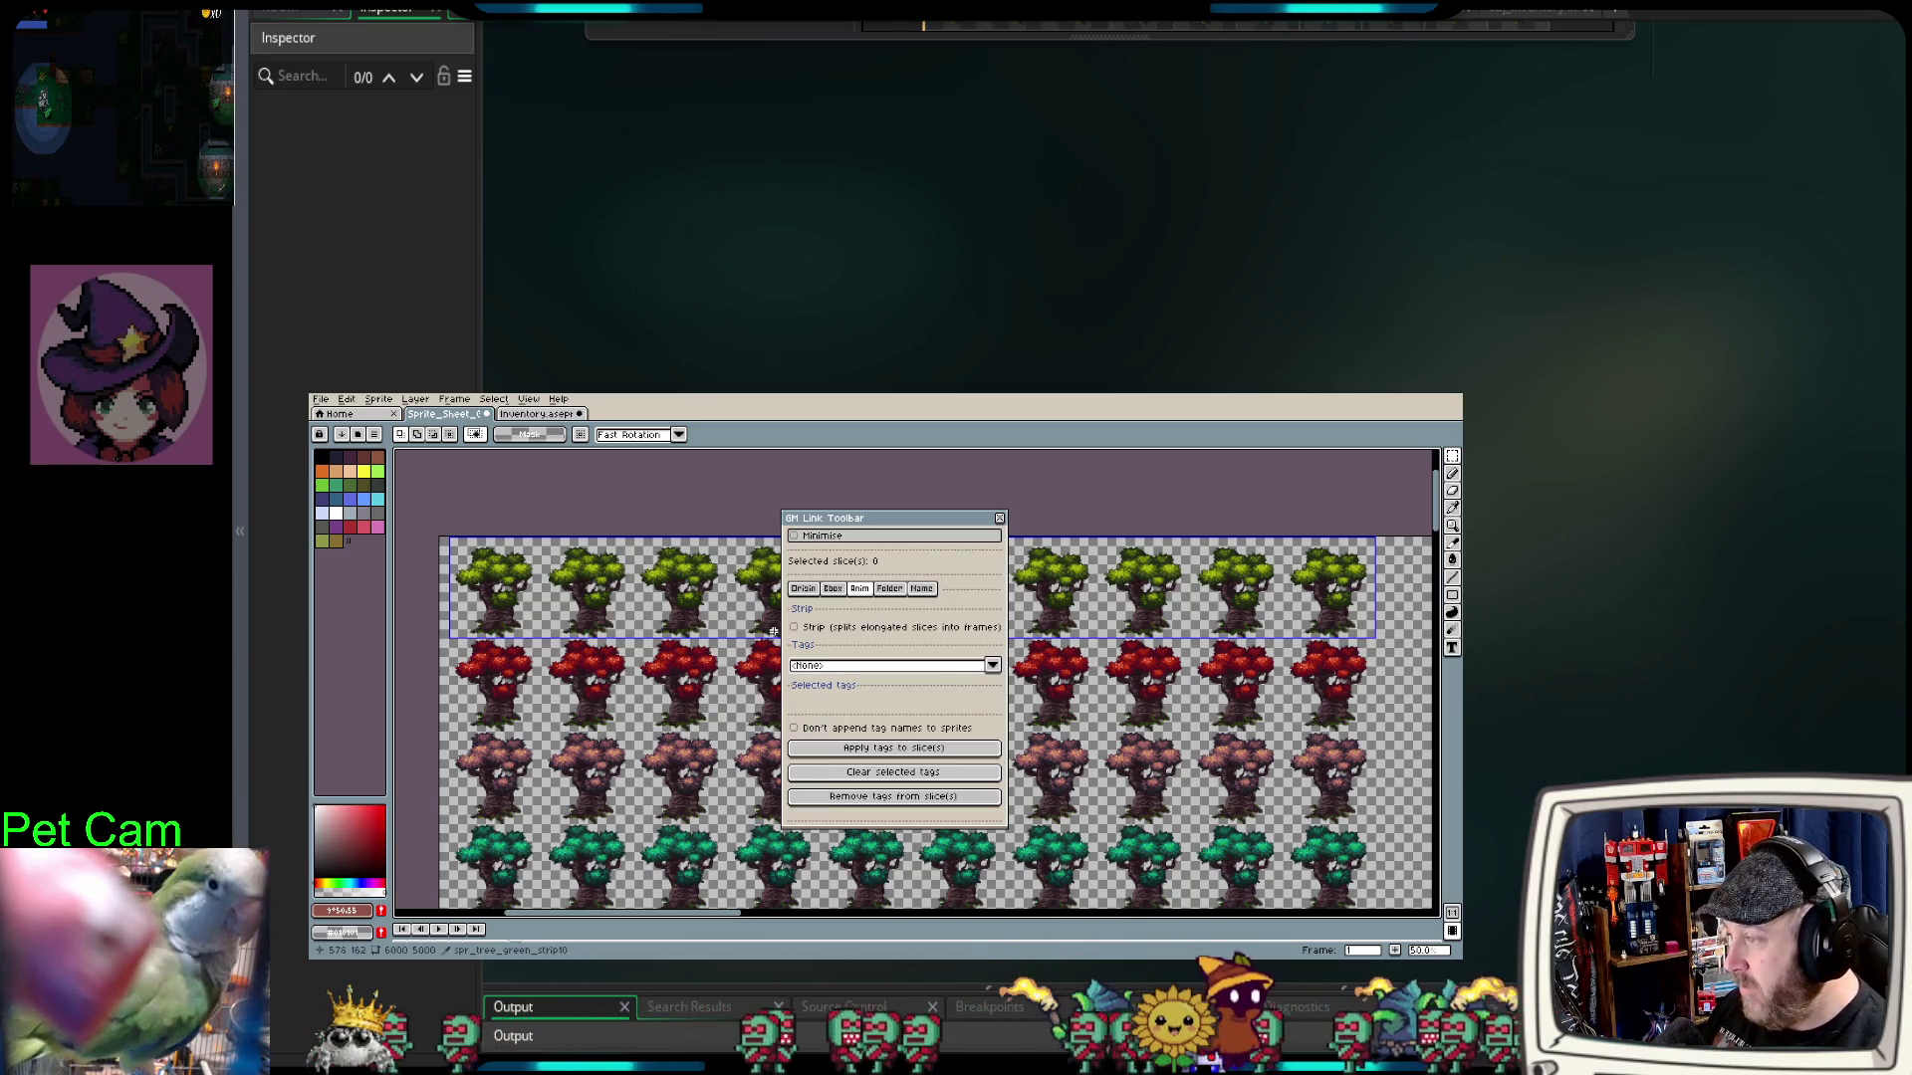
{"action": "left_click", "coordinate": [805, 628]}
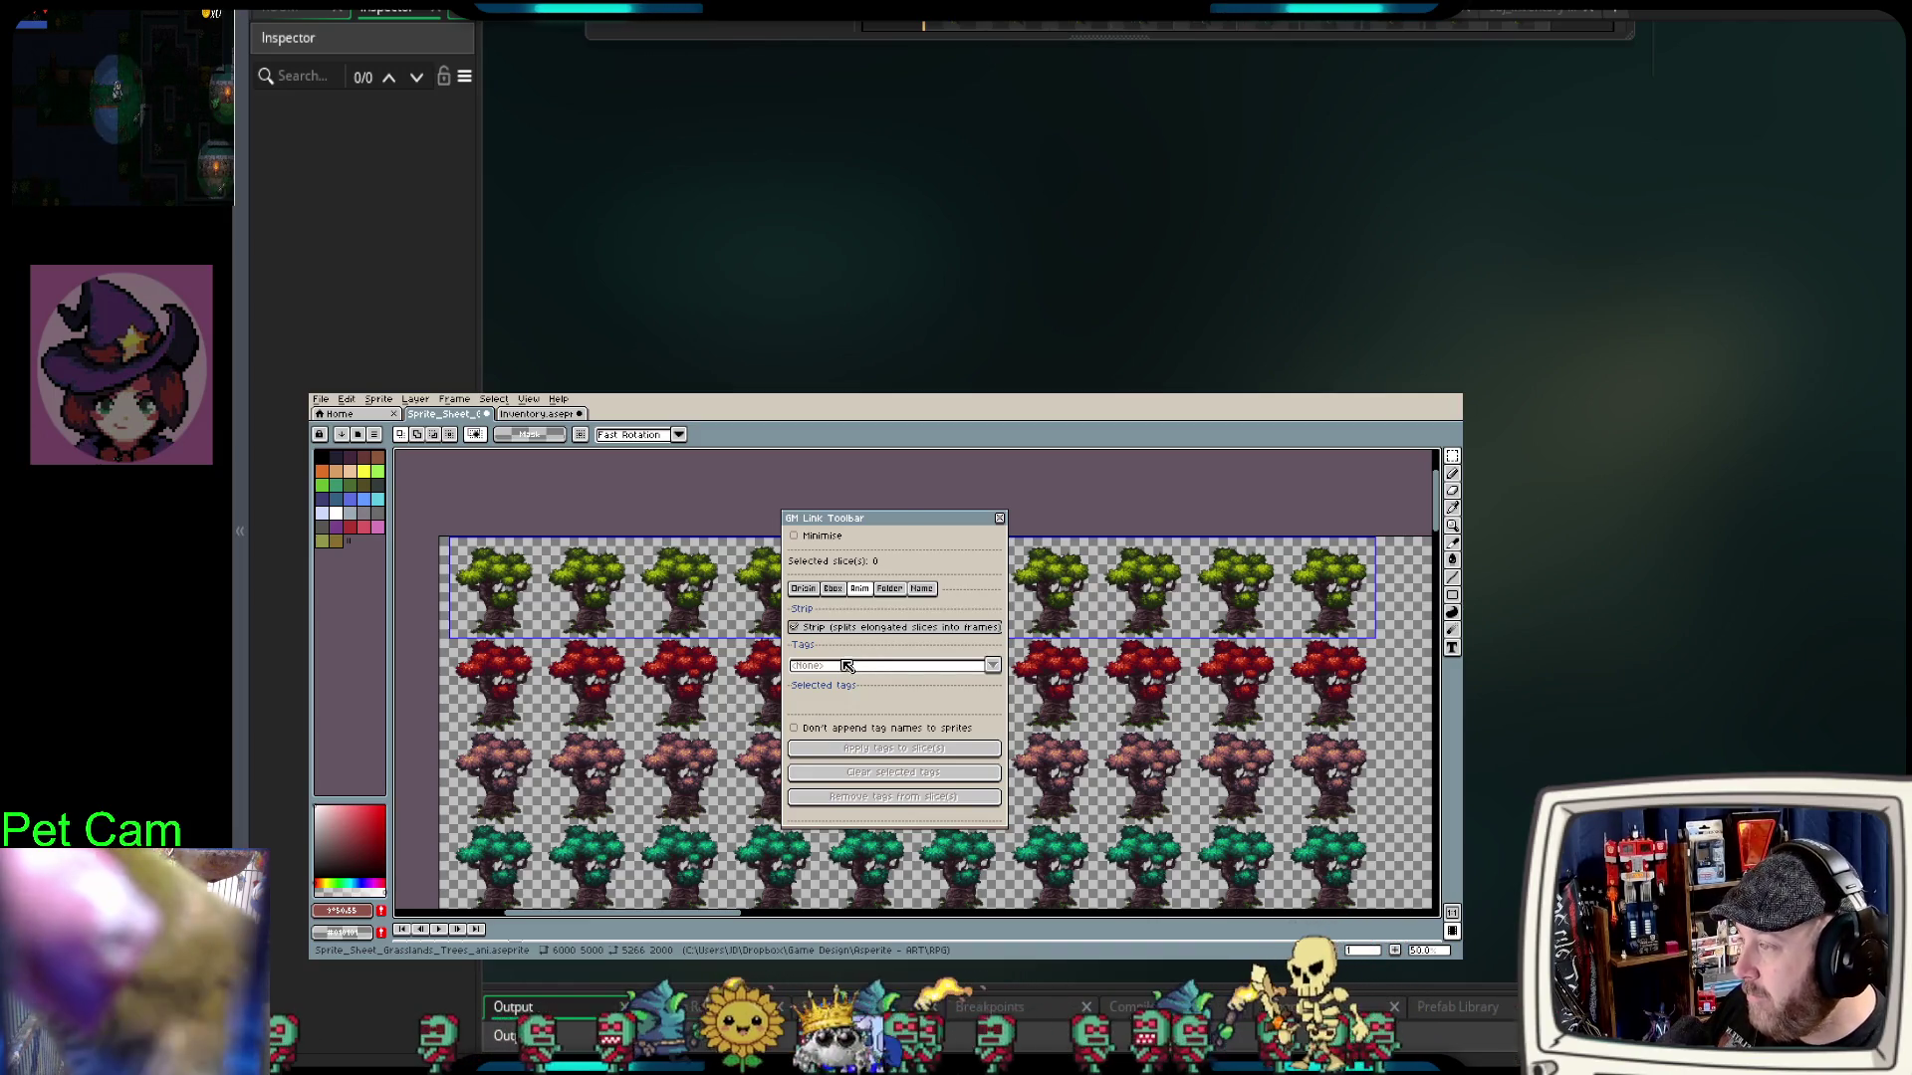
{"action": "left_click", "coordinate": [833, 588]}
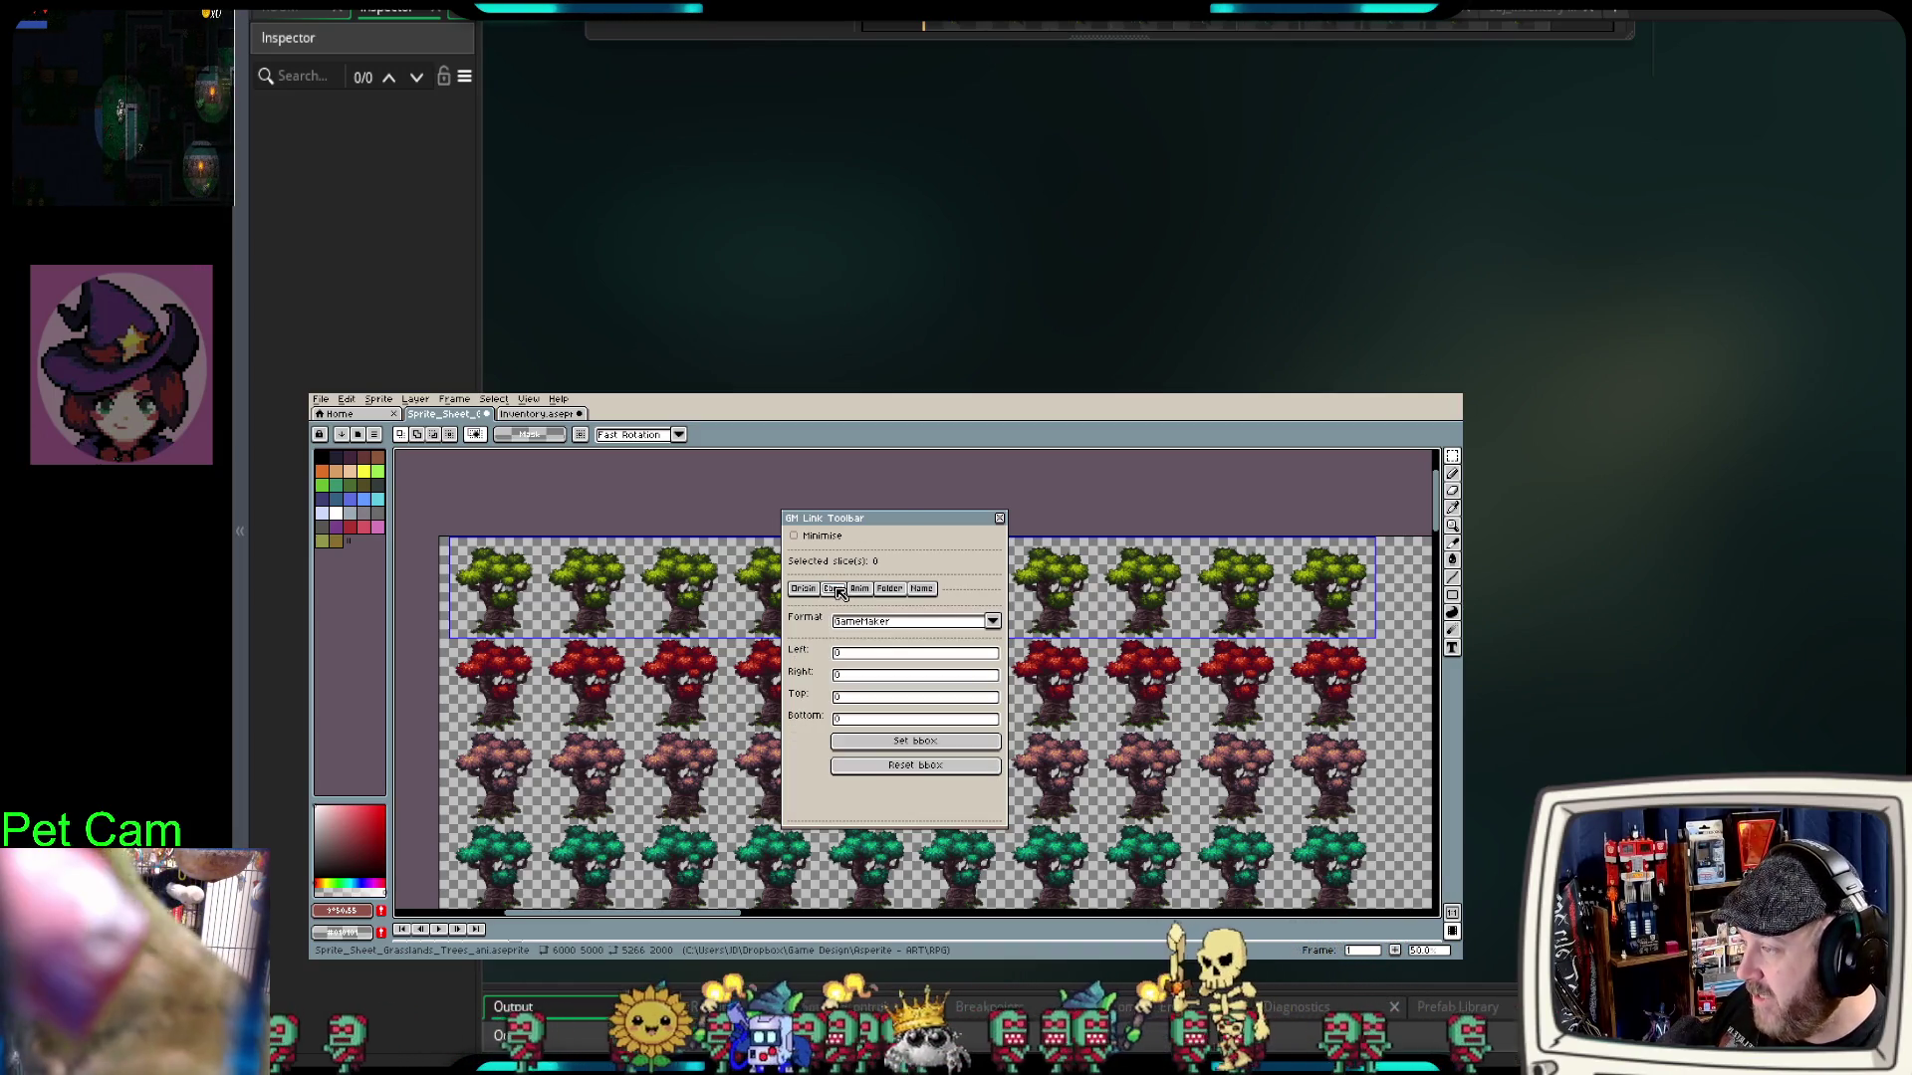
{"action": "left_click", "coordinate": [890, 588]}
{"action": "left_click", "coordinate": [922, 589]}
{"action": "left_click", "coordinate": [803, 589]}
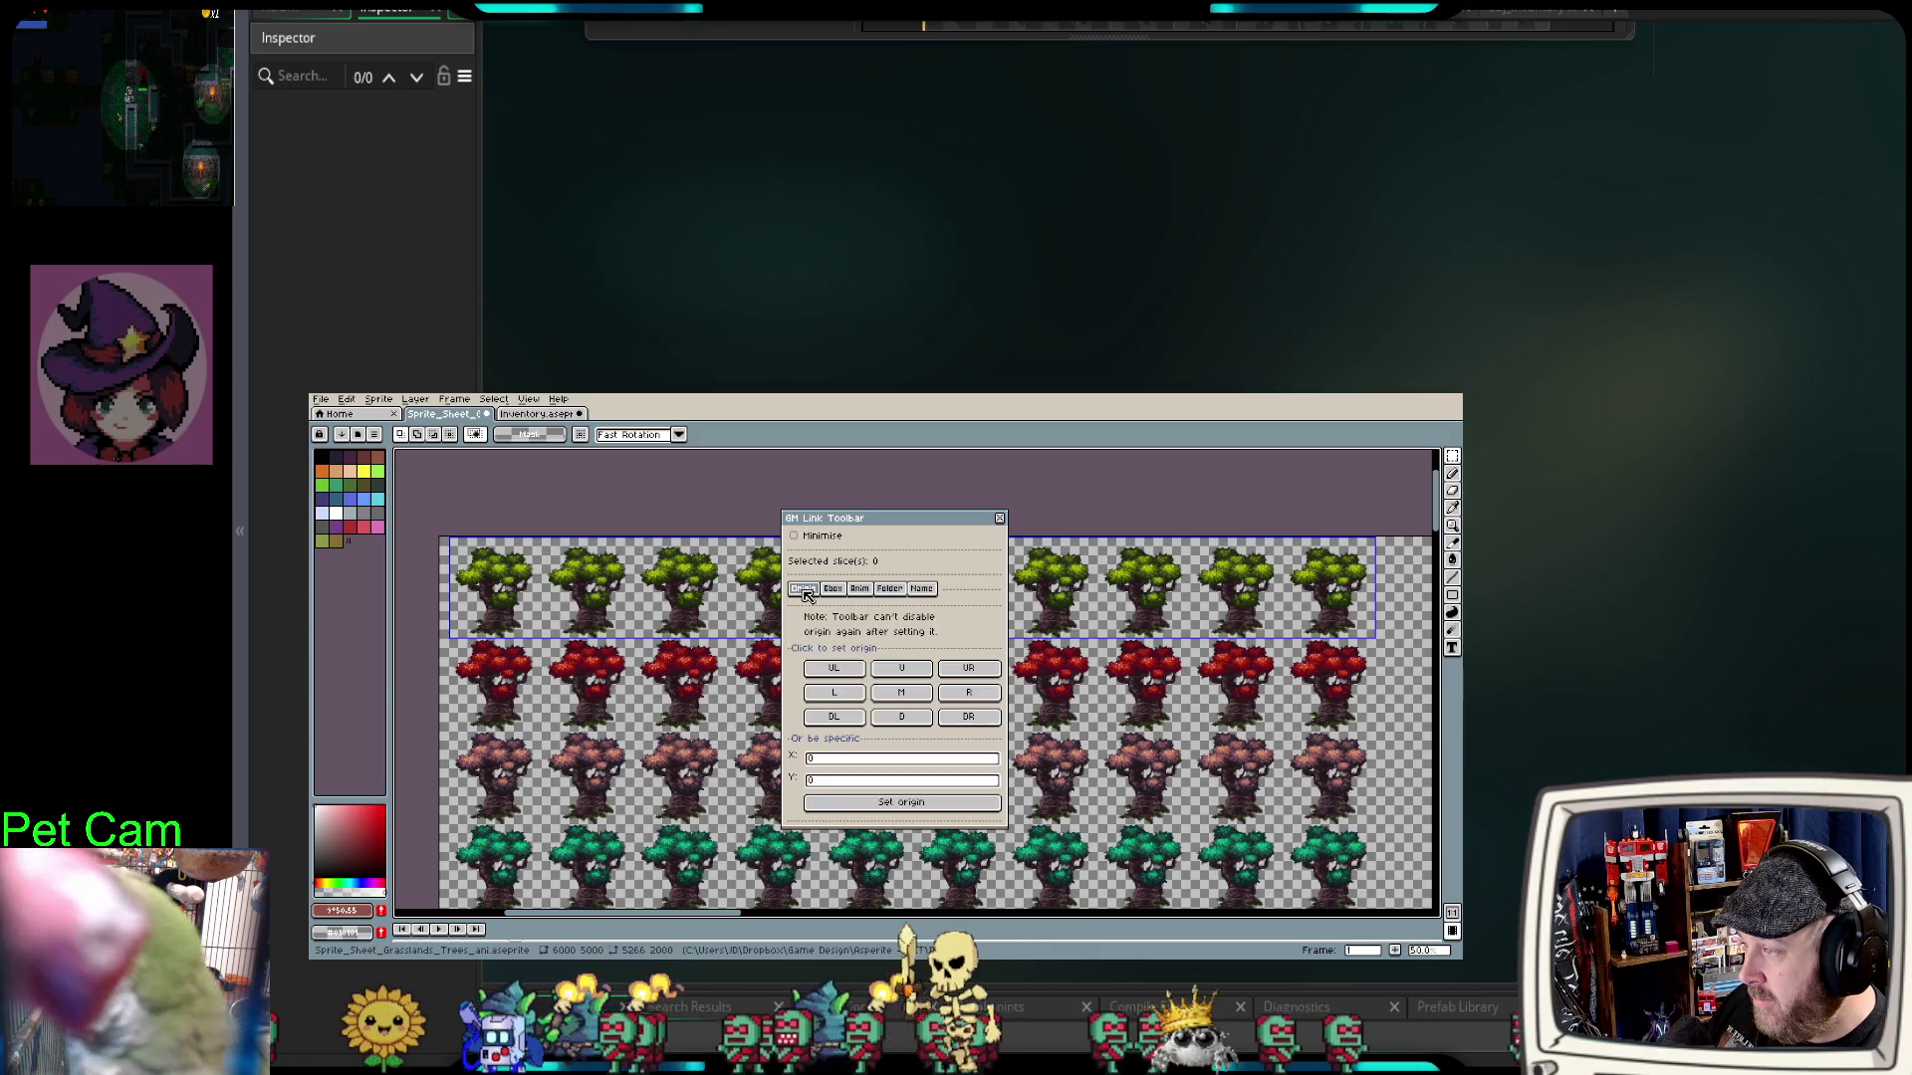
Step: Return to the Anim tab, close the GM Link panel, and switch to the Slice tool
{"action": "left_click", "coordinate": [859, 590]}
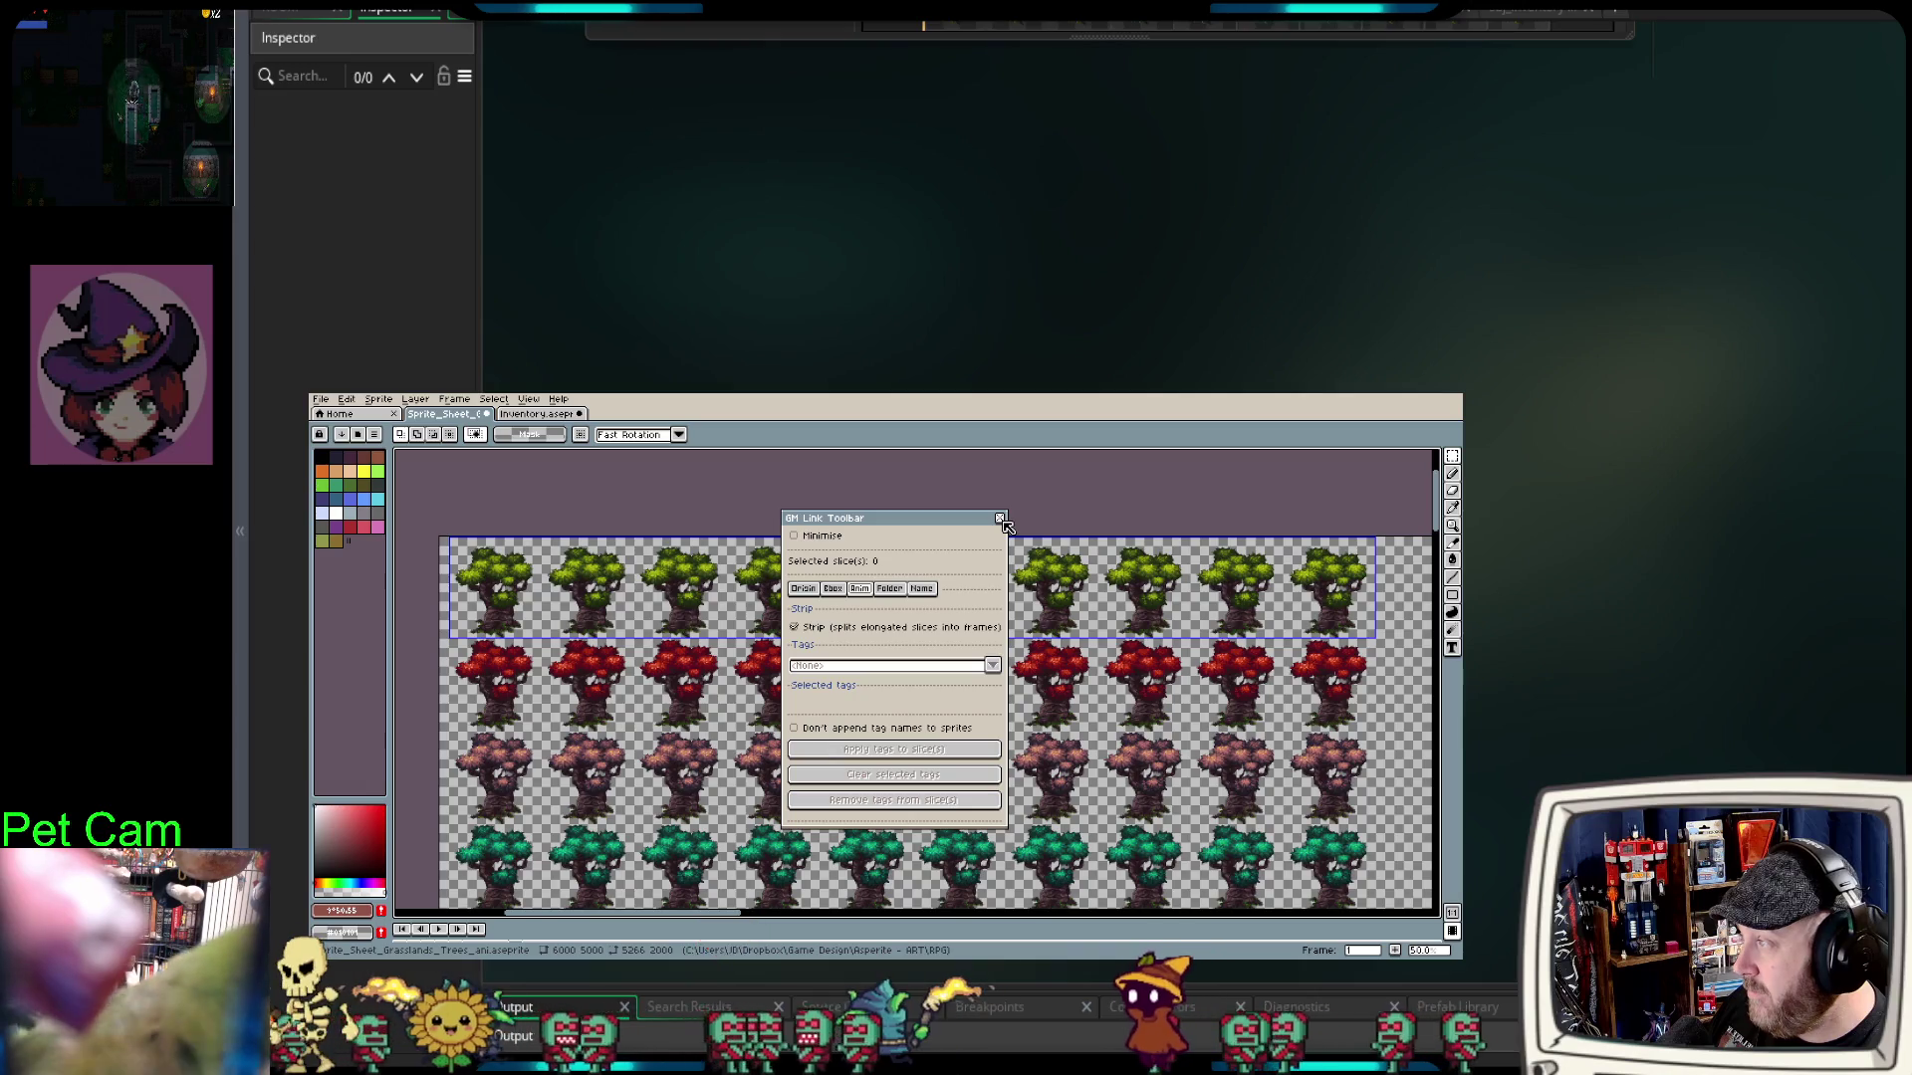
{"action": "left_click", "coordinate": [1001, 519]}
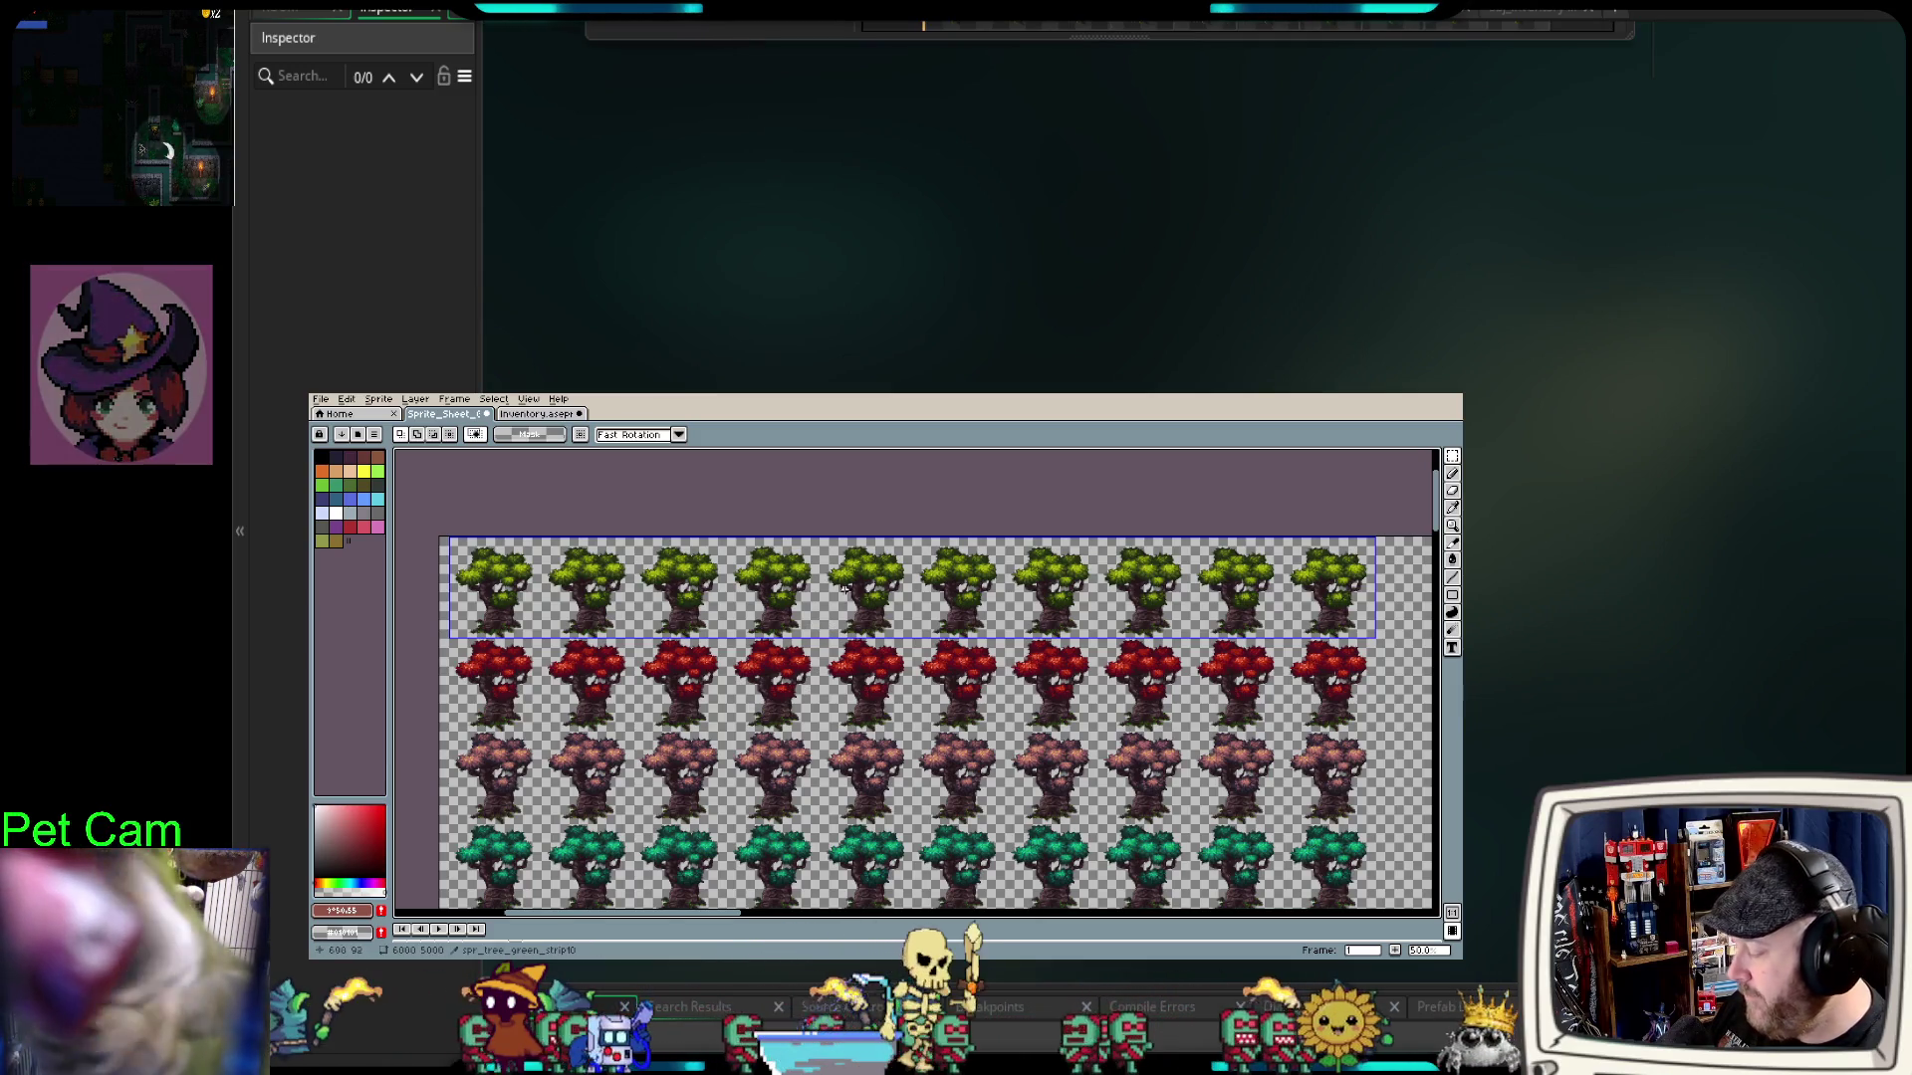
{"action": "key", "text": "shift+c"}
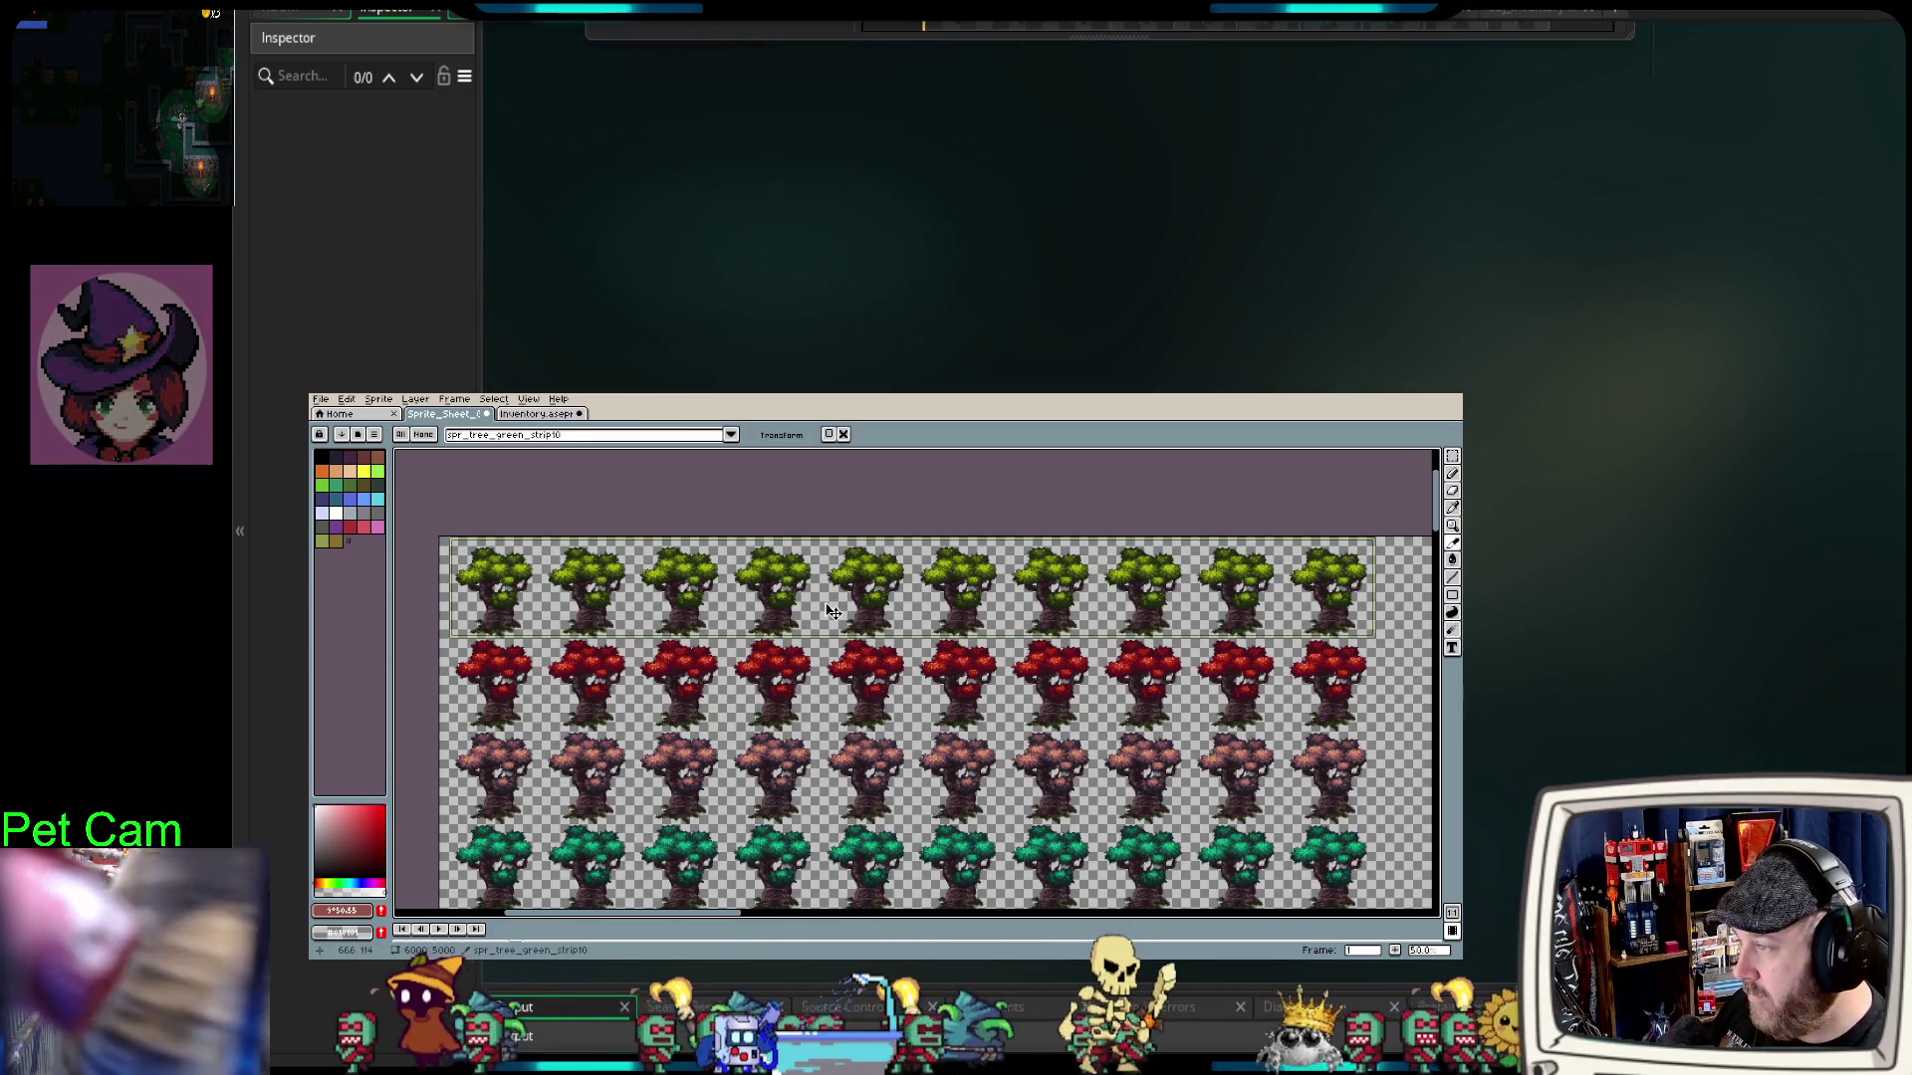
Step: Check the green slice's properties, then enable Strip so it becomes spr_tree_green_strip10#strip
{"action": "double_click", "coordinate": [831, 603]}
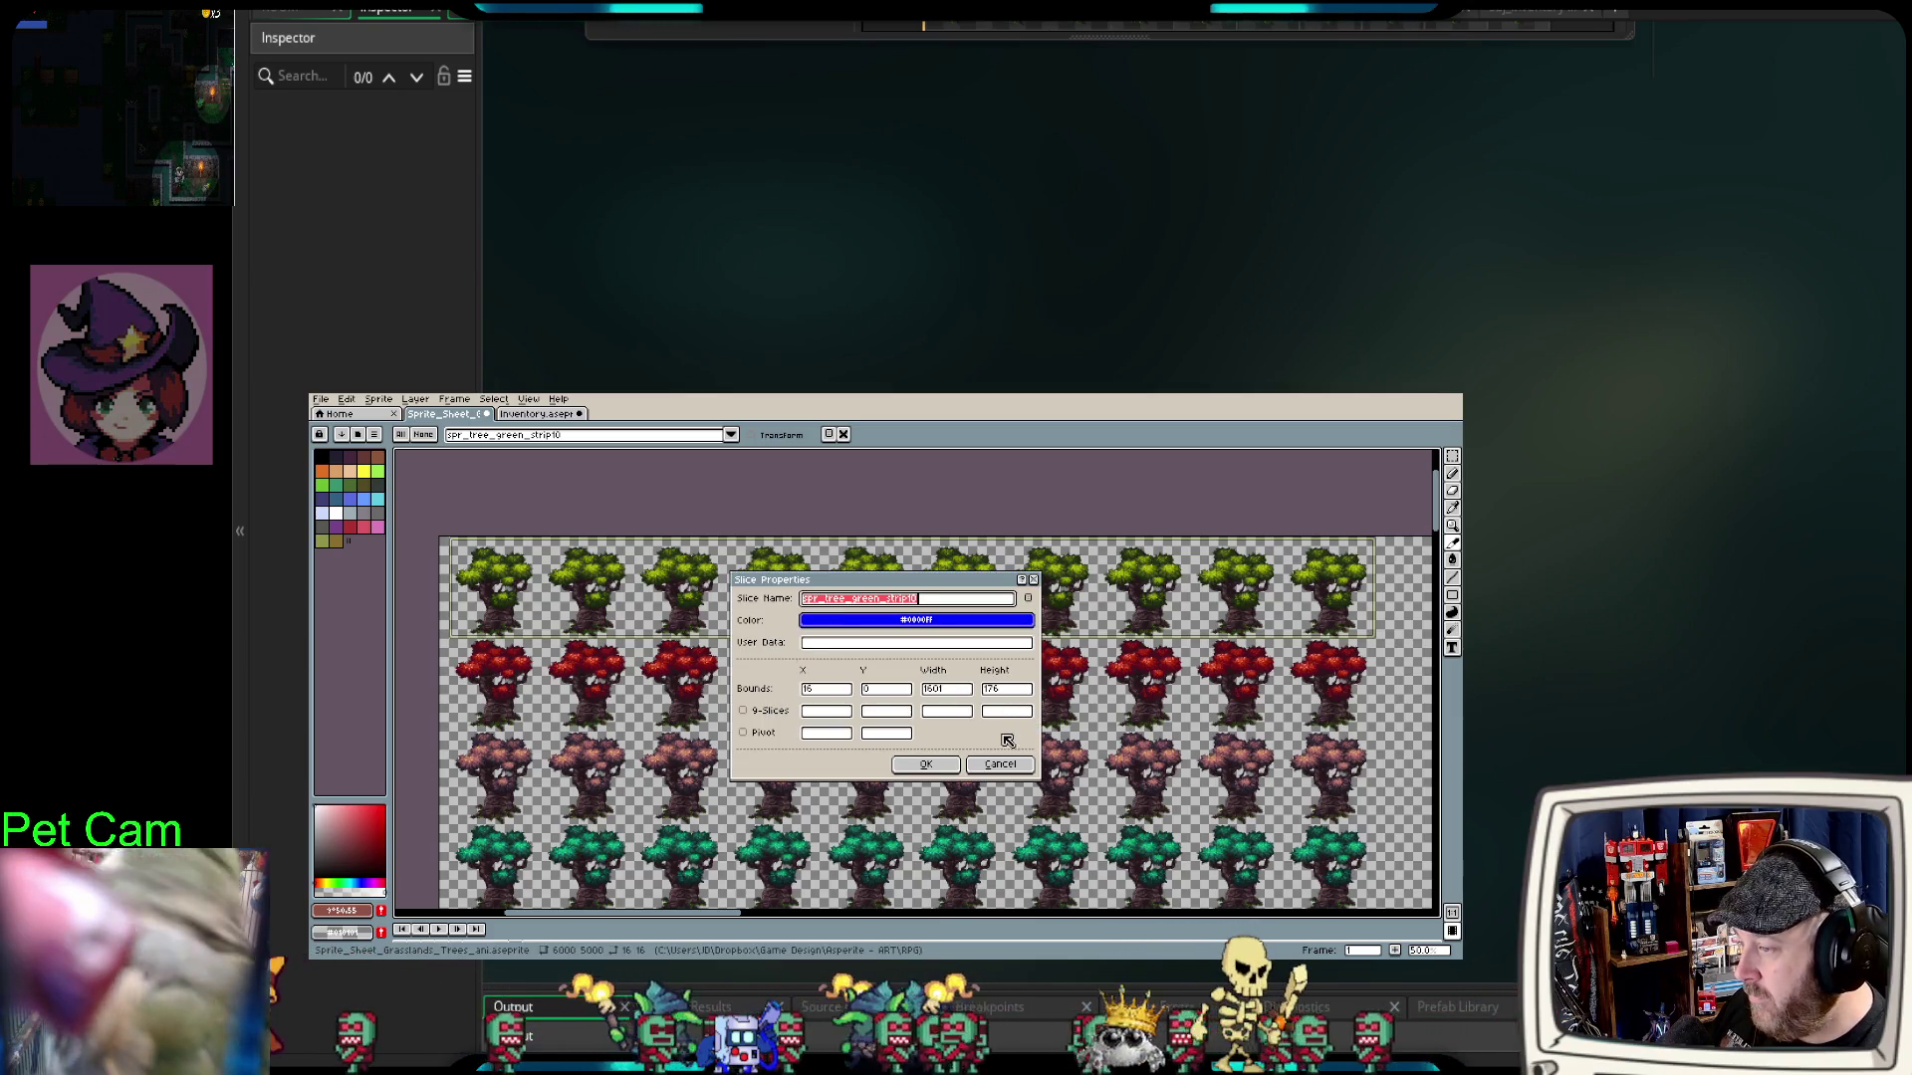
{"action": "left_click", "coordinate": [1000, 764]}
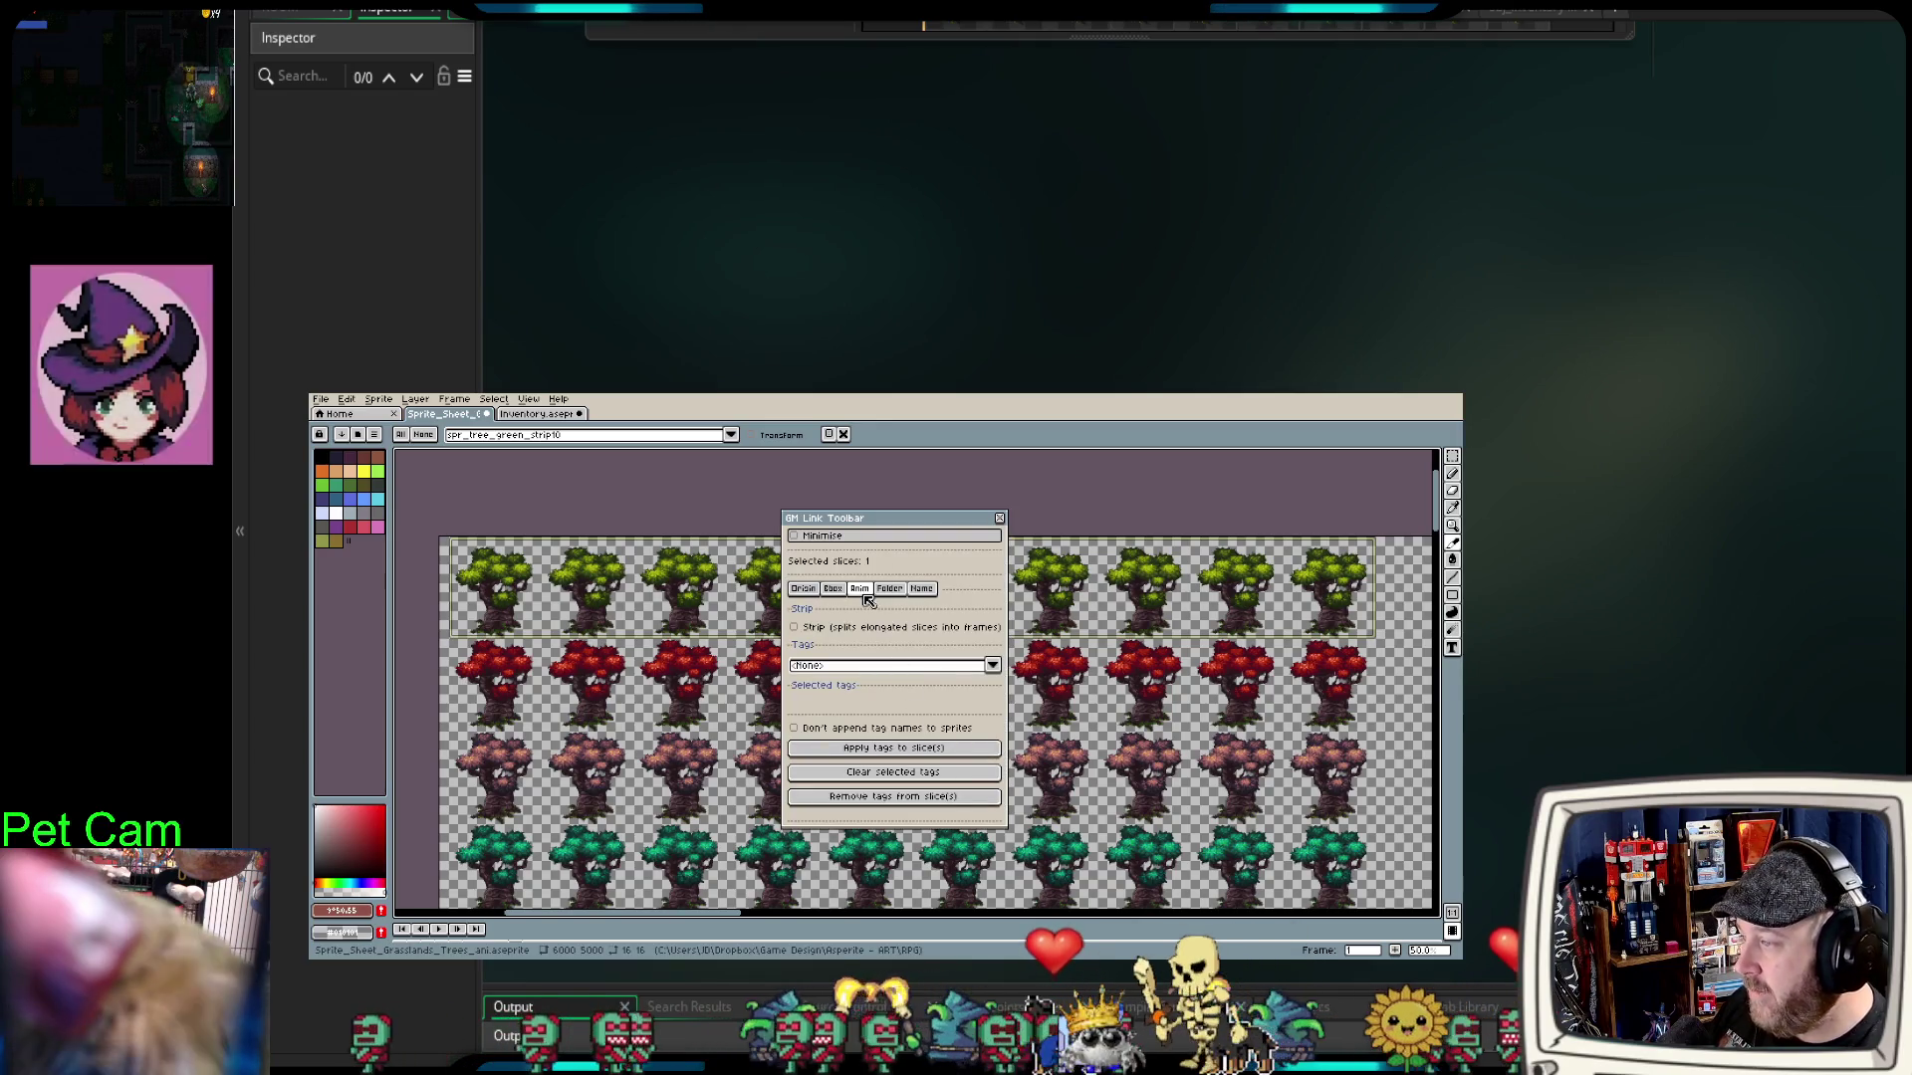
{"action": "left_click", "coordinate": [795, 629]}
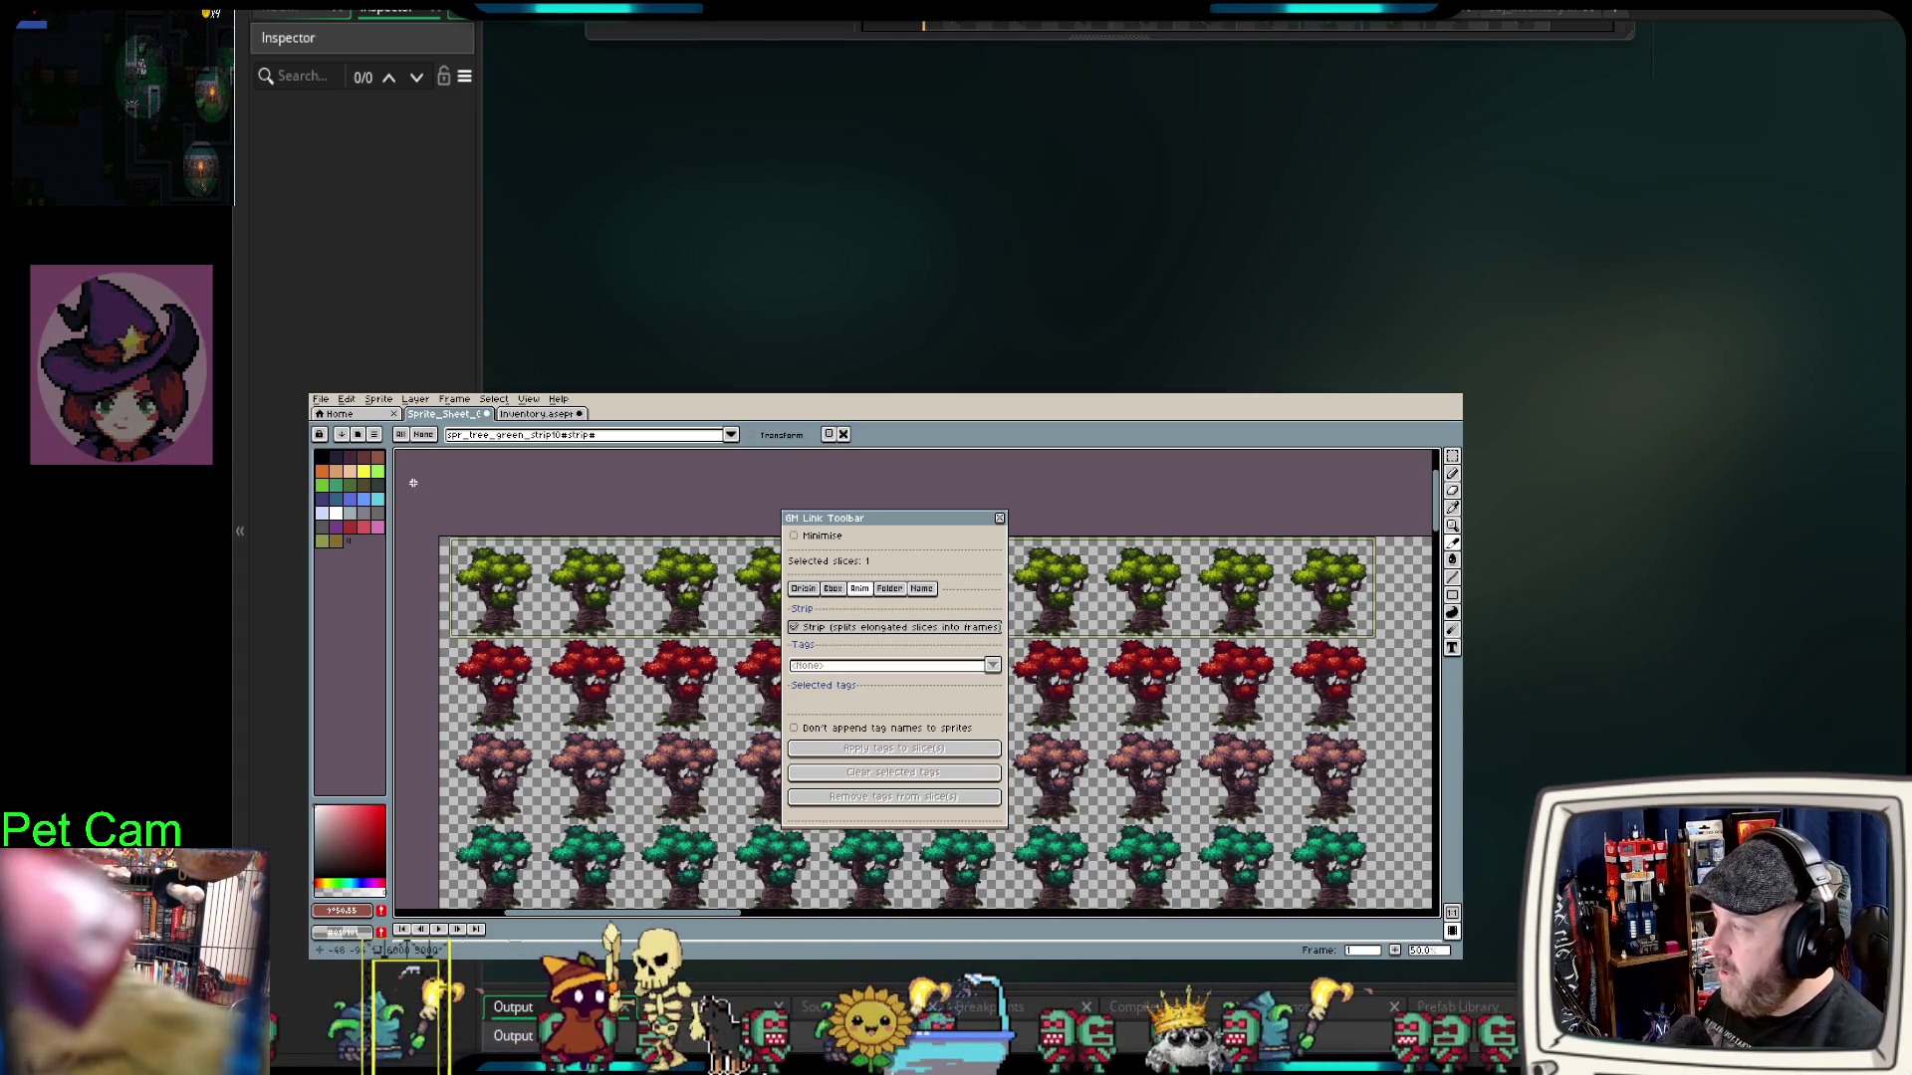
{"action": "left_click", "coordinate": [321, 399]}
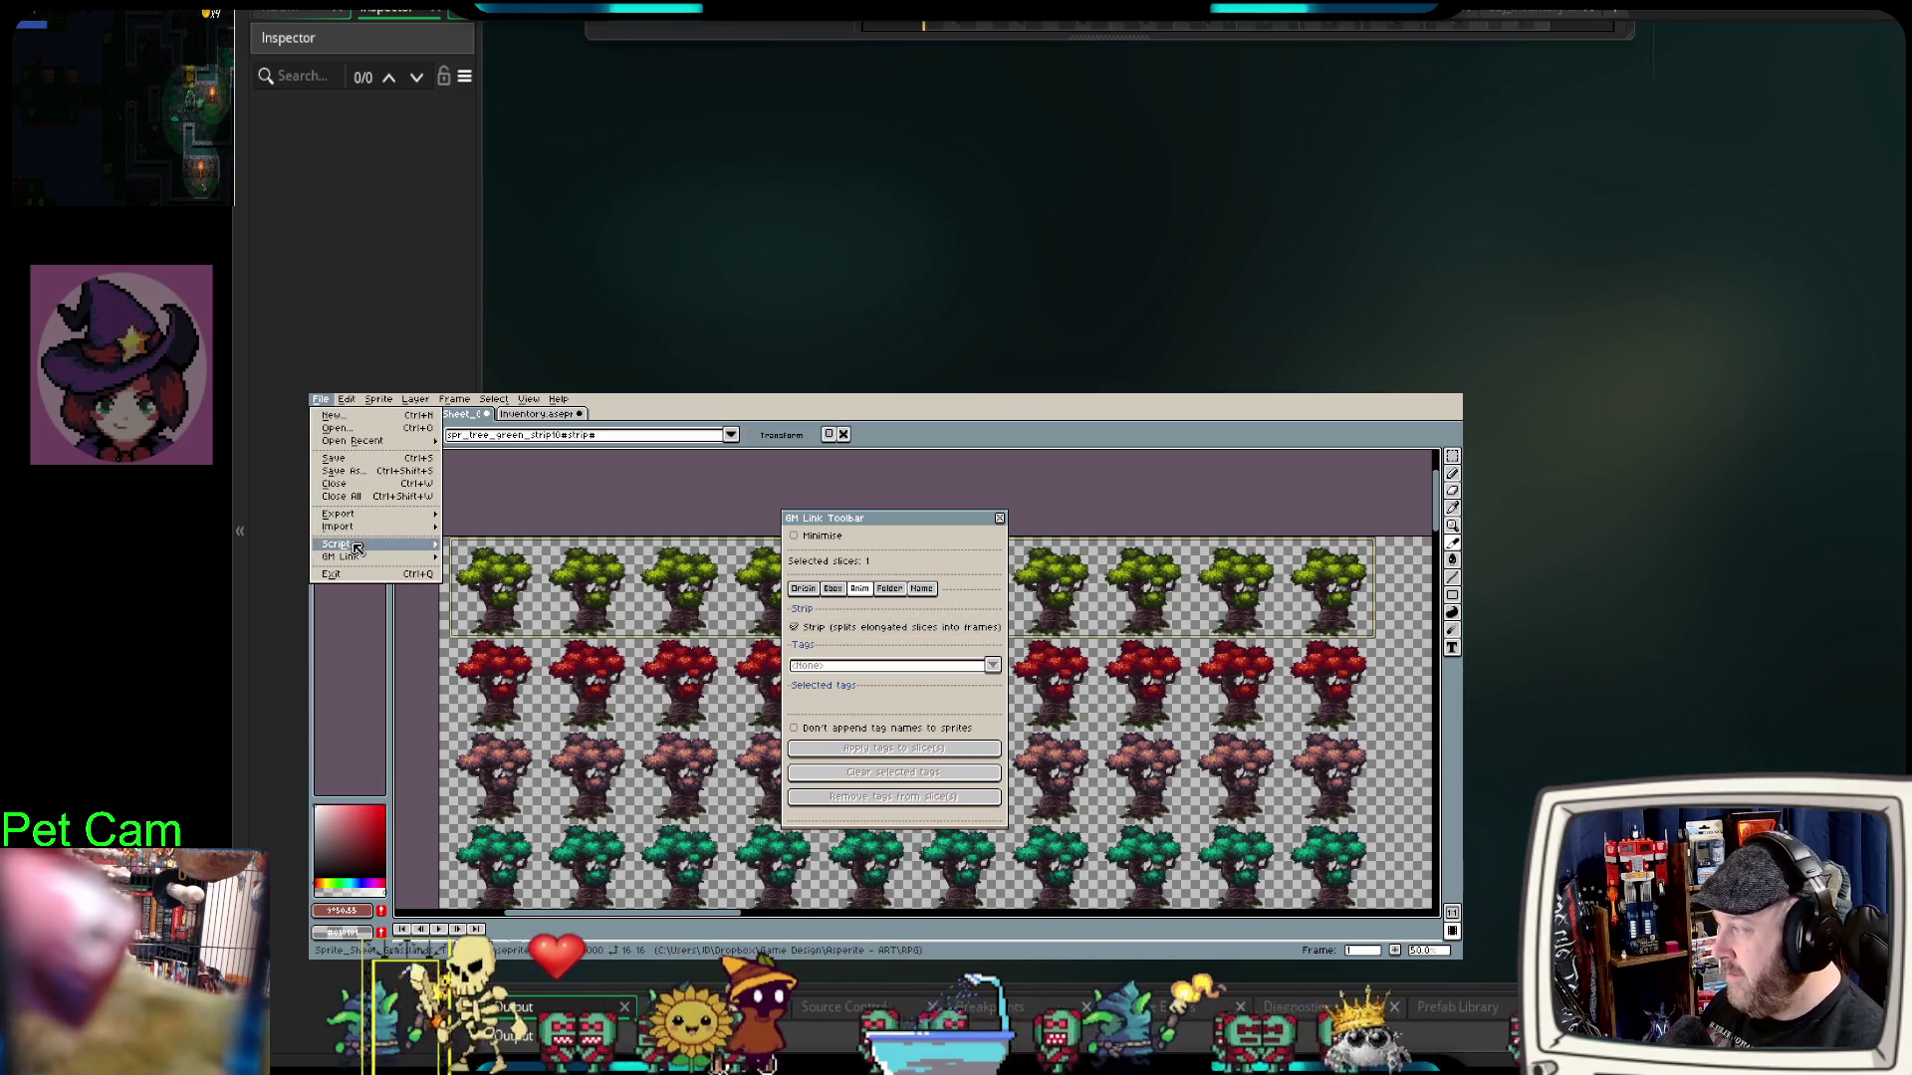
Step: Sync the strip slice with GM Link Update and dismiss the 'Updated 1 sprites' confirmation
{"action": "mouse_move", "coordinate": [365, 565]}
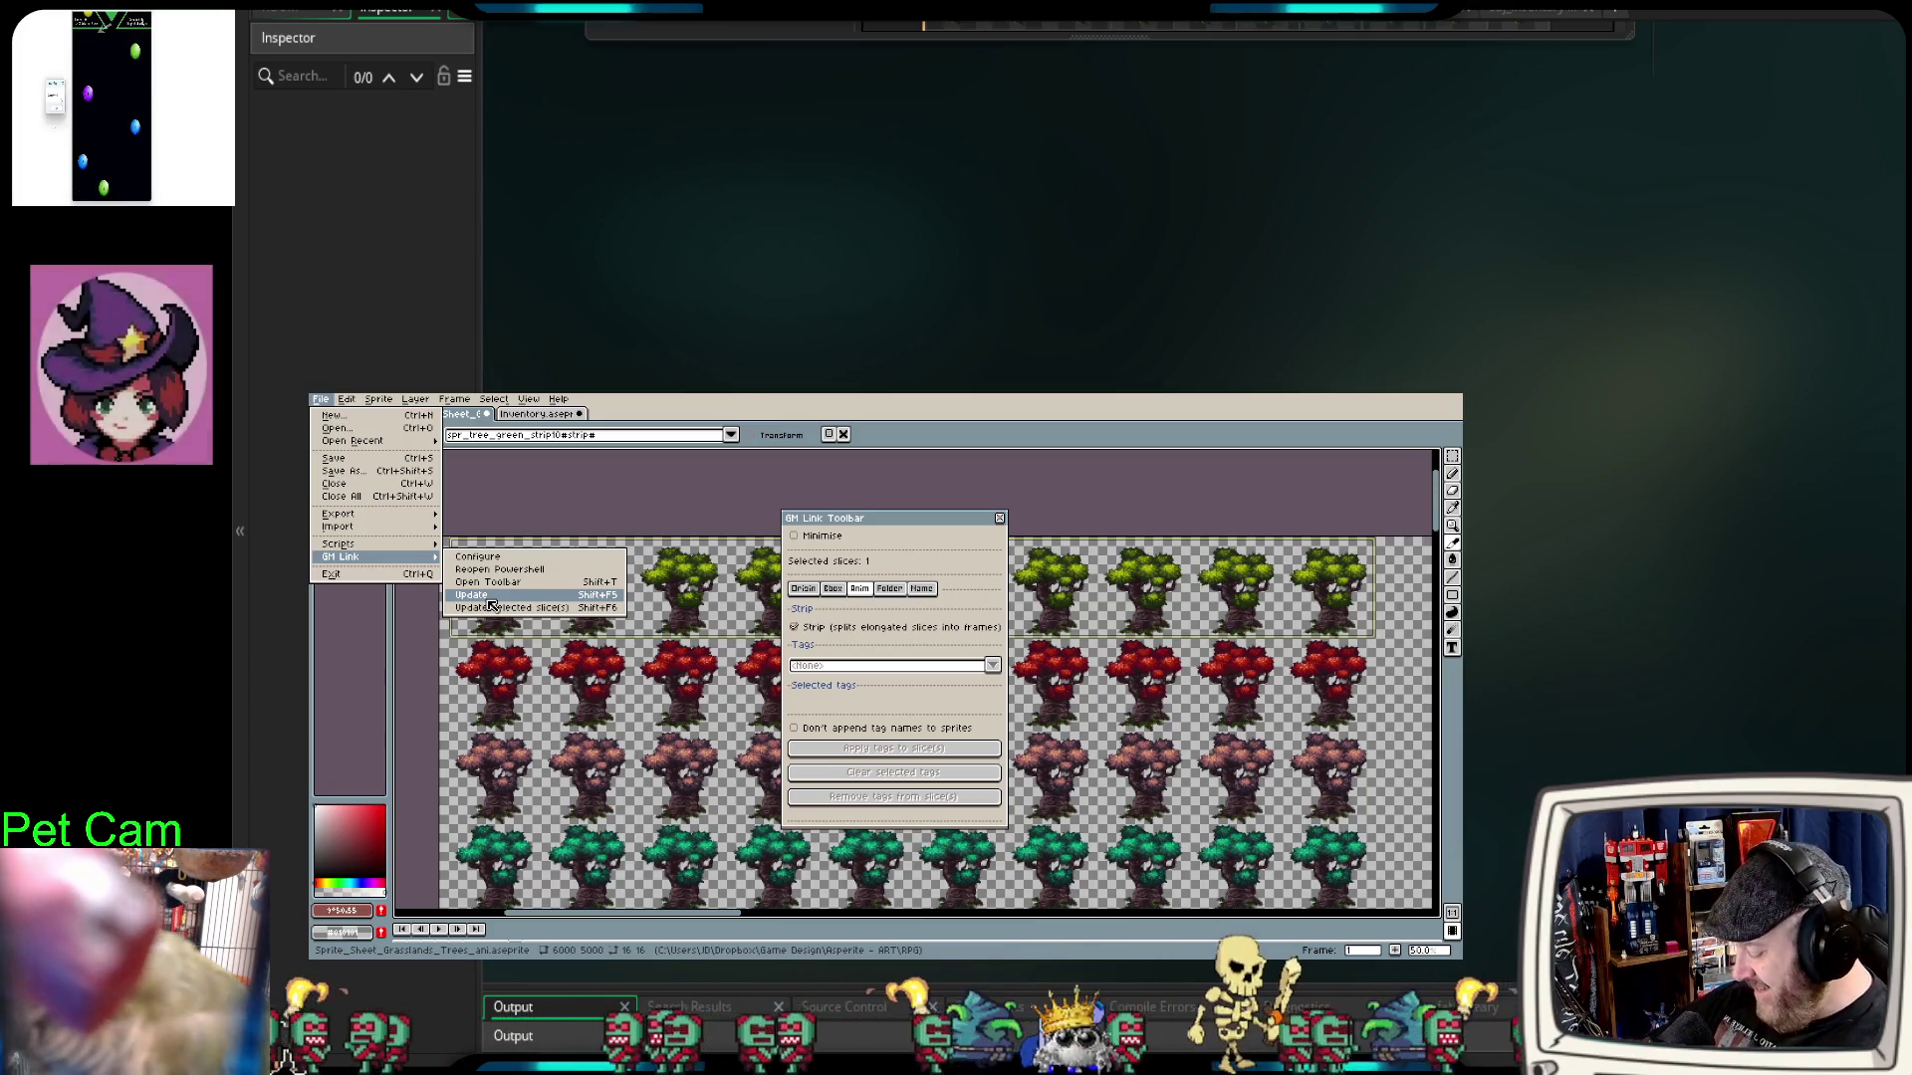
{"action": "left_click", "coordinate": [489, 599]}
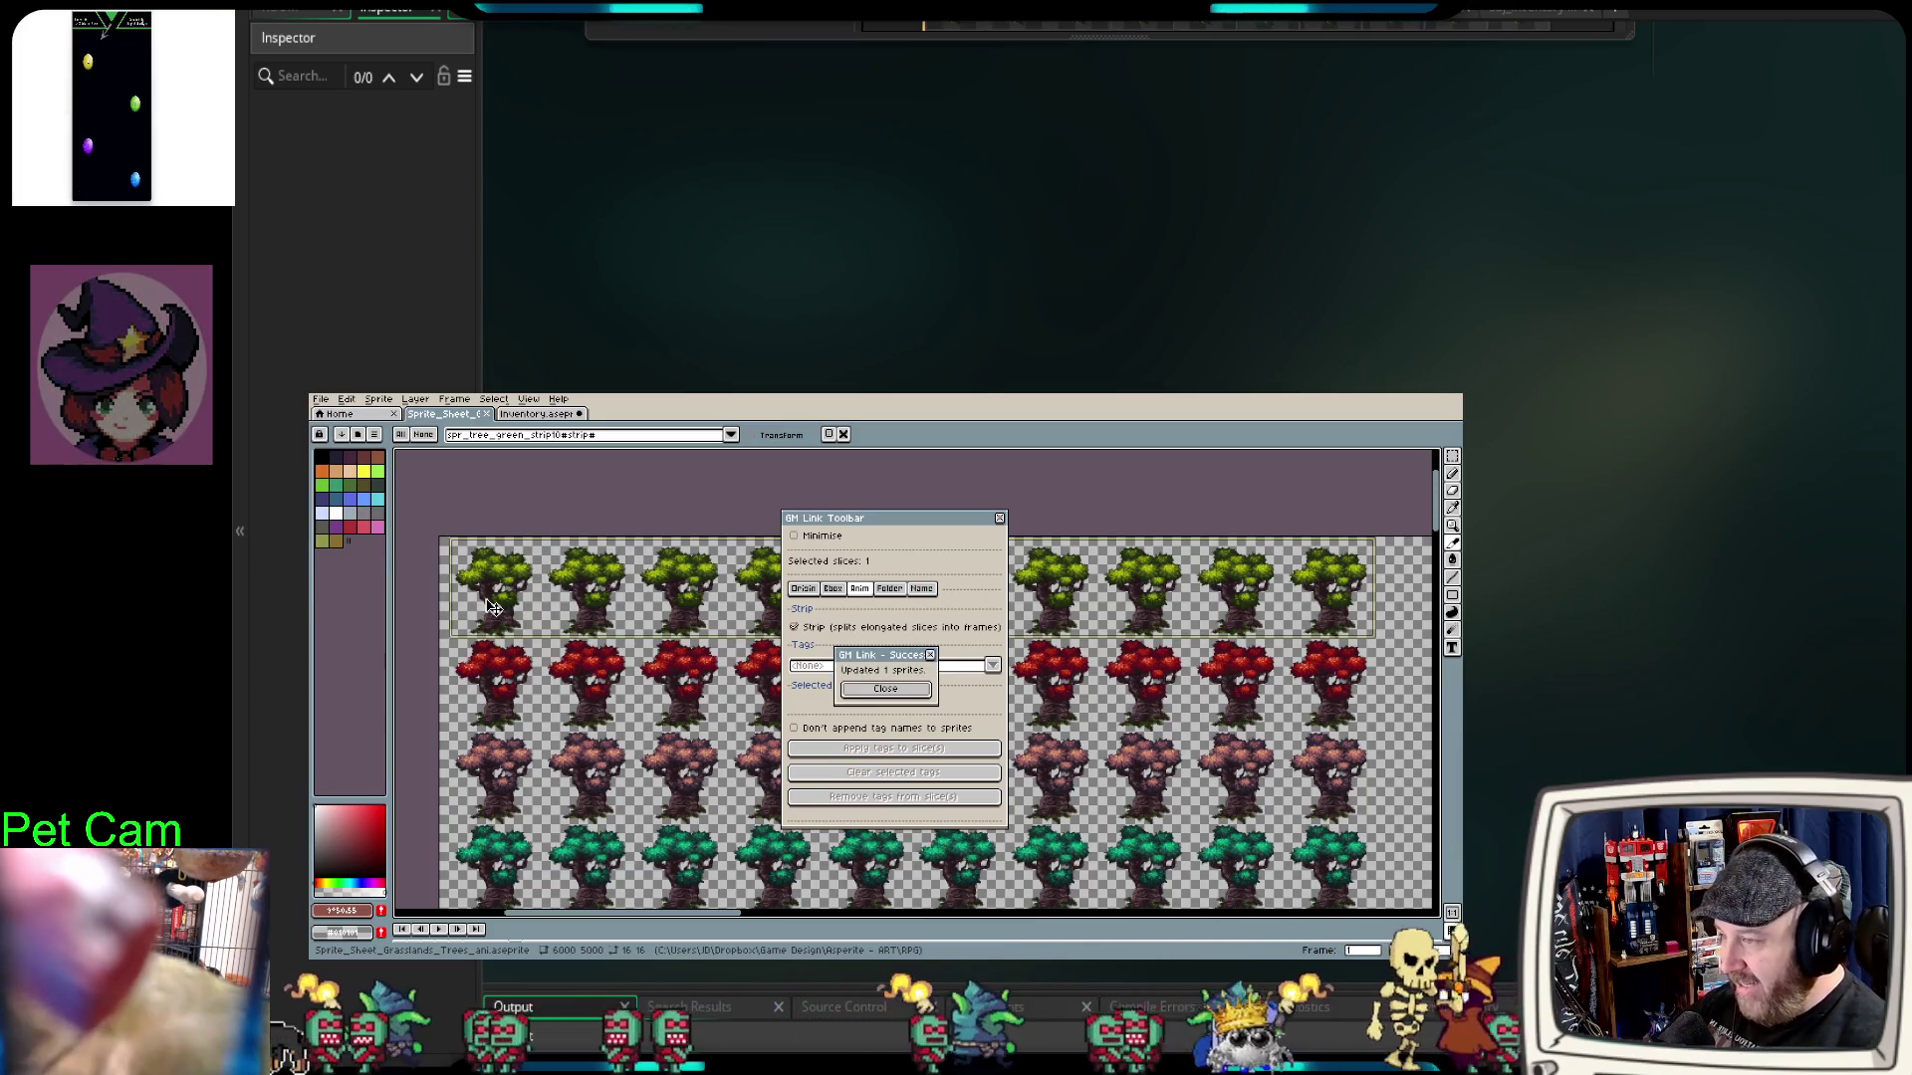
{"action": "left_click", "coordinate": [905, 691]}
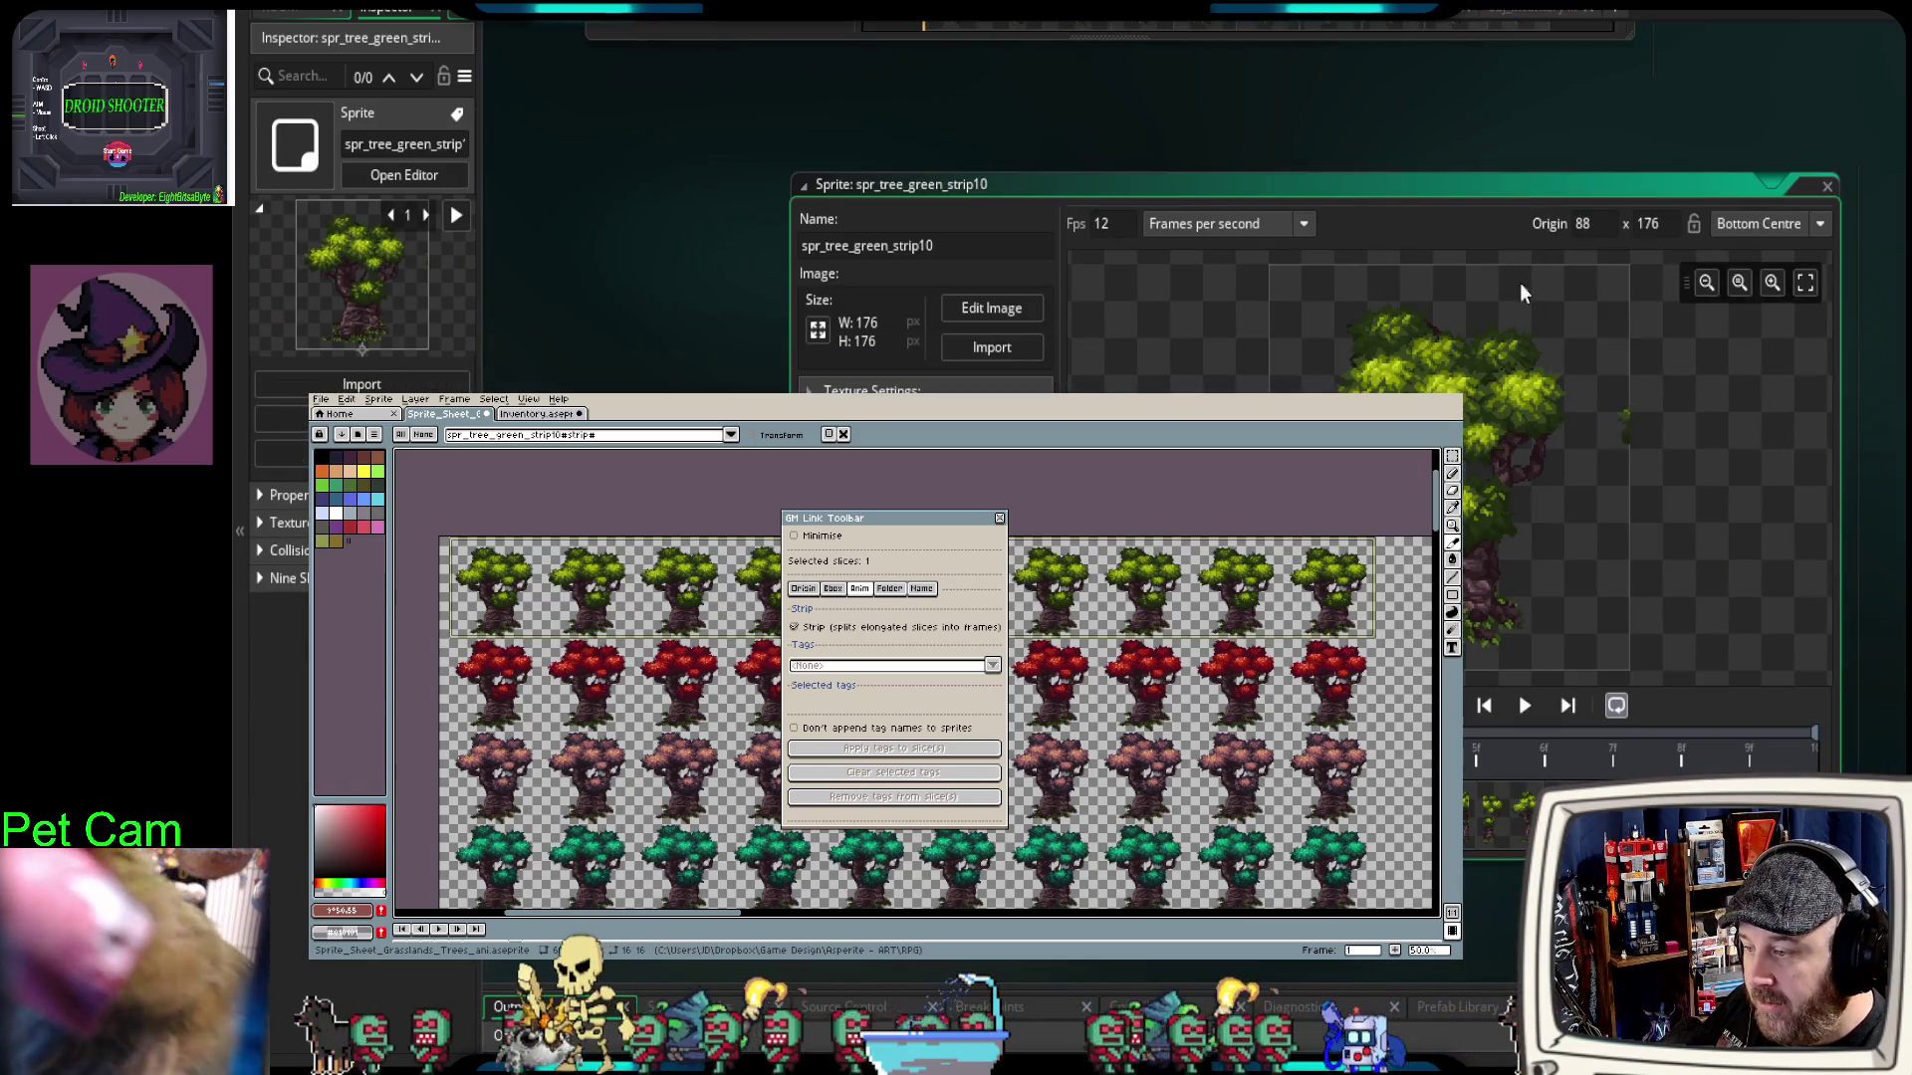
Step: Move and enlarge the spr_tree_green_strip10 sprite window, then open its image editor
{"action": "left_click_drag", "start_coordinate": [1394, 191], "coordinate": [1276, 156]}
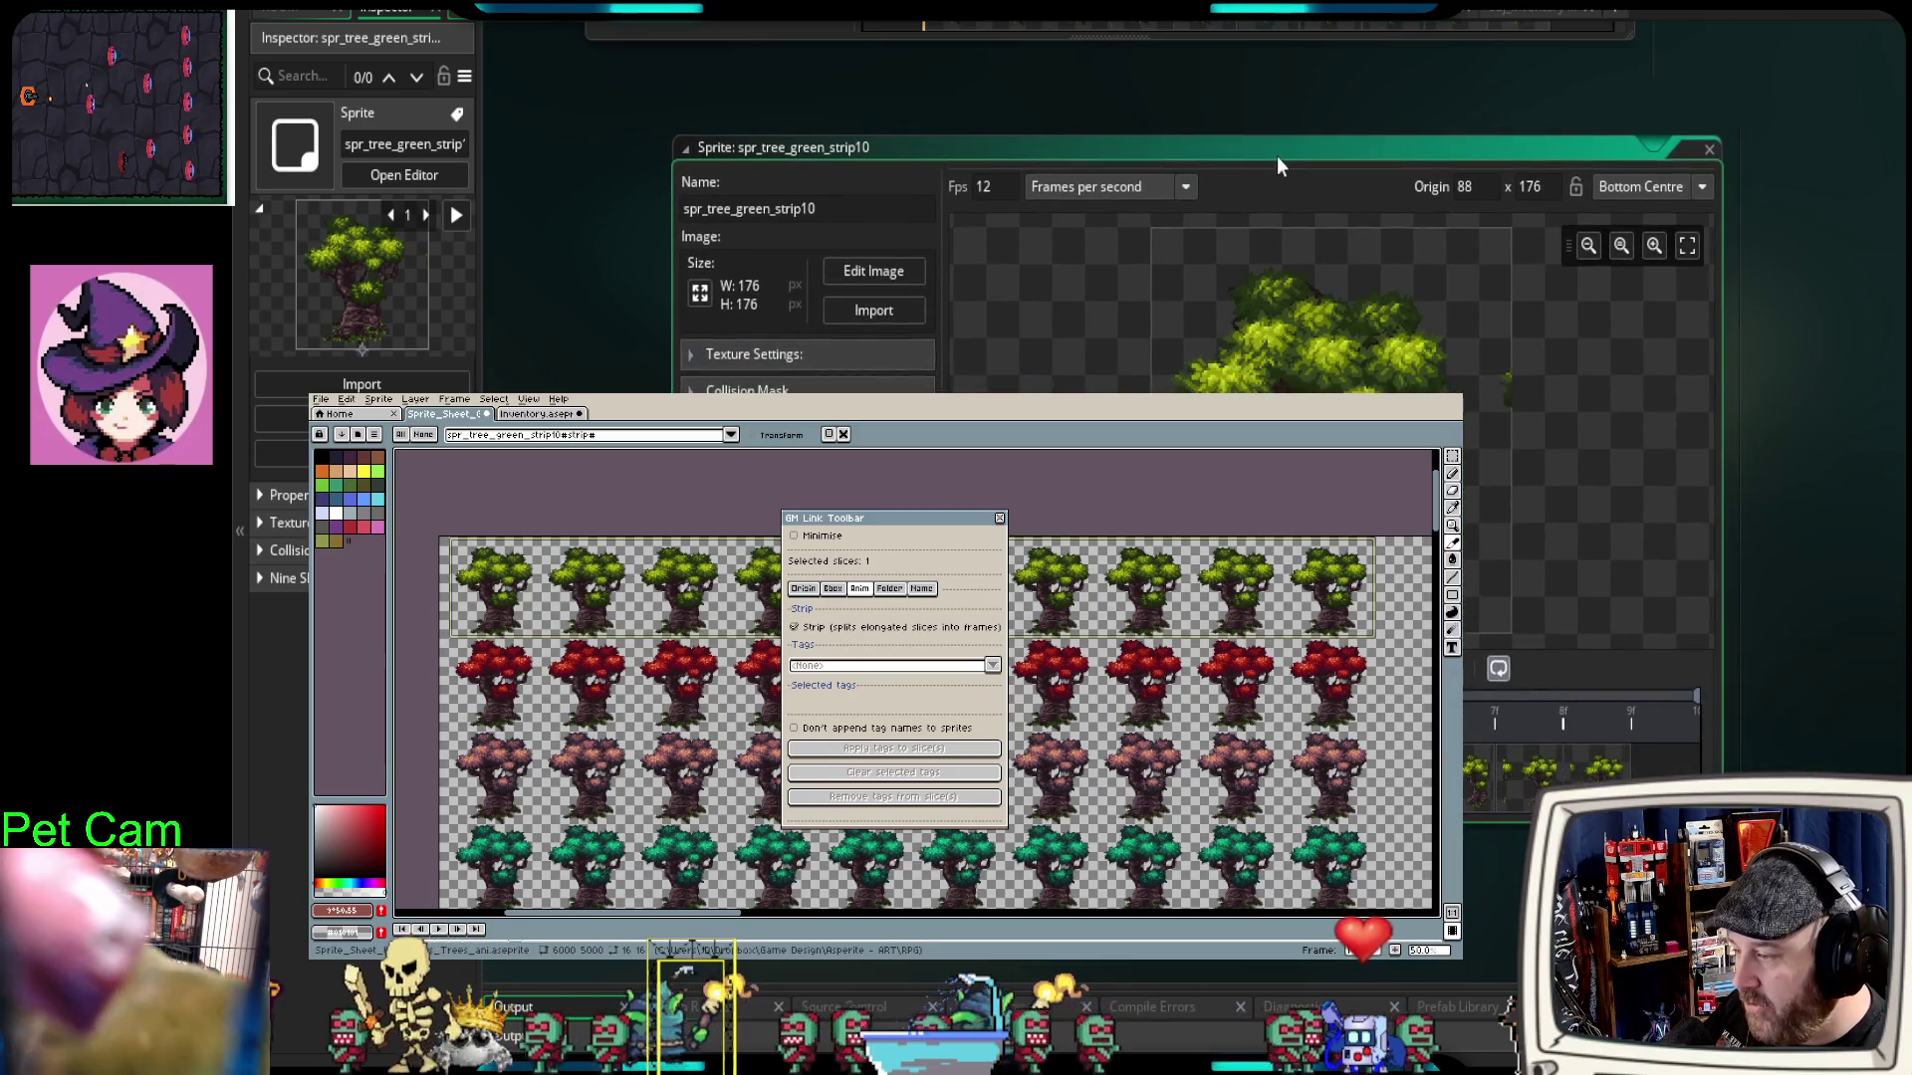
{"action": "left_click_drag", "start_coordinate": [1720, 816], "coordinate": [1862, 863]}
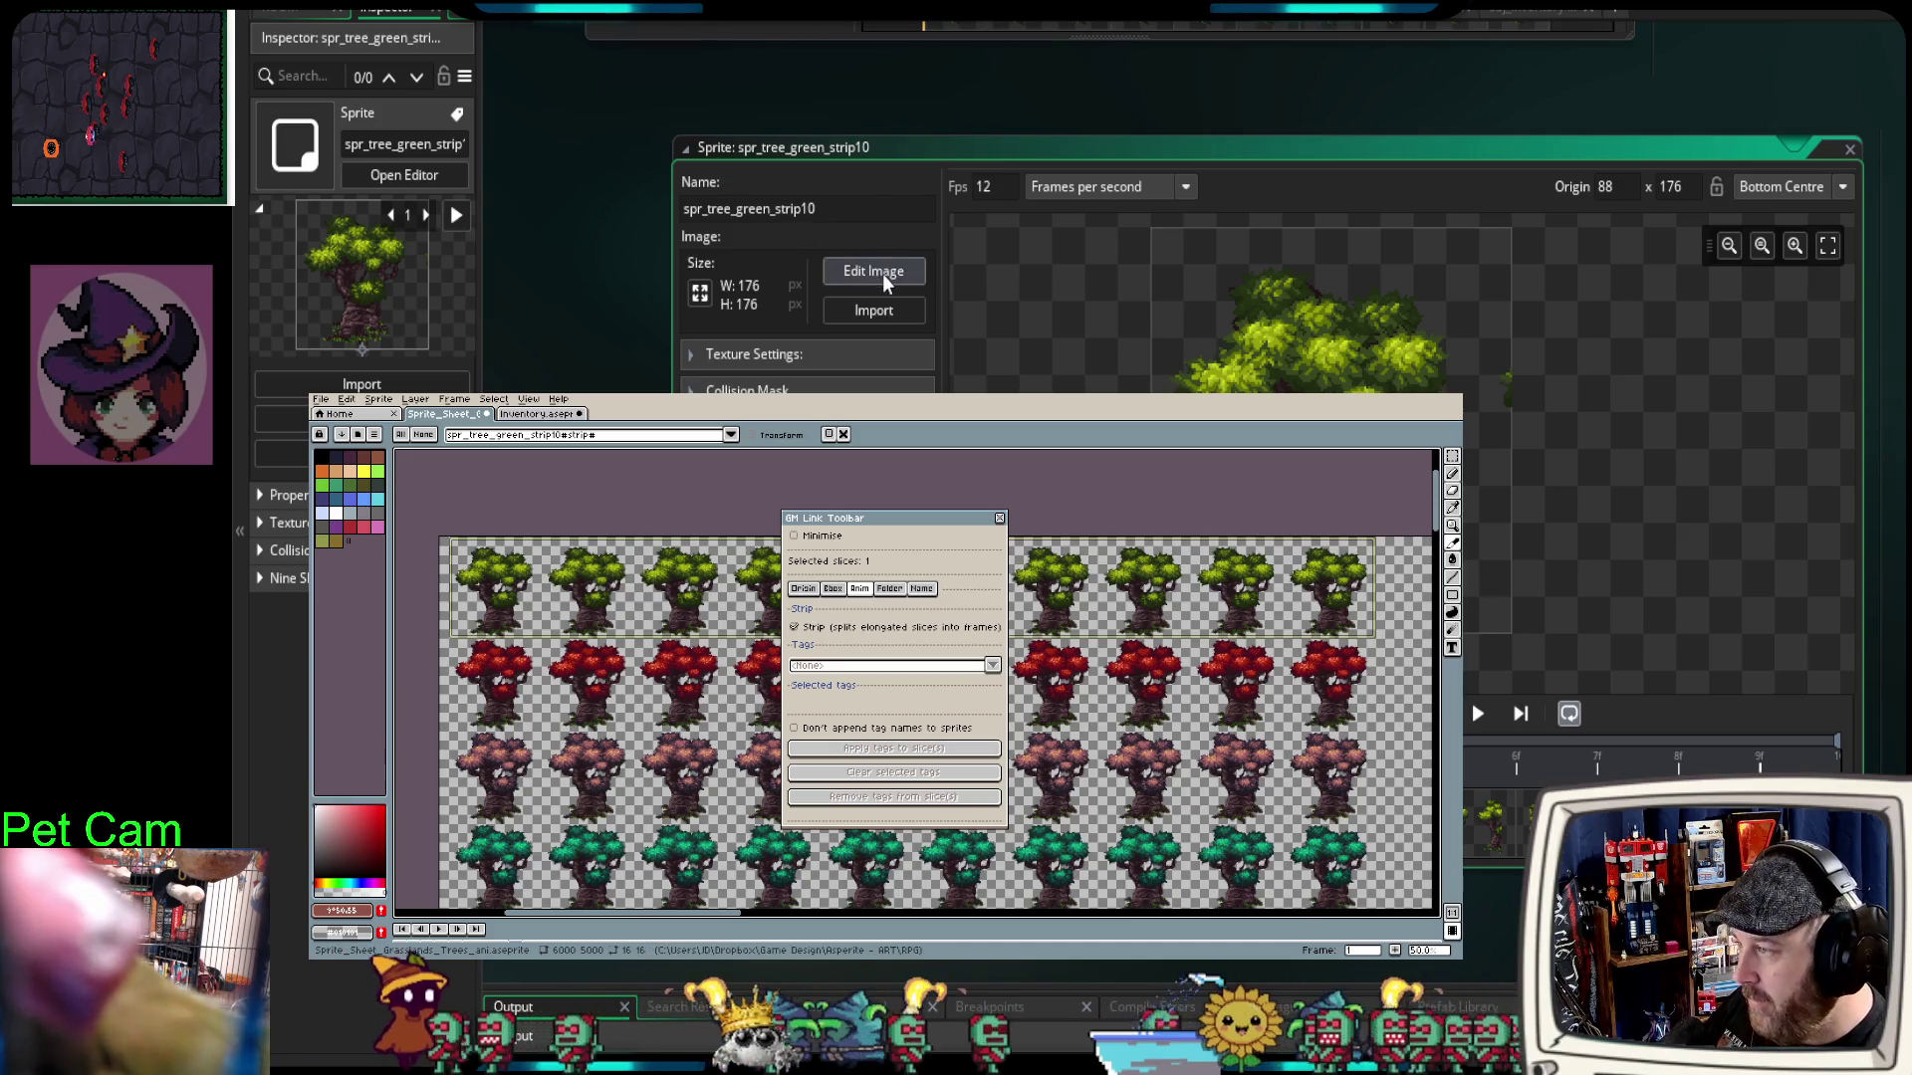
{"action": "left_click", "coordinate": [882, 273]}
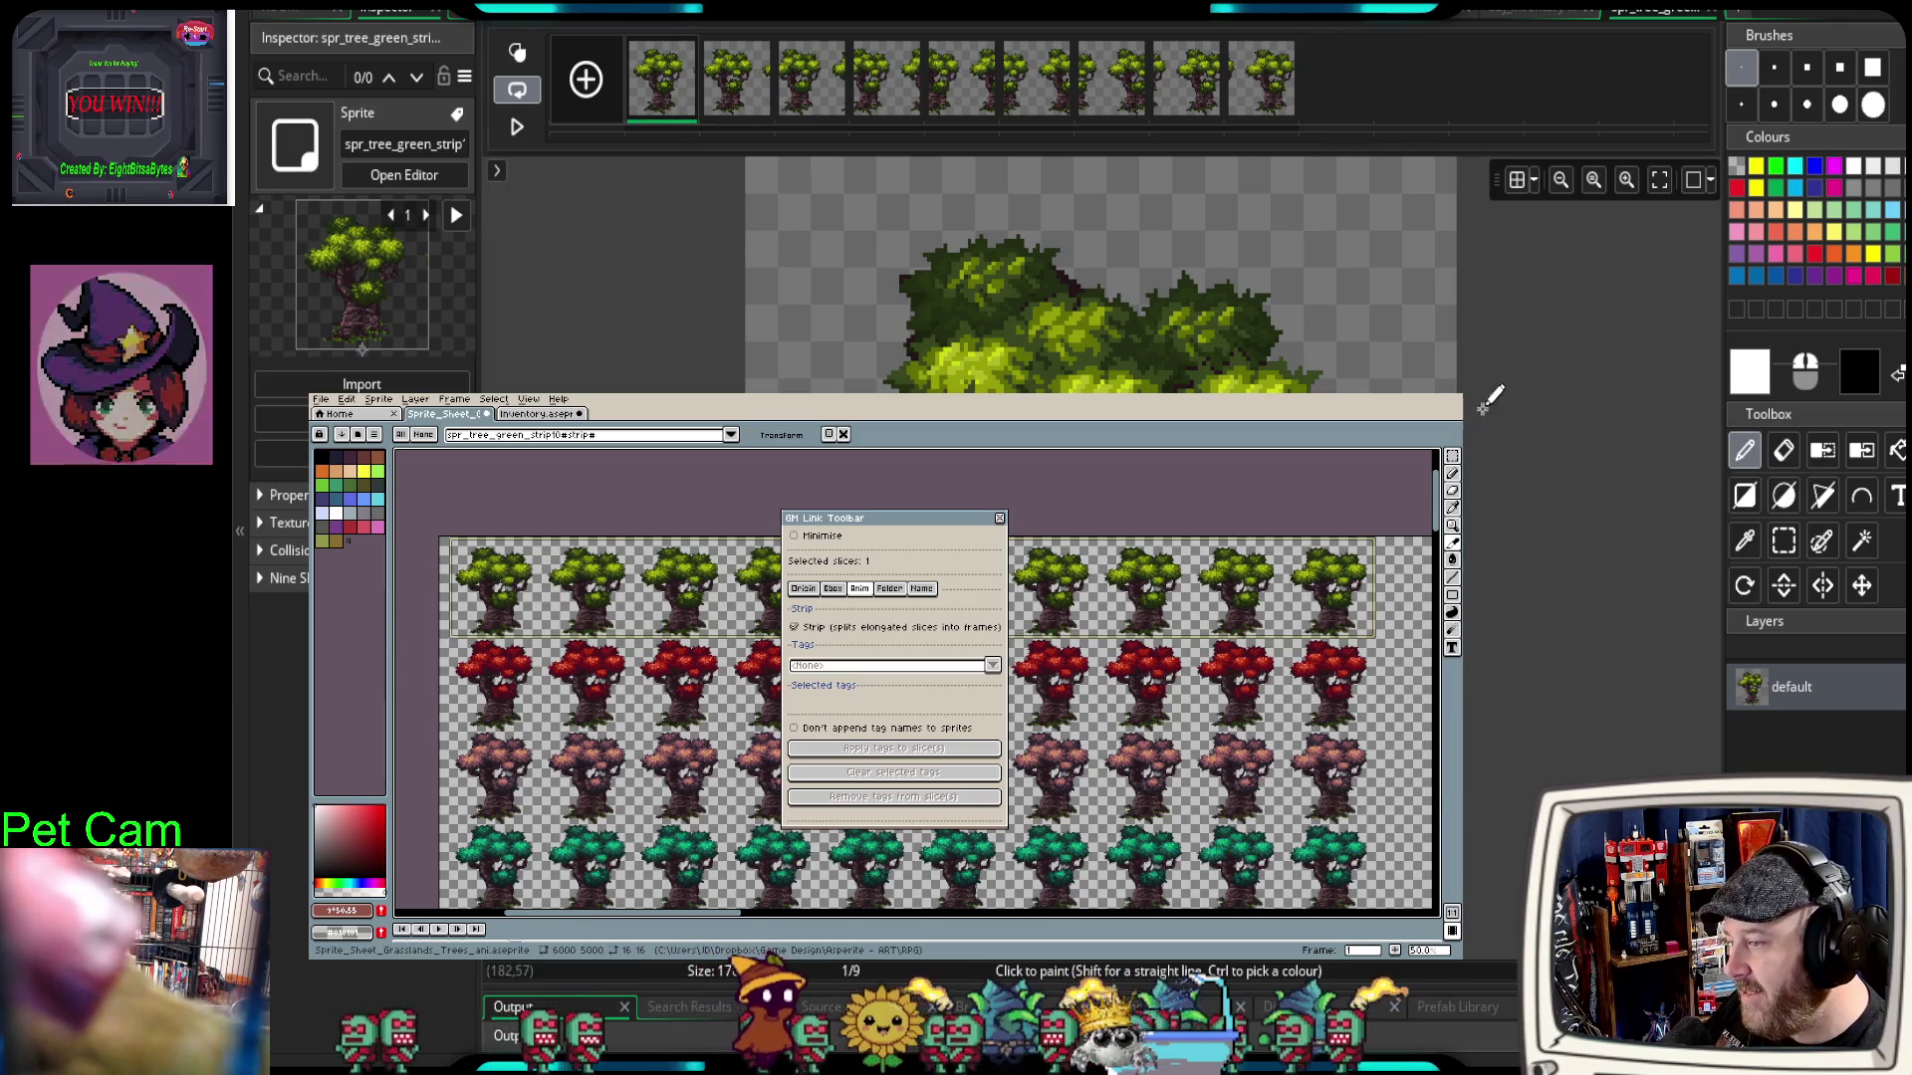
Step: Step through each 176×176 frame of the tree strip, back to frame one, then close the image editor
{"action": "left_click", "coordinate": [736, 79]}
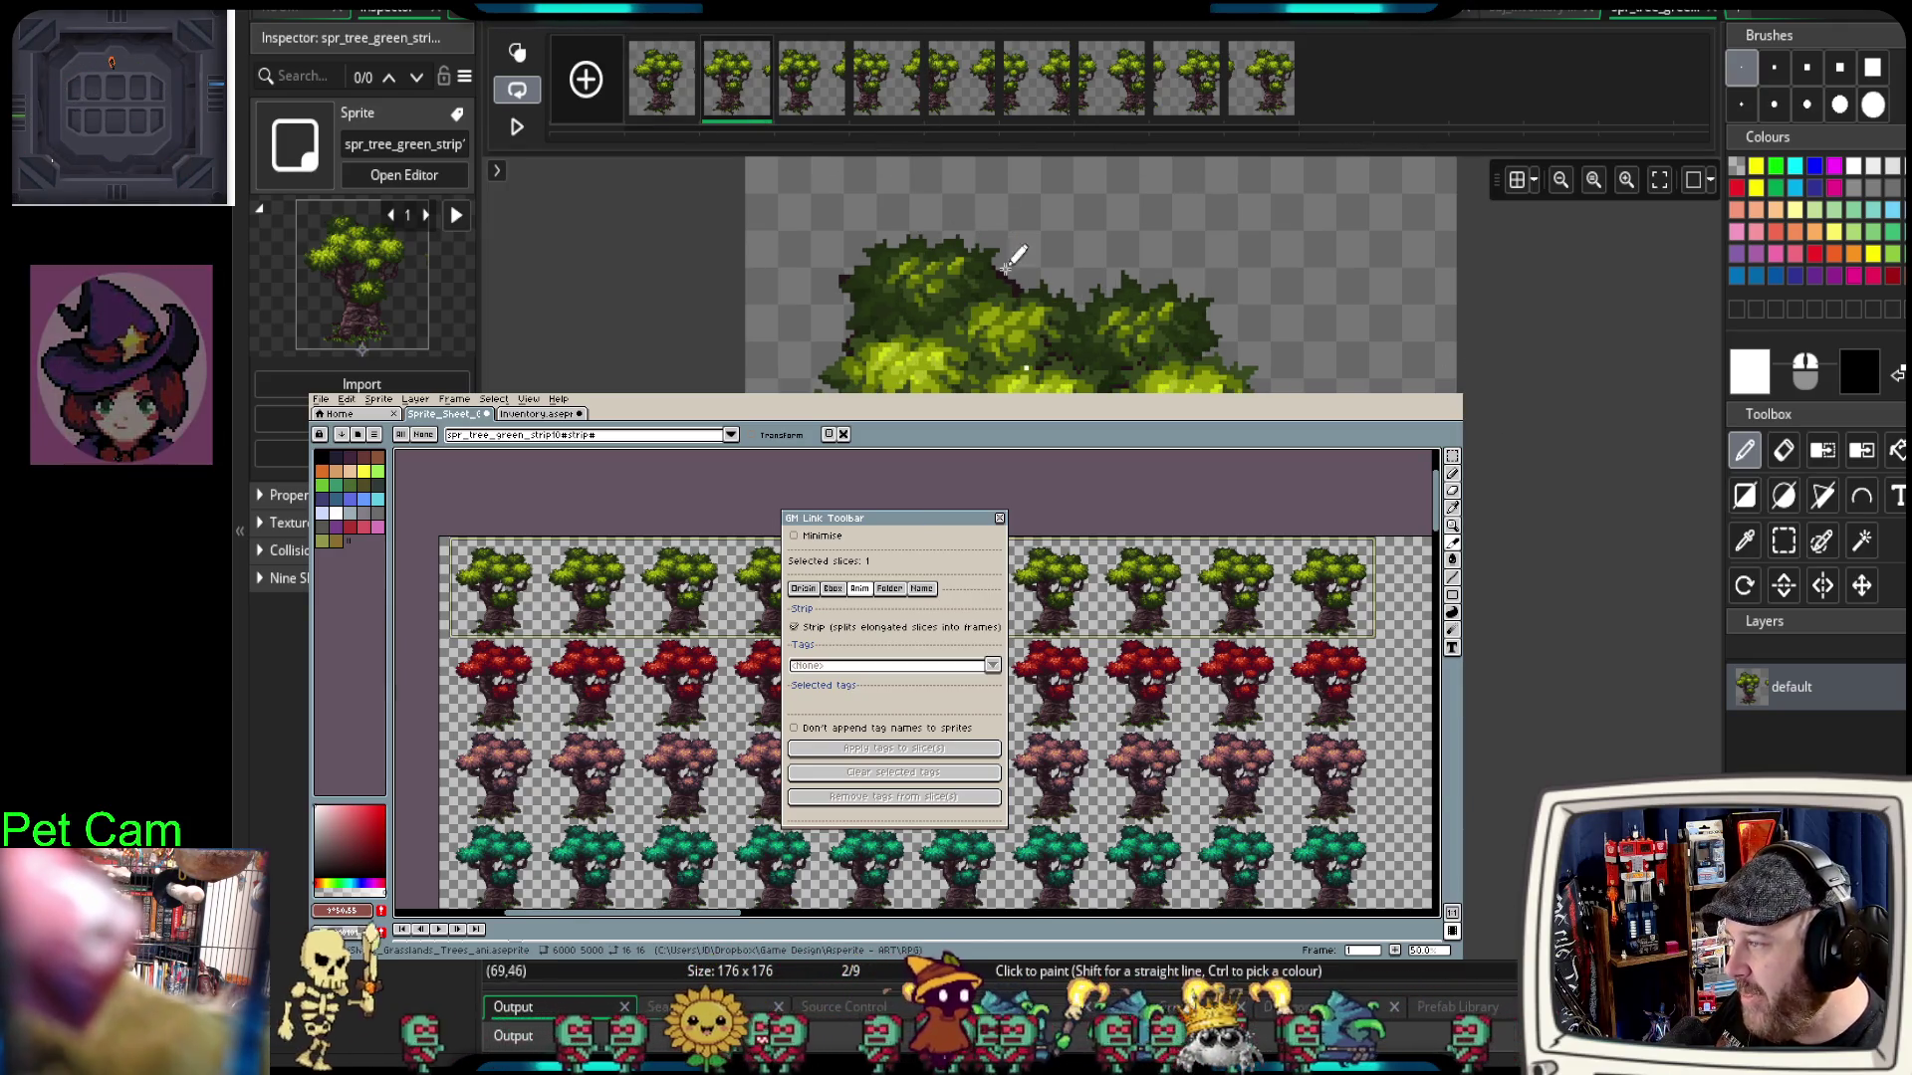
{"action": "left_click", "coordinate": [803, 92]}
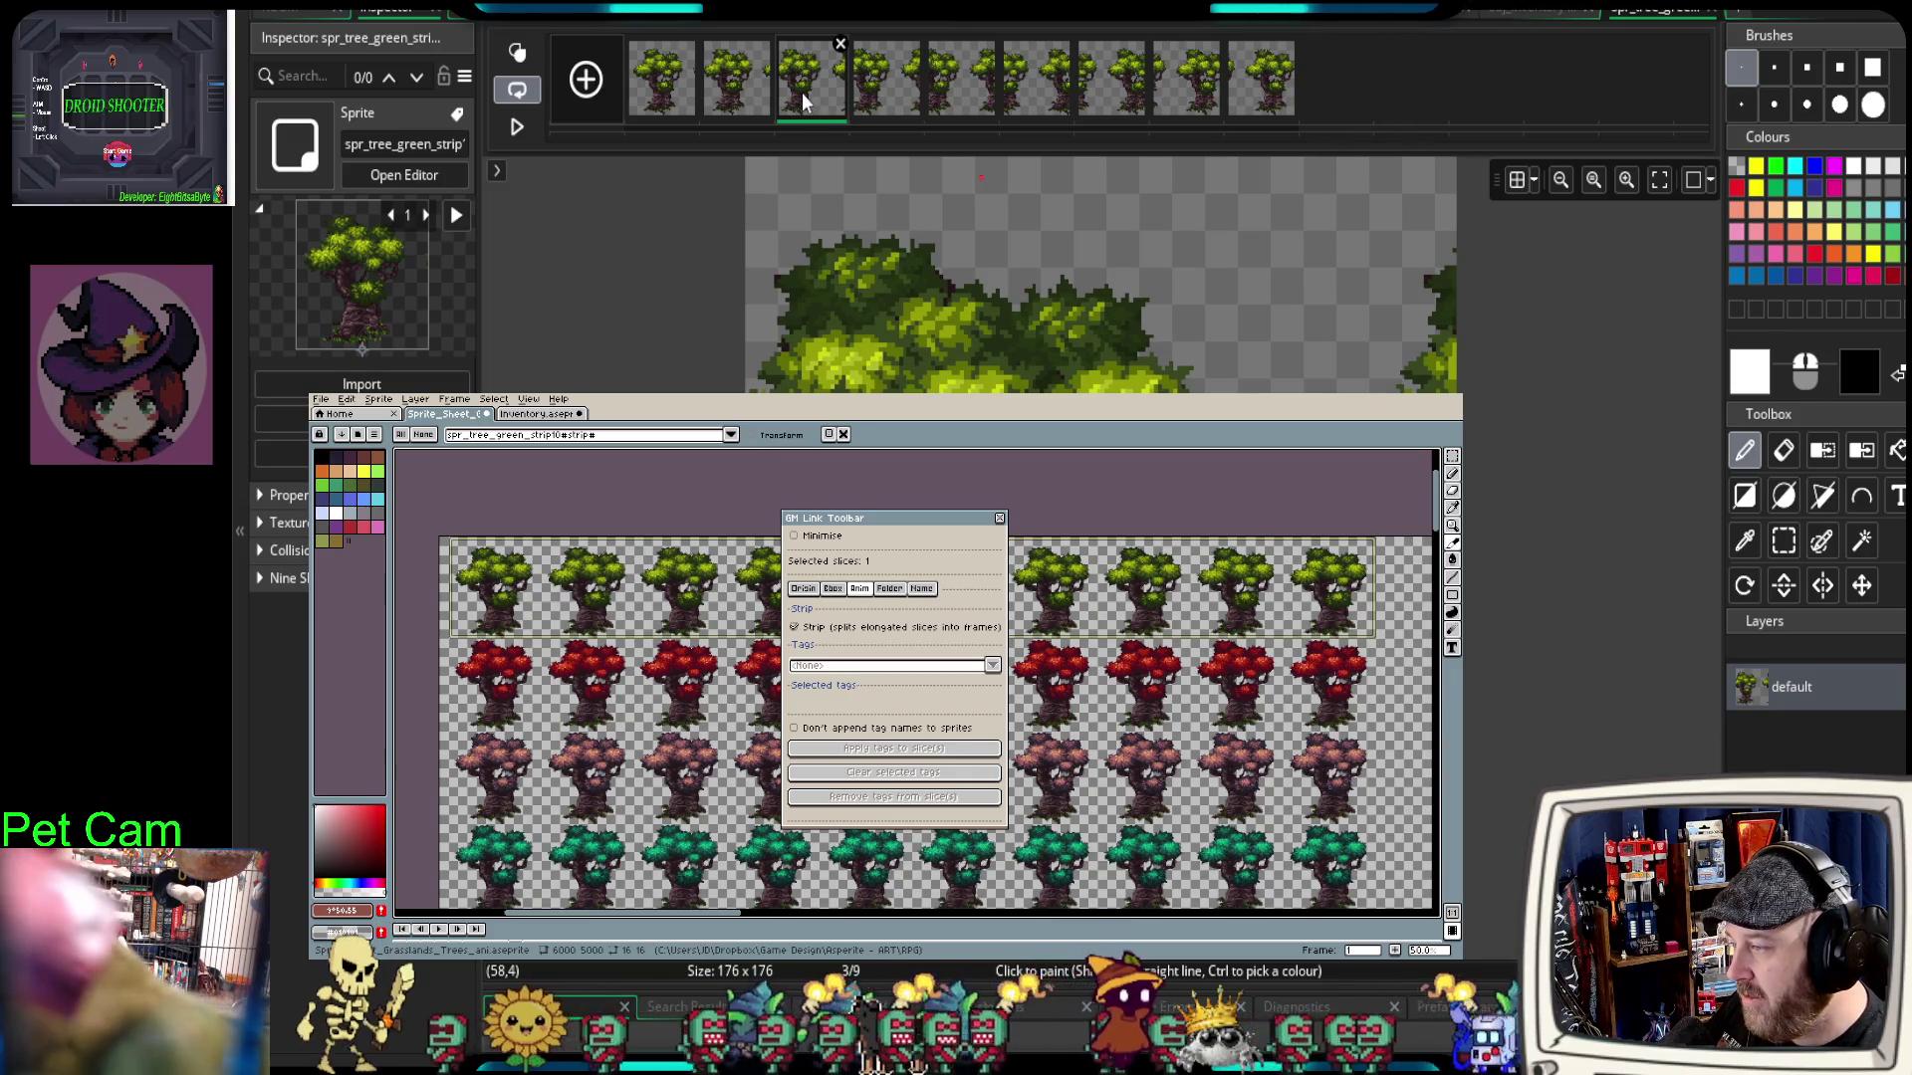
{"action": "left_click", "coordinate": [890, 89]}
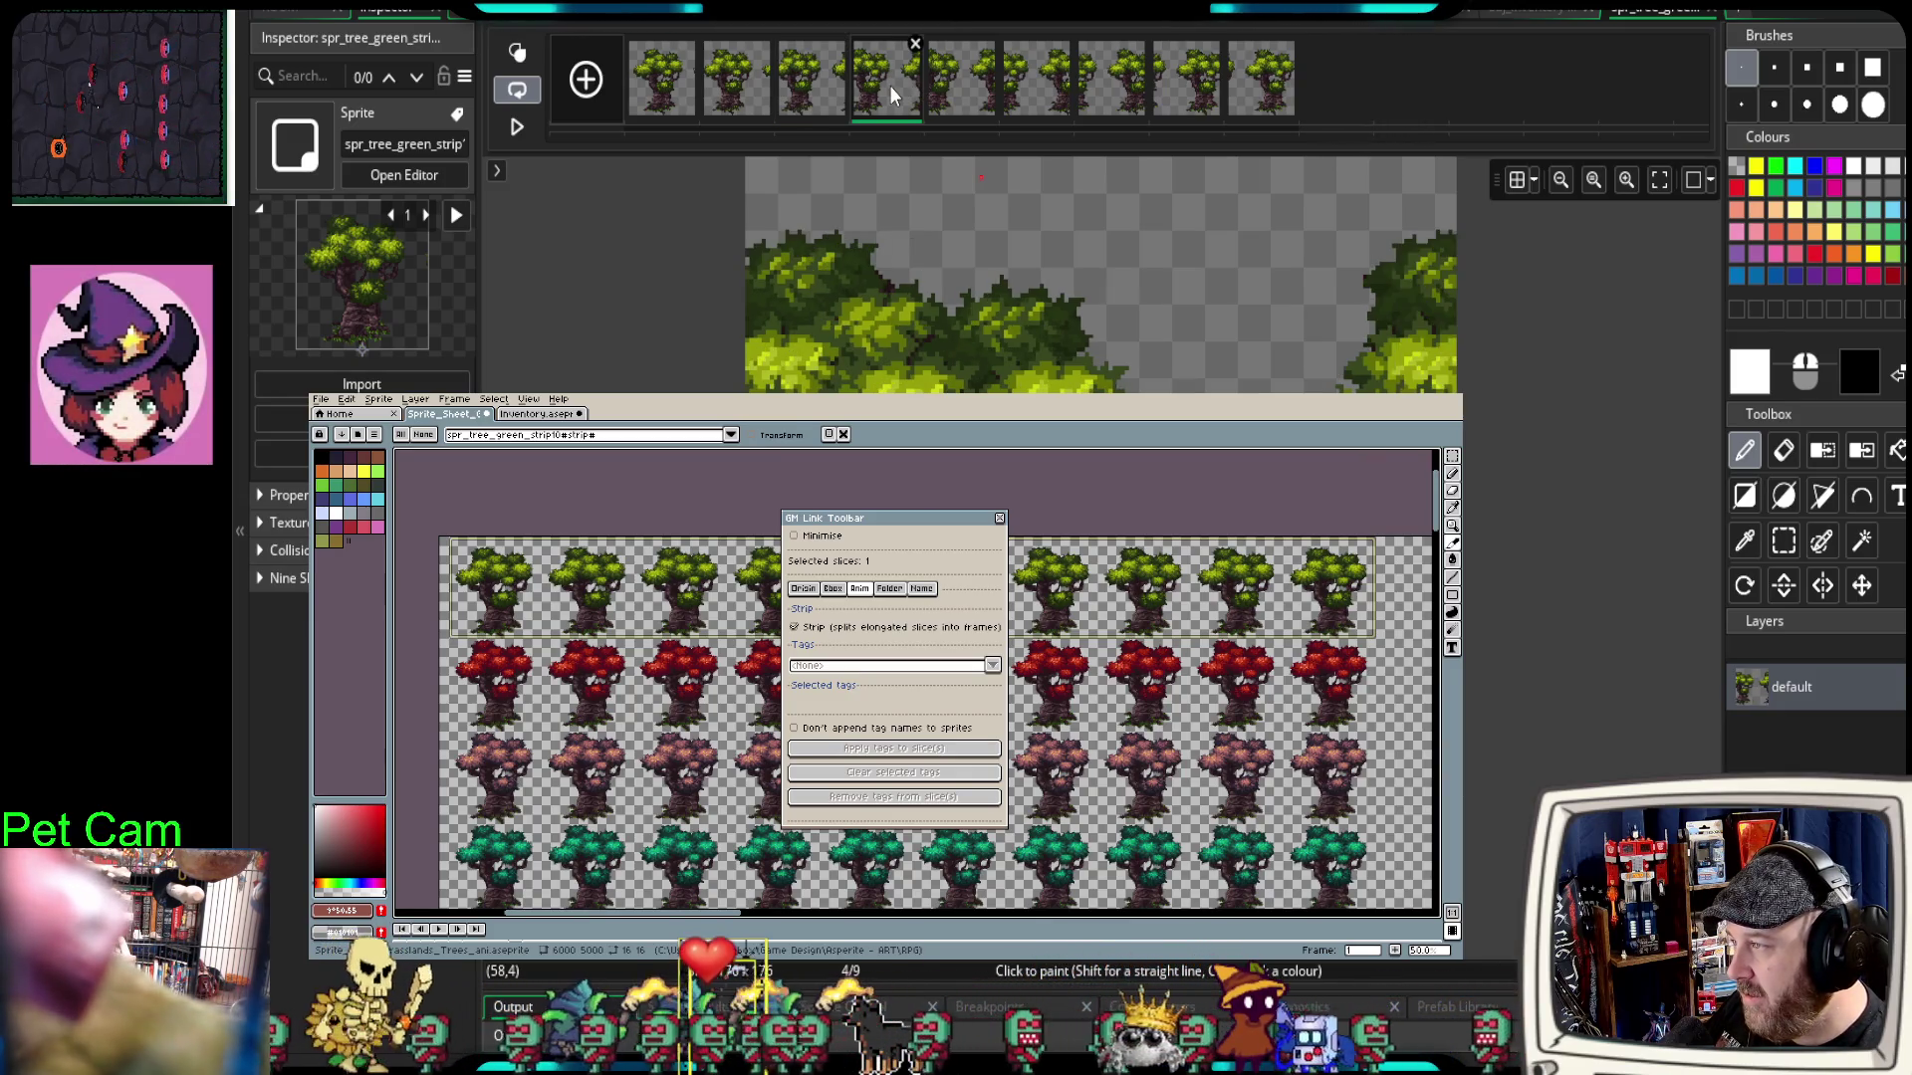
{"action": "left_click", "coordinate": [971, 82]}
{"action": "left_click", "coordinate": [1026, 84]}
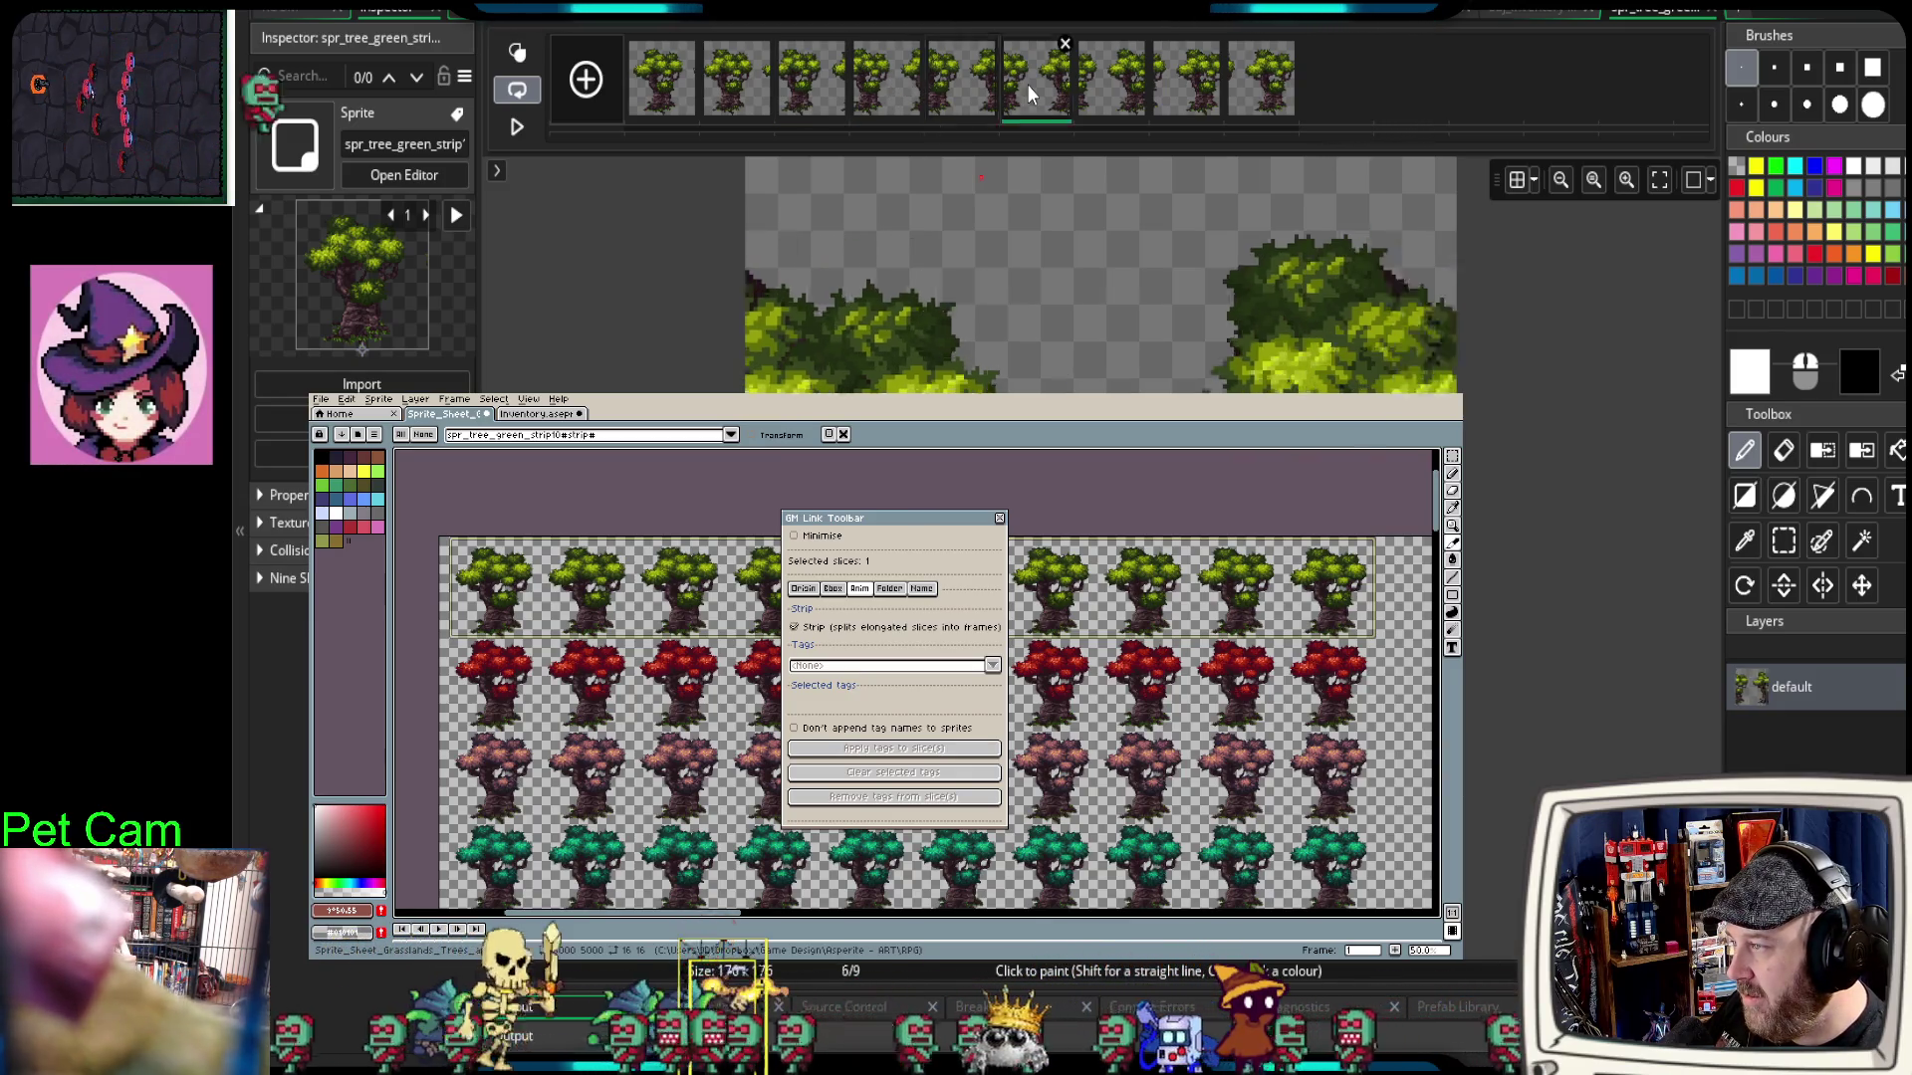
{"action": "left_click", "coordinate": [1106, 90]}
{"action": "left_click", "coordinate": [1157, 86]}
{"action": "left_click", "coordinate": [1261, 85]}
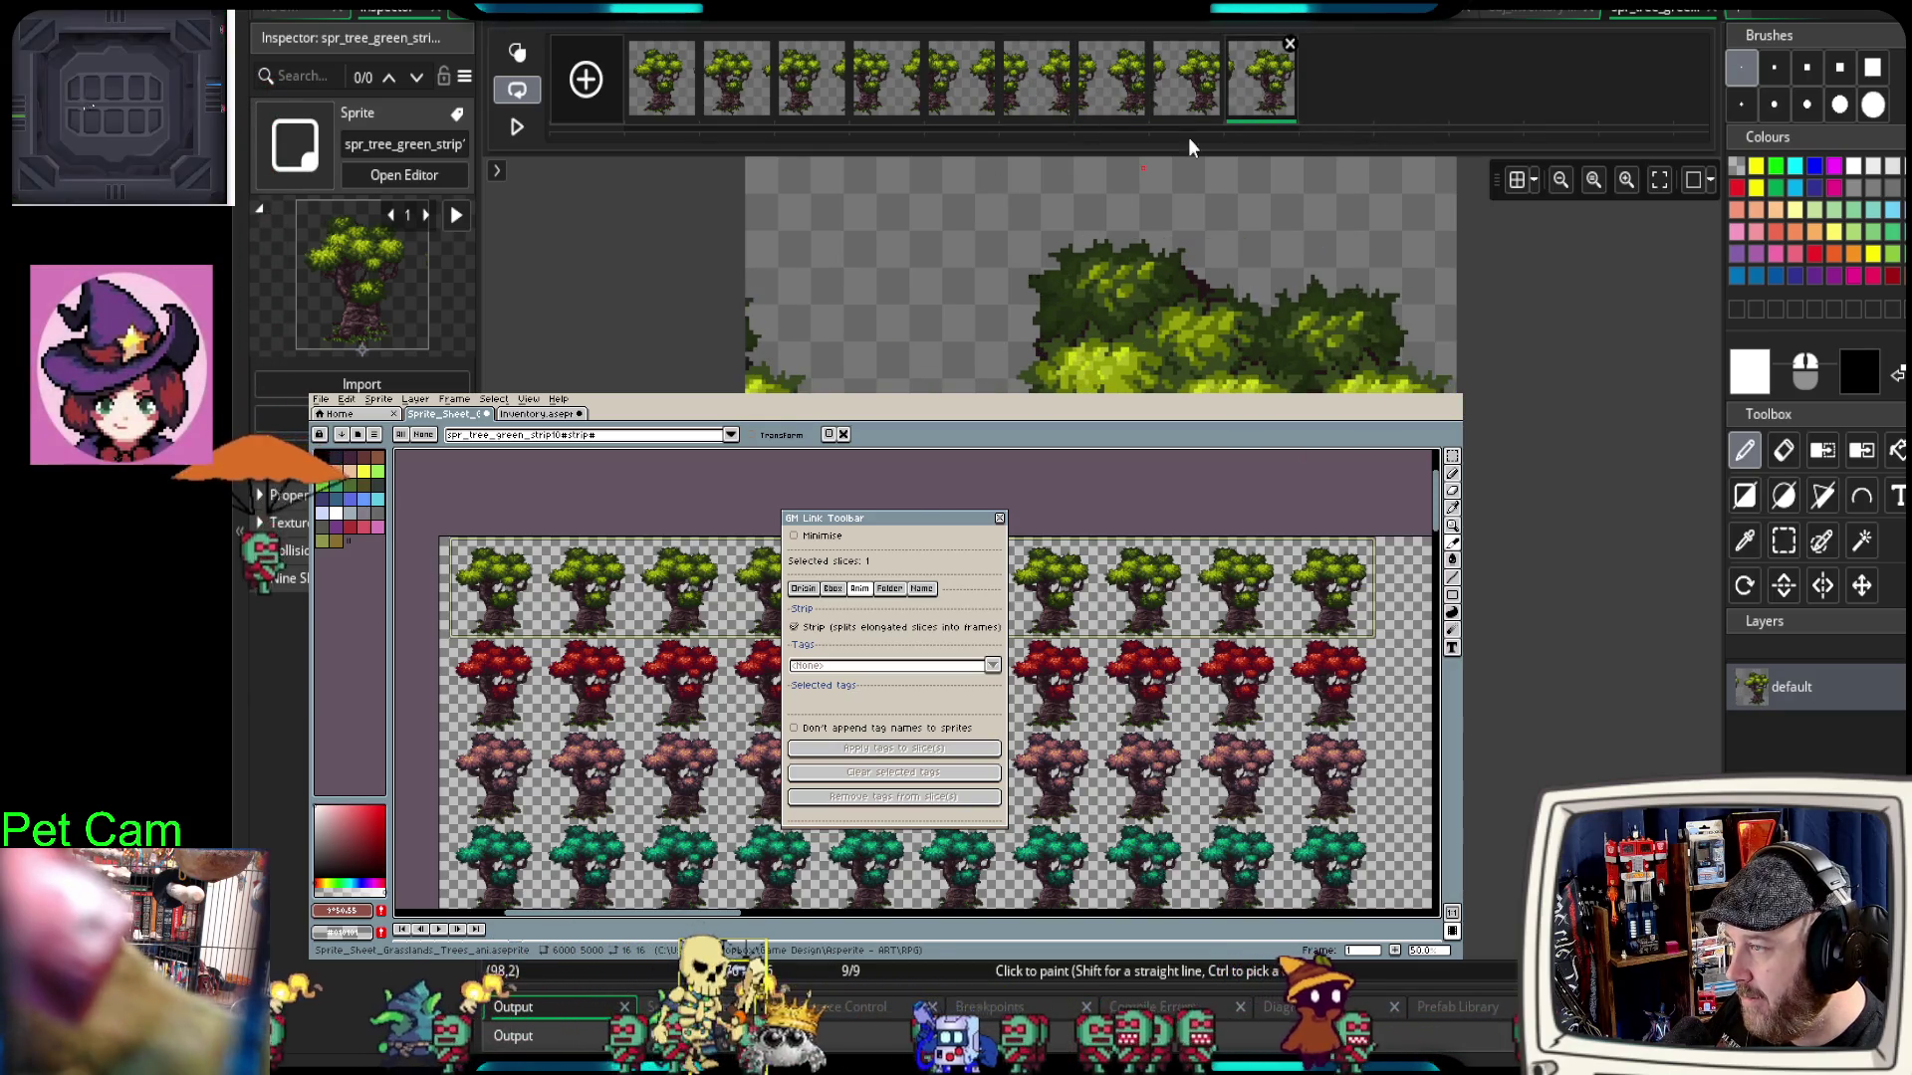
{"action": "left_click", "coordinate": [665, 112]}
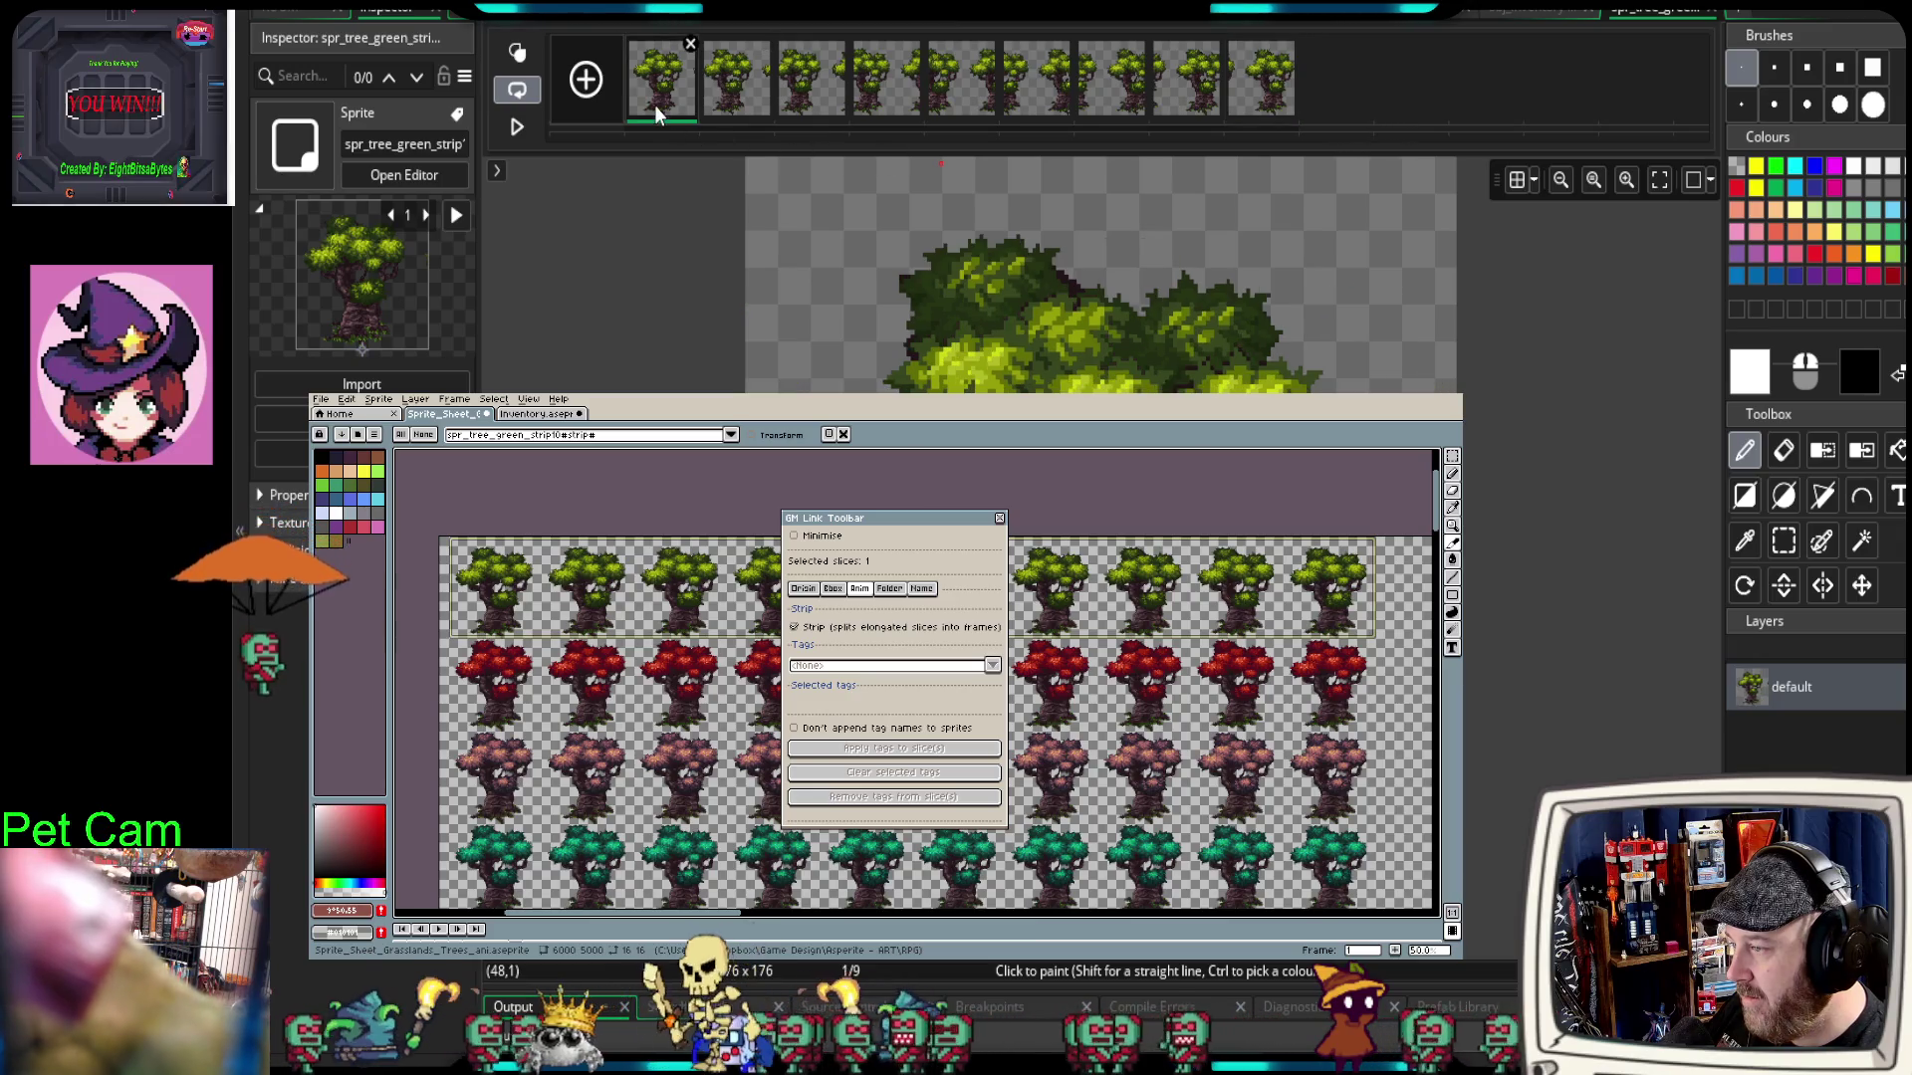
{"action": "left_click", "coordinate": [1715, 16]}
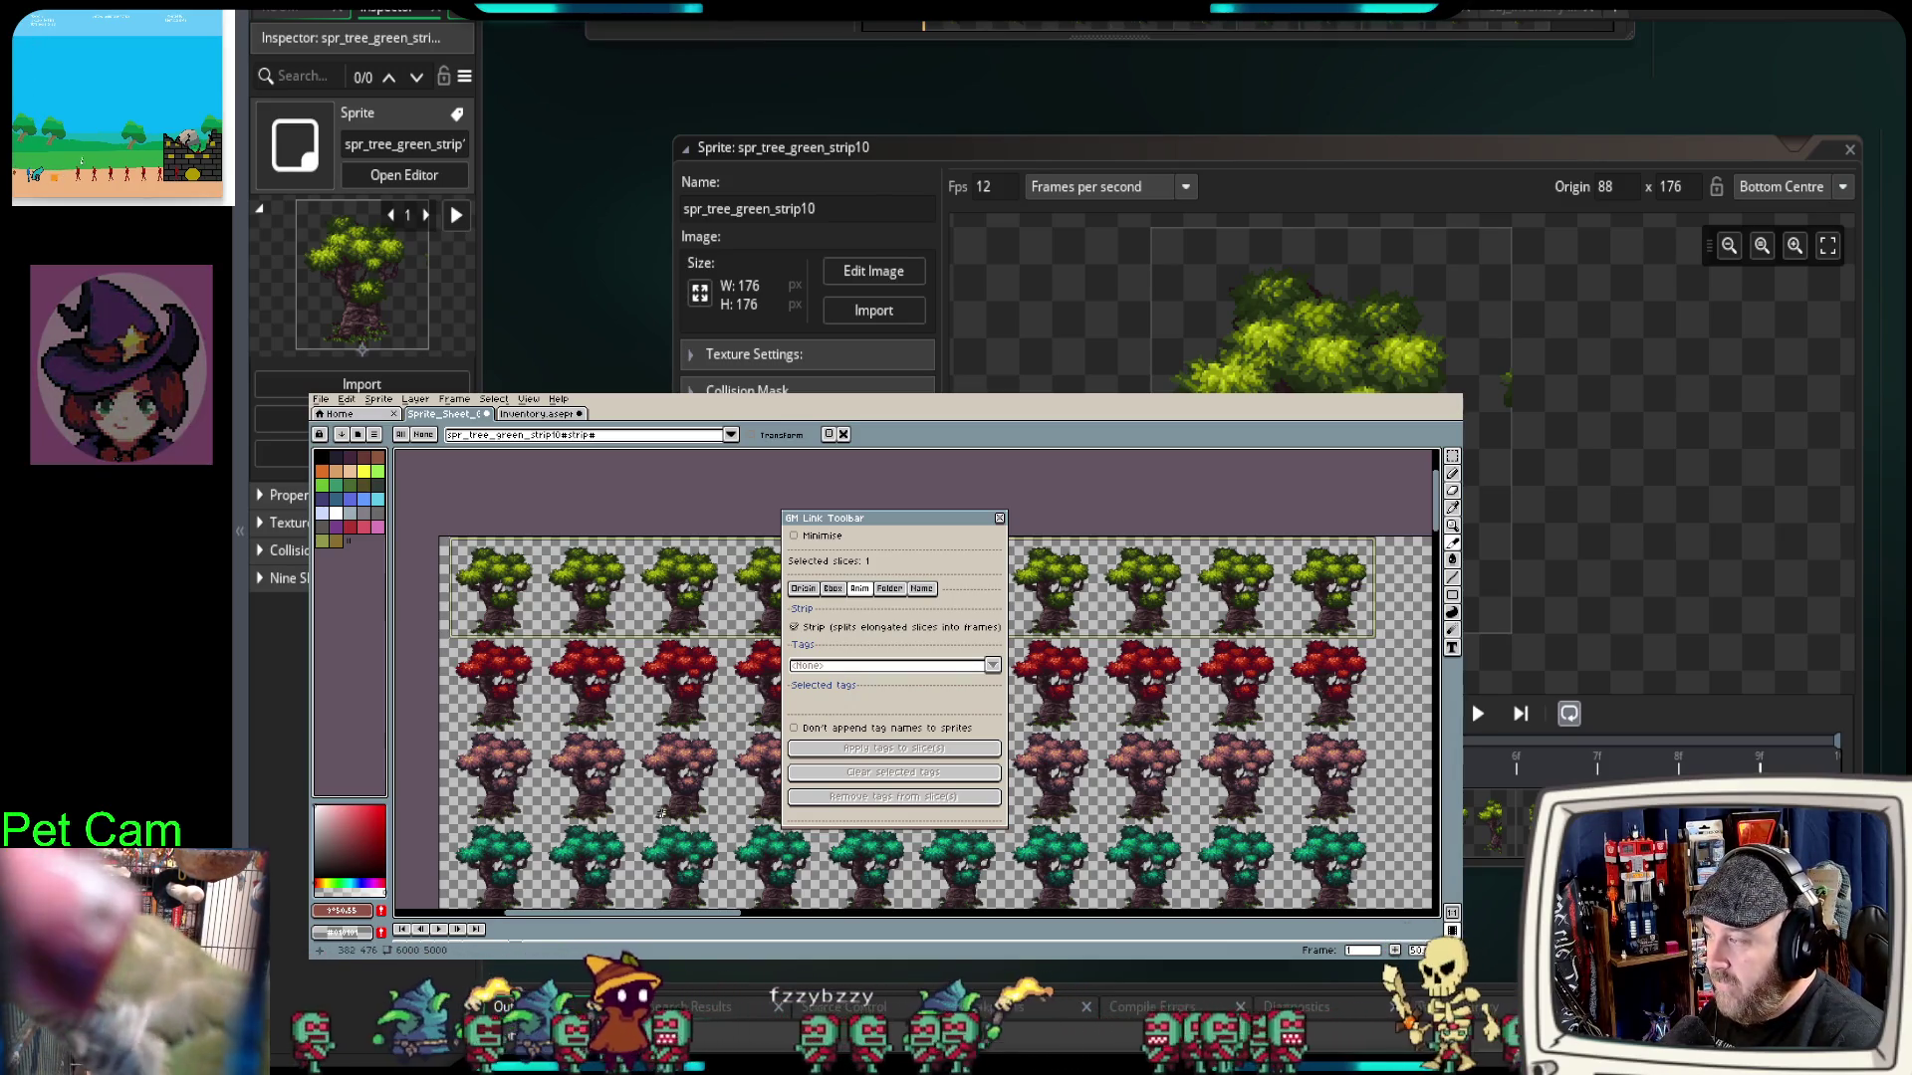
Step: Close the GM Link panel, bring the green and red tree rows into view, and show the timeline
{"action": "left_click", "coordinate": [1000, 520]}
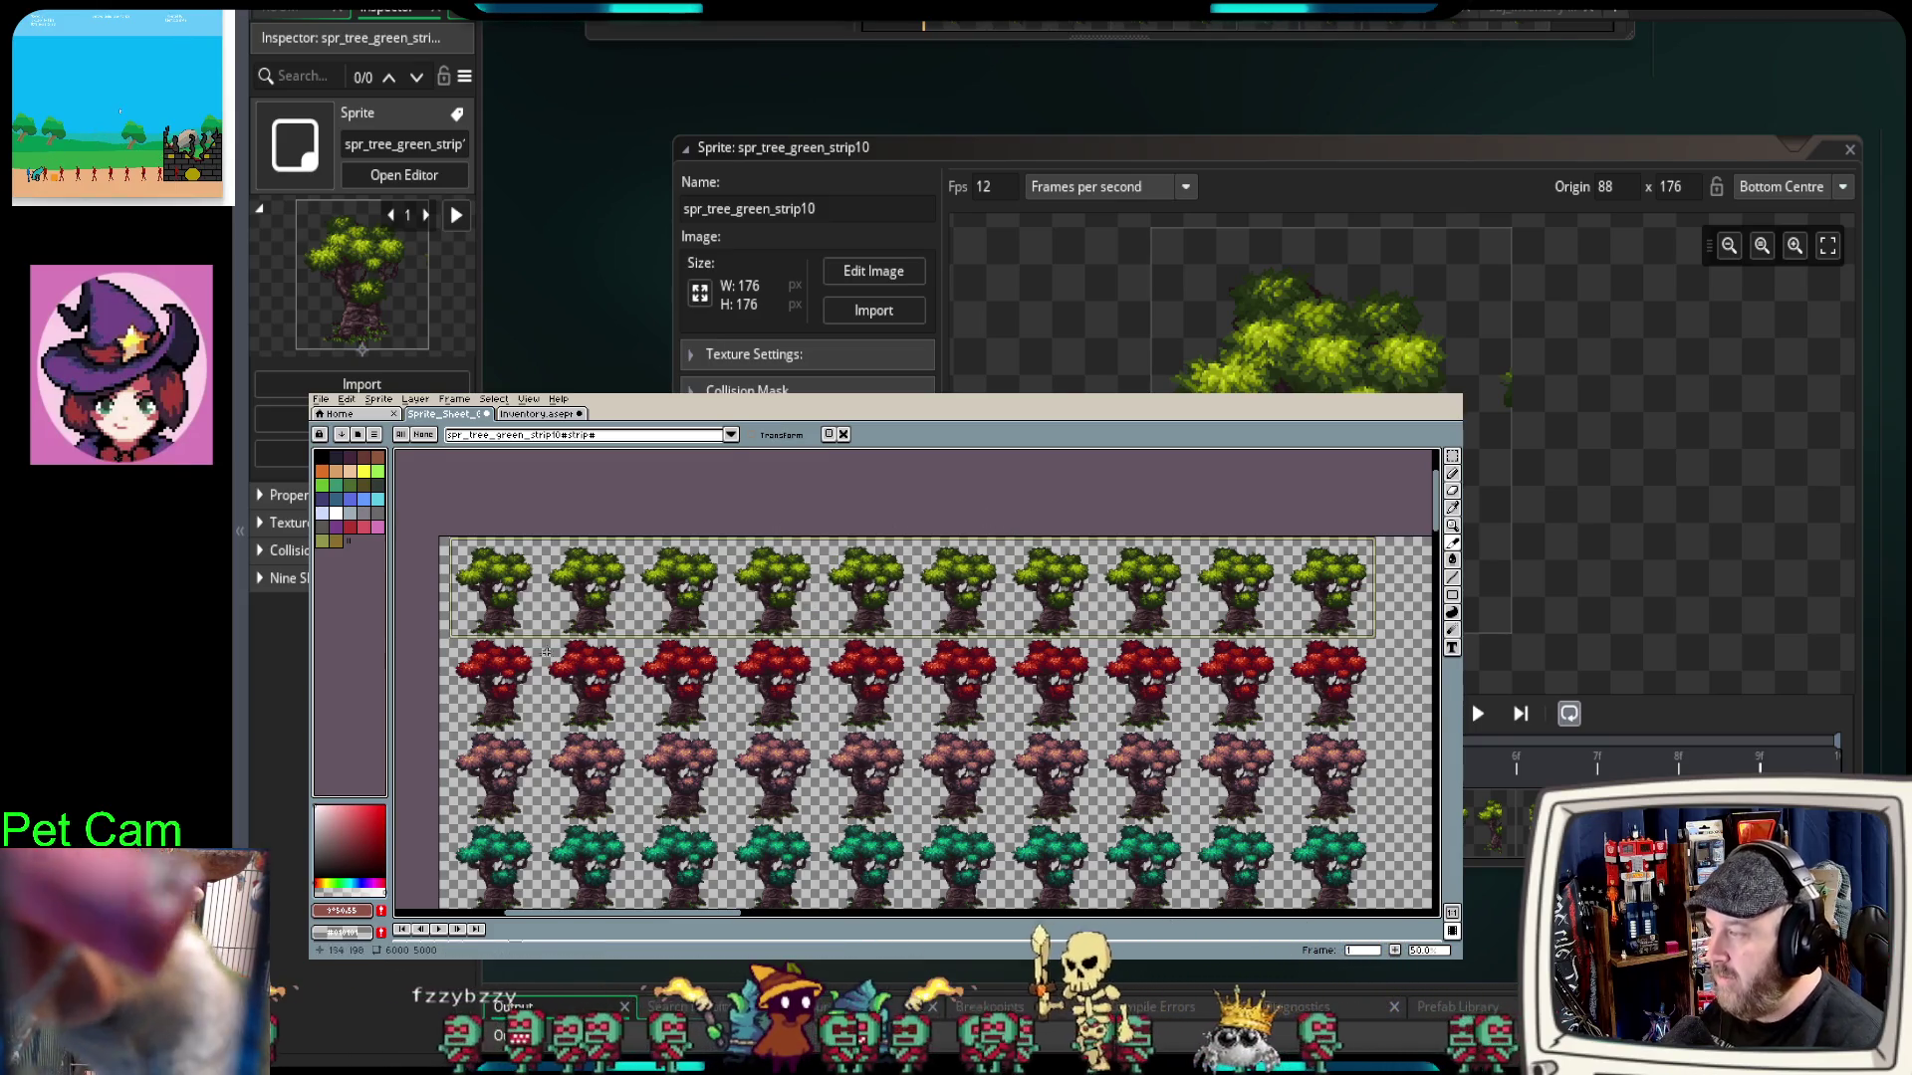
{"action": "scroll", "coordinate": [546, 652], "scroll_direction": "up", "scroll_amount": 3}
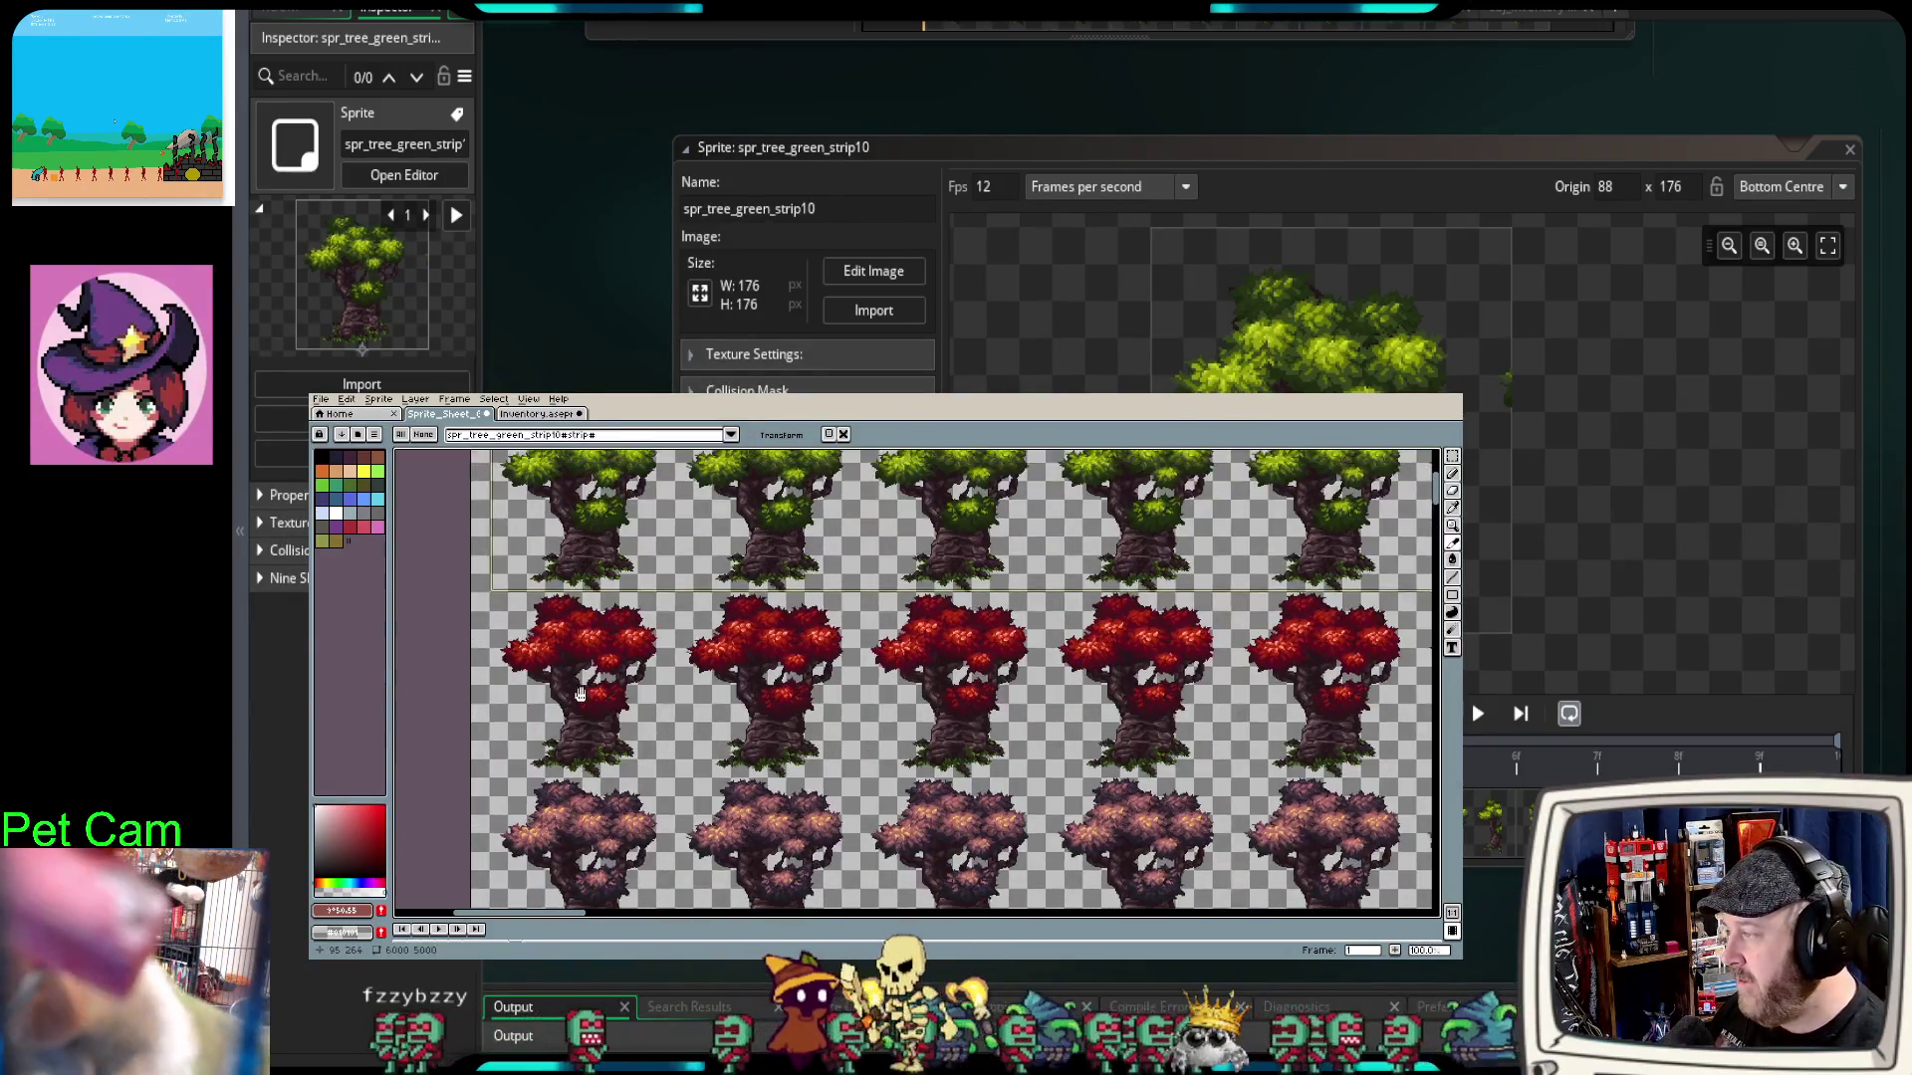
{"action": "left_click_drag", "start_coordinate": [581, 694], "coordinate": [563, 748]}
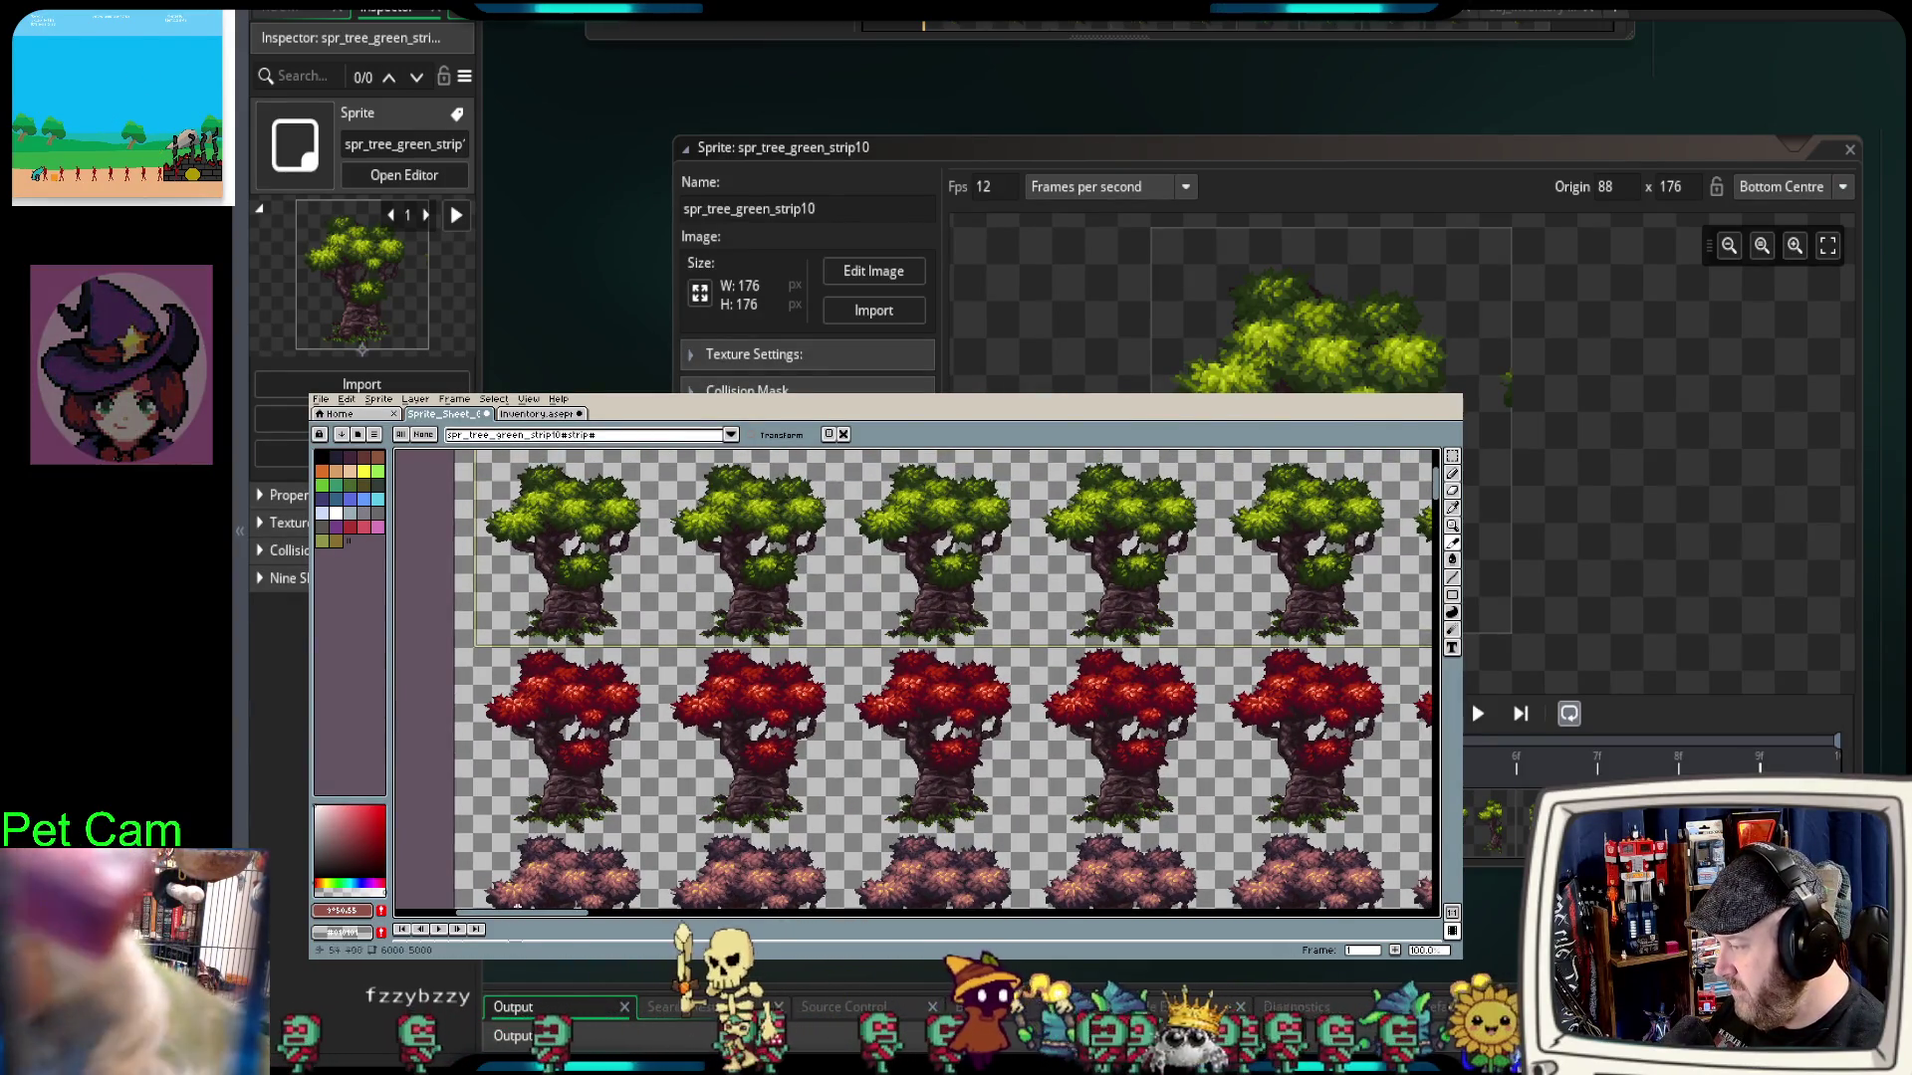
{"action": "key", "text": "Tab"}
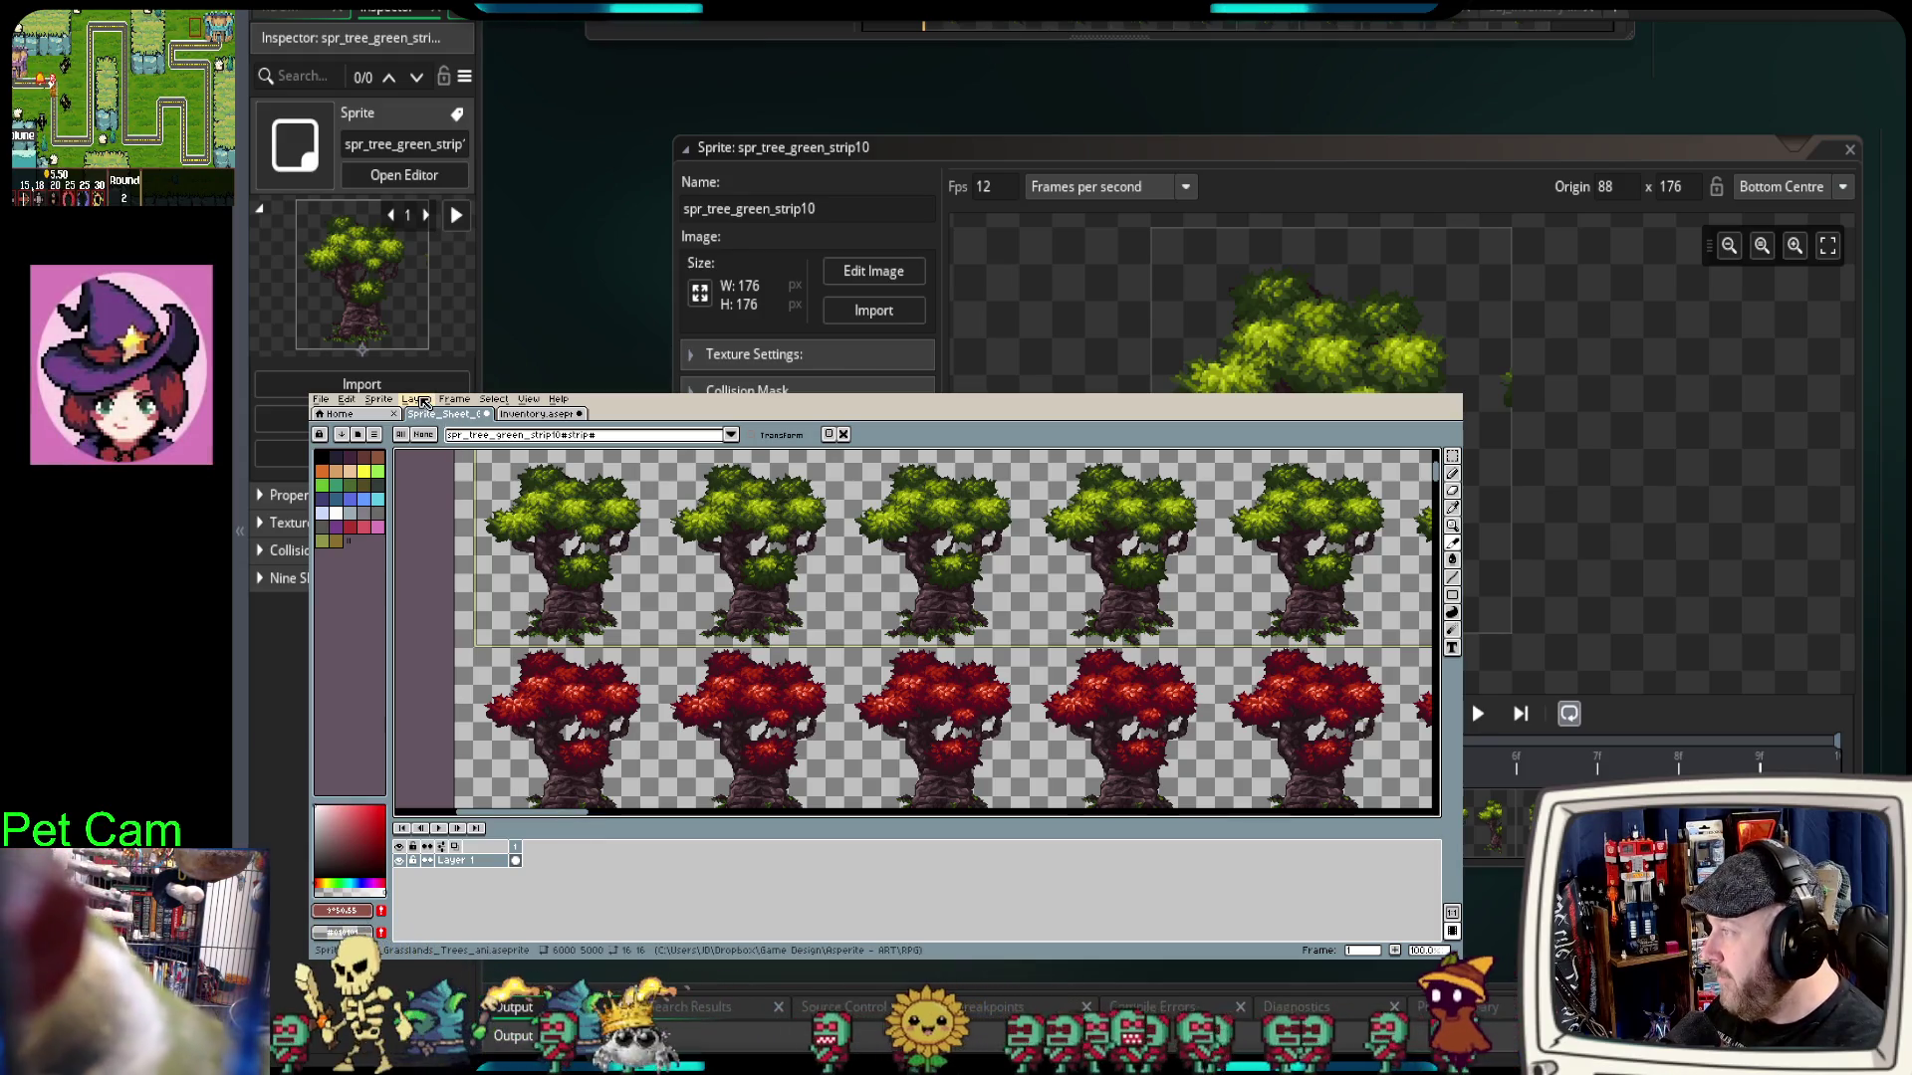
Step: Add a new Layer 2 and move it beneath Layer 1
{"action": "left_click", "coordinate": [416, 400]}
{"action": "mouse_move", "coordinate": [423, 470]}
{"action": "left_click", "coordinate": [542, 475]}
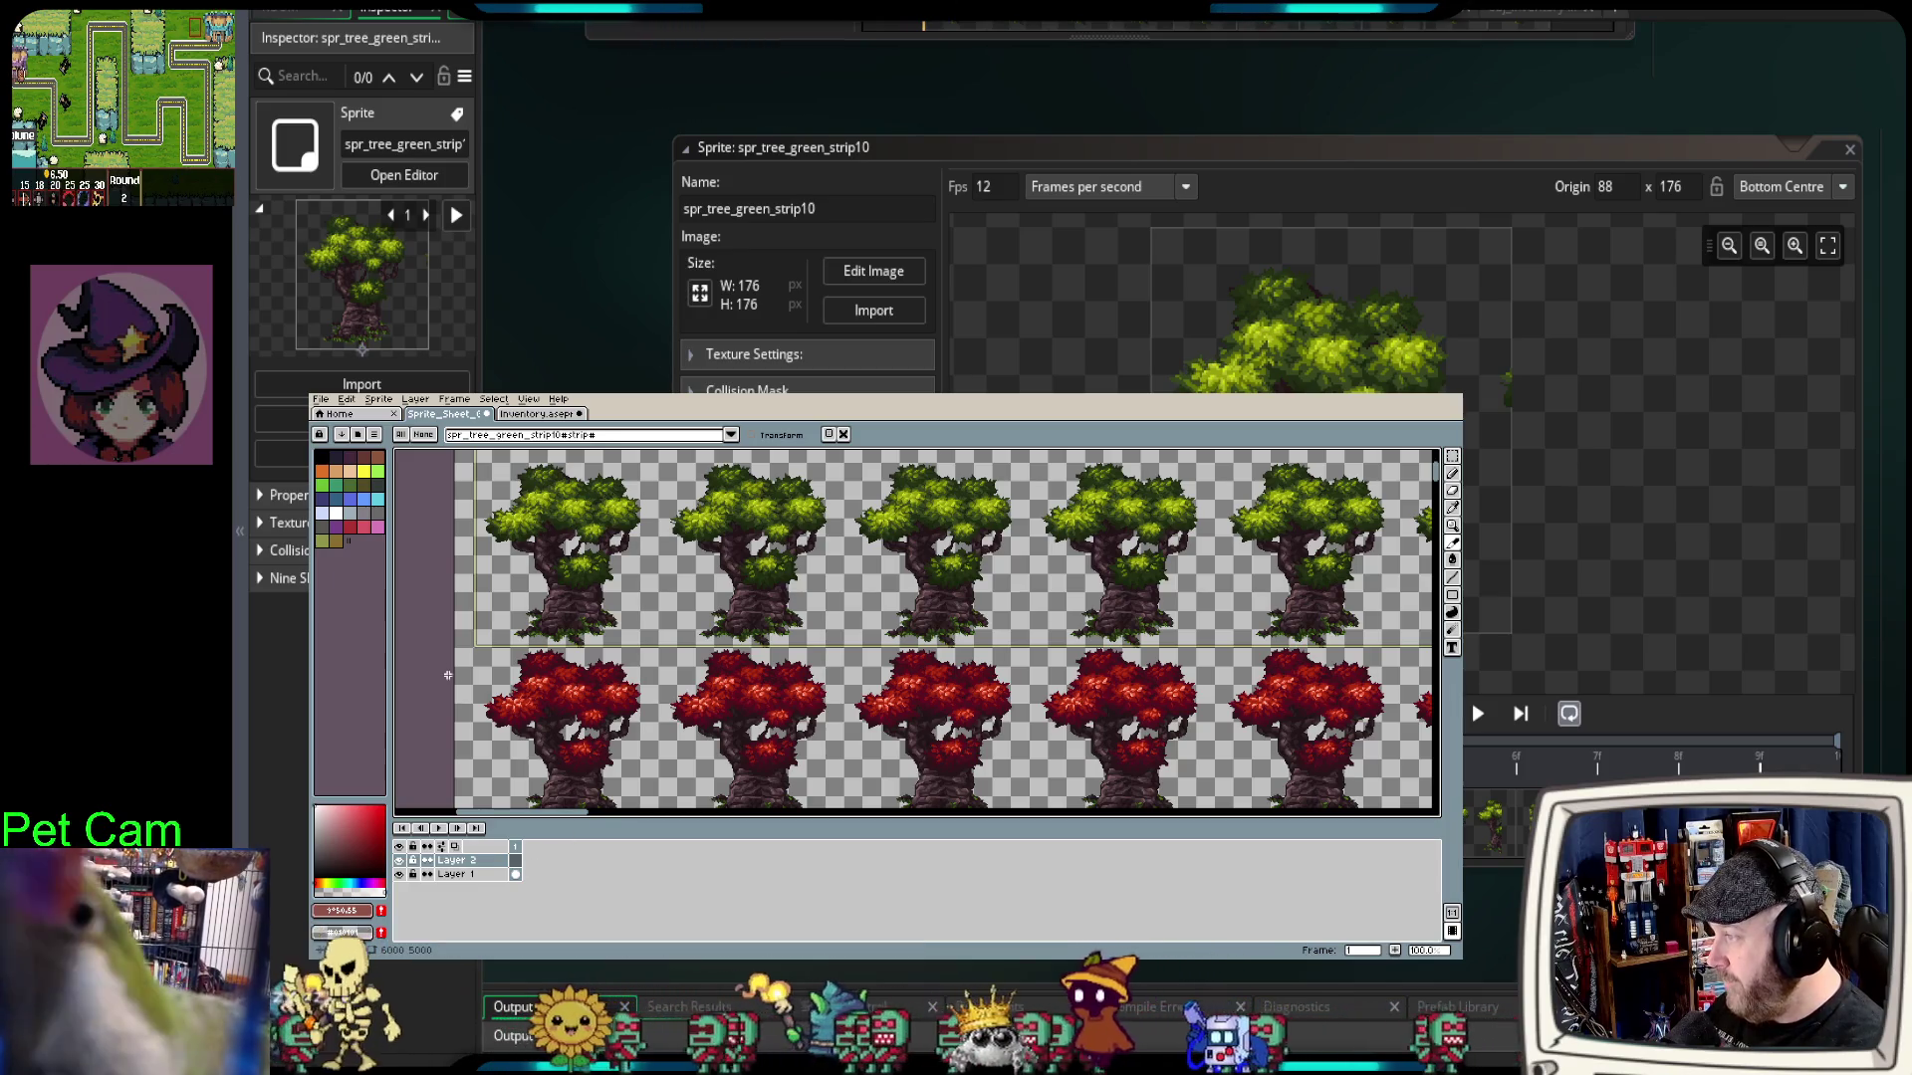
{"action": "scroll", "coordinate": [431, 670], "scroll_direction": "up", "scroll_amount": 2}
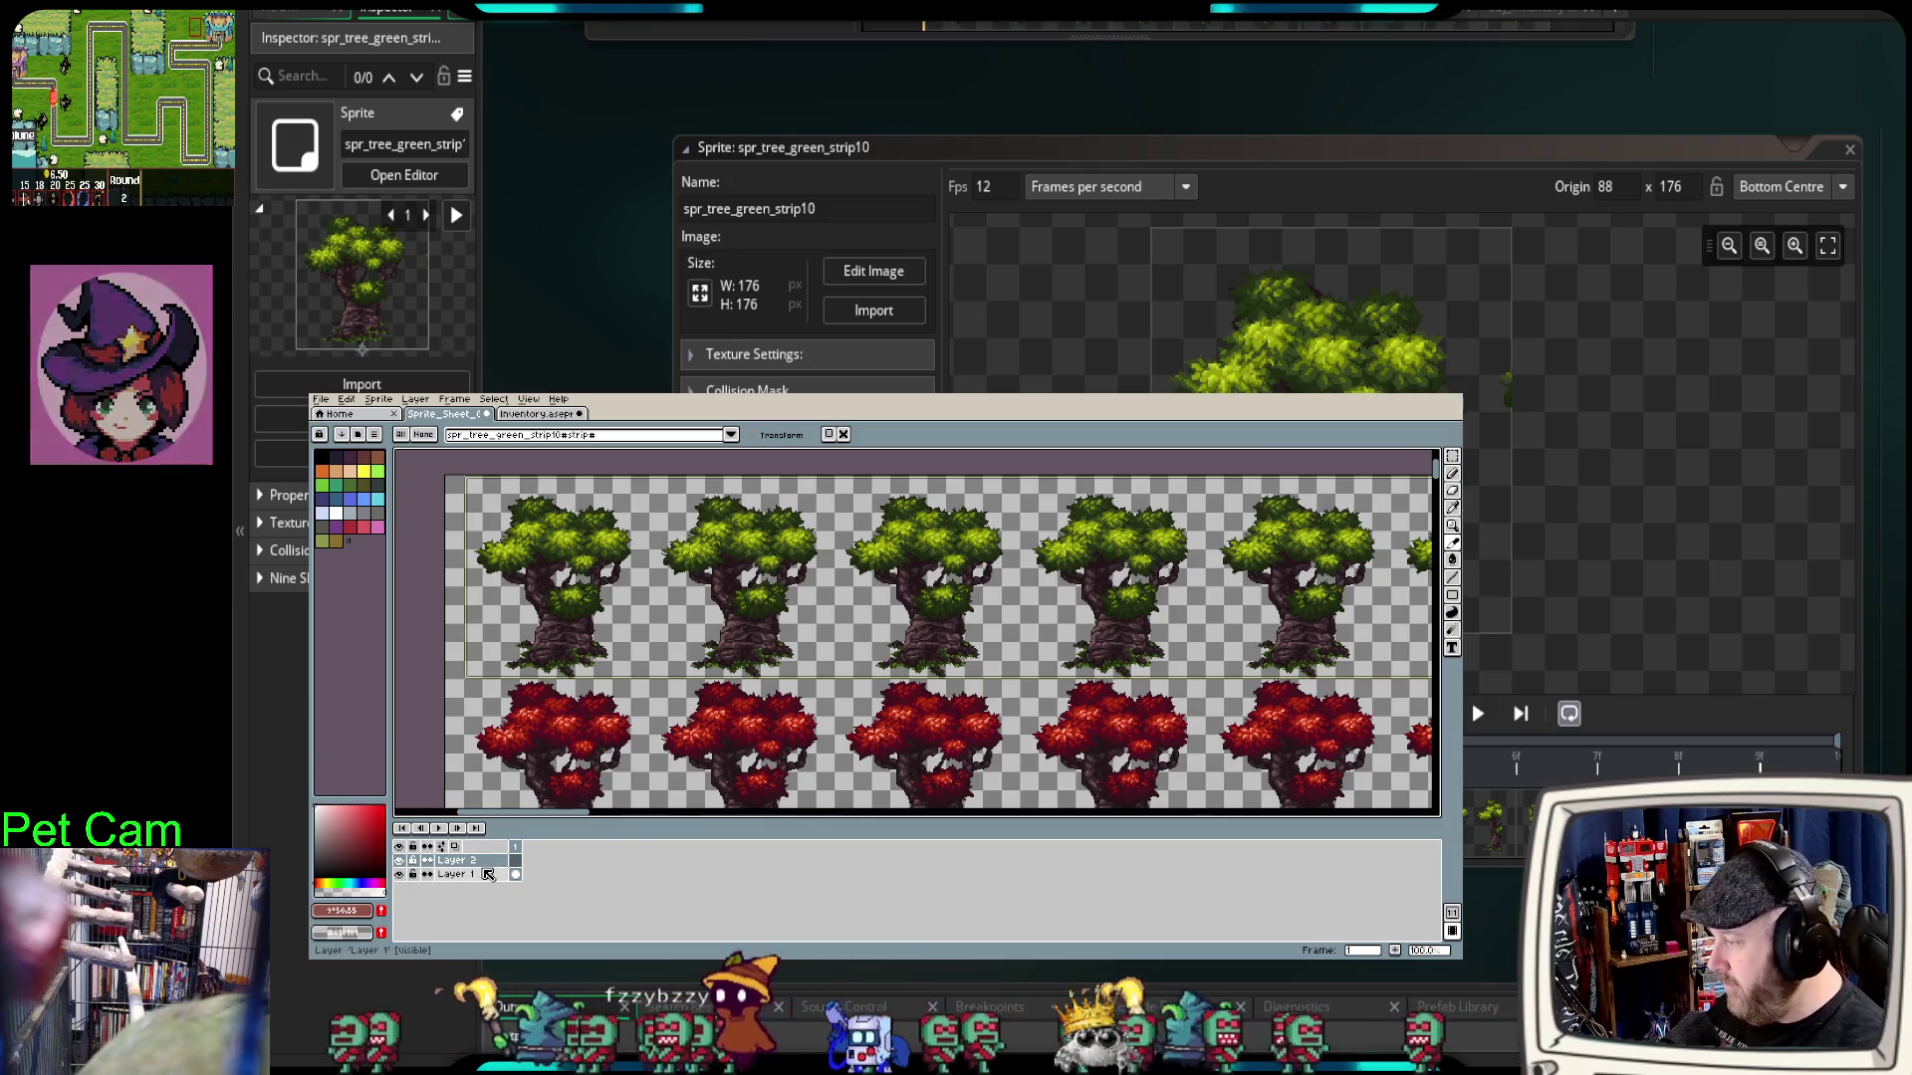
{"action": "left_click", "coordinate": [453, 862]}
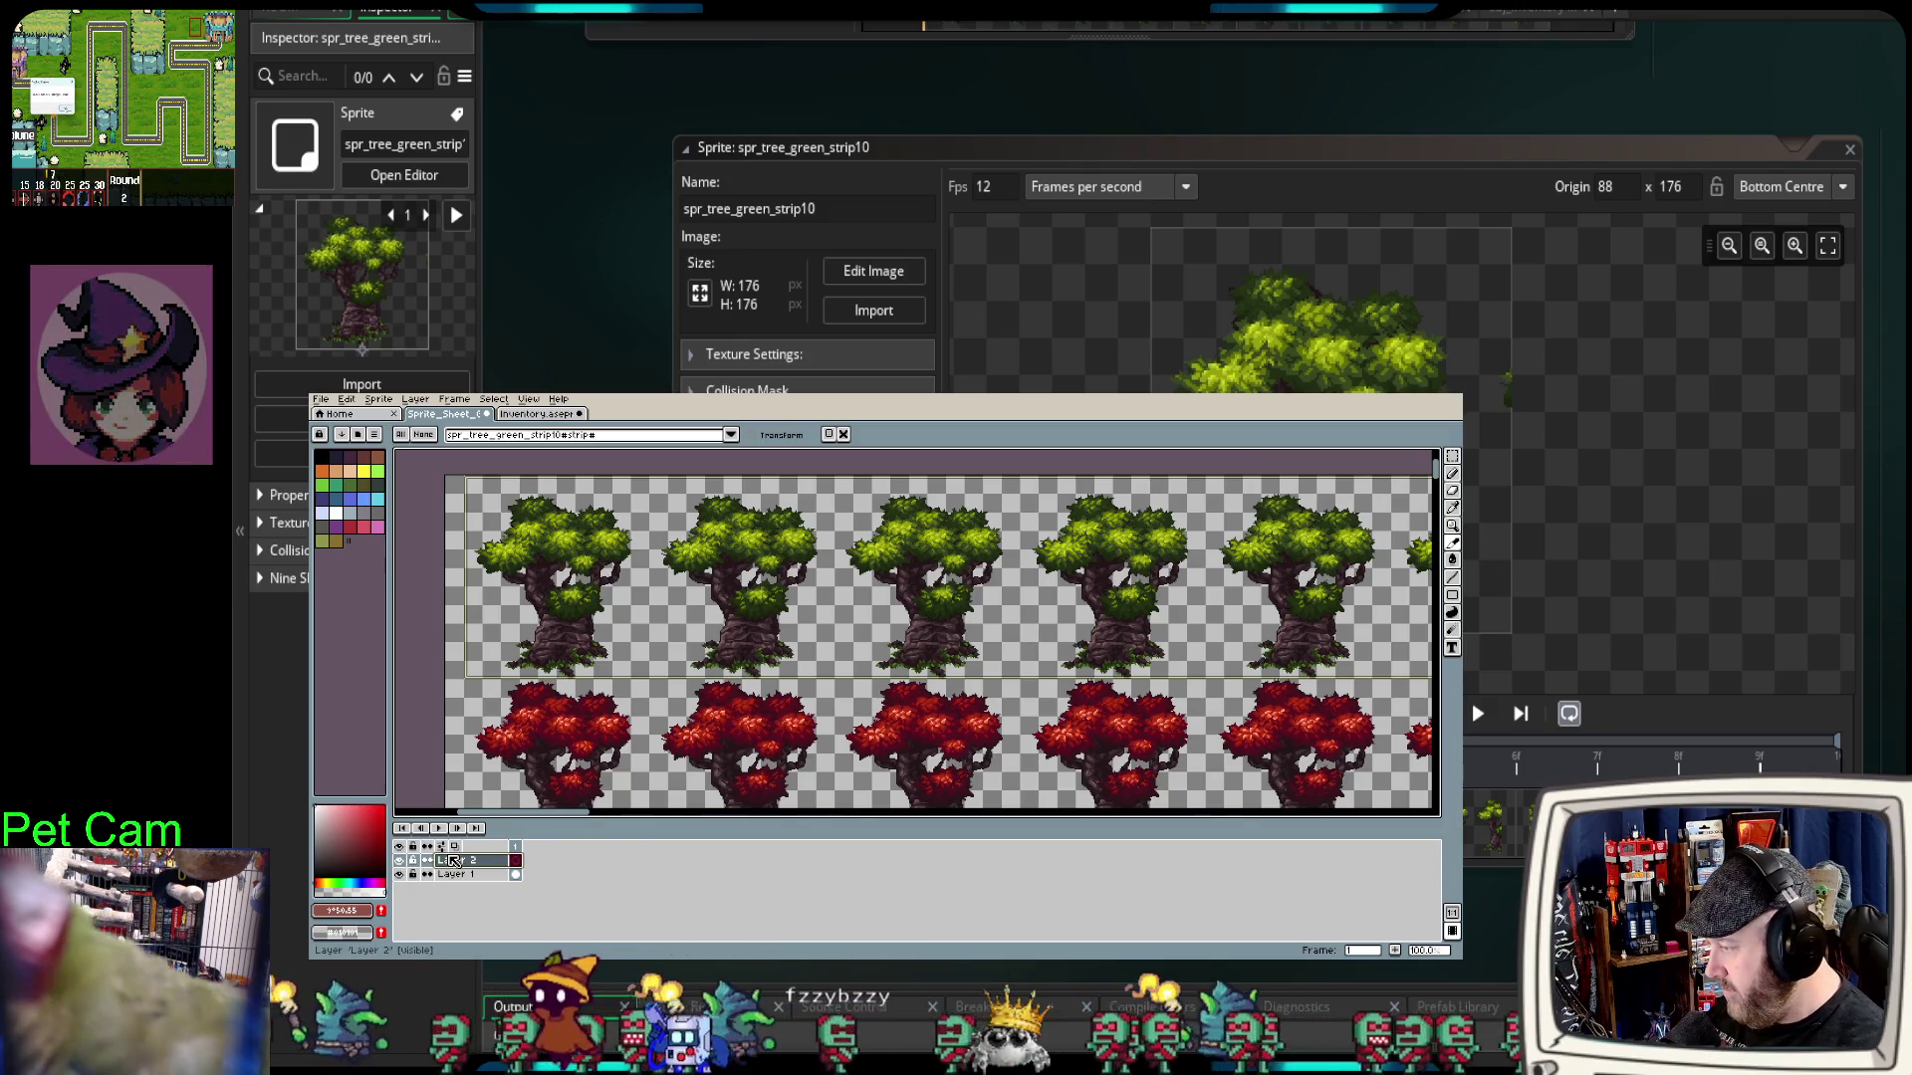
{"action": "double_click", "coordinate": [455, 863]}
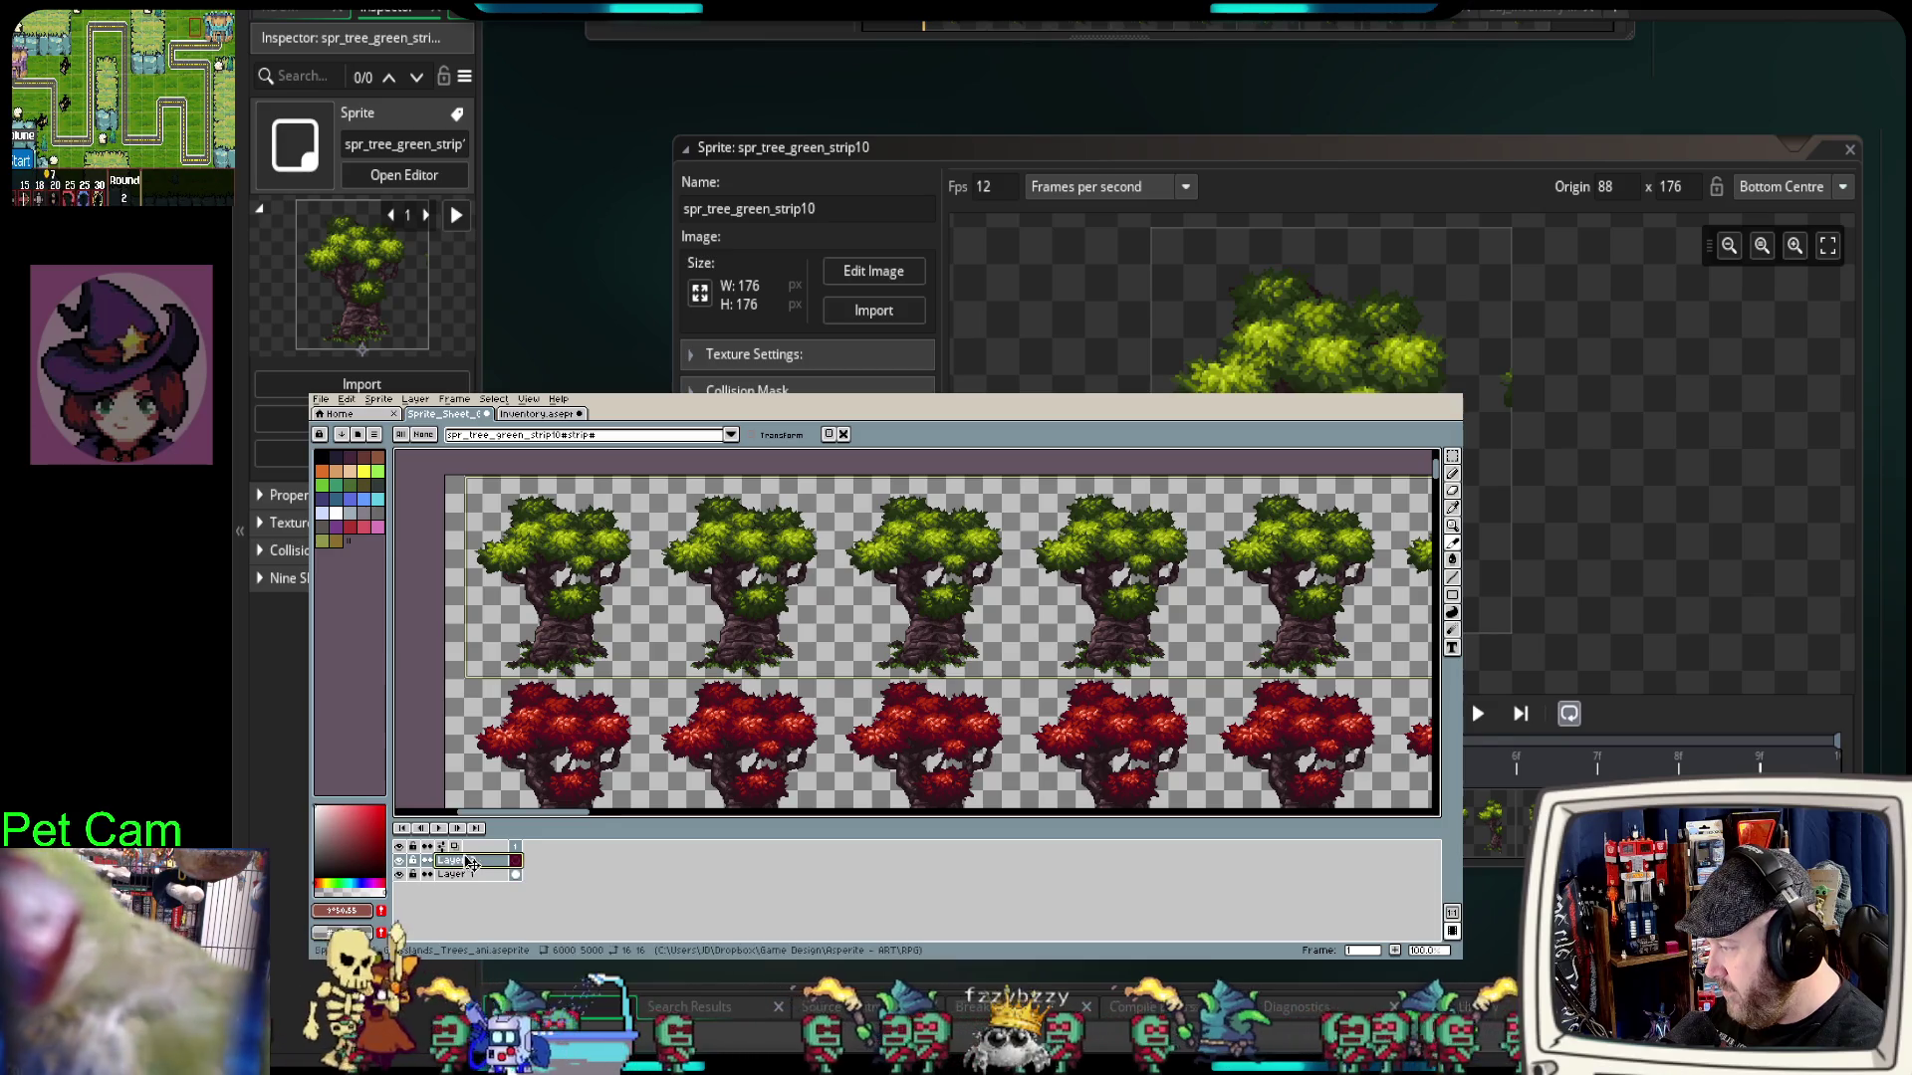
{"action": "left_click_drag", "start_coordinate": [470, 863], "coordinate": [470, 886]}
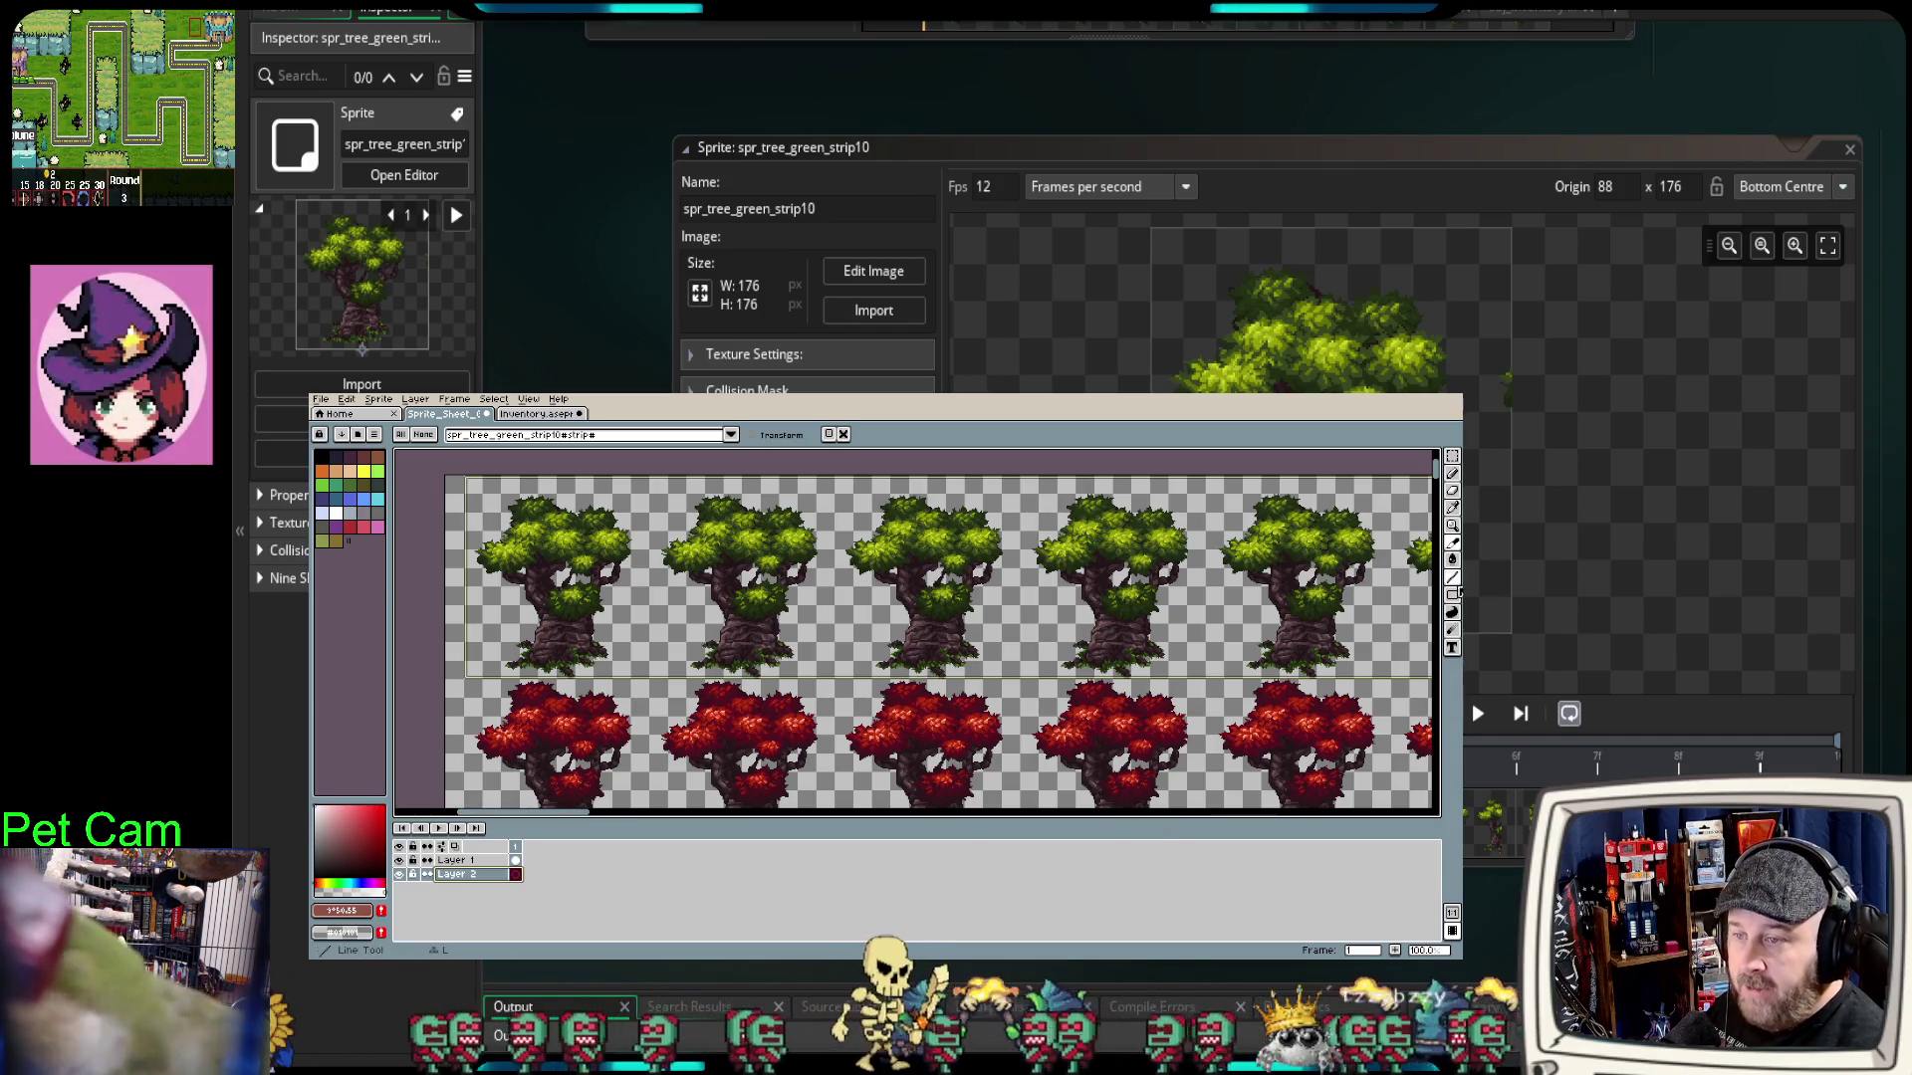
Step: With the Line tool, zoom in and drag a rectangle around the first green tree
{"action": "left_click", "coordinate": [1452, 578]}
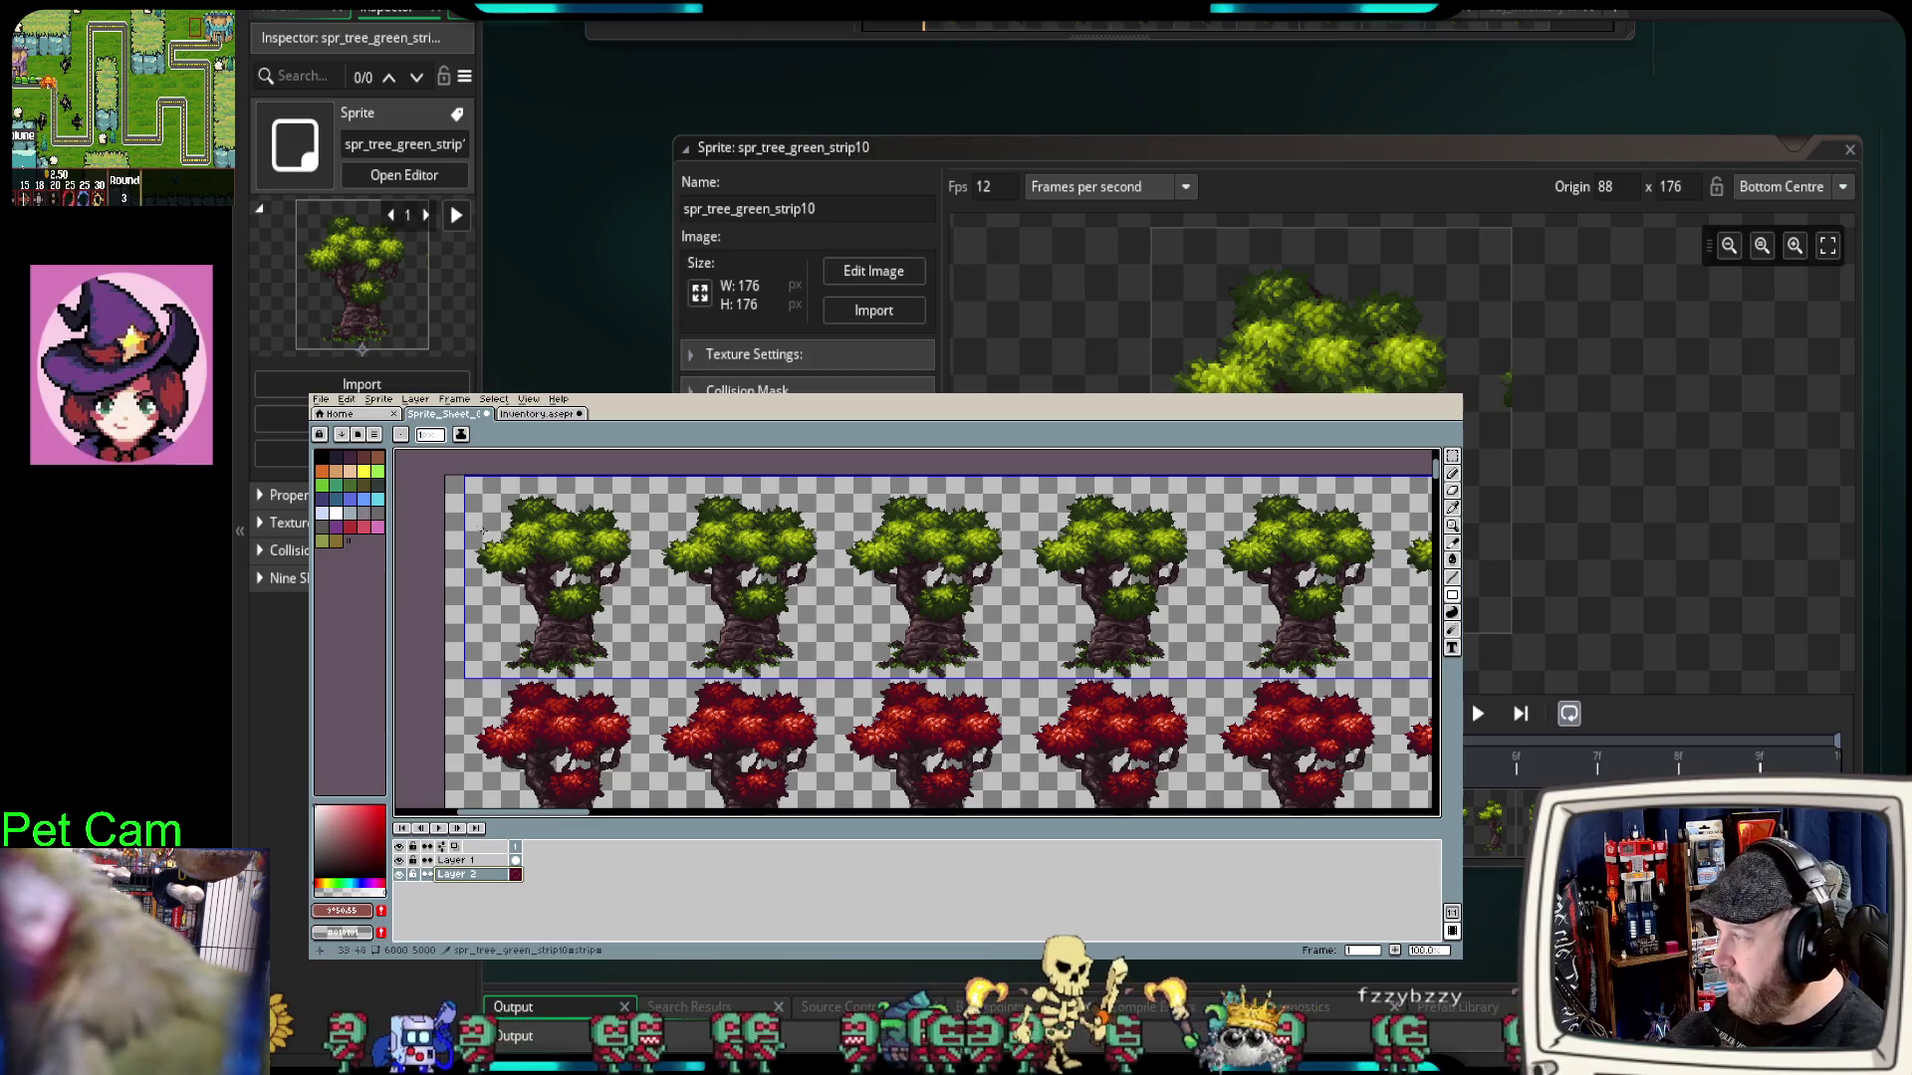
{"action": "scroll", "coordinate": [478, 525], "scroll_direction": "up", "scroll_amount": 1}
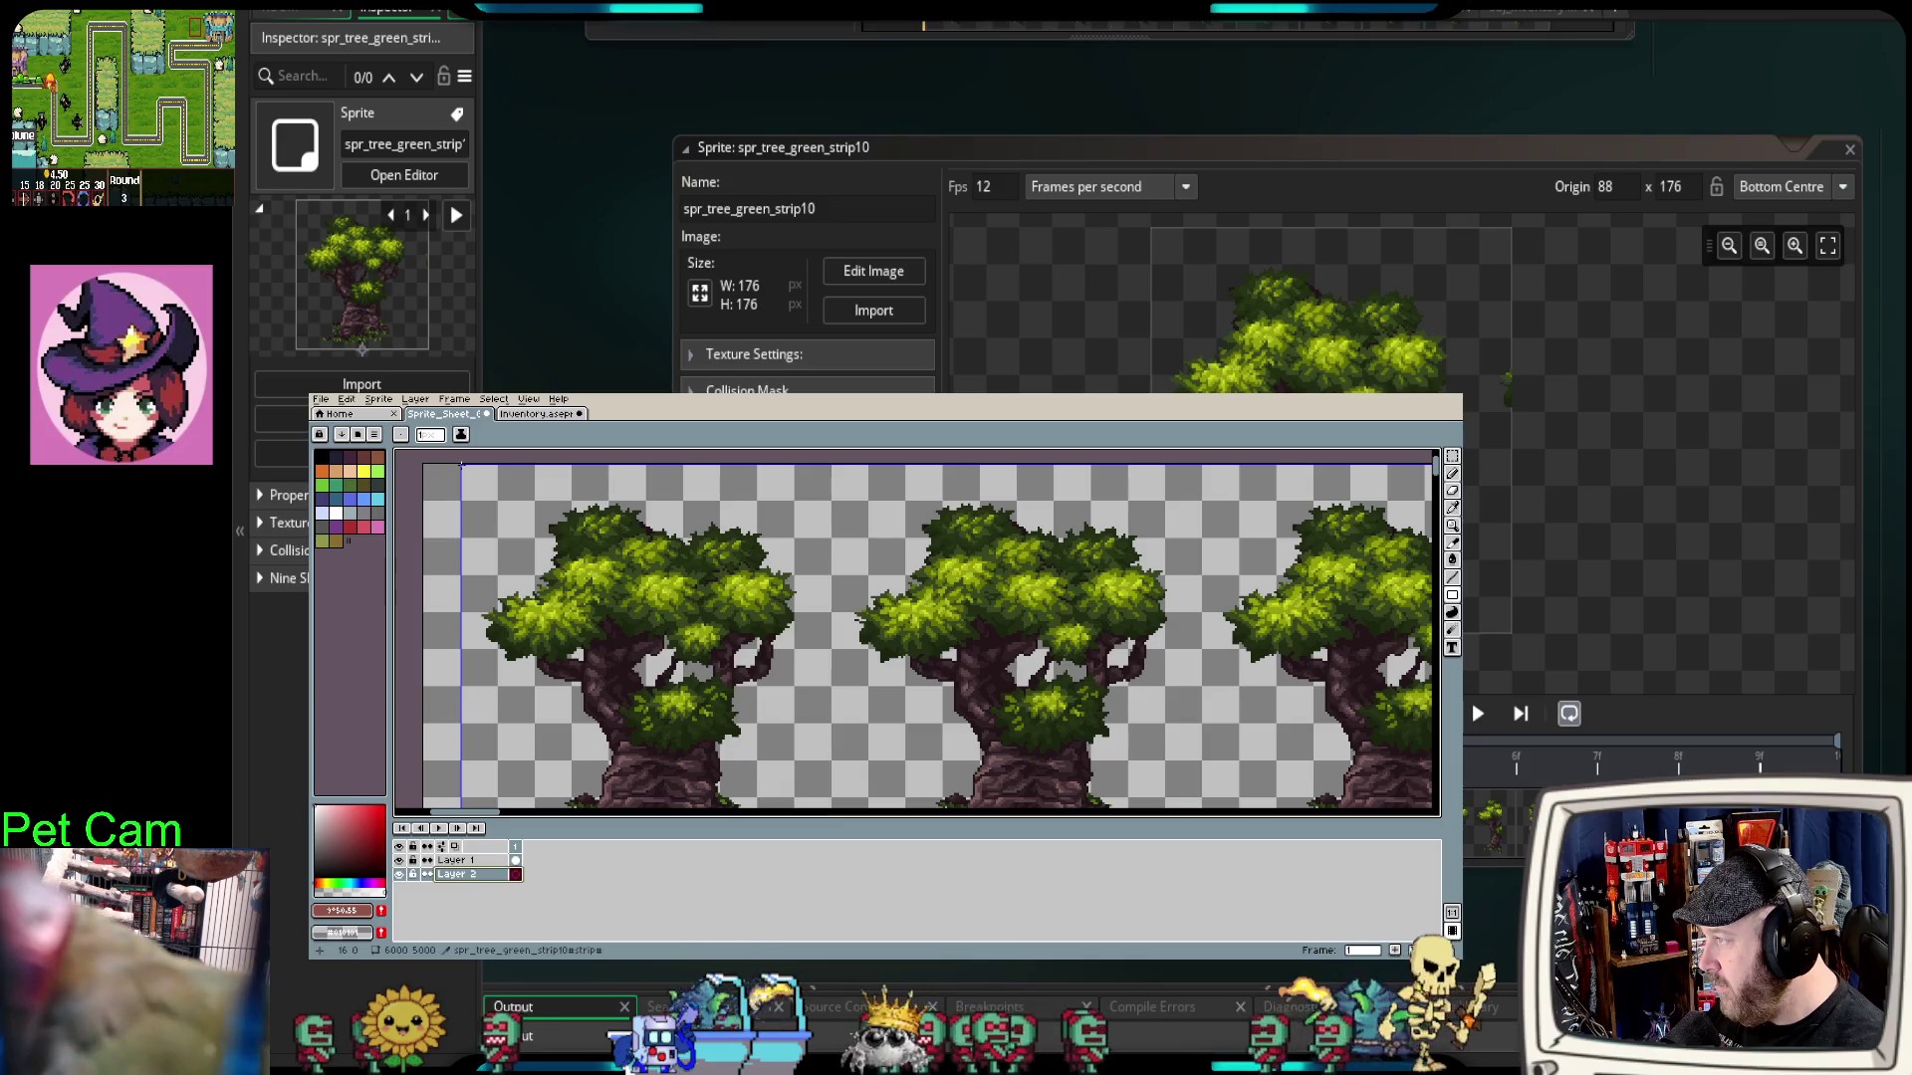
{"action": "mouse_move", "coordinate": [461, 464]}
{"action": "left_mouse_down"}
{"action": "mouse_move", "coordinate": [637, 598]}
{"action": "mouse_move", "coordinate": [824, 773]}
{"action": "mouse_move", "coordinate": [832, 809]}
{"action": "mouse_move", "coordinate": [829, 770]}
{"action": "left_mouse_up"}
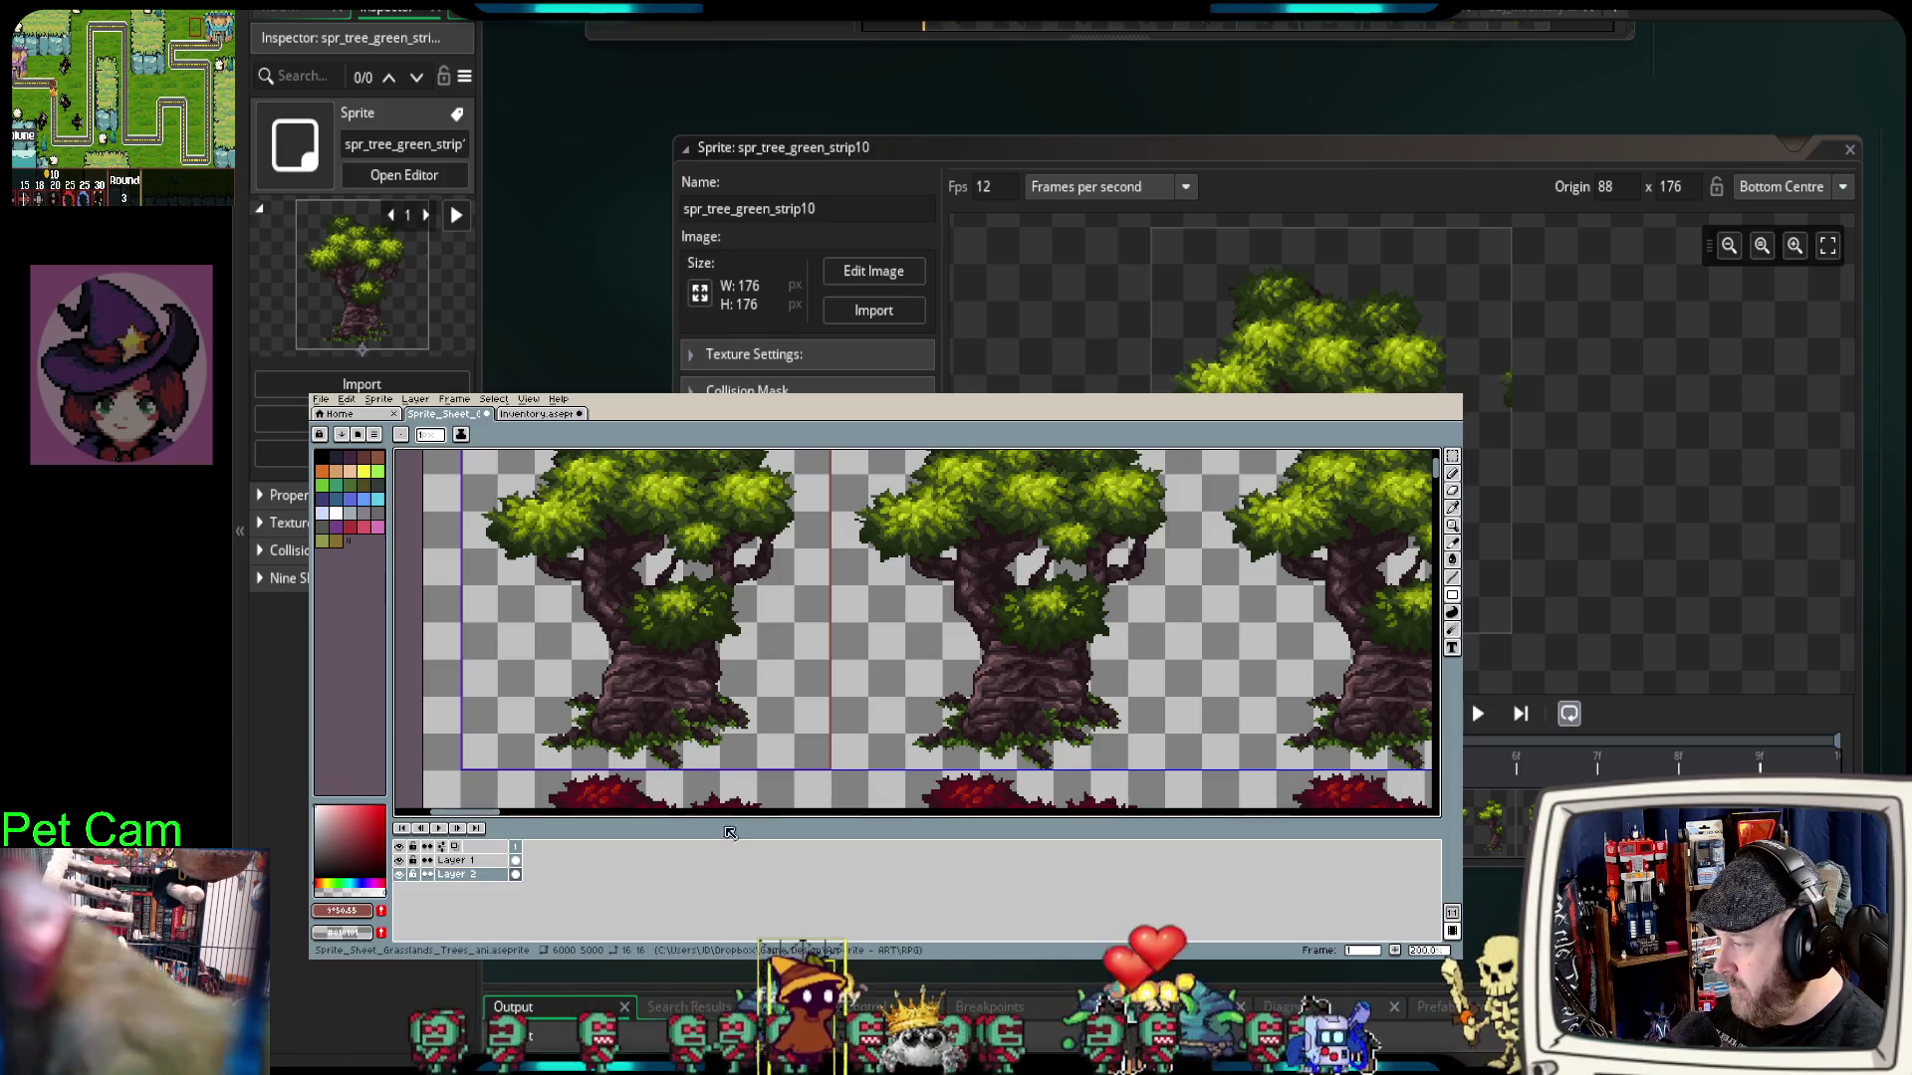